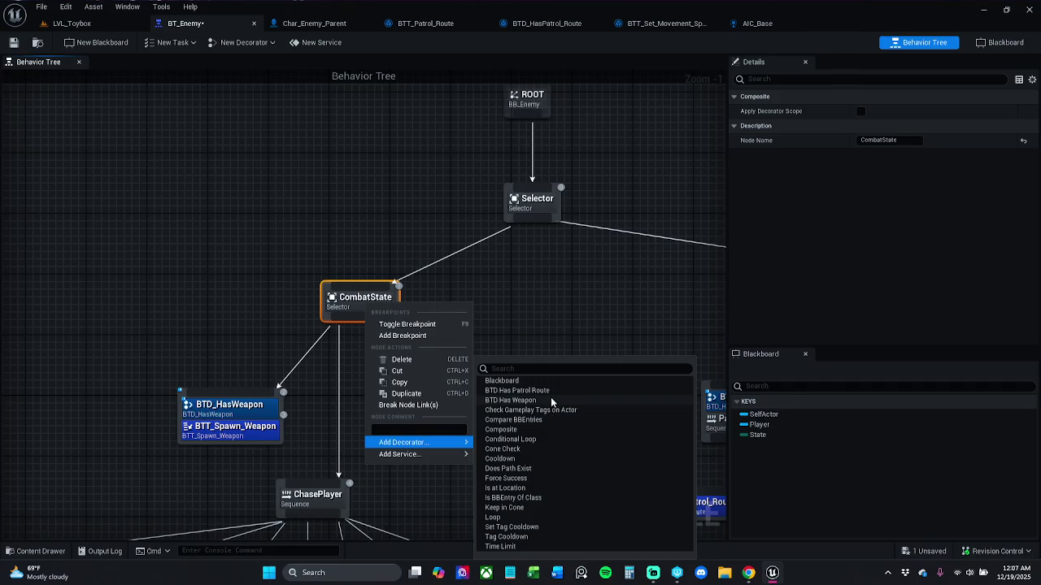
- Dismiss CombatState's context menu without adding anything, then reselect the node and reopen its options
mouse_move(445, 457)
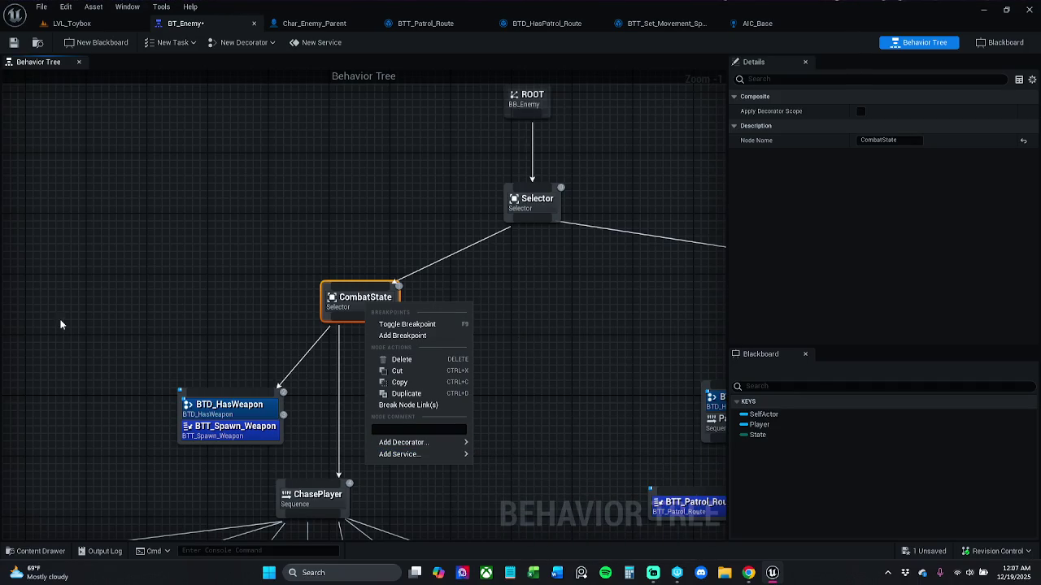
key(Escape)
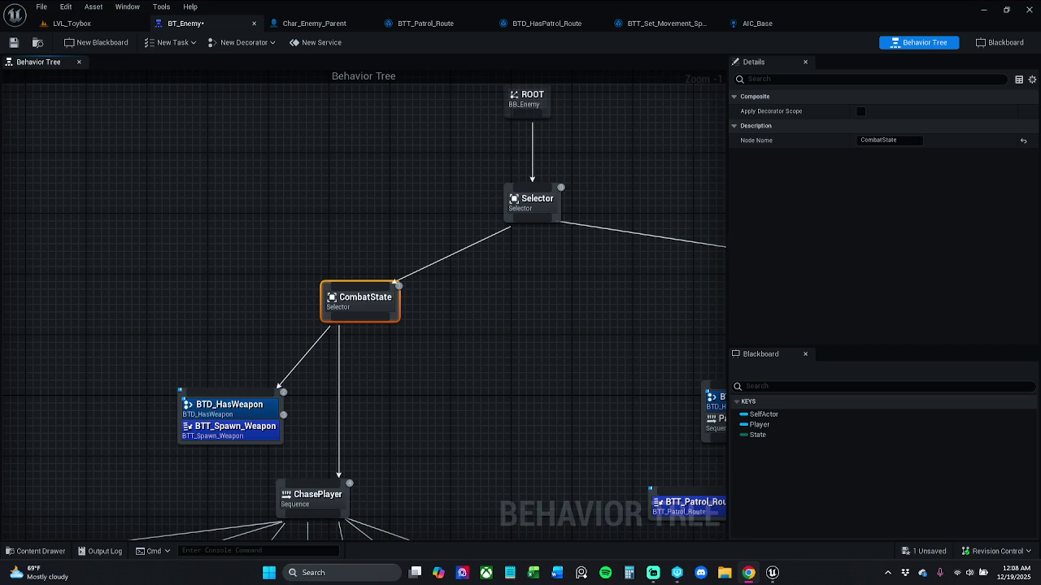
click(477, 360)
click(385, 305)
right_click(385, 305)
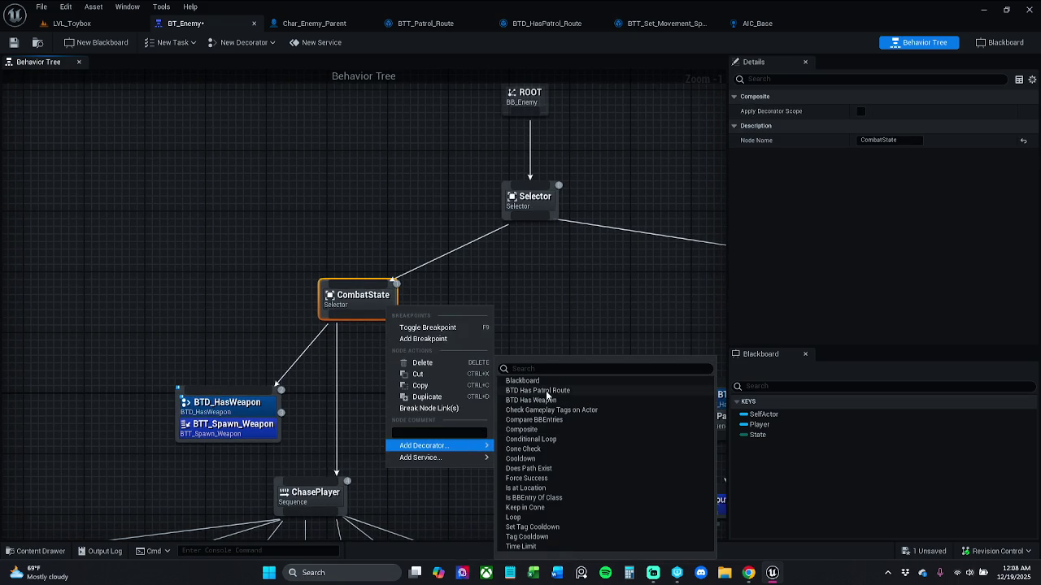
- Add a Blackboard Based Condition decorator to CombatState and shift the node up and left
click(544, 381)
click(404, 285)
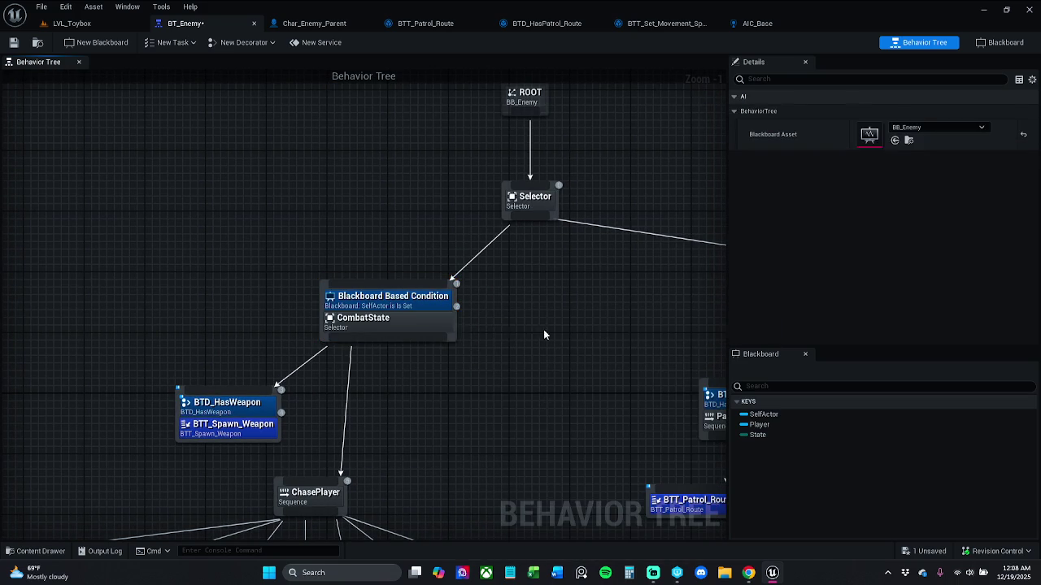
drag(444, 324, 391, 318)
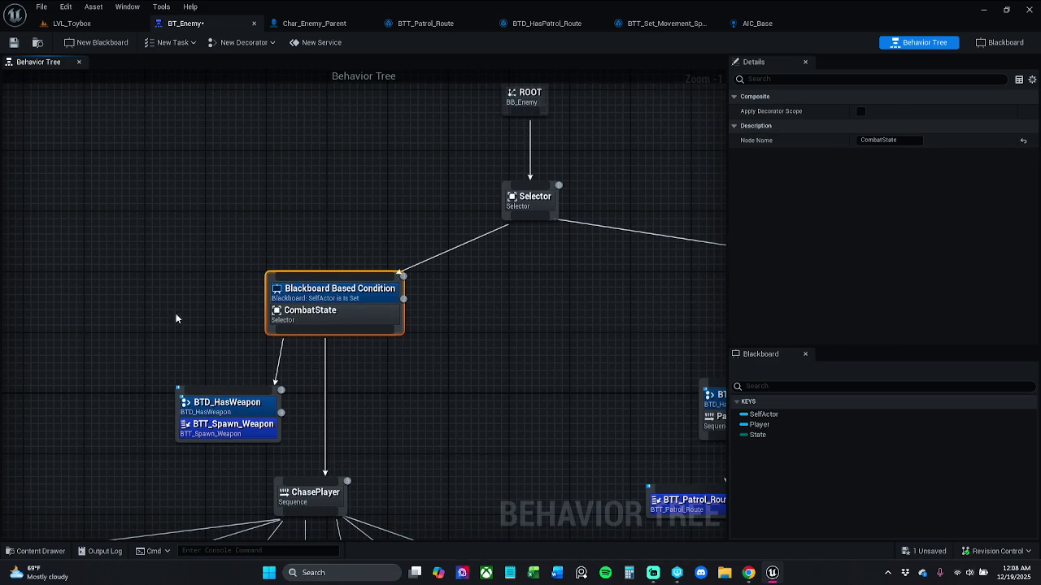
click(378, 295)
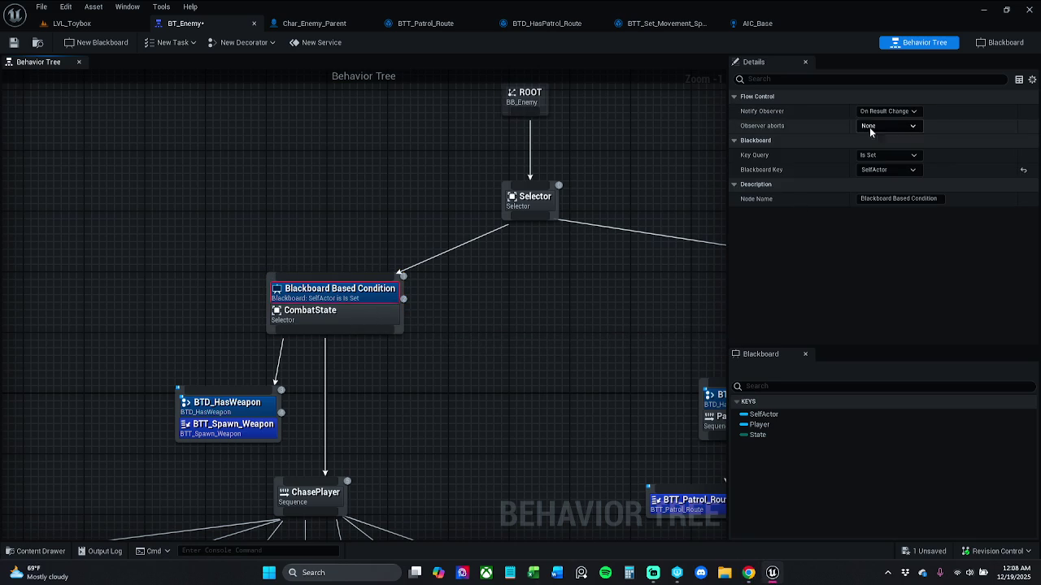
- Set the condition's Blackboard Key to State and Key Value to Attacking, then reposition BTD_HasWeapon
click(897, 169)
click(898, 169)
click(897, 169)
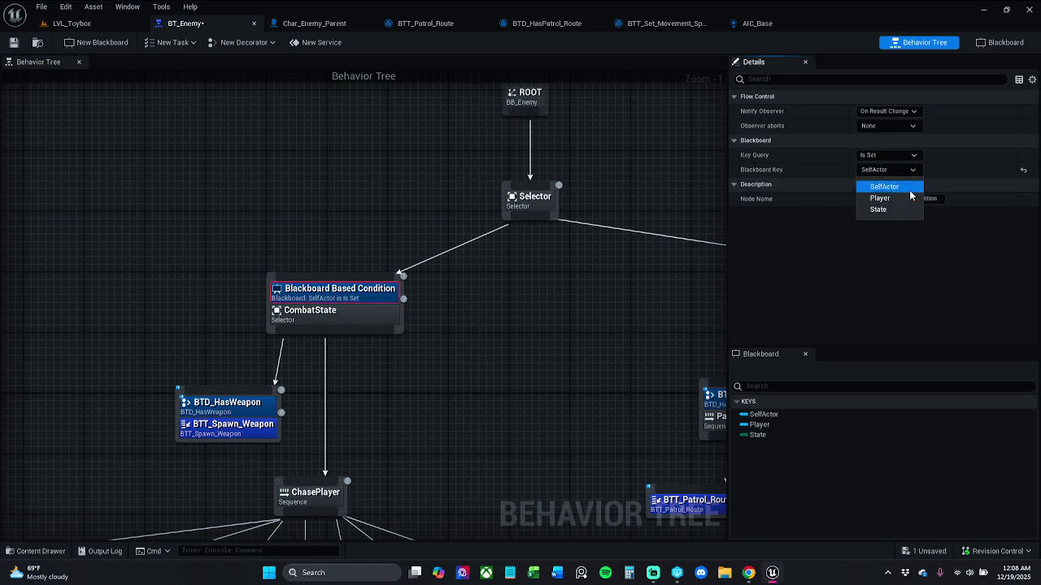
click(894, 211)
click(893, 170)
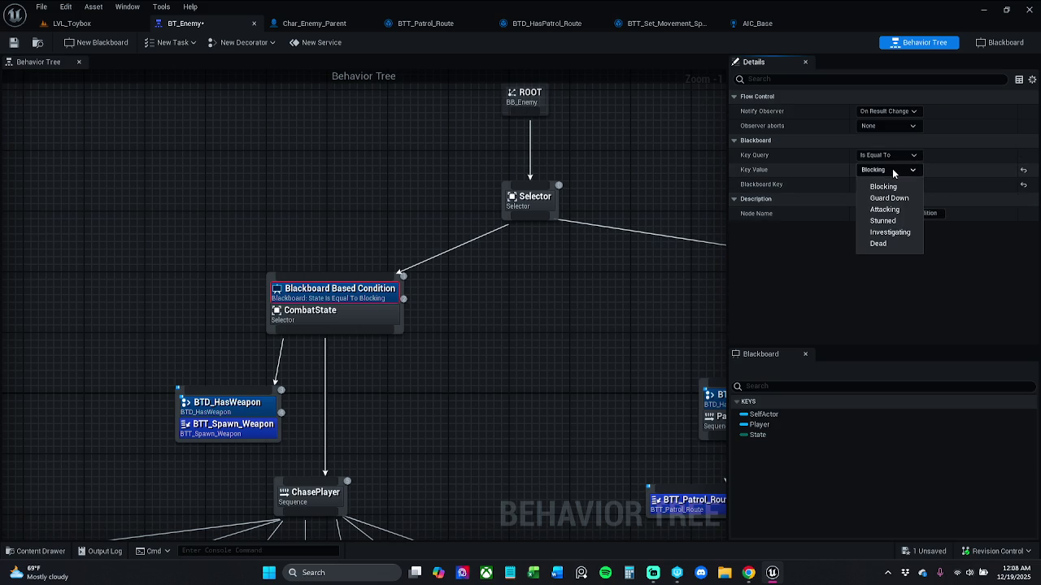
click(902, 213)
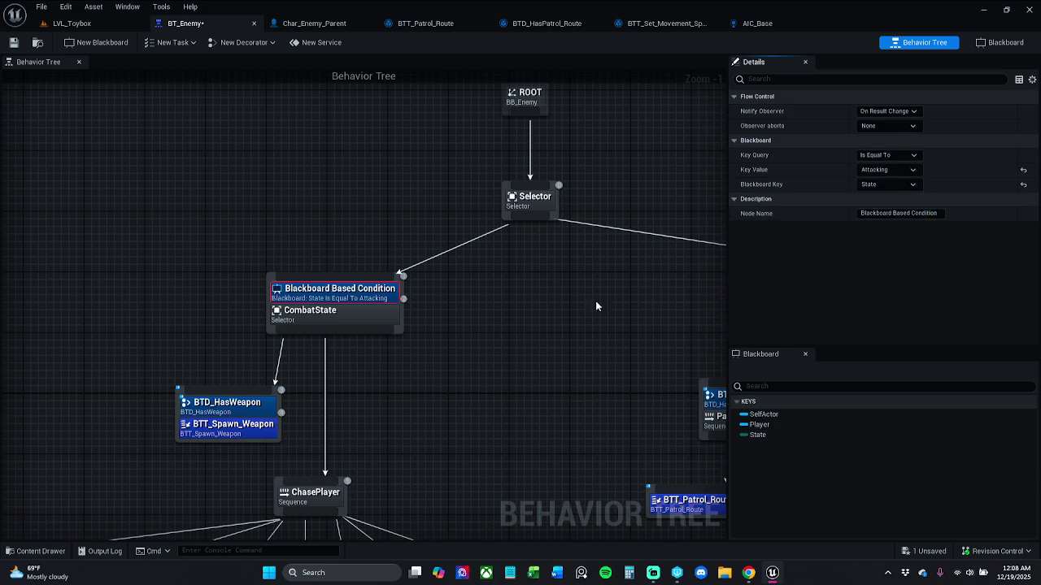
mouse_move(237, 409)
mouse_down()
mouse_move(252, 402)
mouse_move(213, 392)
mouse_up()
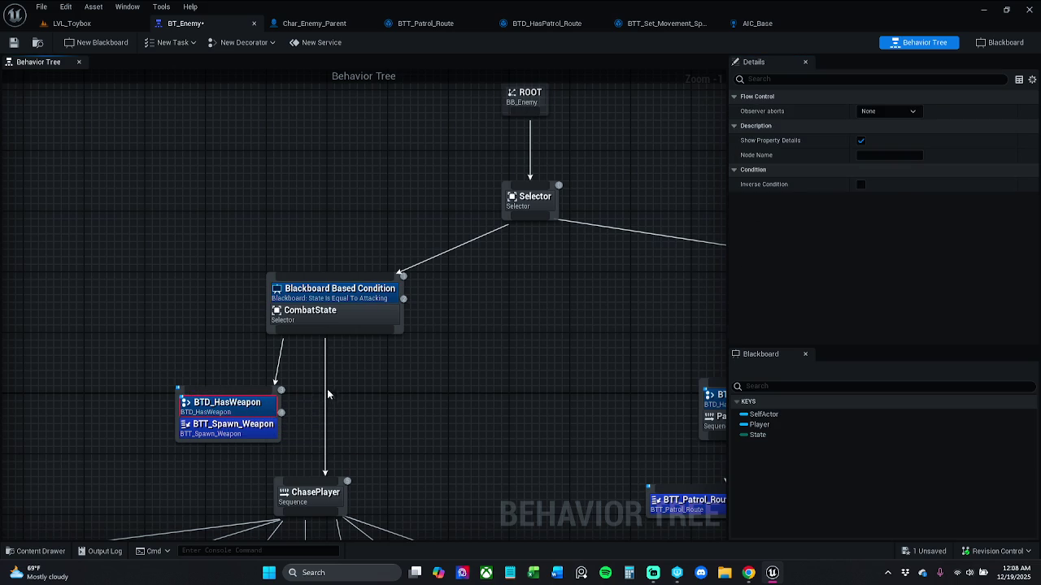
click(288, 415)
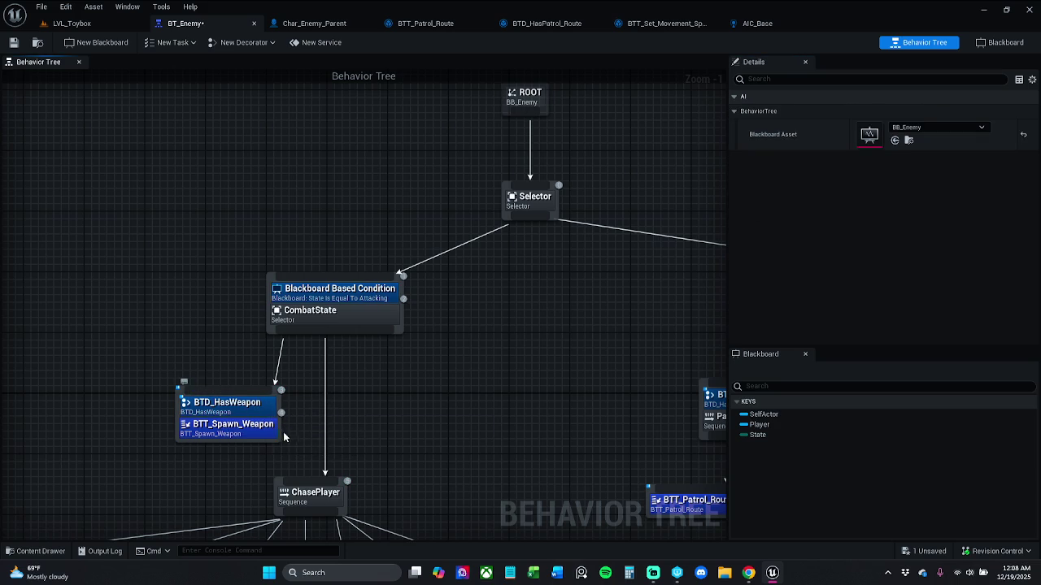
- Nudge the BTD_HasWeapon node into a tidier spot under CombatState
mouse_move(280, 430)
mouse_down()
mouse_move(225, 417)
mouse_move(241, 425)
mouse_move(480, 285)
mouse_move(602, 229)
mouse_move(531, 240)
mouse_move(504, 284)
mouse_up()
click(276, 437)
click(228, 427)
click(257, 424)
- Zoom out to -3 and pan right to show the PassiveState patrol branch
scroll(532, 240, down, 2)
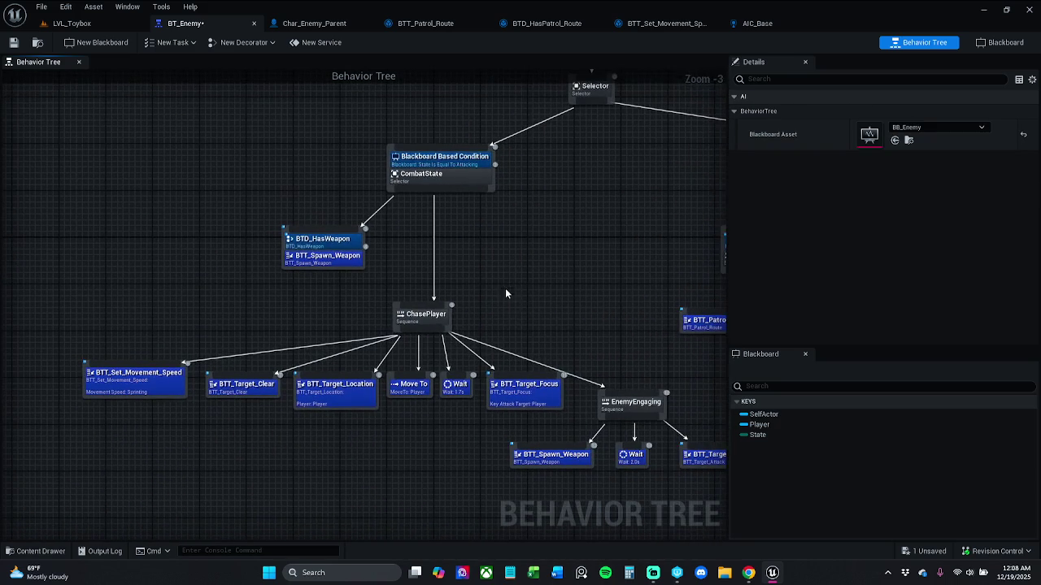
drag(530, 241, 456, 248)
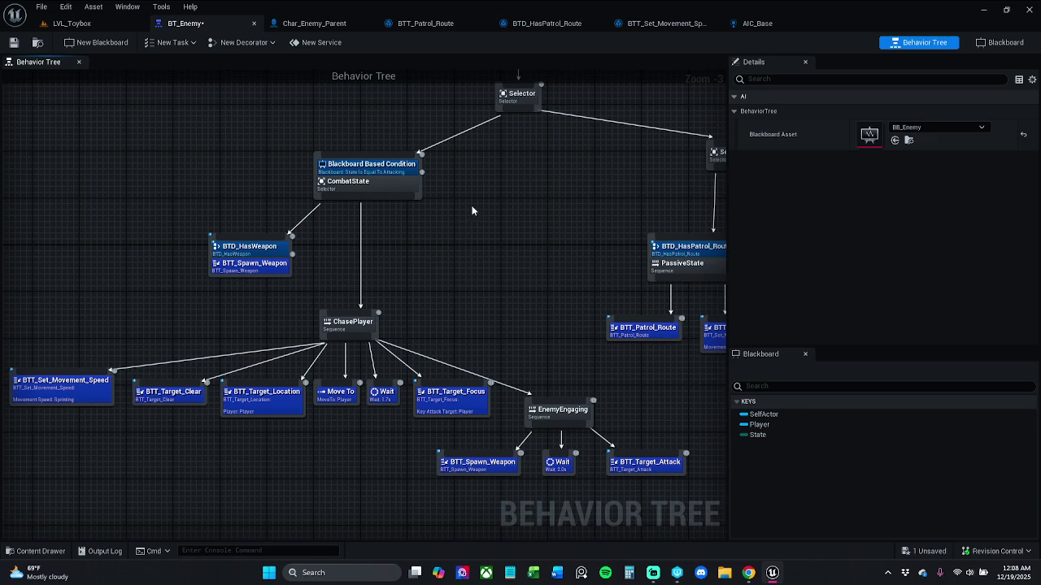
mouse_move(505, 167)
mouse_down()
mouse_move(404, 206)
mouse_move(435, 230)
mouse_up()
- Add a Blackboard Based Condition decorator to the right-hand Selector and move the node down-left
click(618, 193)
right_click(611, 200)
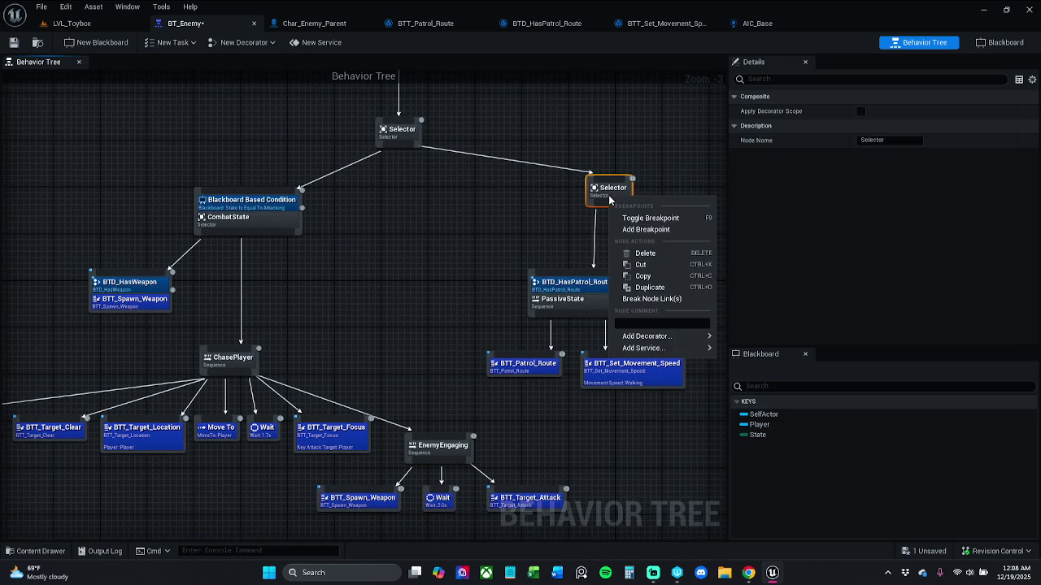
mouse_move(685, 336)
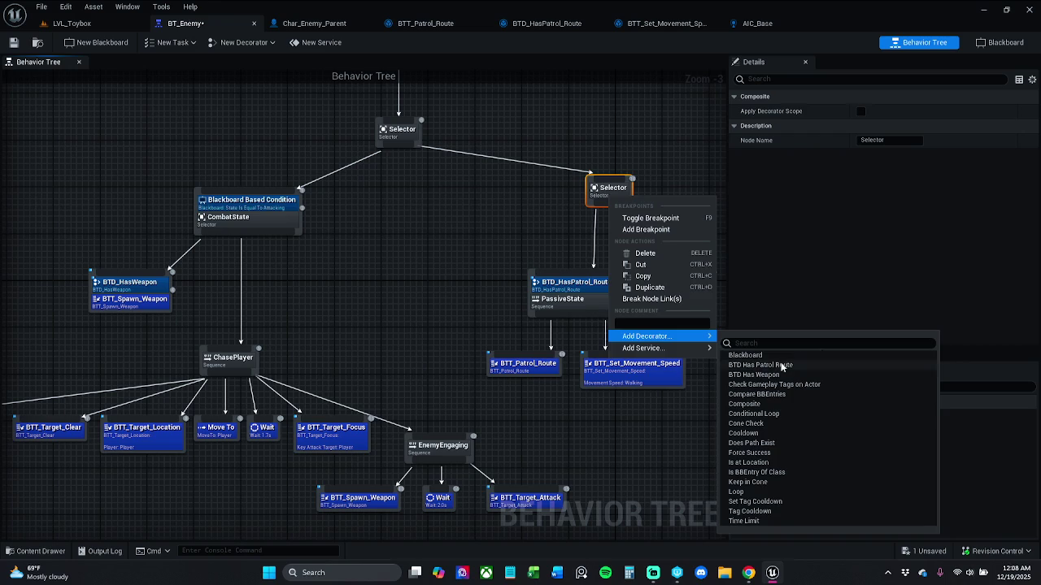
click(772, 355)
click(699, 93)
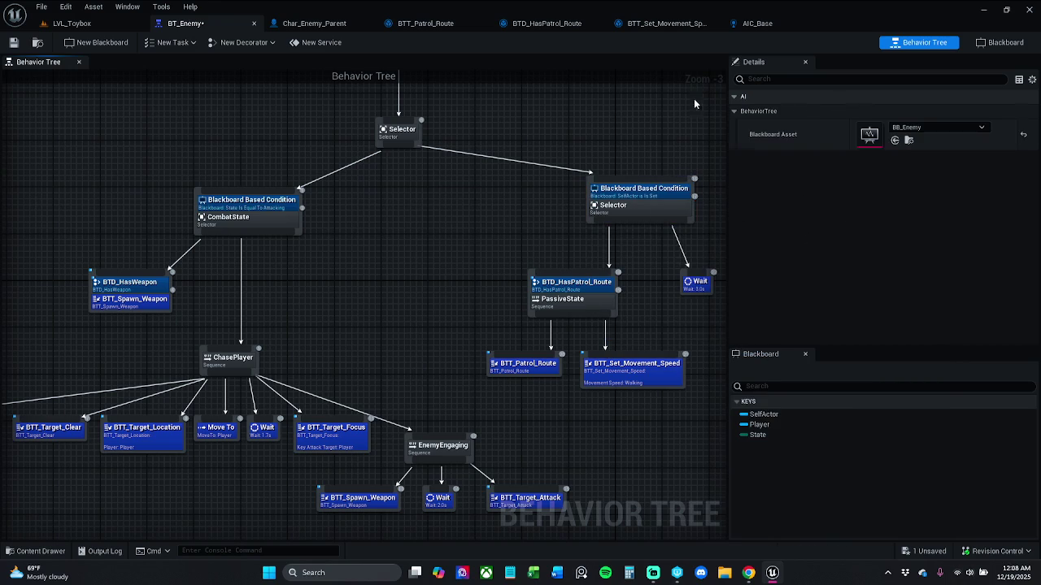
drag(656, 217, 610, 232)
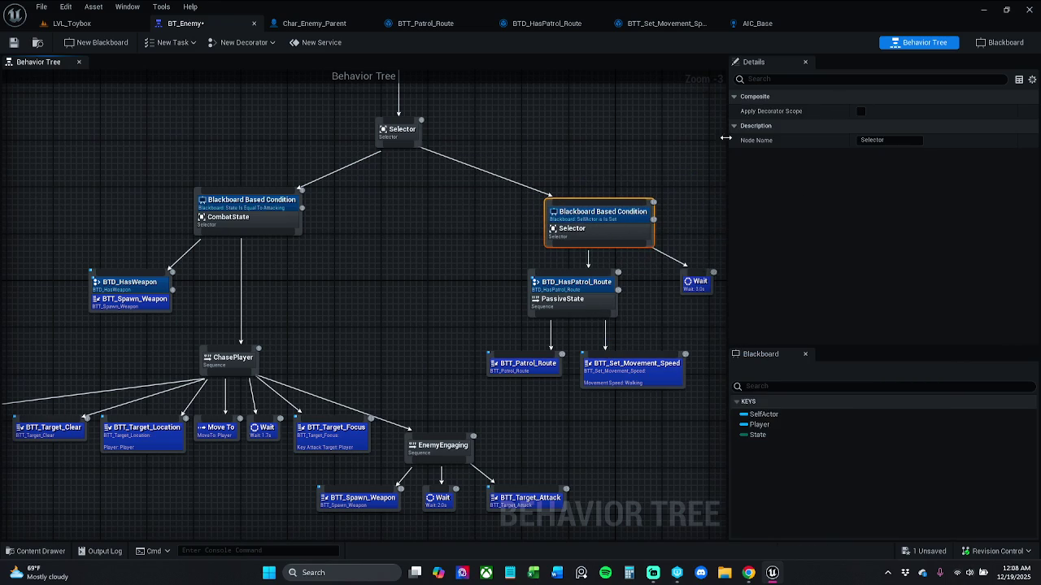
click(624, 216)
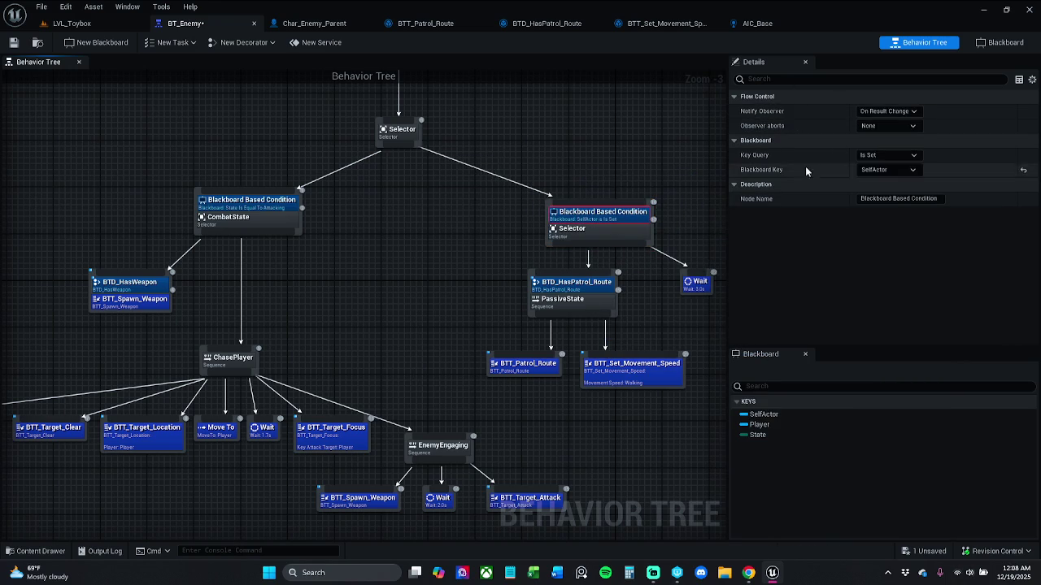
- Set the right condition to State equal to Investigating and save BT_Enemy
click(883, 167)
click(883, 168)
click(883, 167)
click(879, 209)
click(893, 182)
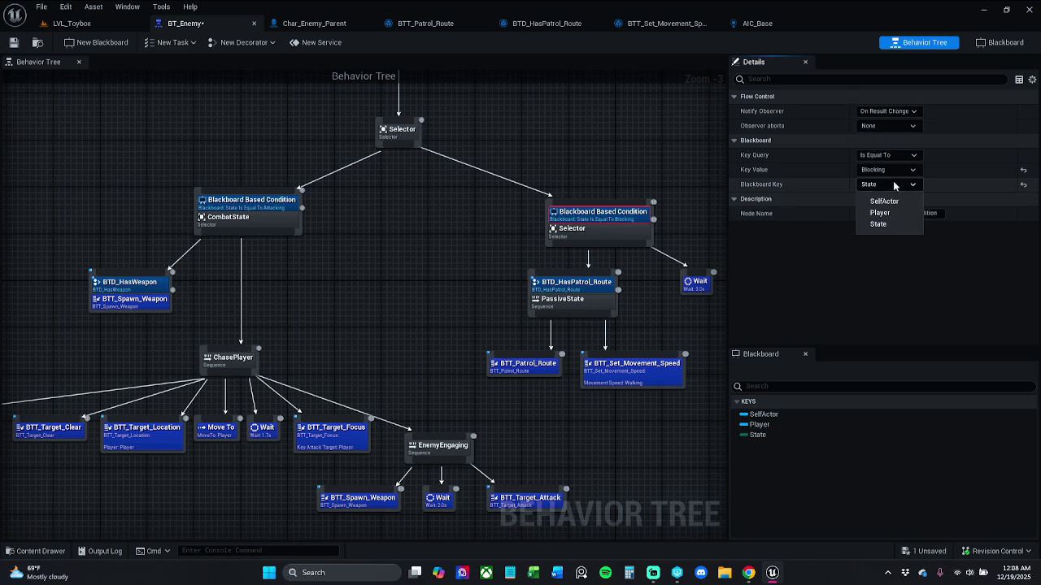
click(825, 275)
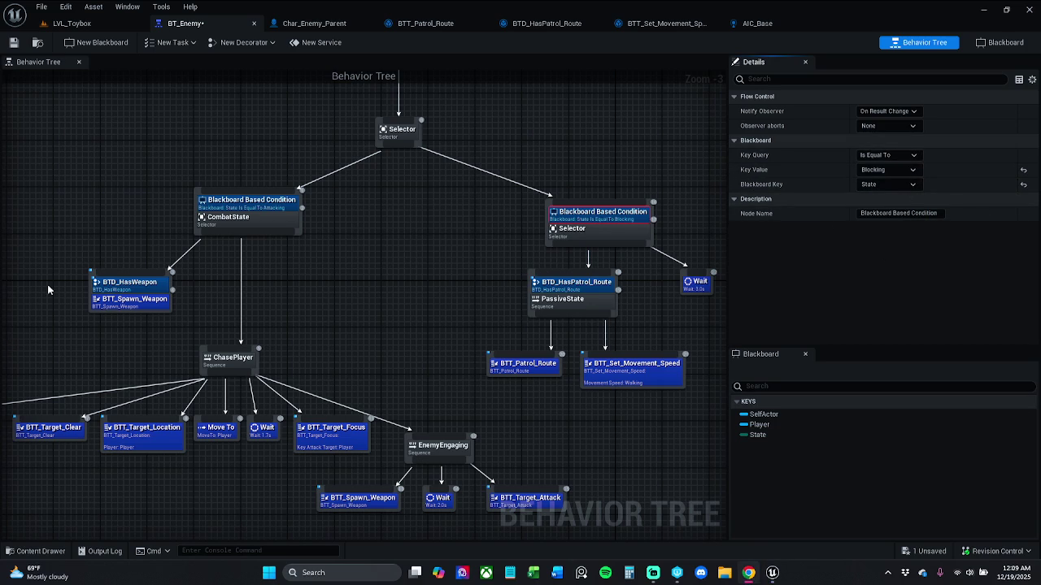
click(248, 199)
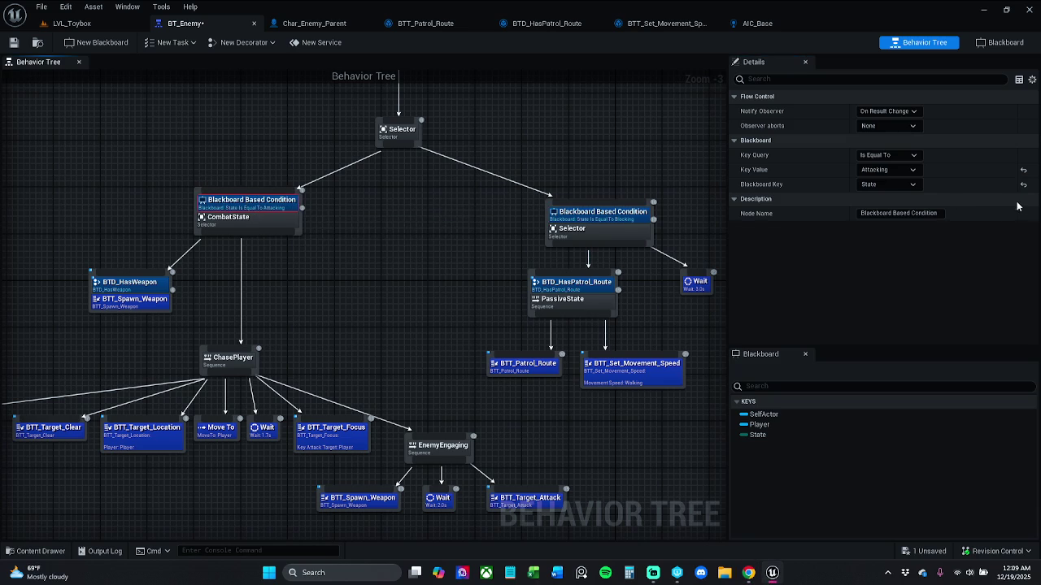
click(591, 216)
click(888, 169)
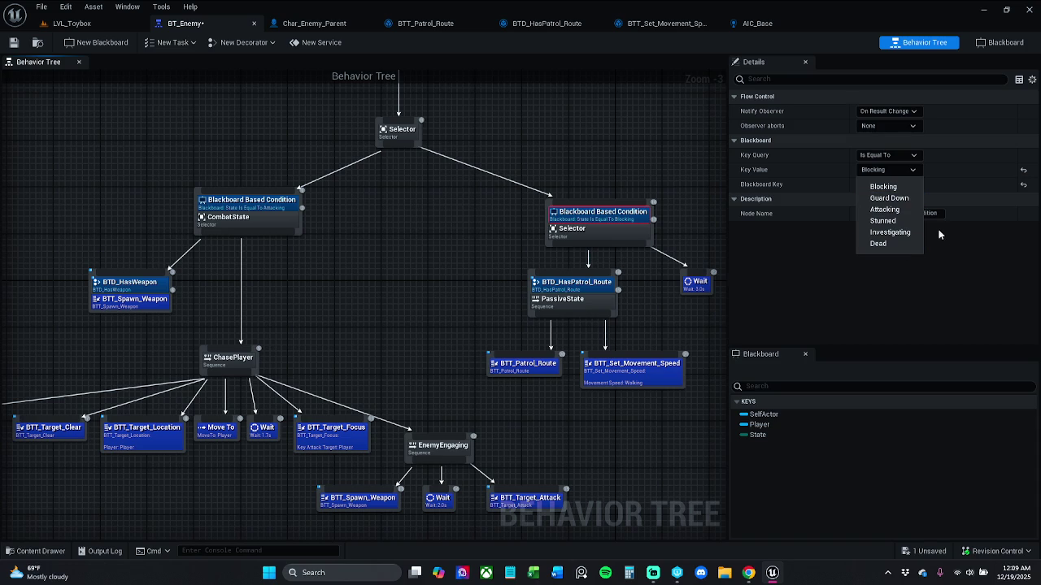
click(909, 233)
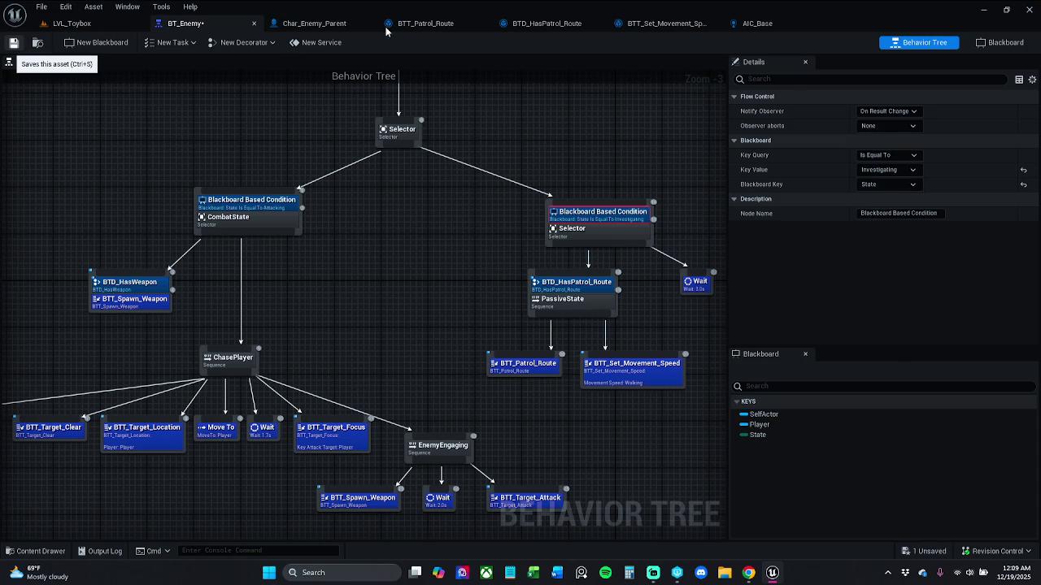
key(ctrl+s)
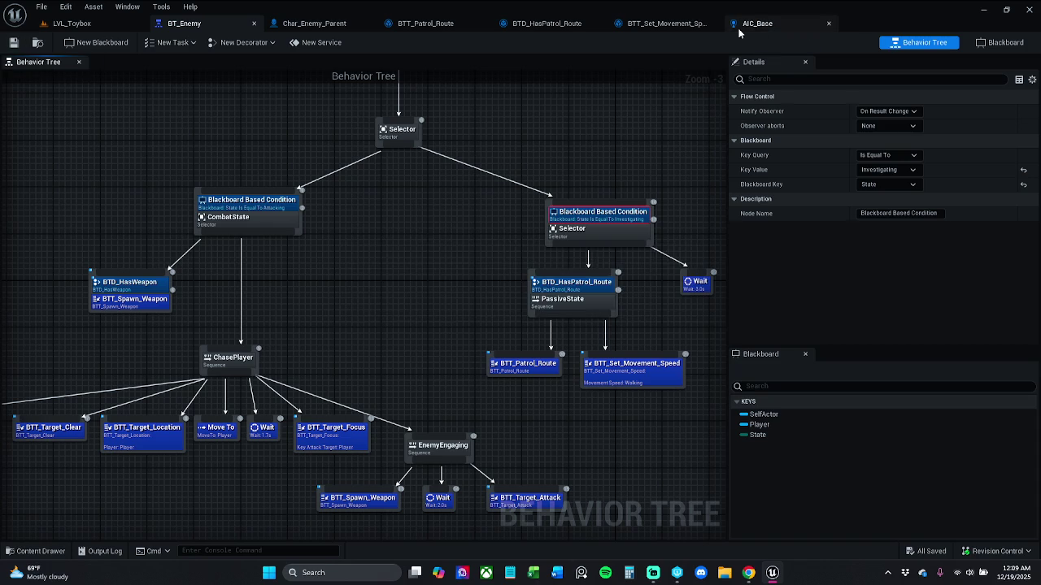
- Check AIC_Base's Literal enum value, leaving it at Guard Down, then return to LVL_Toybox
click(755, 23)
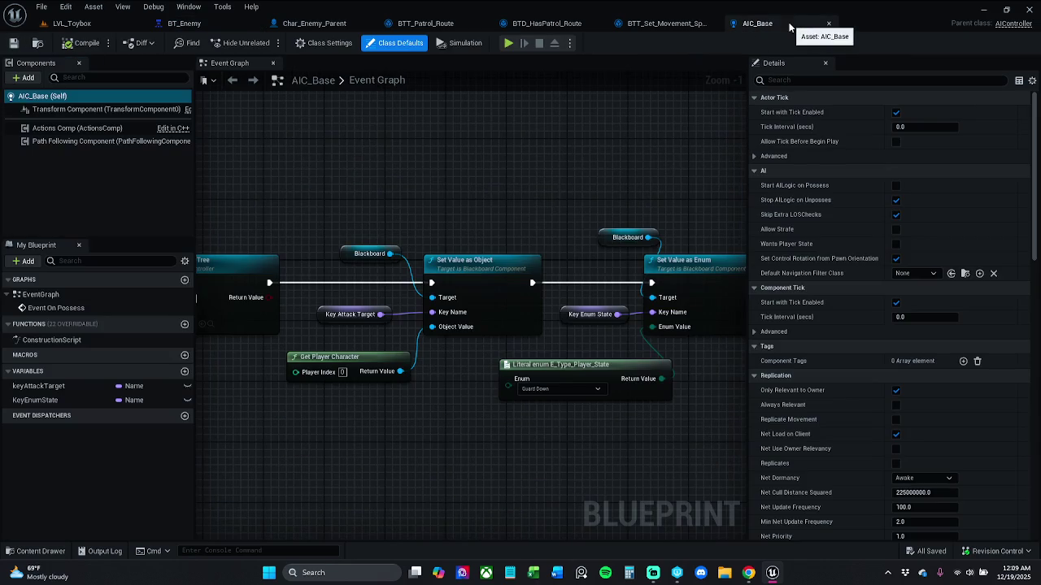
click(556, 390)
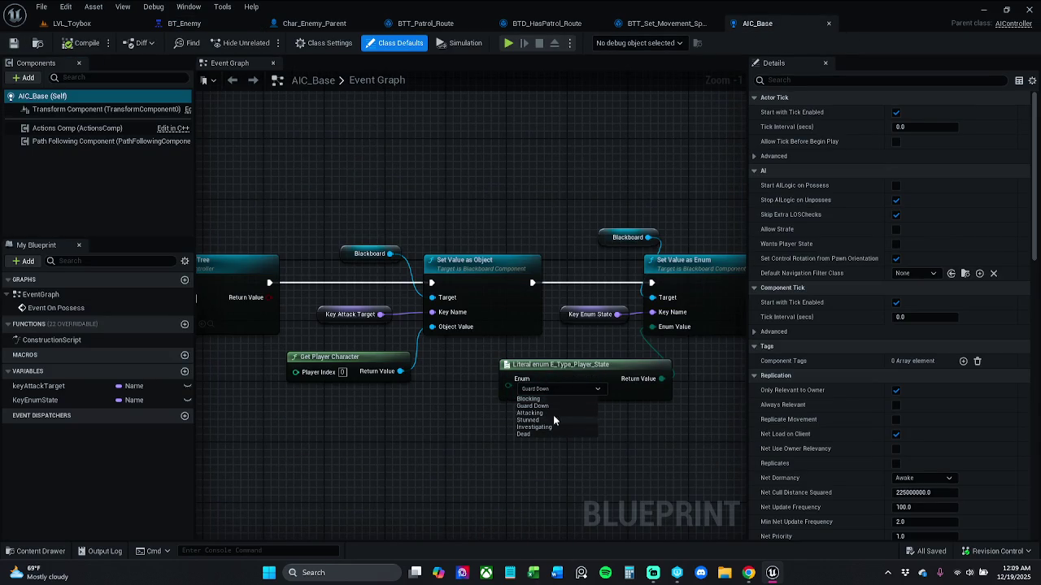
click(458, 358)
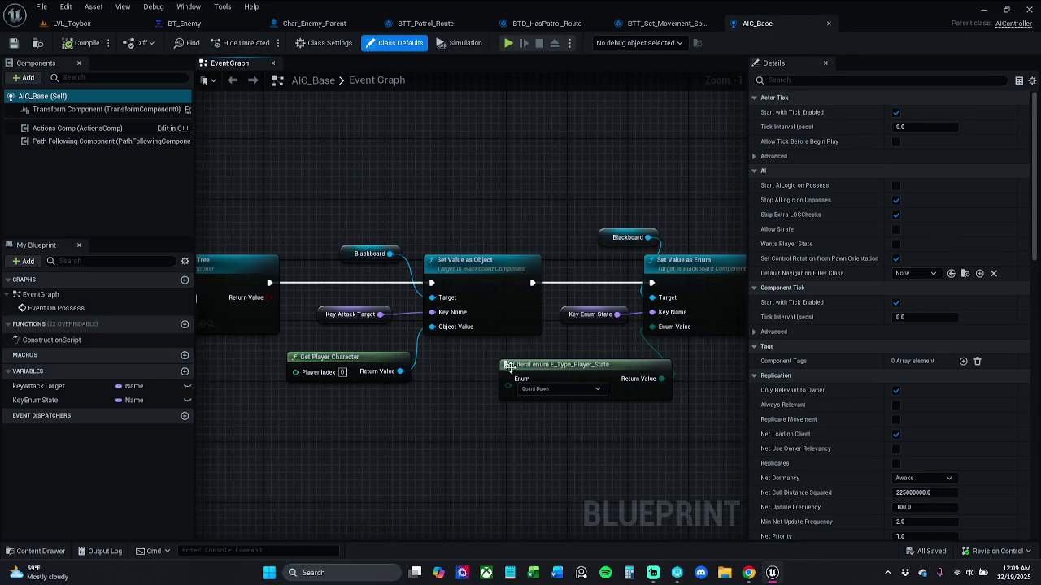
click(553, 388)
click(553, 392)
click(75, 24)
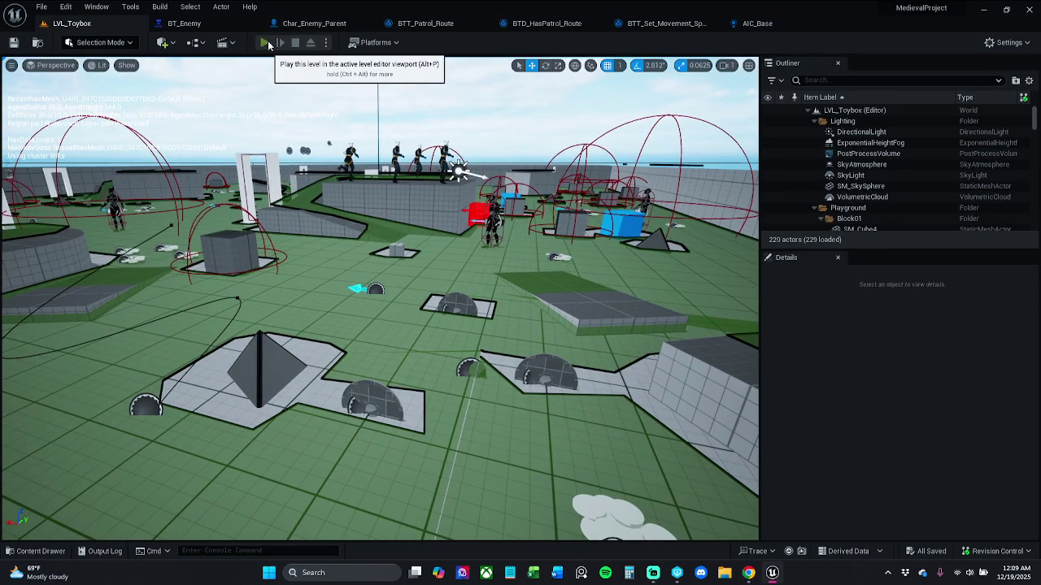
- Run and stop a Play-in-Editor test of LVL_Toybox, then return through AIC_Base to BT_Enemy
click(272, 47)
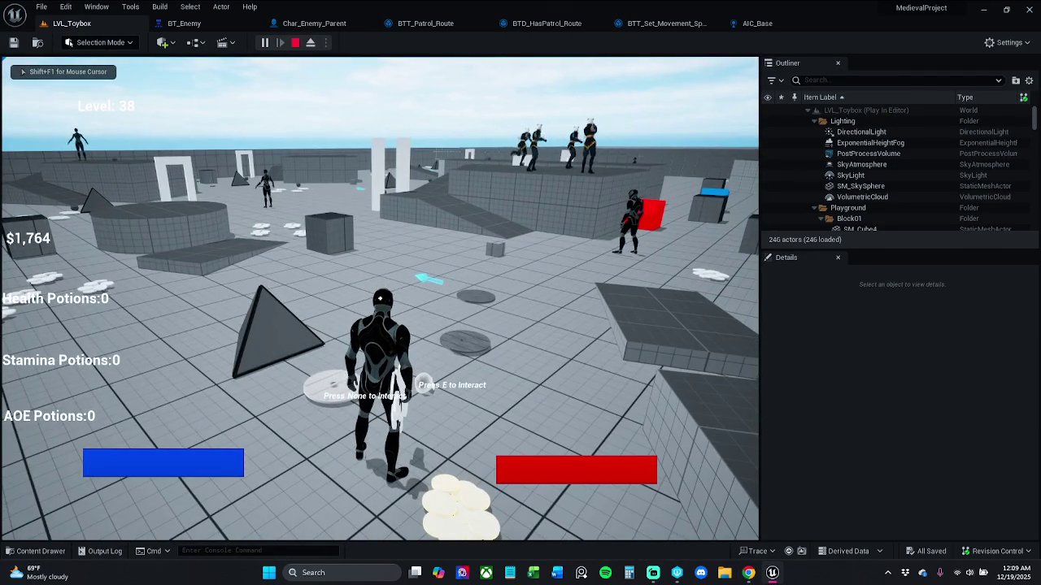
key(Escape)
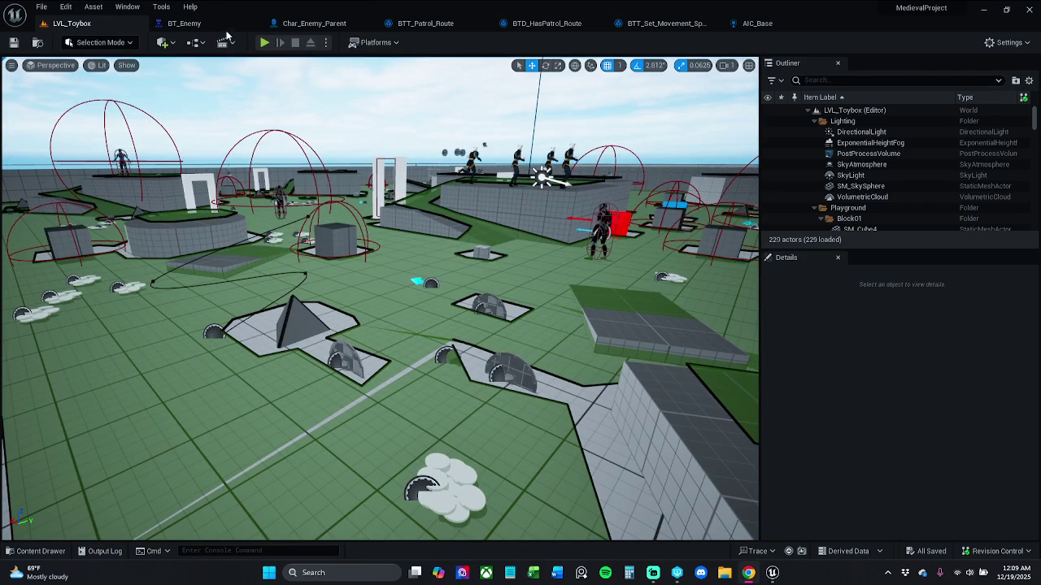
click(779, 27)
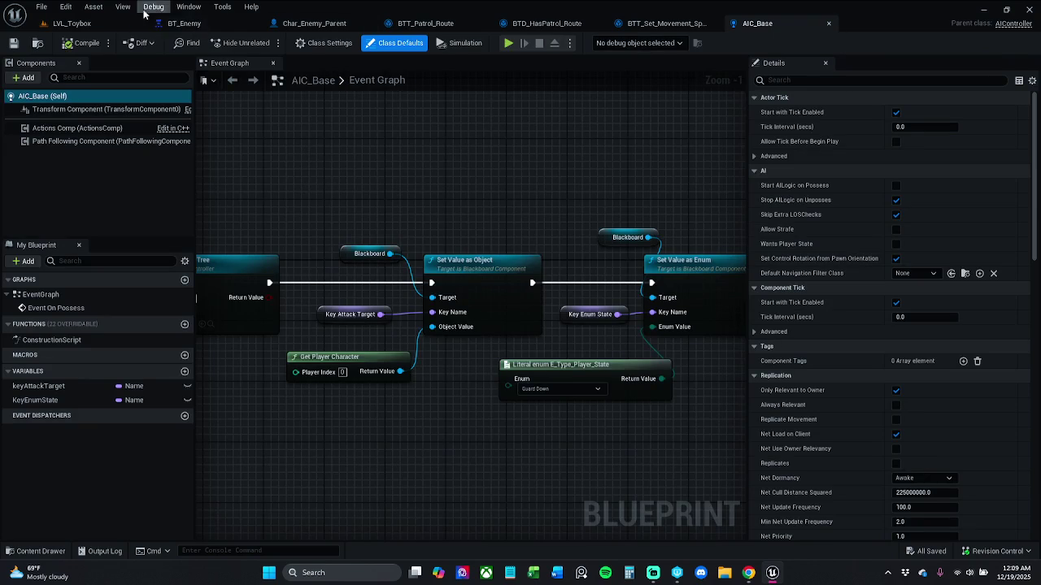
click(189, 24)
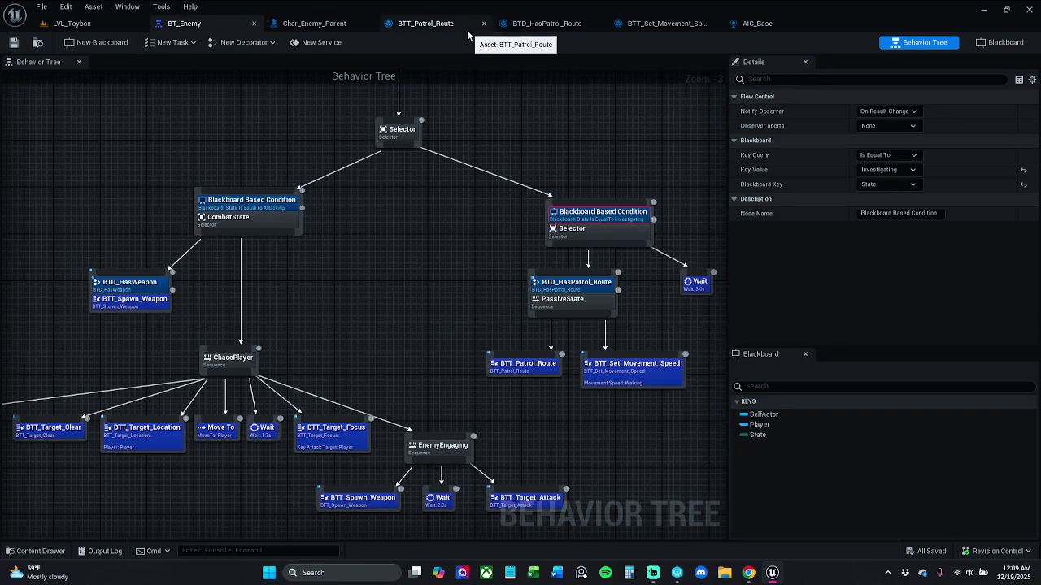
- Set the right condition's Key Value to Guard Down, save, and play-test LVL_Toybox
click(898, 175)
click(883, 198)
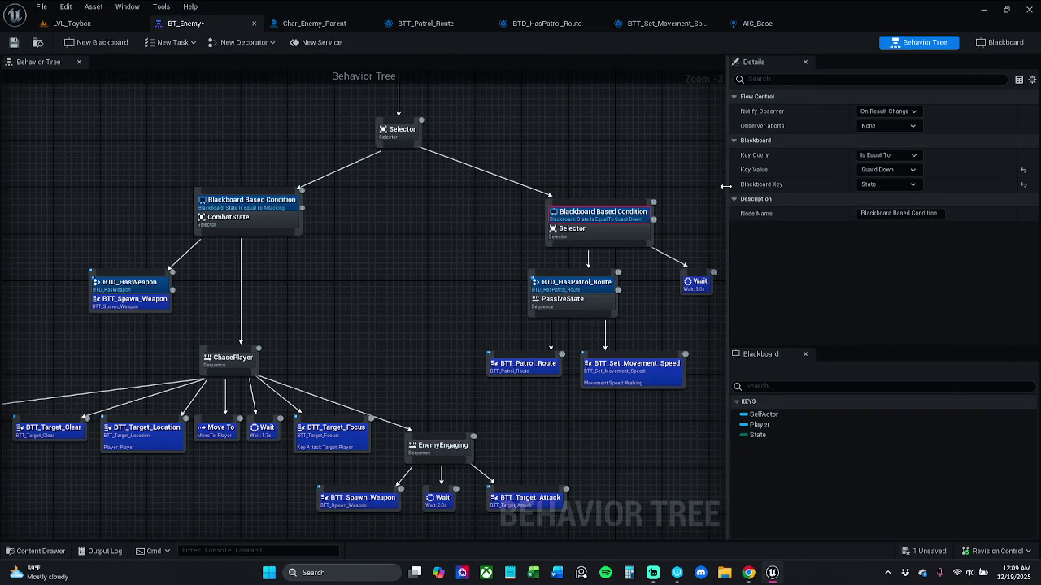
click(13, 43)
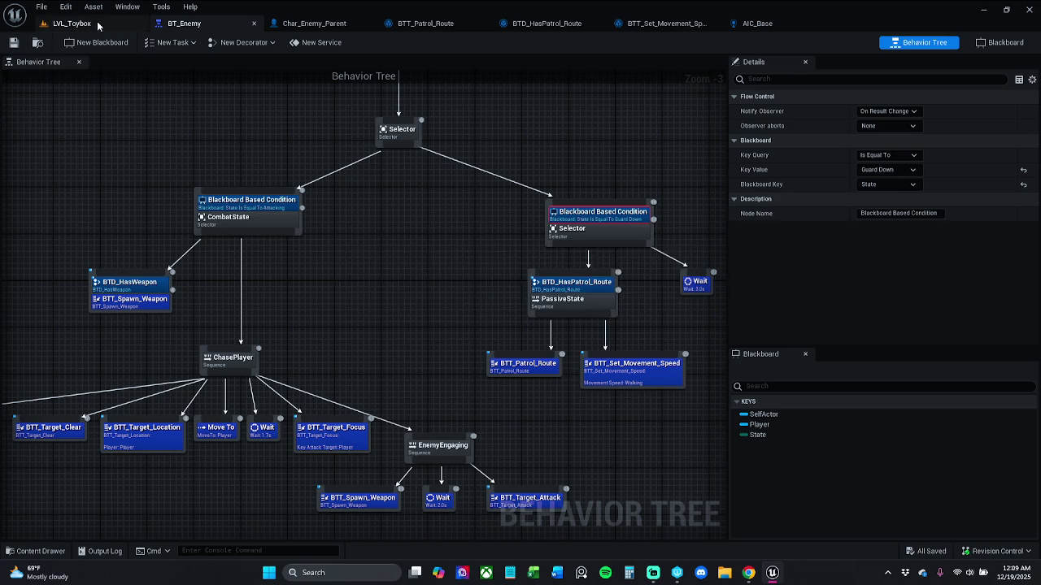
click(96, 25)
click(264, 42)
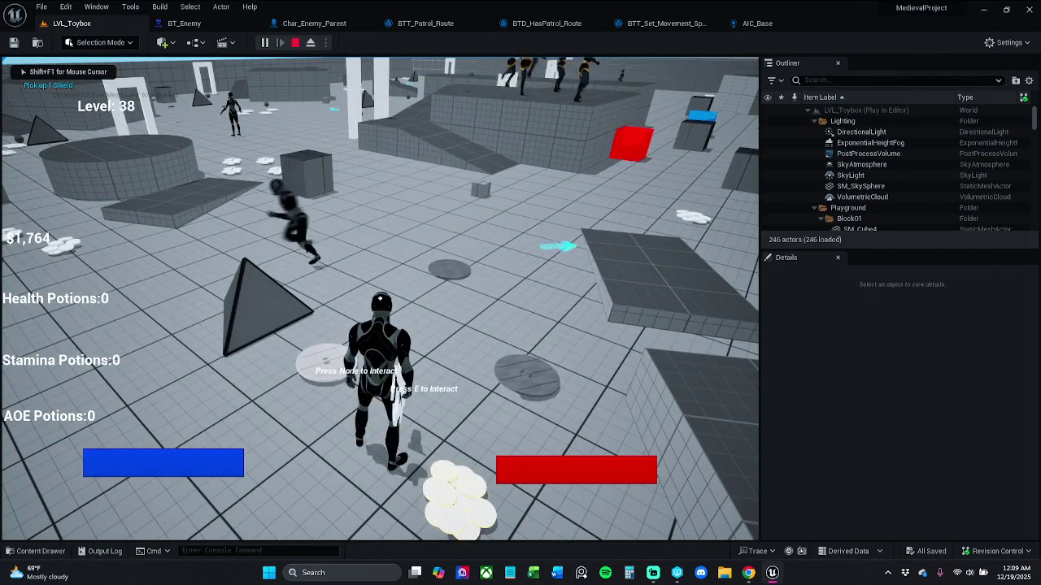
key(shift+F1)
key(Escape)
- Change the right condition's Key Value back to Investigating in BT_Enemy
click(183, 23)
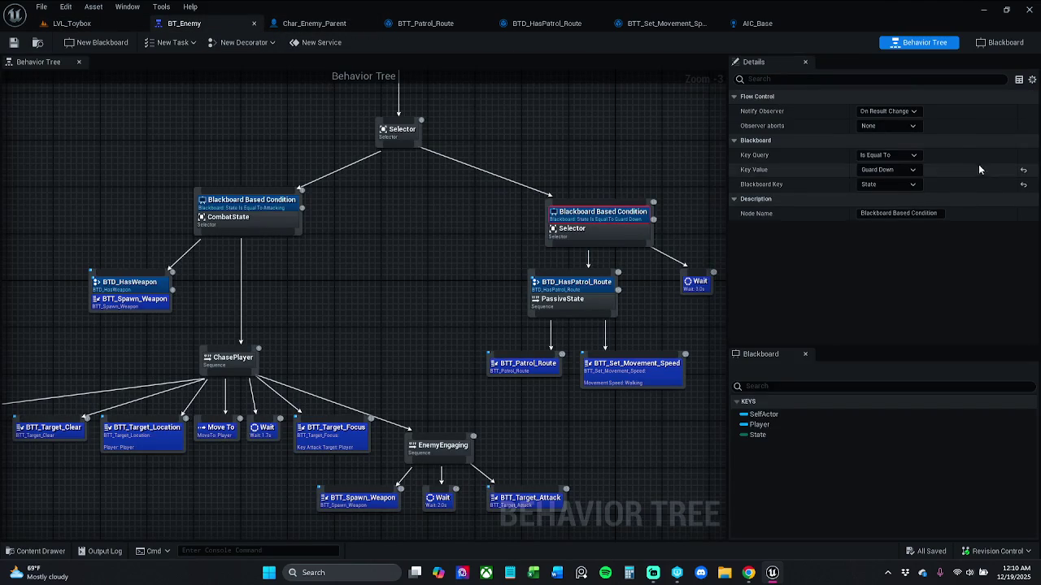
click(890, 169)
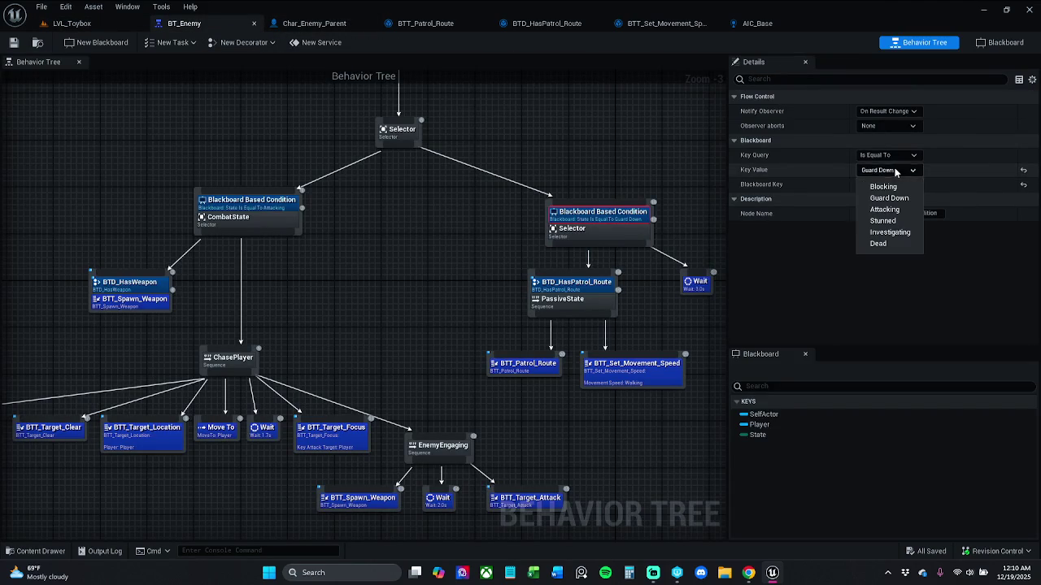
click(894, 234)
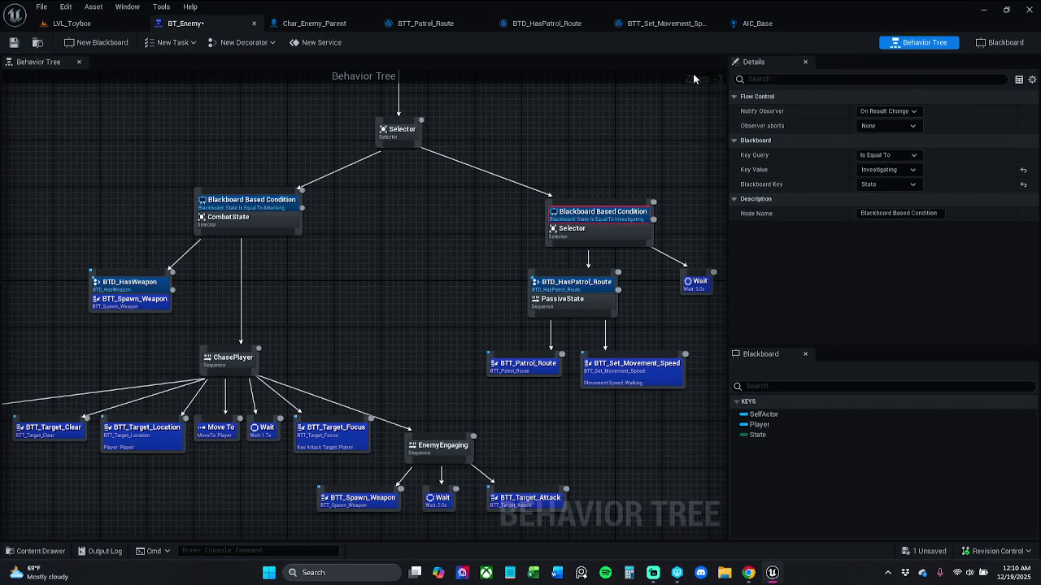
click(792, 22)
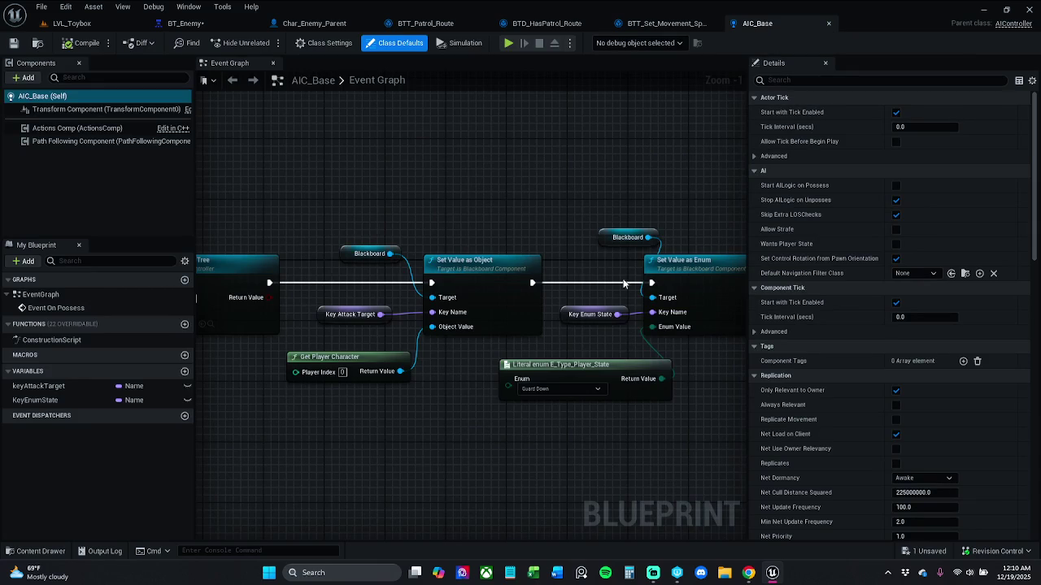
- Set AIC_Base's enum literal to Investigating, then compile and save the blueprint
click(570, 389)
click(535, 427)
click(82, 43)
click(13, 44)
- Zoom out, marquee-select the whole Event On Possess chain to shift it left, and save
scroll(563, 213, down, 2)
scroll(478, 227, down, 1)
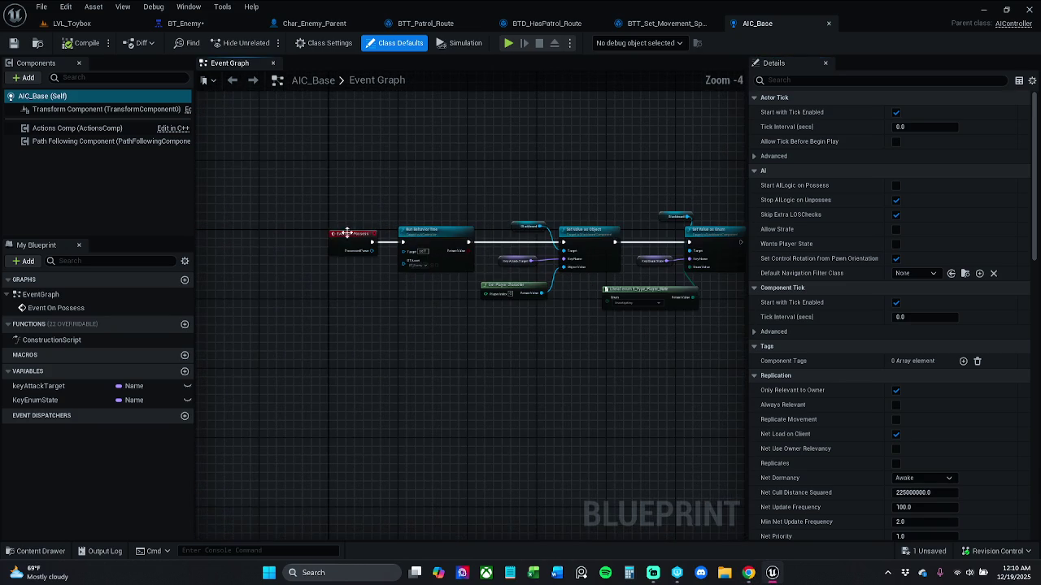
drag(227, 243, 744, 239)
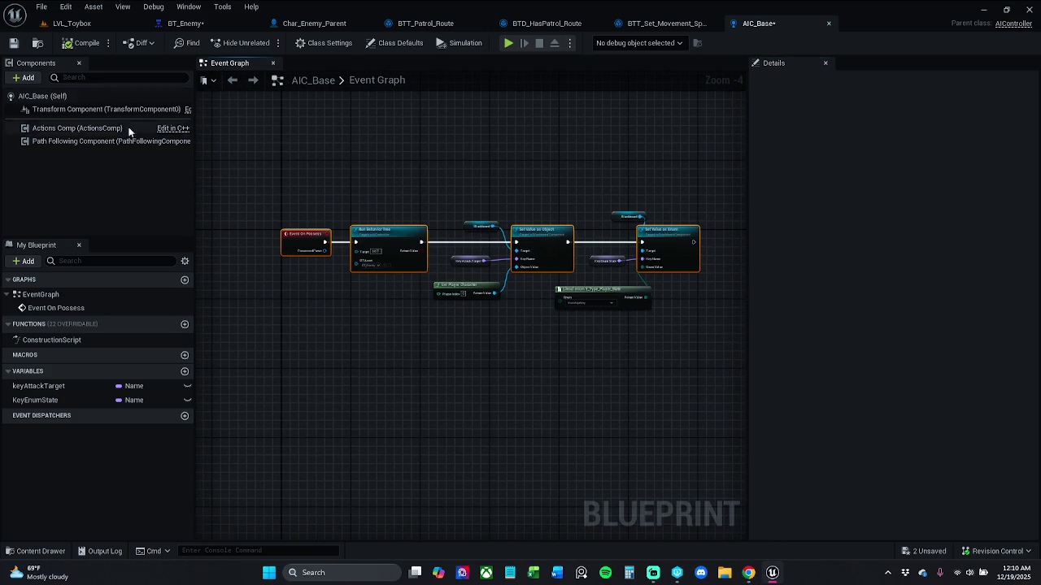
click(18, 47)
- Clear the AIC_Base selection and save BT_Enemy with File > Save
click(434, 195)
click(186, 23)
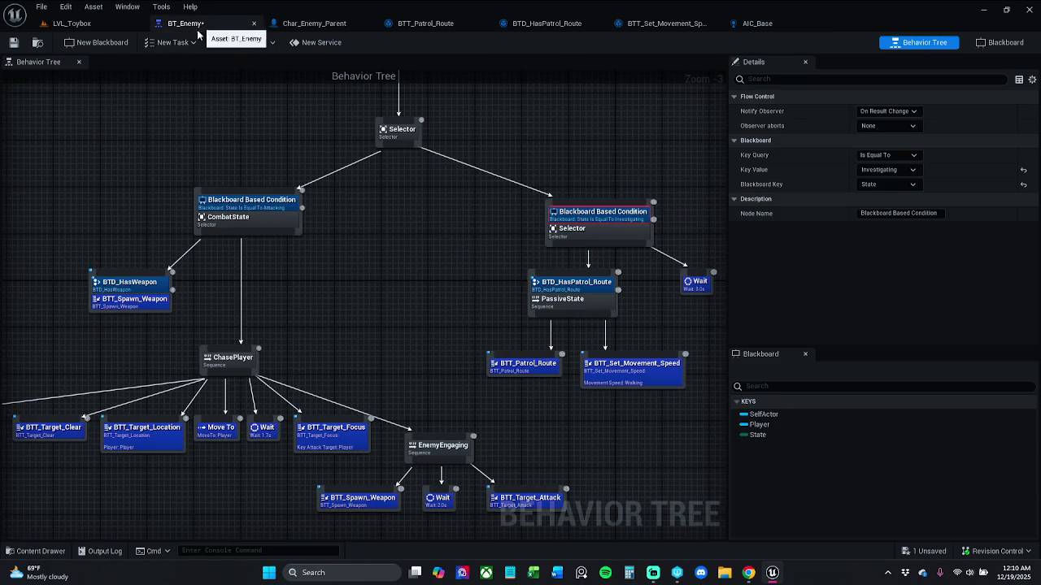
click(42, 6)
click(57, 70)
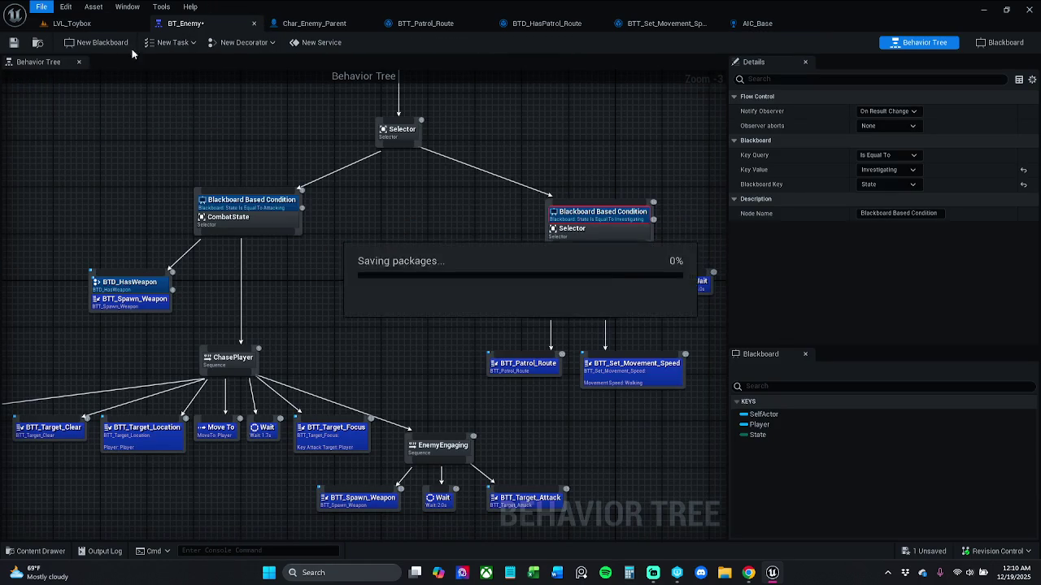
click(779, 24)
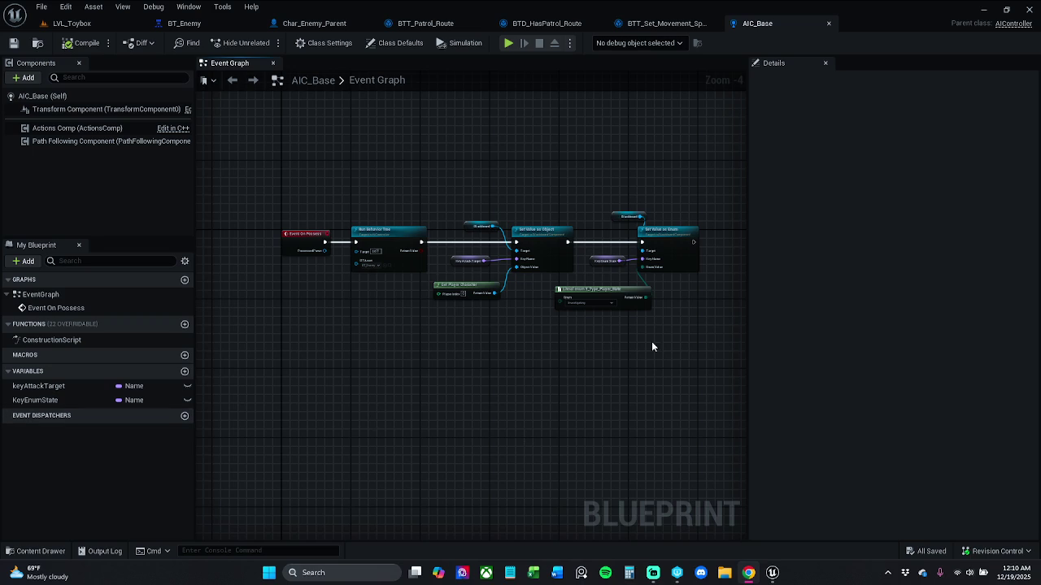
- Cut the Set Value as Enum node, its Blackboard, Key Enum State and enum literal from the possess chain
drag(650, 332, 595, 333)
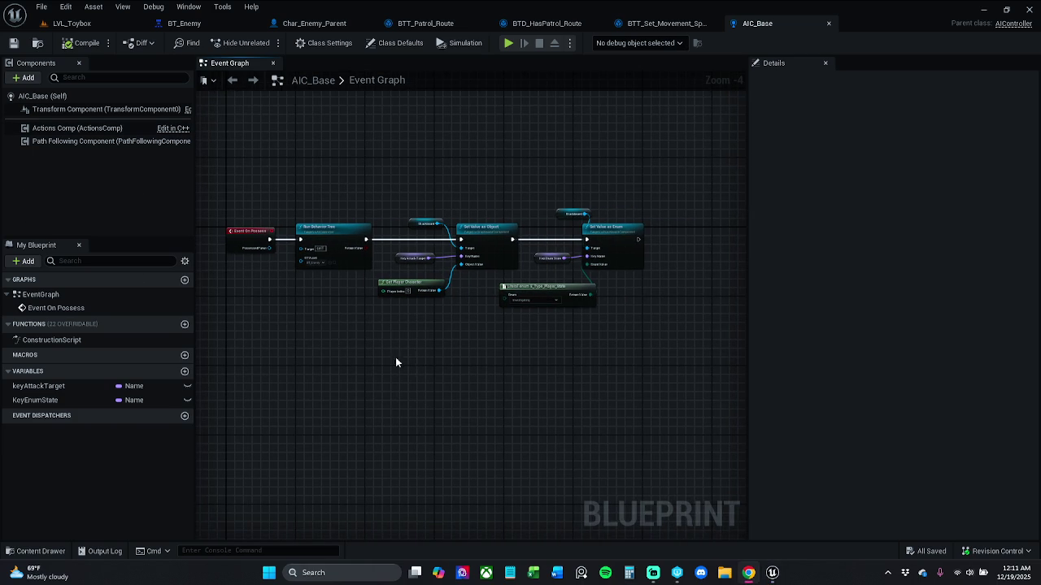
mouse_move(527, 184)
mouse_down()
mouse_move(483, 174)
mouse_move(576, 277)
mouse_up()
scroll(569, 236, up, 3)
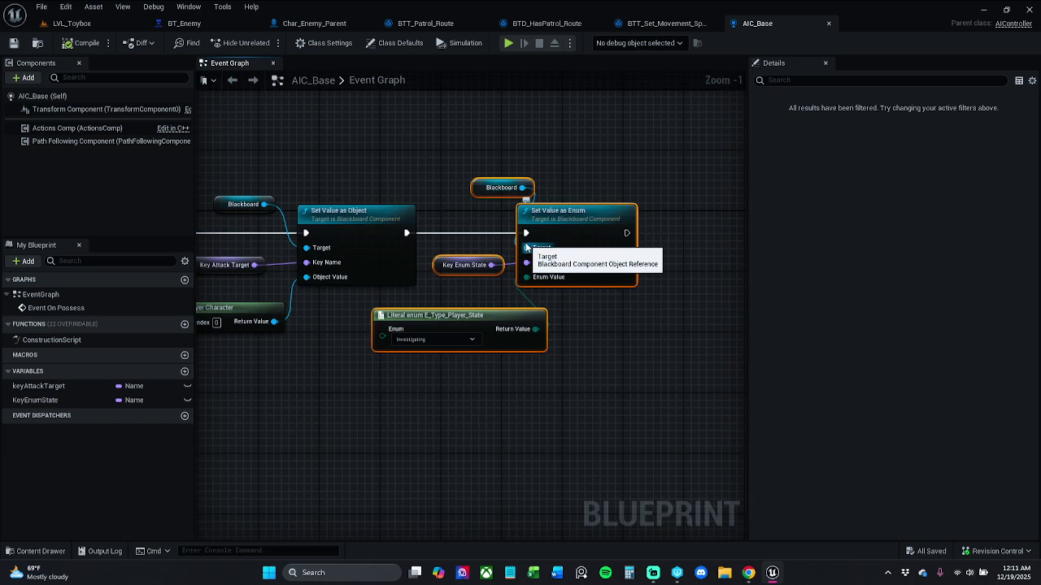
drag(527, 246, 527, 247)
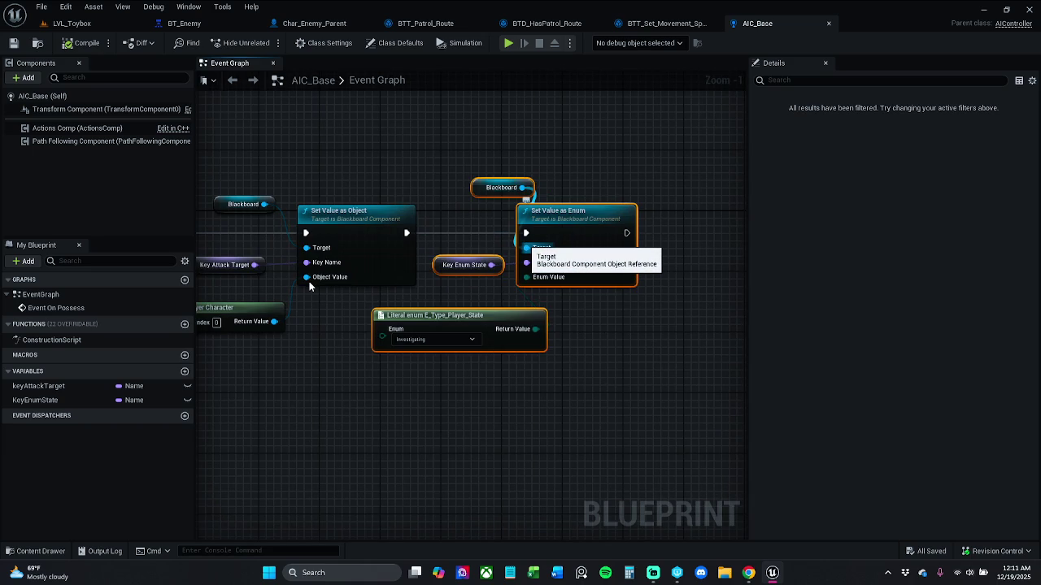
right_click(345, 182)
click(302, 156)
drag(302, 156, 352, 156)
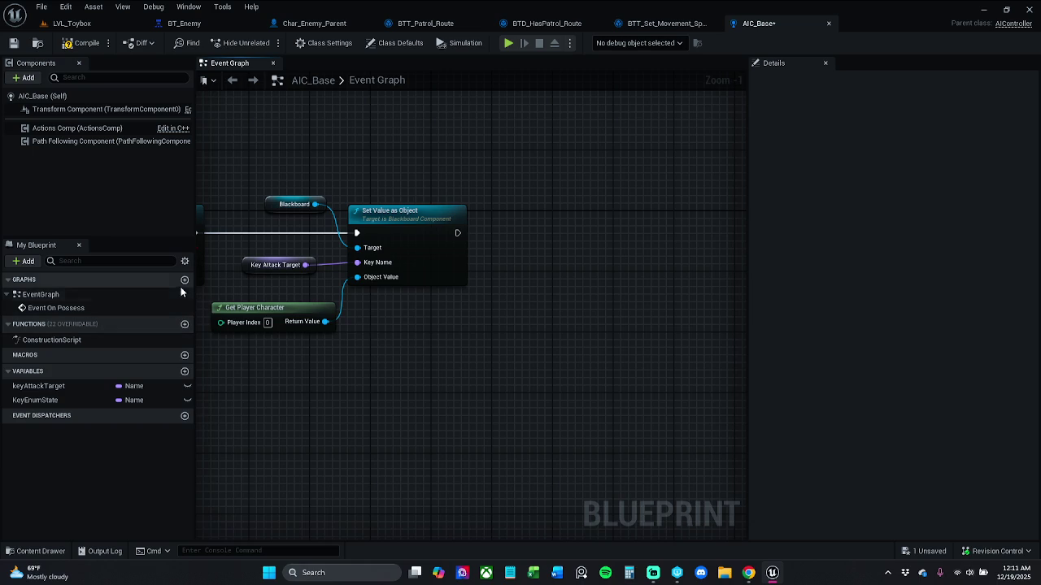
- Create a new AIC_Base function and paste the cut Set Value as Enum nodes into it
click(185, 324)
drag(518, 292, 458, 282)
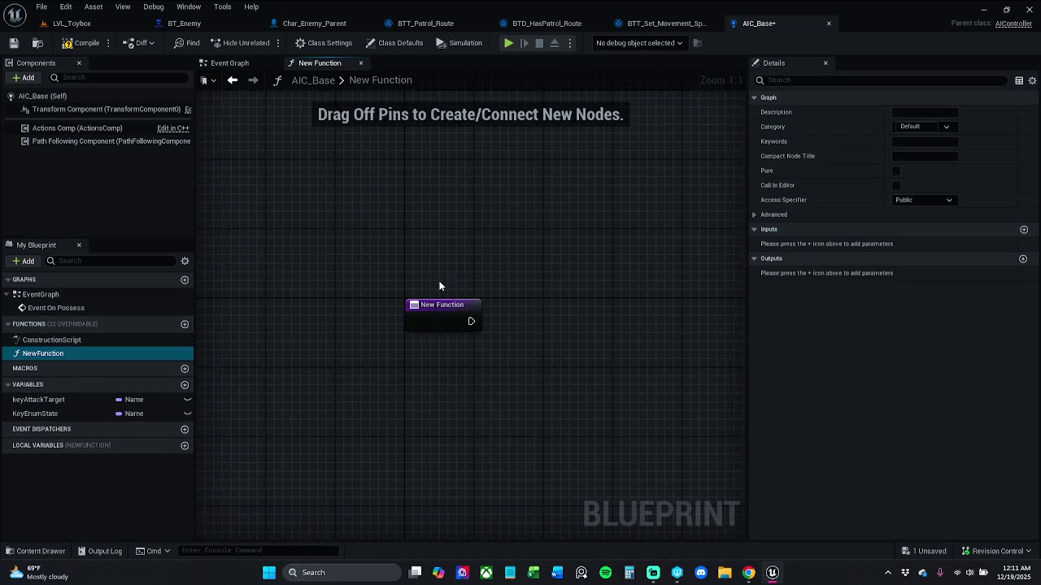
drag(602, 309, 463, 306)
key(ctrl+v)
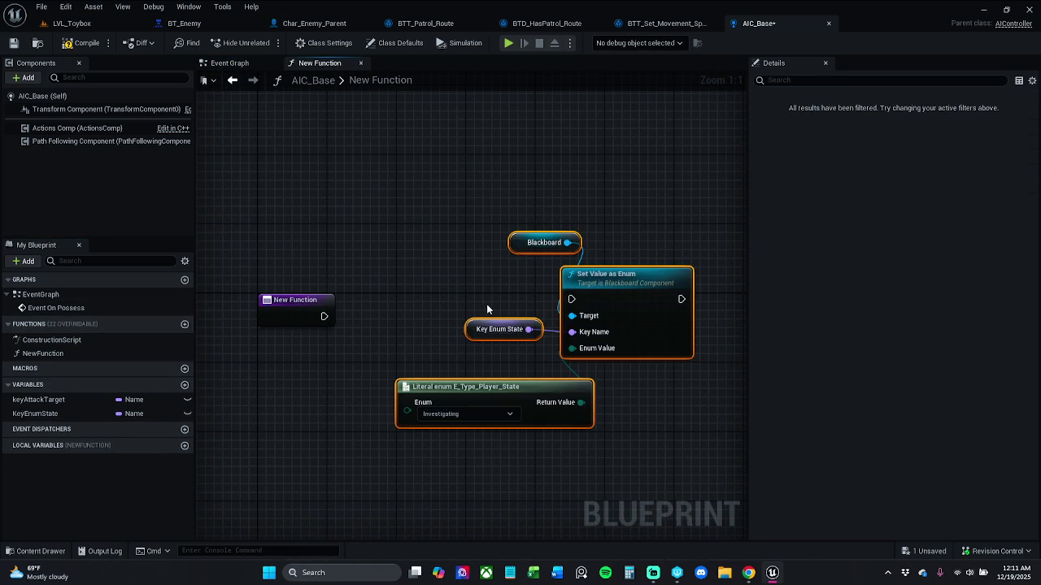
drag(655, 285, 617, 305)
- Wire the function entry into Set Value as Enum, tidy the nodes, and edit the function name
mouse_move(528, 316)
mouse_down()
mouse_move(367, 327)
mouse_move(325, 316)
mouse_up()
drag(569, 306, 508, 306)
click(240, 309)
drag(241, 309, 593, 296)
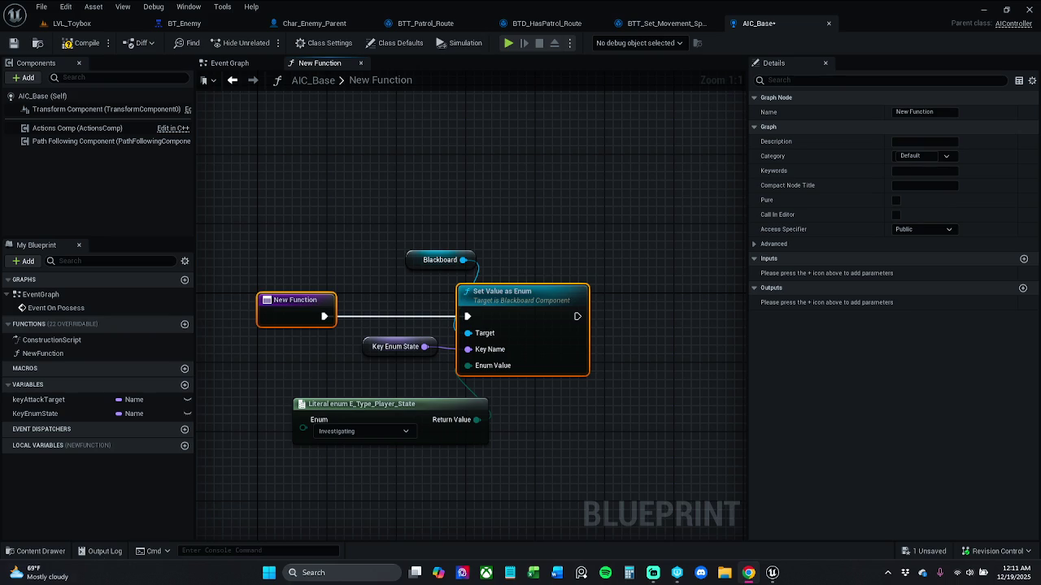
drag(293, 307, 301, 307)
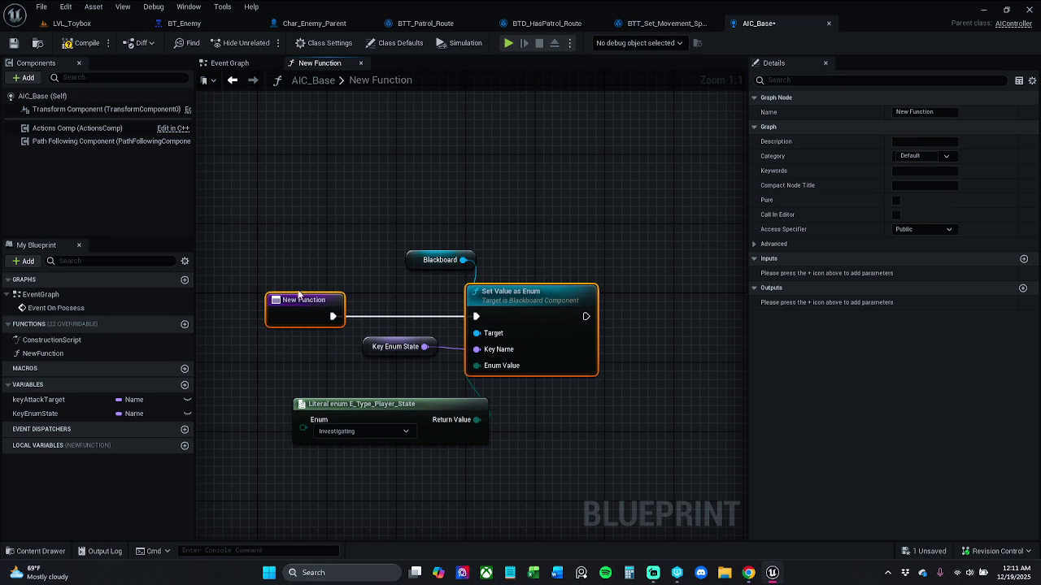
click(947, 114)
key(Return)
click(950, 113)
- Rename the new function to SetStateInvestigating and save AIC_Base
key(ctrl+a)
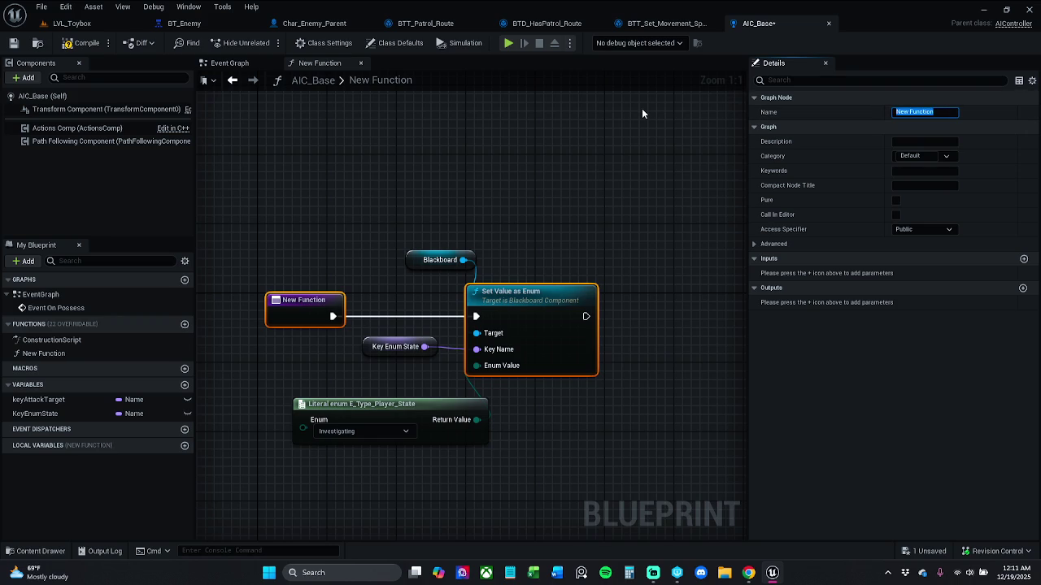
text(SetState Investigat)
text(ing)
key(Return)
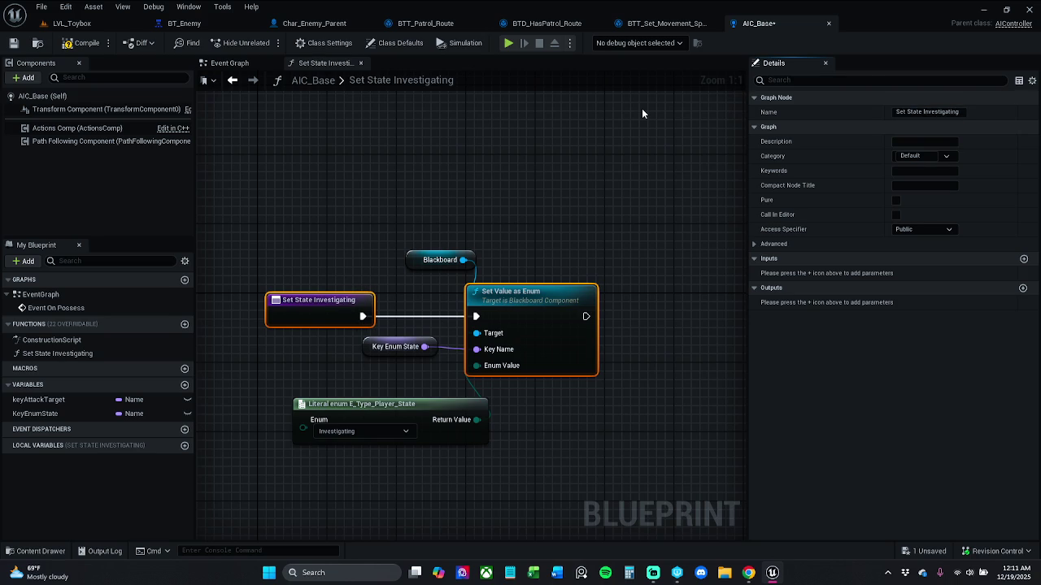
click(73, 355)
key(F2)
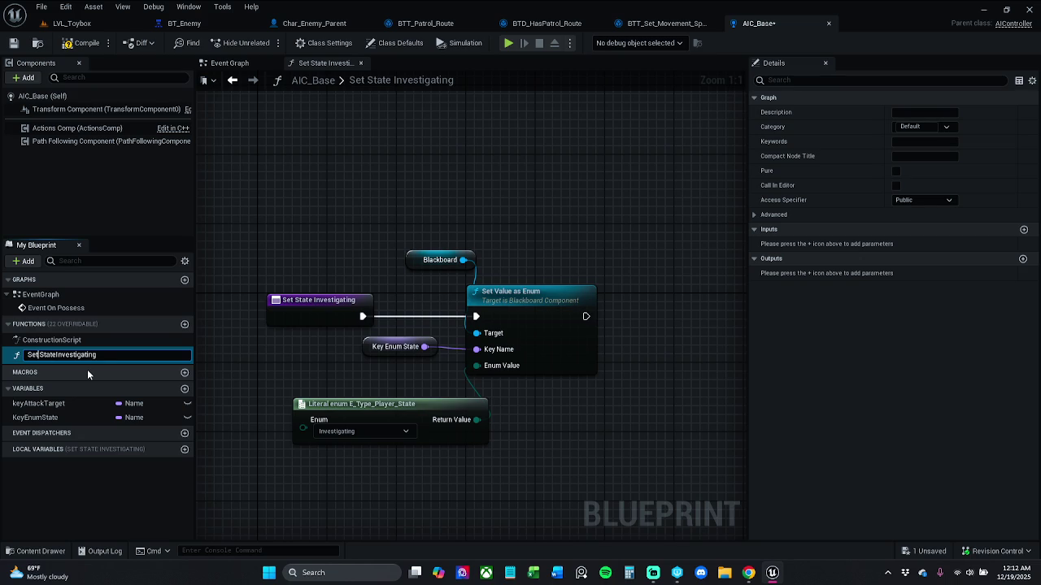
key(Return)
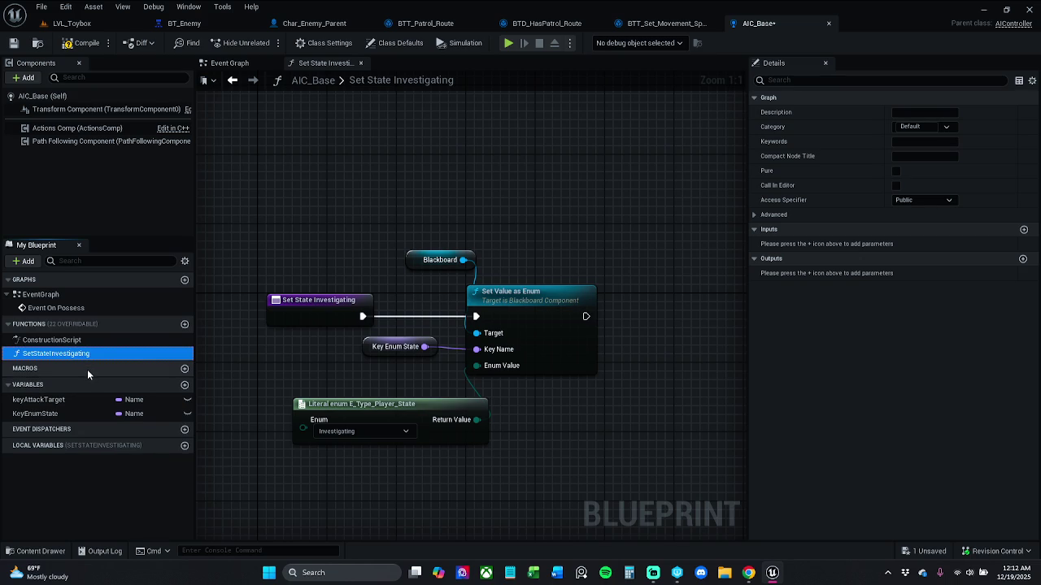
click(14, 43)
- Select SetStateInvestigating in the My Blueprint function list to show its graph and details
click(93, 339)
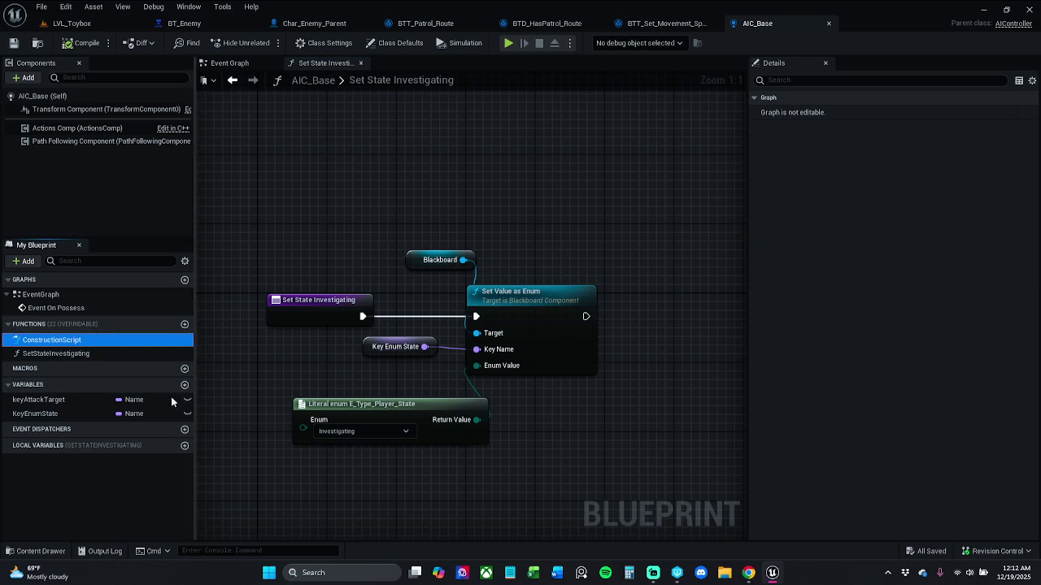
drag(95, 355, 274, 316)
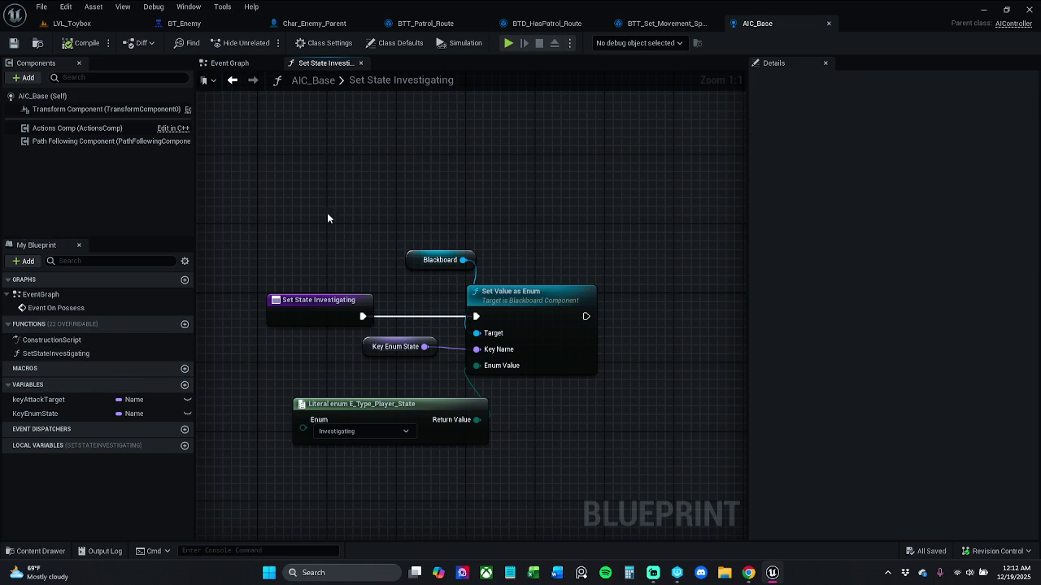
click(748, 573)
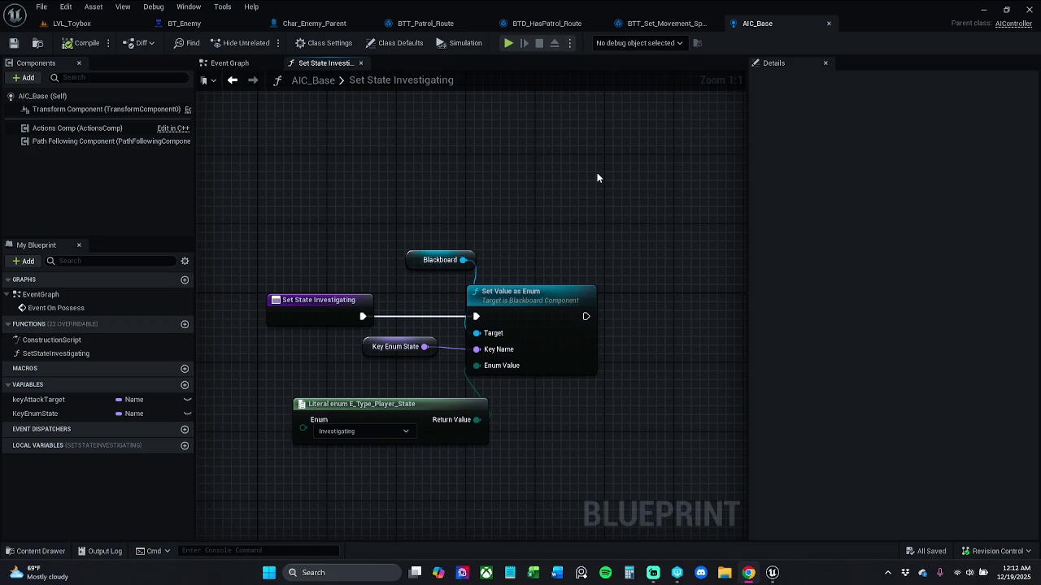
click(103, 355)
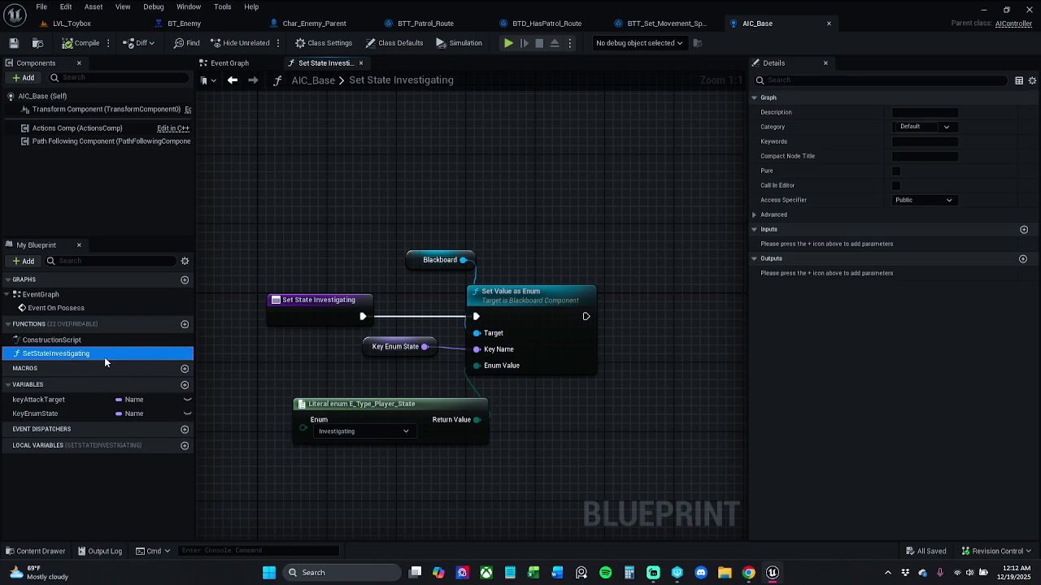
- Duplicate SetStateInvestigating as SetStateAttacking and select its entry node
key(ctrl+d)
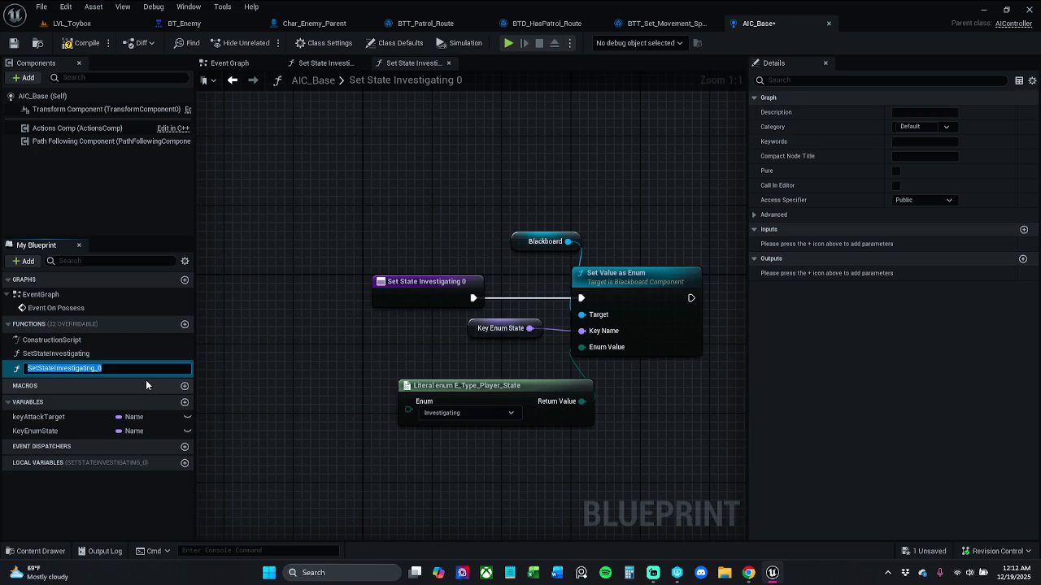
key(End)
key(BackSpace)
key(BackSpace)
key(BackSpace)
key(BackSpace)
key(BackSpace)
key(BackSpace)
text(Attack)
text(ing)
key(Return)
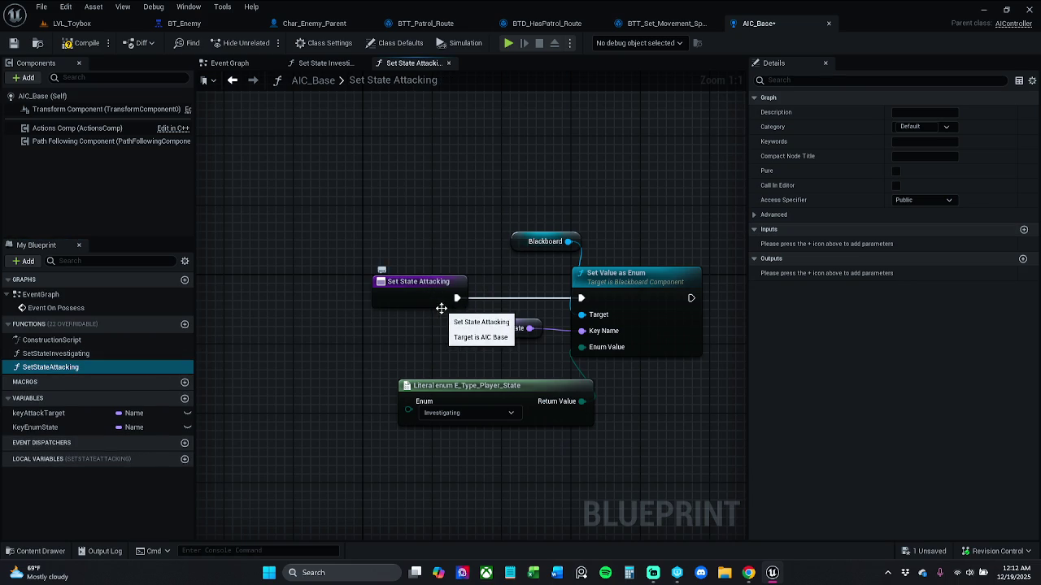
drag(394, 181, 676, 459)
drag(413, 308, 405, 309)
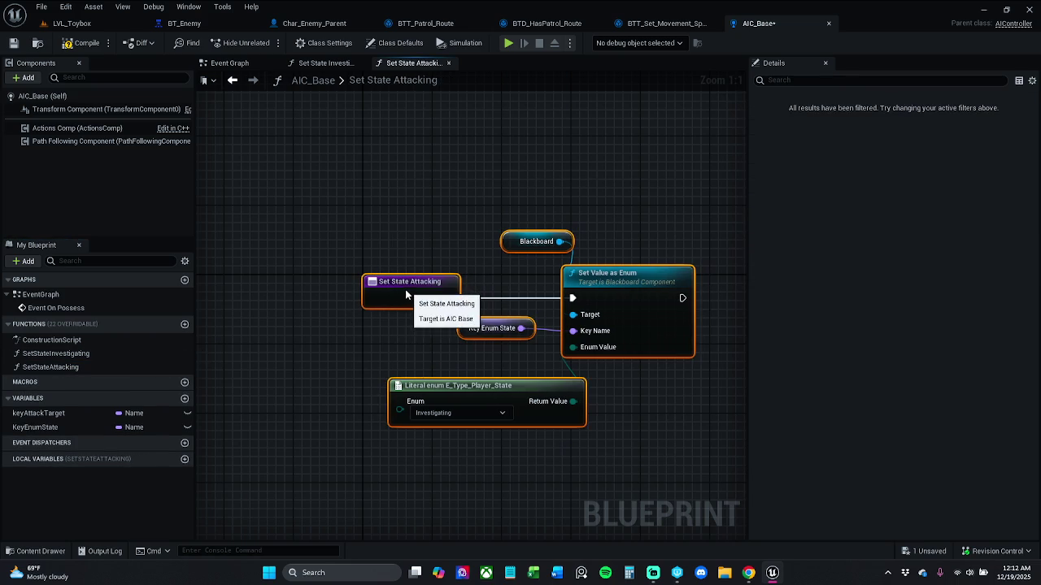
click(419, 271)
click(411, 288)
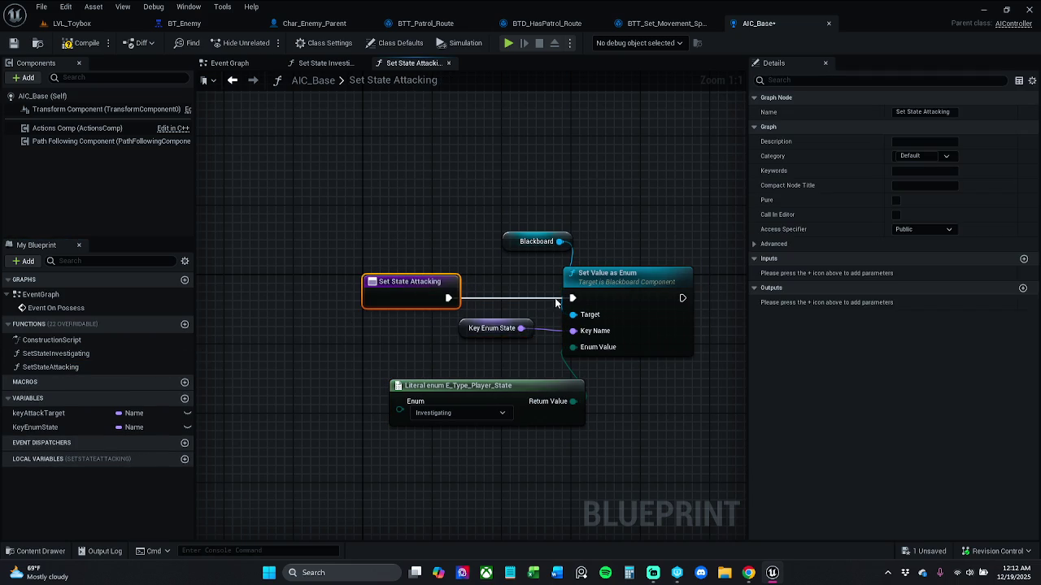
- Add a function input named Target of type Actor object reference
click(1027, 264)
click(1024, 259)
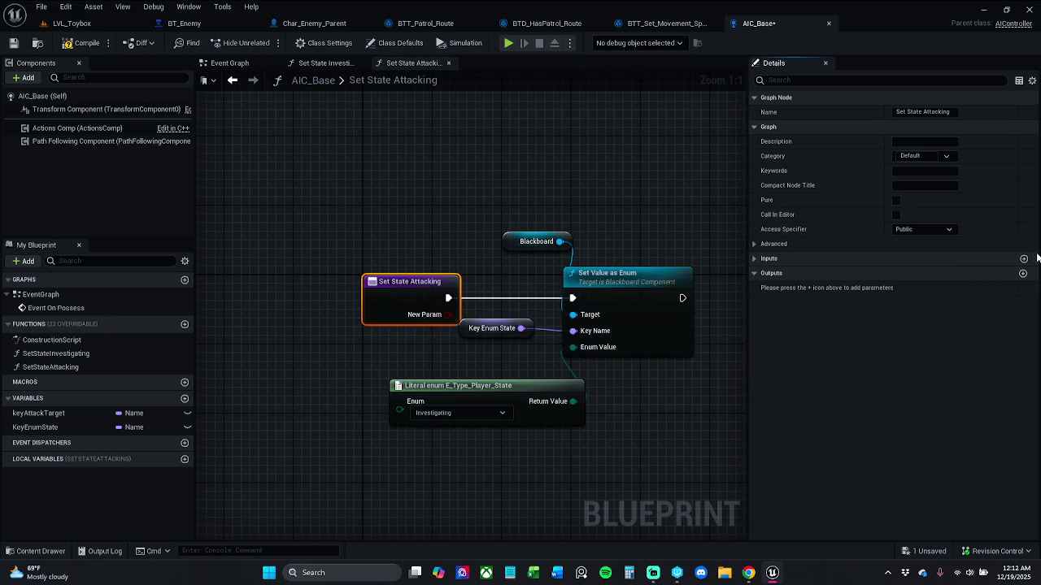
click(752, 259)
click(793, 272)
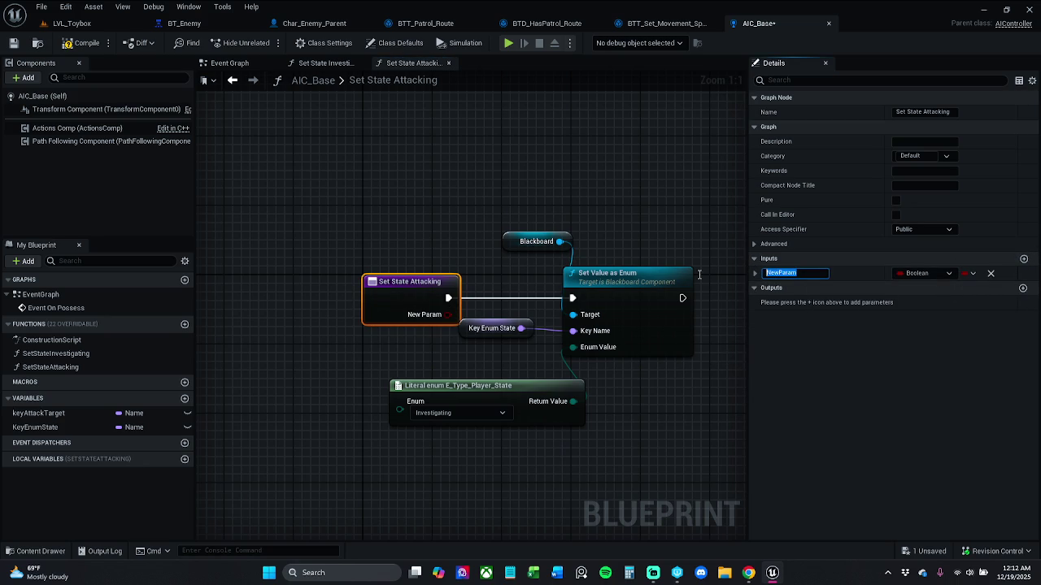
text(Target)
key(Return)
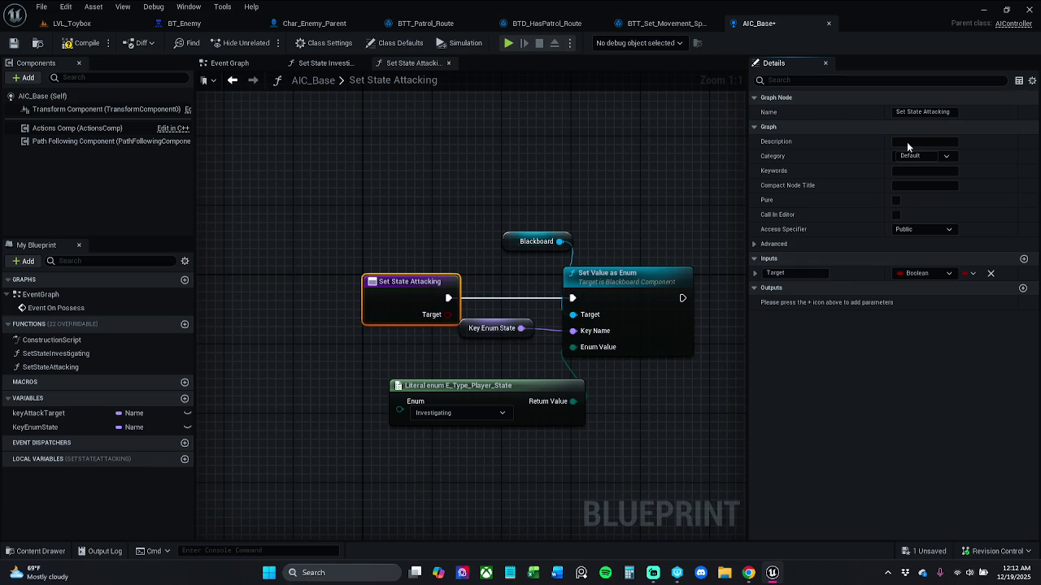
click(923, 273)
text(actor)
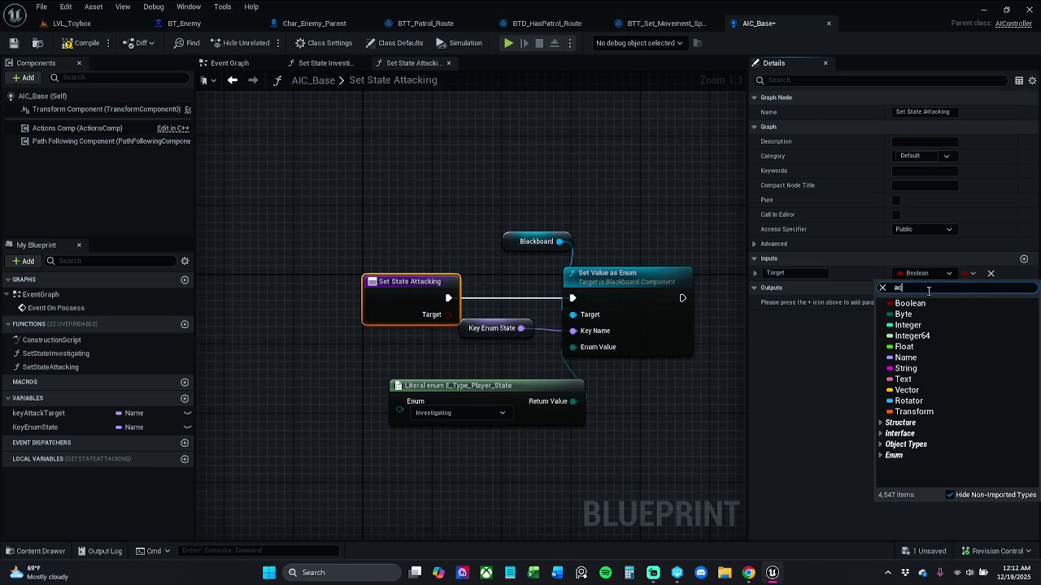
mouse_move(911, 398)
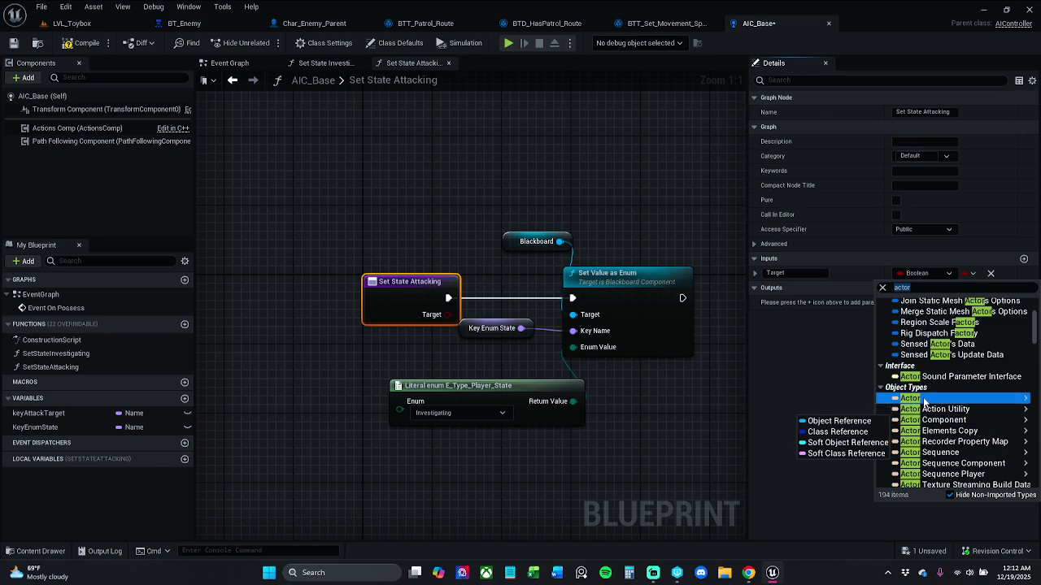
click(863, 401)
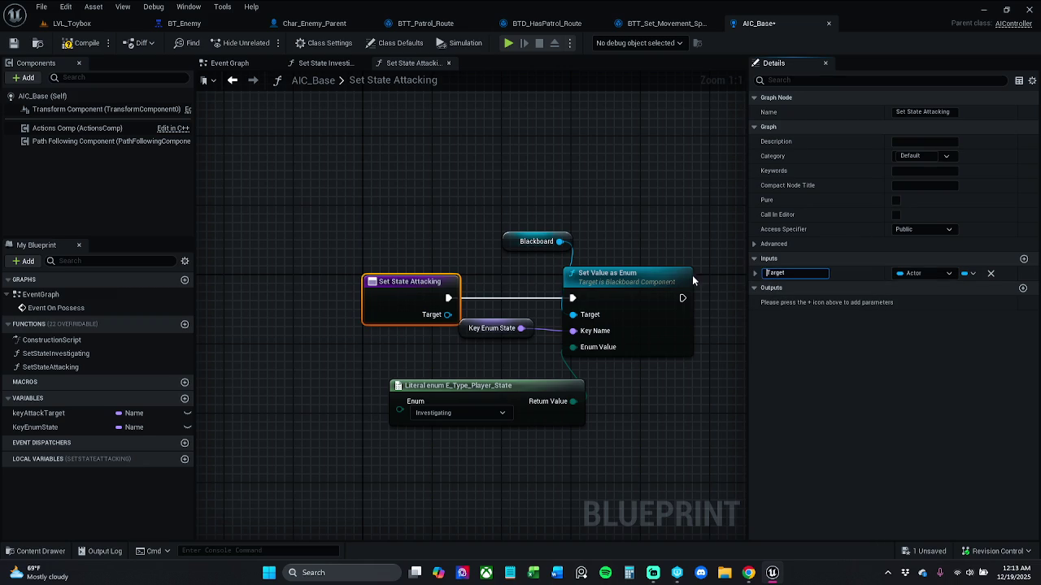
- Finish the Target input name and set the literal enum value to Attacking
key(Delete)
text(t)
key(Return)
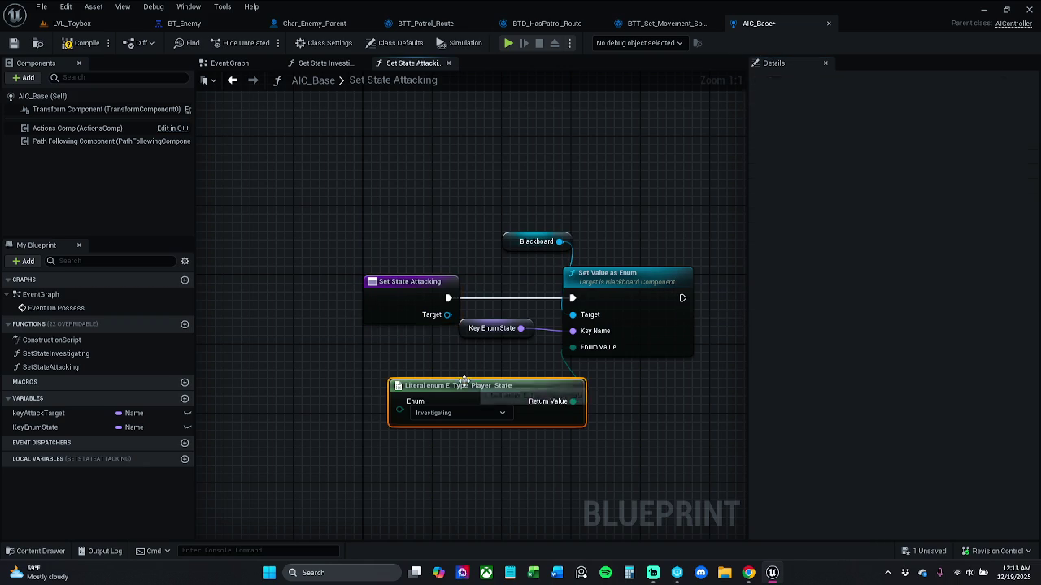
mouse_move(462, 330)
mouse_down()
mouse_move(477, 339)
mouse_move(469, 352)
mouse_up()
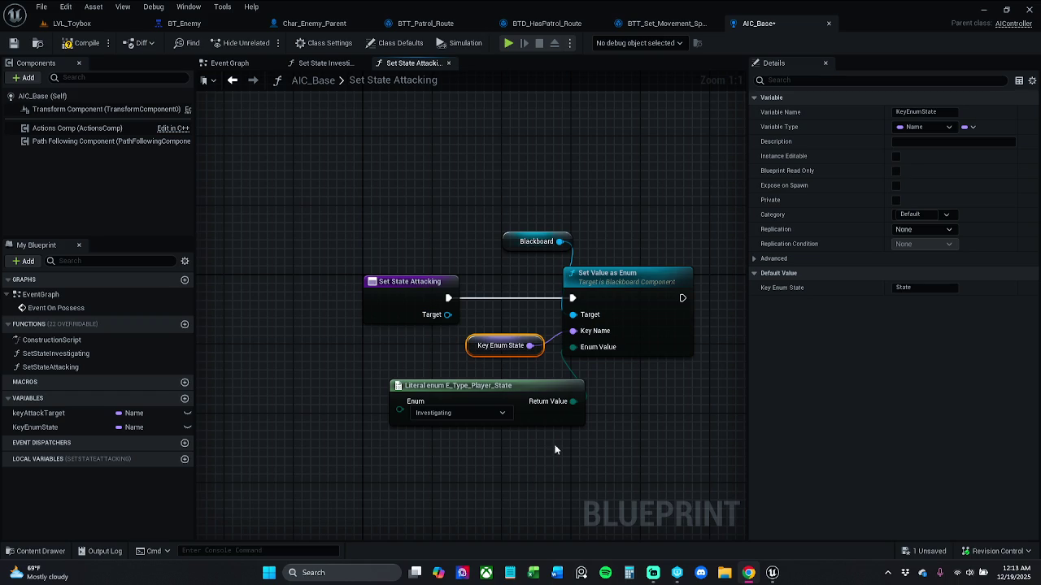
click(455, 412)
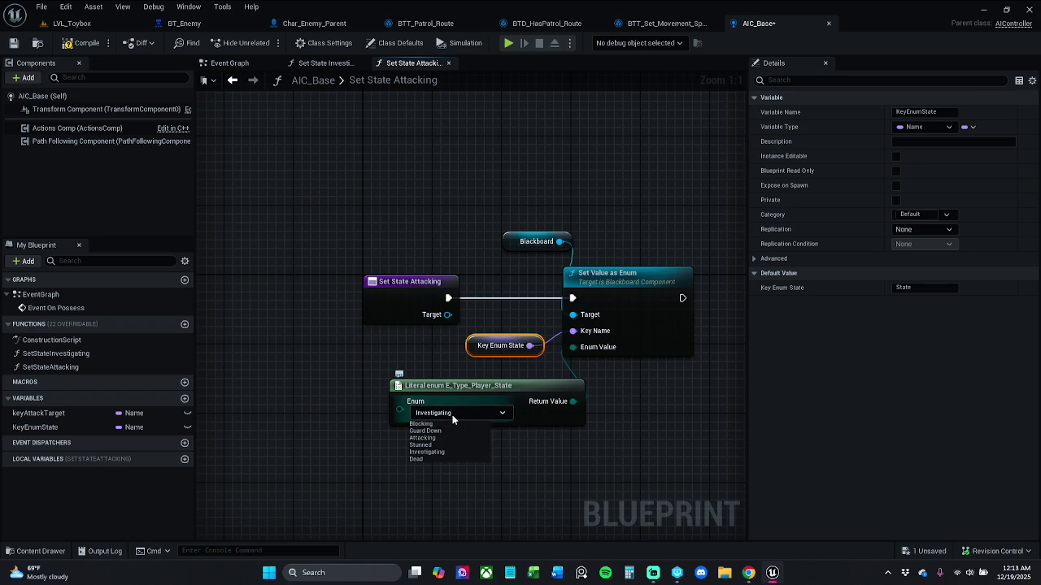
click(426, 437)
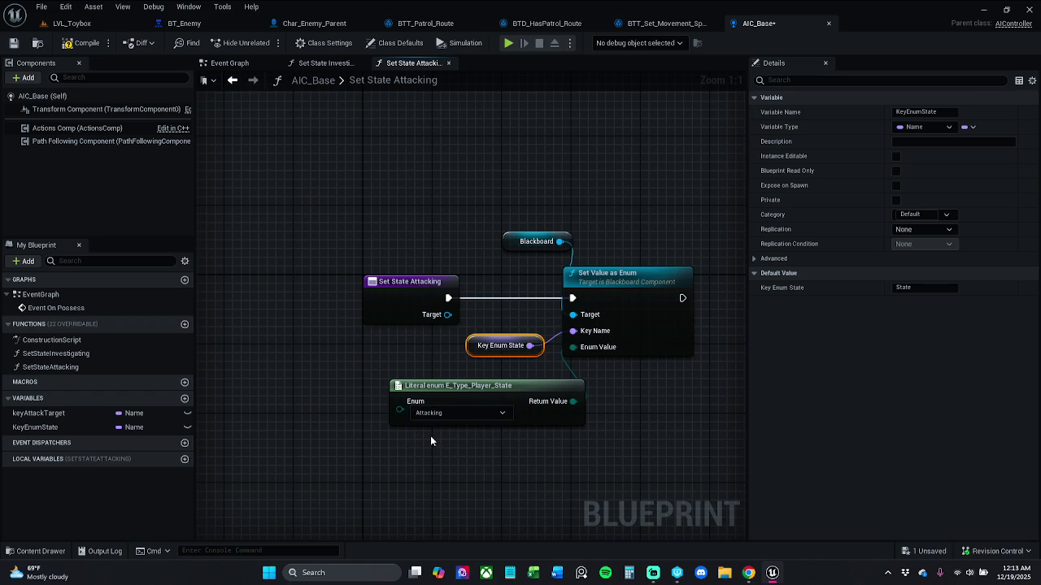
- Reposition Key Enum State and shift all non-entry nodes right to leave room
click(389, 348)
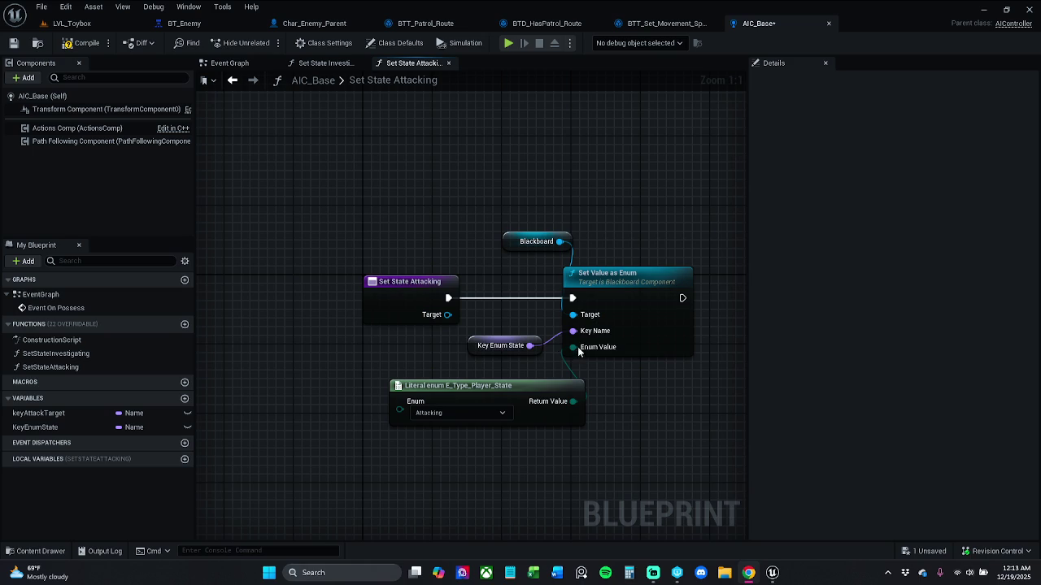
drag(497, 350, 456, 365)
click(467, 432)
mouse_move(441, 460)
mouse_down()
mouse_move(486, 362)
mouse_move(435, 387)
mouse_move(518, 392)
mouse_up()
click(490, 386)
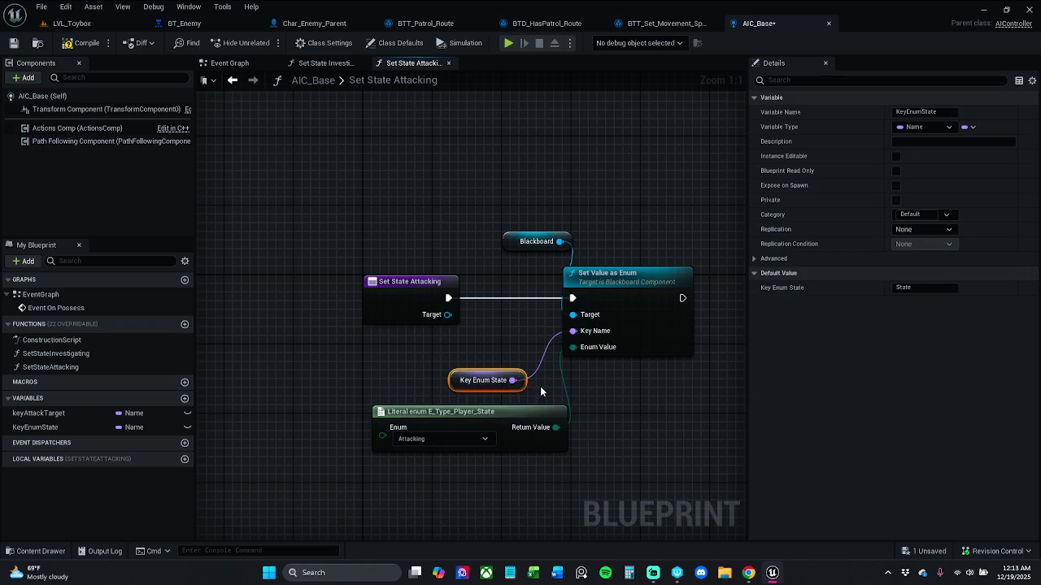
click(279, 295)
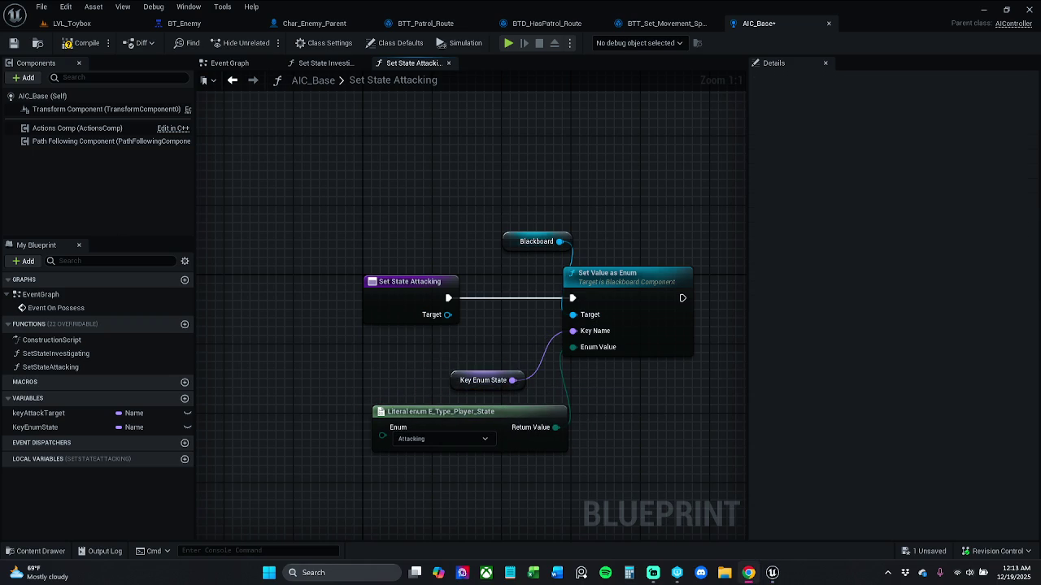
mouse_move(455, 198)
mouse_down()
mouse_move(726, 483)
mouse_move(633, 417)
mouse_up()
drag(432, 206, 651, 496)
mouse_move(574, 291)
mouse_down()
mouse_move(747, 283)
mouse_move(664, 289)
mouse_up()
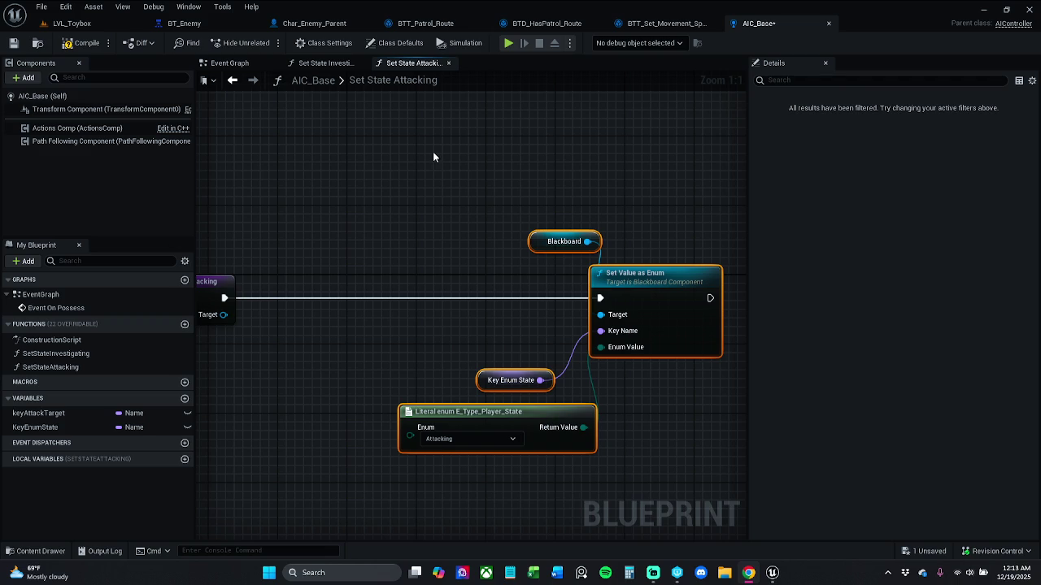
click(230, 64)
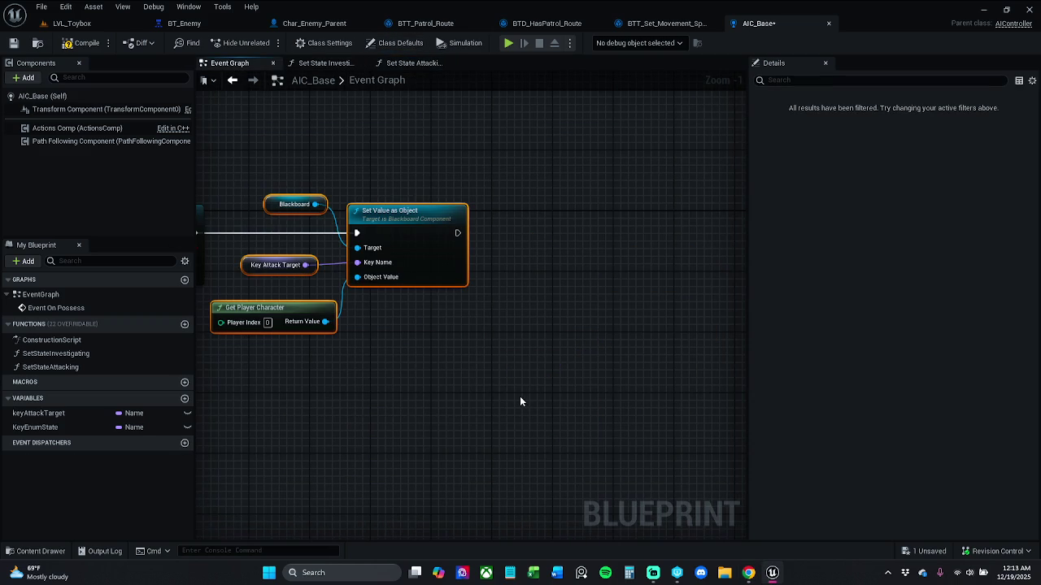
- Move the Key Attack Target nodes into SetStateAttacking, chaining Set Value as Object before Set Value as Enum
key(Delete)
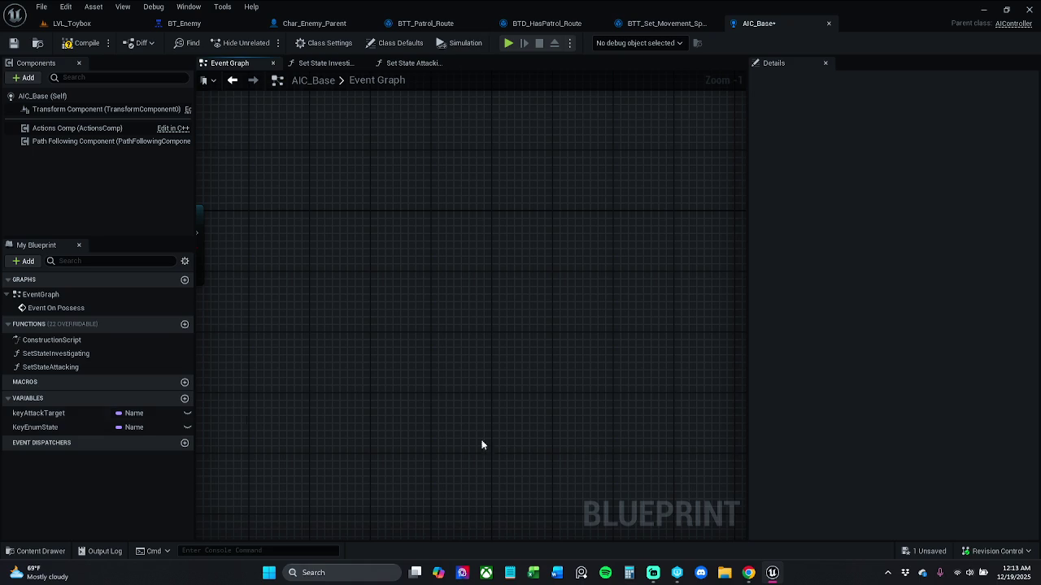
key(alt+Tab)
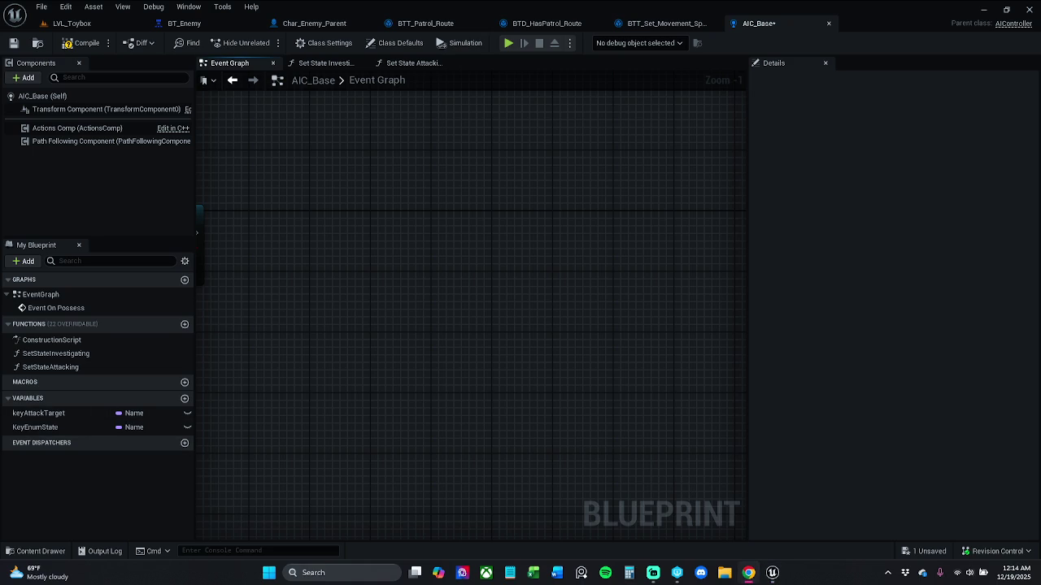
click(361, 63)
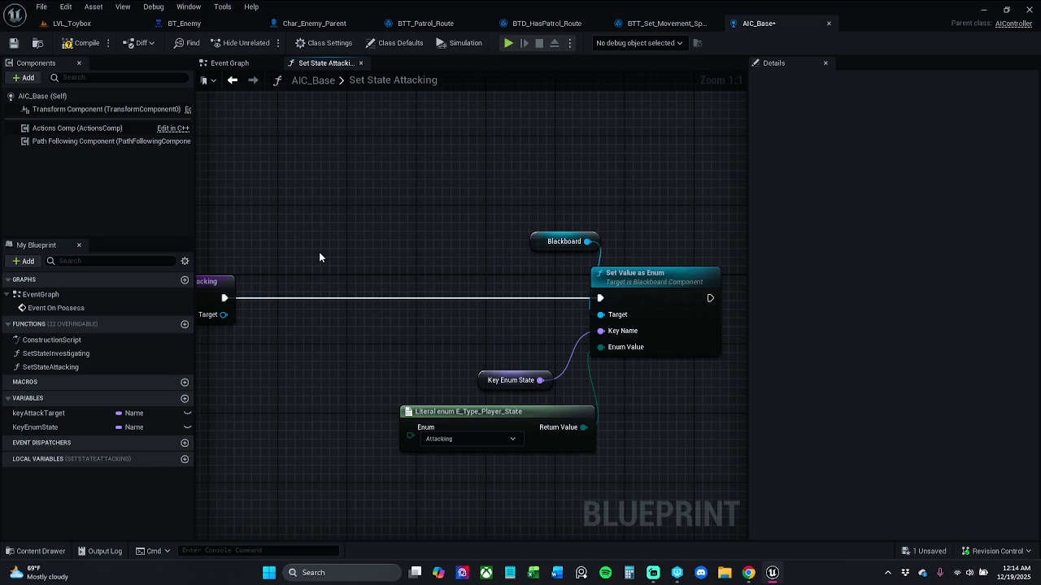
key(ctrl+v)
drag(486, 236, 392, 299)
click(328, 303)
drag(328, 303, 227, 300)
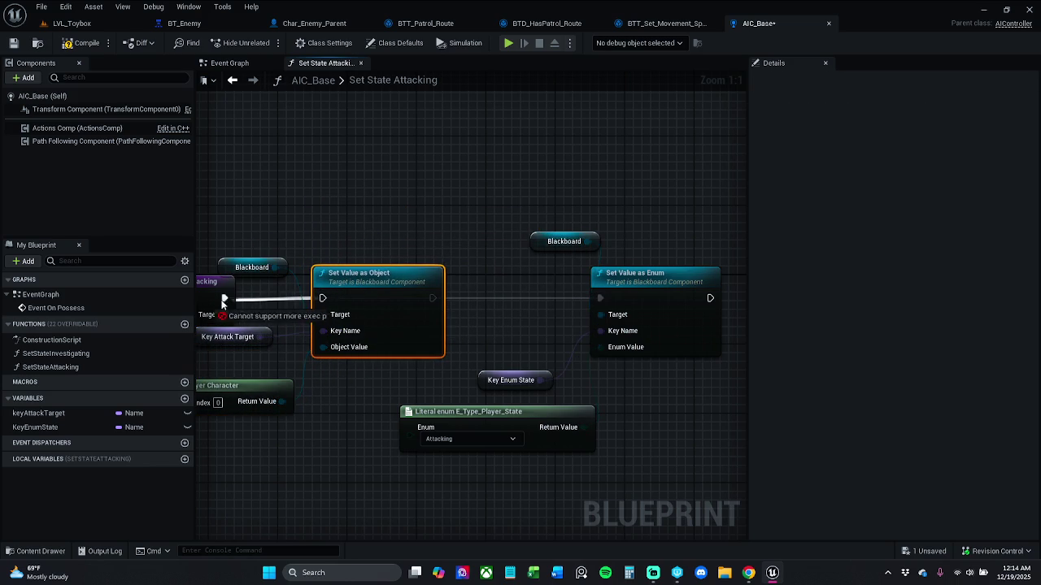
mouse_move(432, 298)
mouse_down()
mouse_move(562, 280)
mouse_move(592, 295)
mouse_up()
click(481, 295)
drag(433, 298, 600, 298)
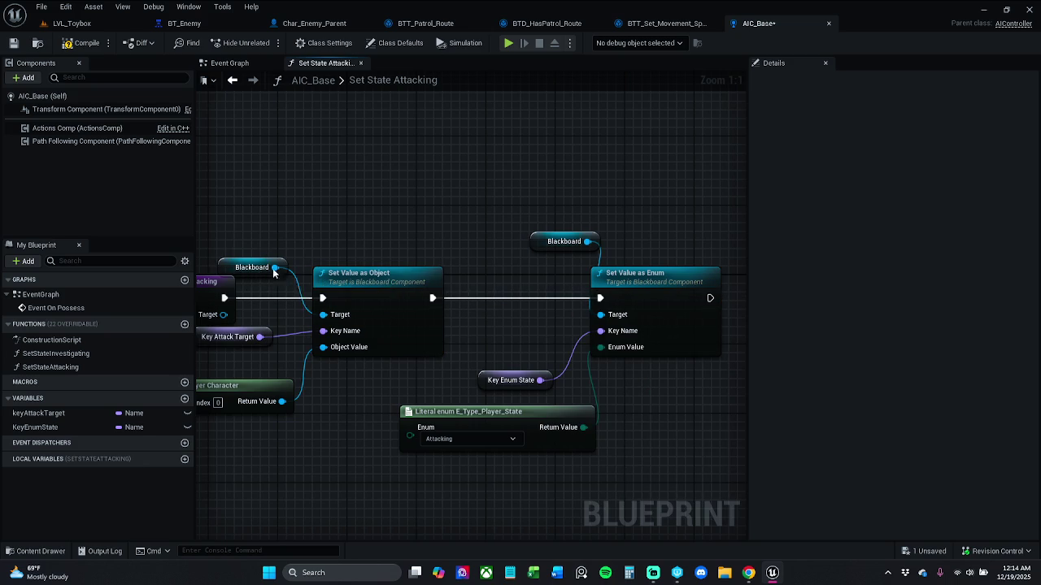
- Arrange the pasted Blackboard, Key Attack Target and Get Player Character nodes
drag(264, 272, 316, 252)
drag(410, 320, 437, 372)
shift+click(420, 374)
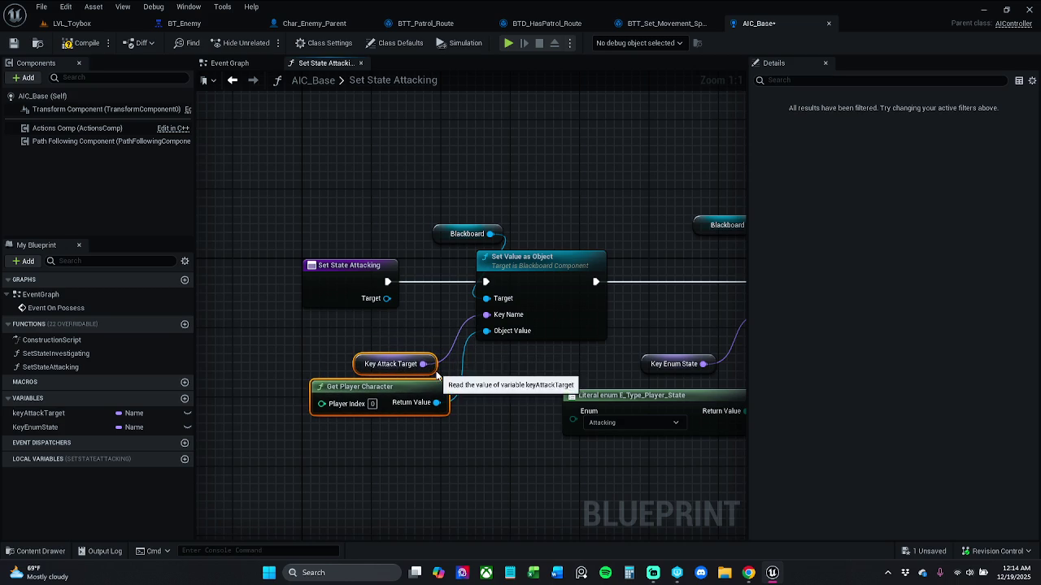
click(437, 372)
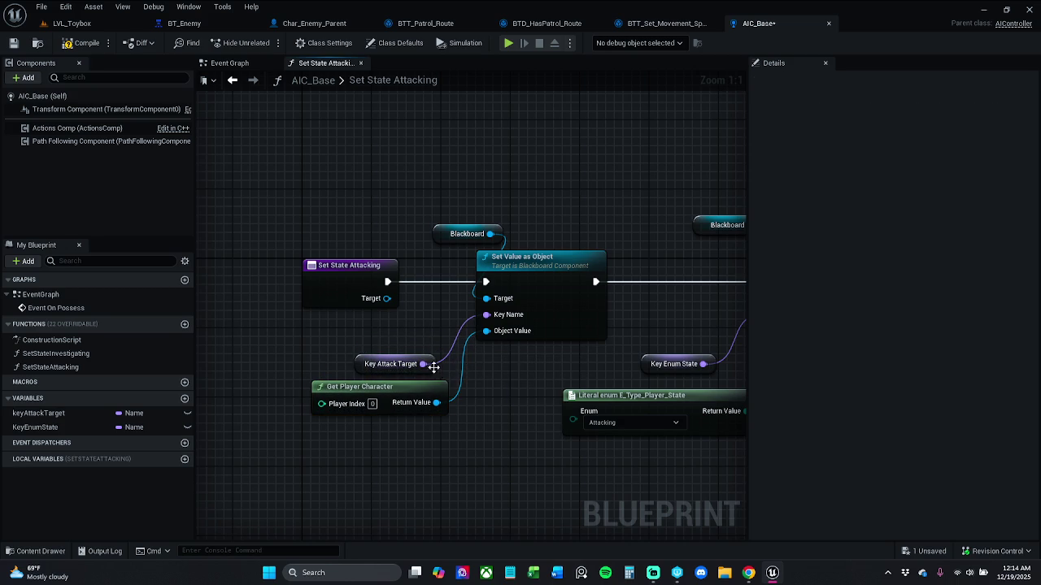
drag(430, 395, 445, 410)
click(502, 372)
drag(415, 420, 425, 412)
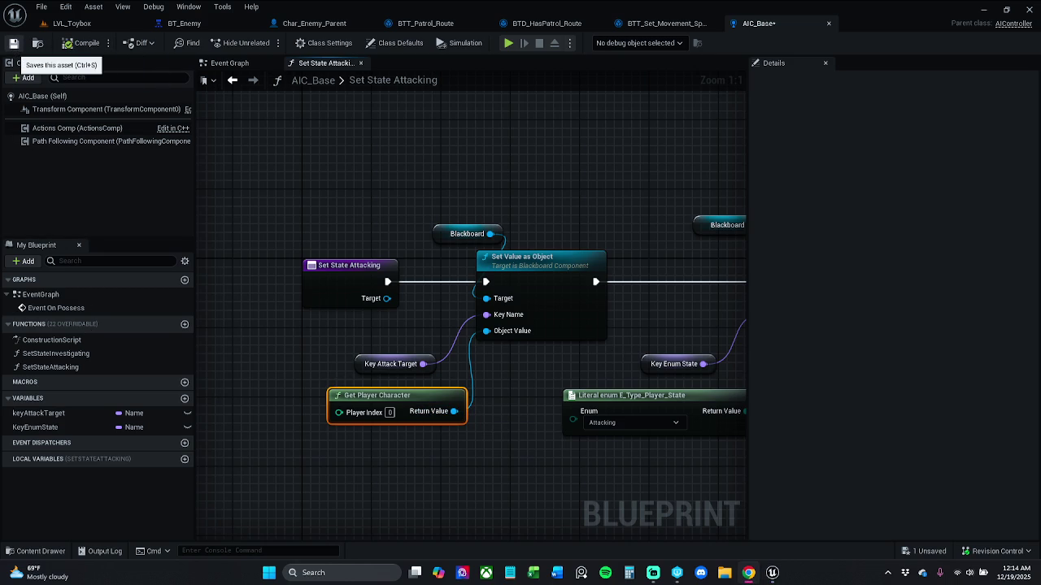
- Save AIC_Base, check the File menu, and connect Object Value to the Target input
key(ctrl+s)
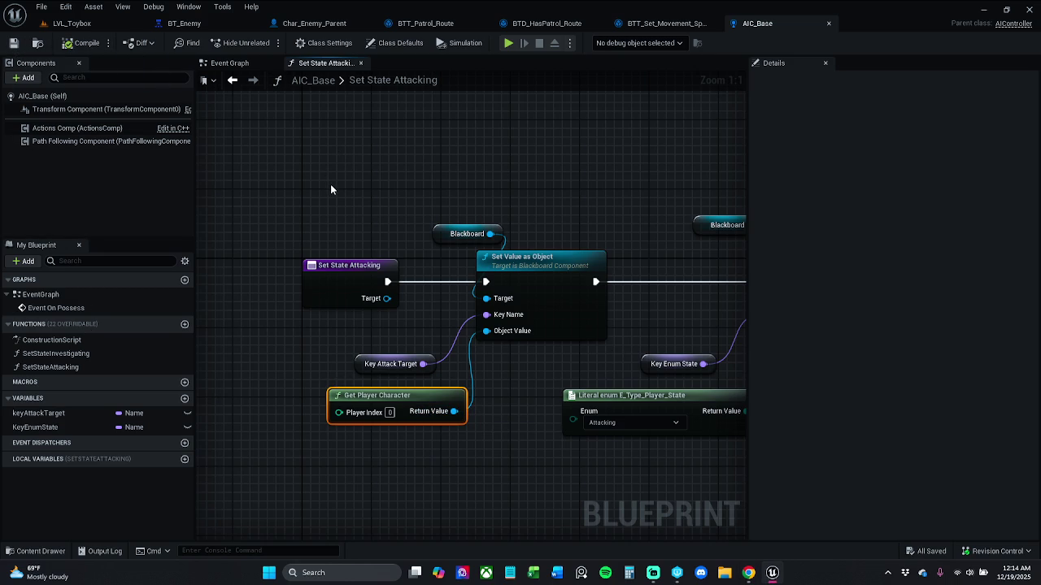
drag(330, 183, 254, 194)
click(41, 7)
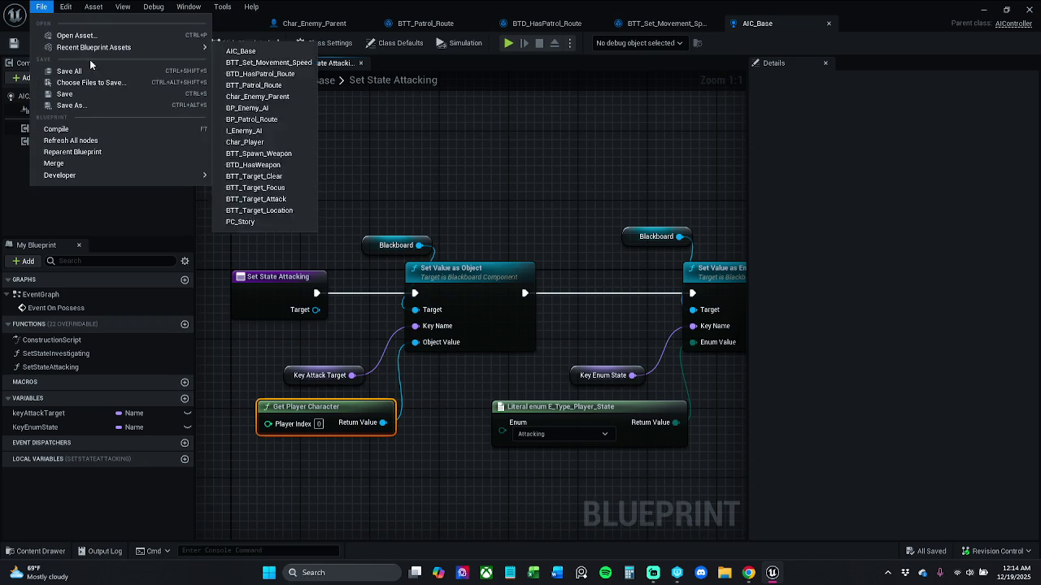
click(69, 70)
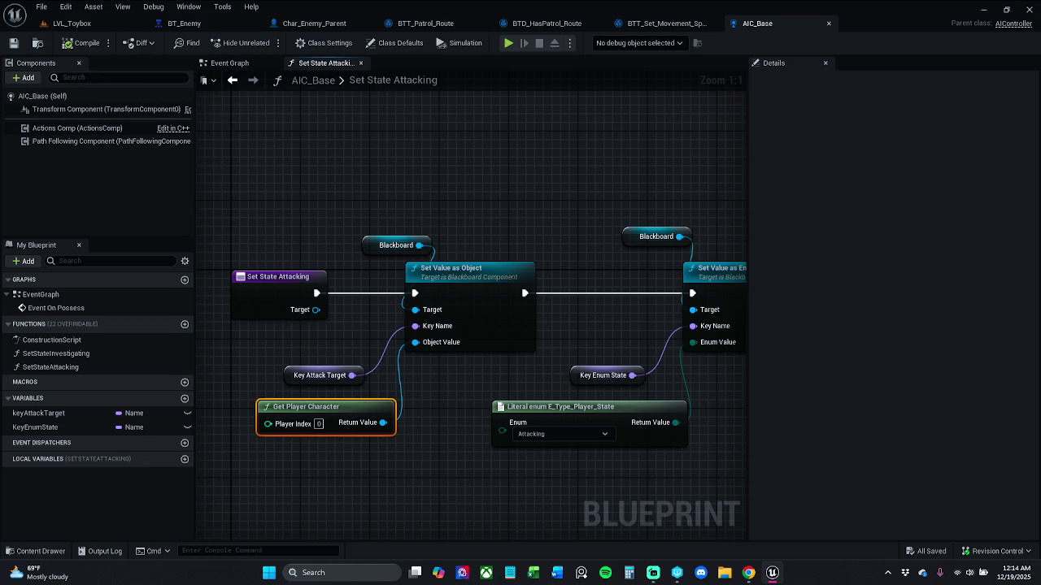
click(453, 208)
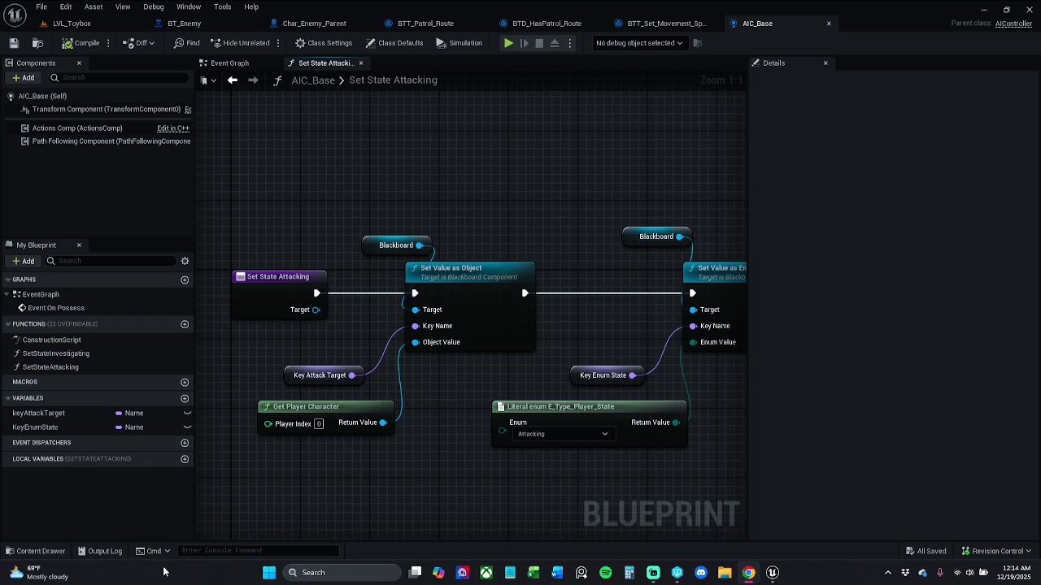
drag(415, 343, 317, 315)
- Delete the leftover Get Player Character node, move Key Attack Target up, and save AIC_Base
click(364, 409)
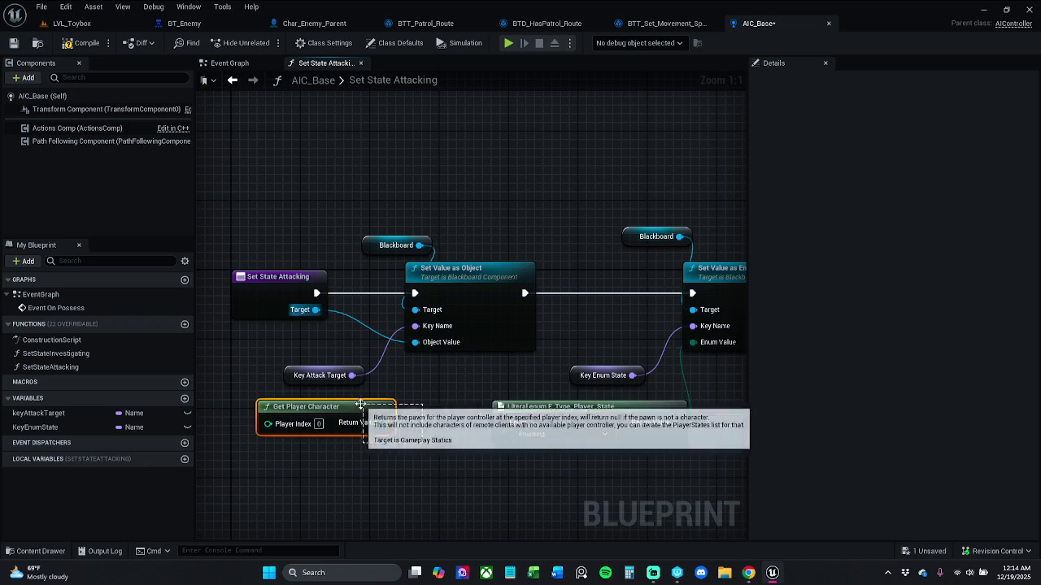
key(Delete)
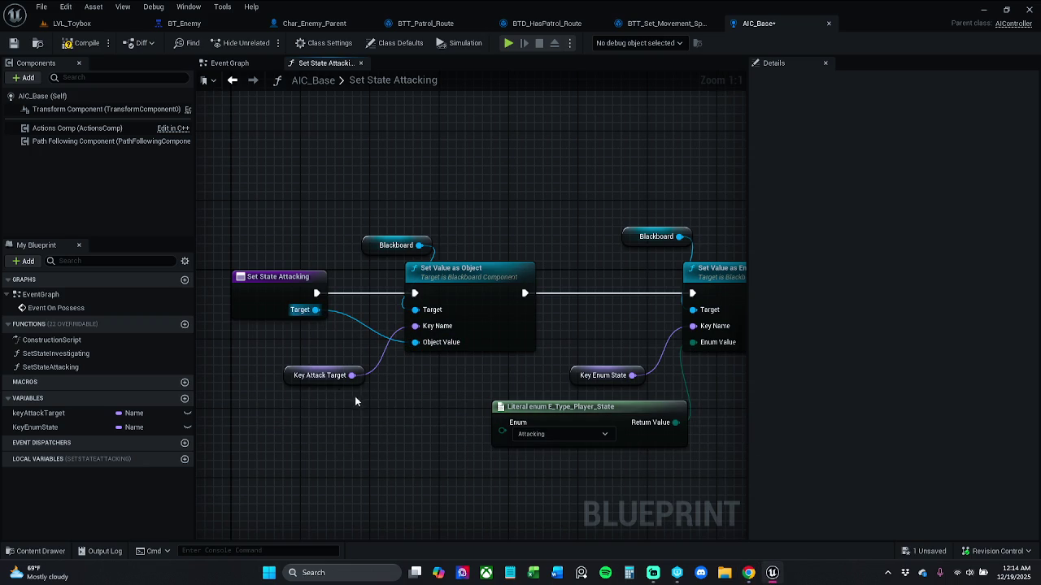
drag(335, 380, 350, 369)
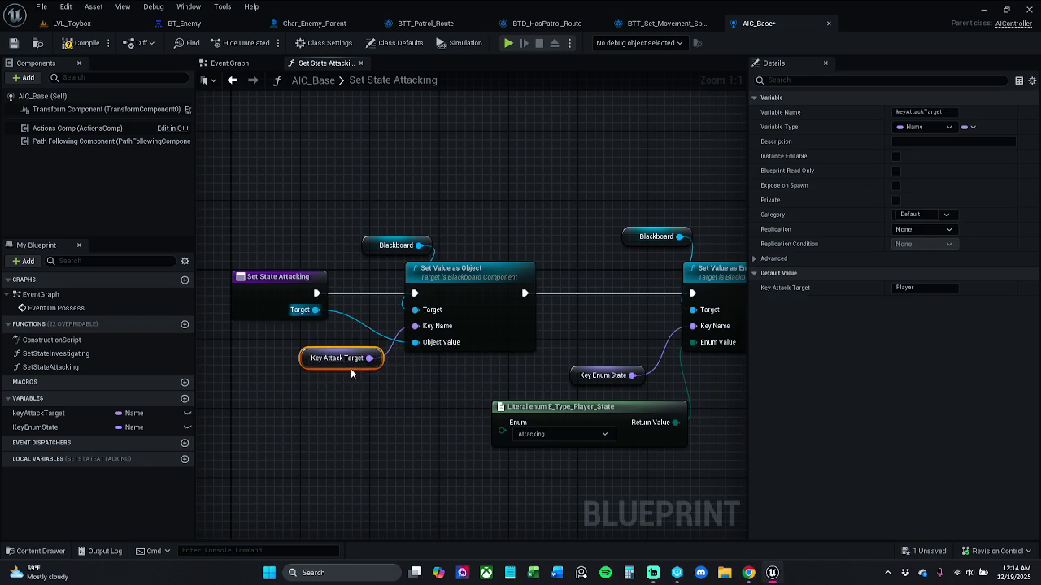
click(13, 43)
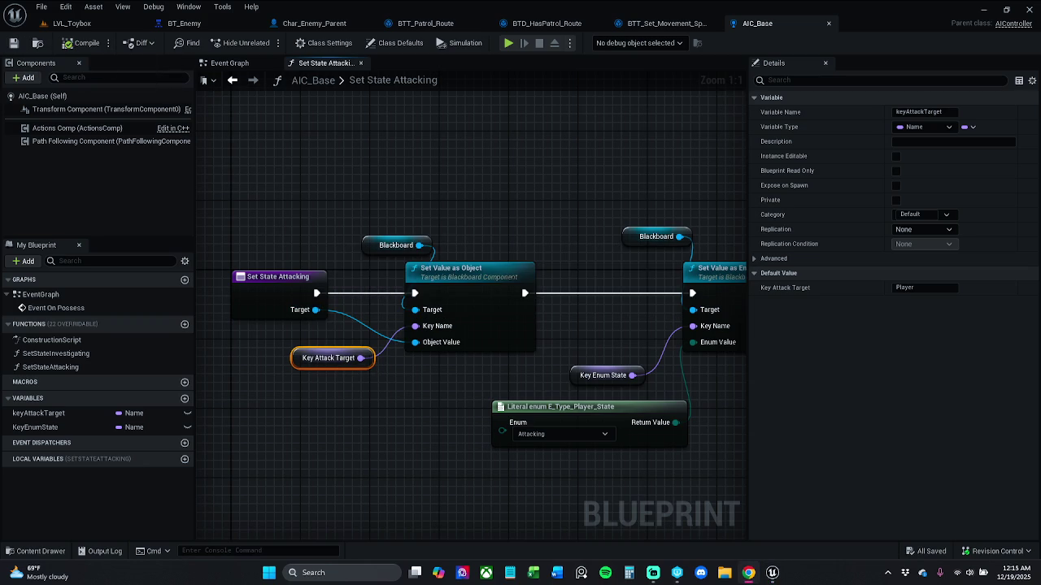
- Add a Set State Investigating call right after Run Behavior Tree in the Event Graph
click(257, 67)
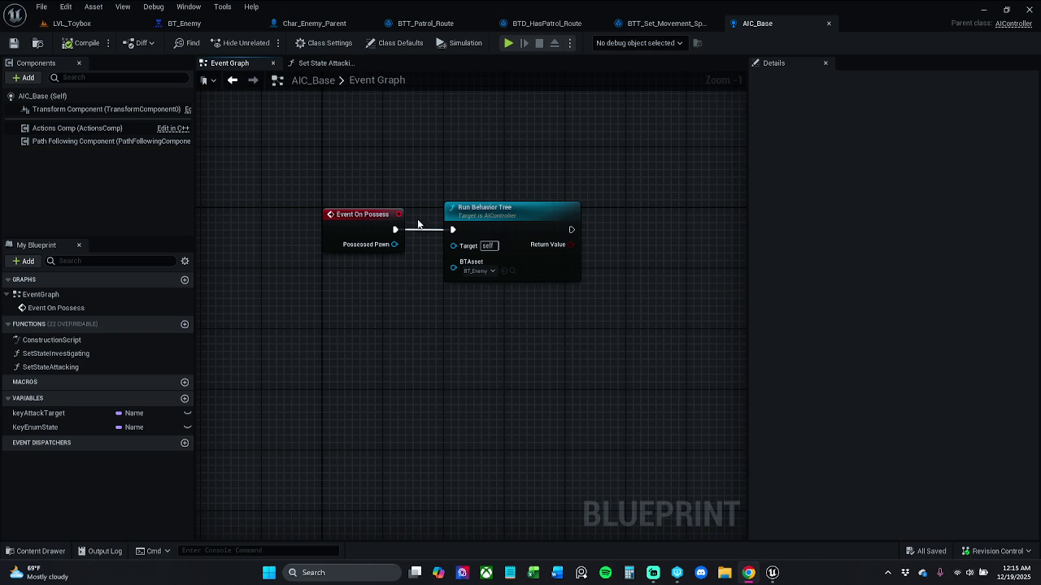
mouse_move(493, 233)
mouse_down()
mouse_move(567, 239)
mouse_move(539, 233)
mouse_up()
text(set)
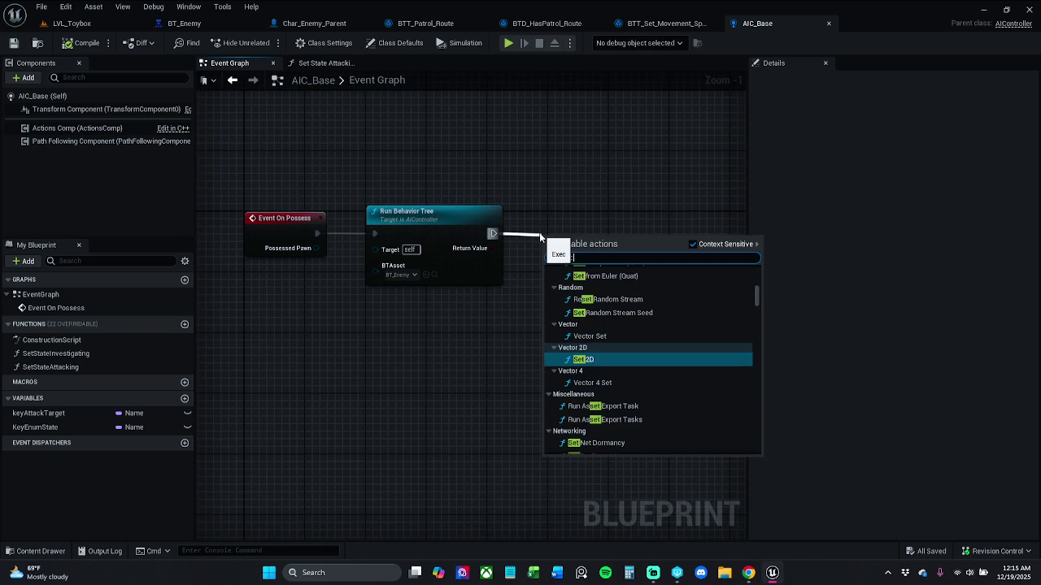
text( S)
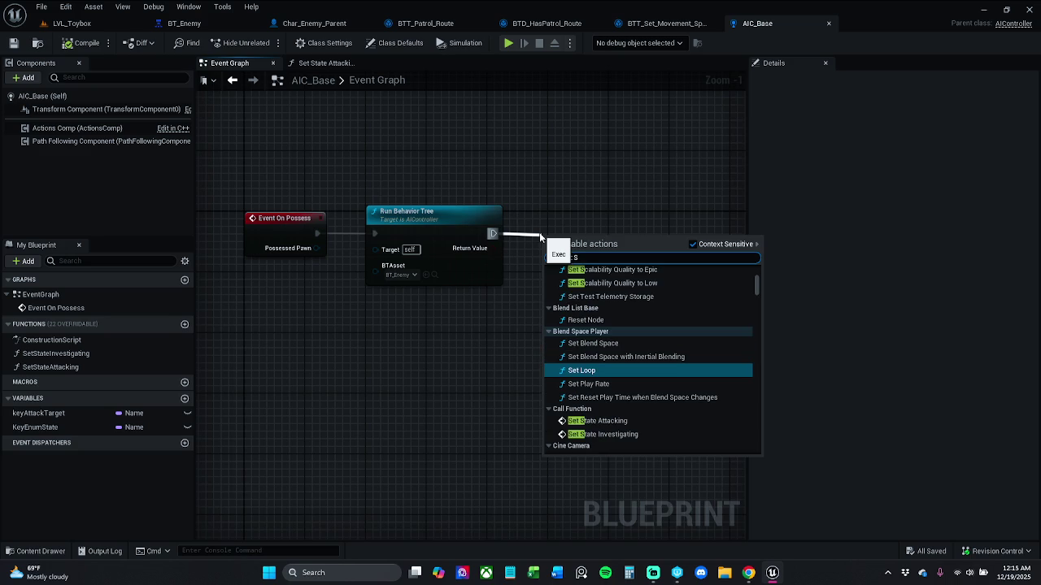
key(Escape)
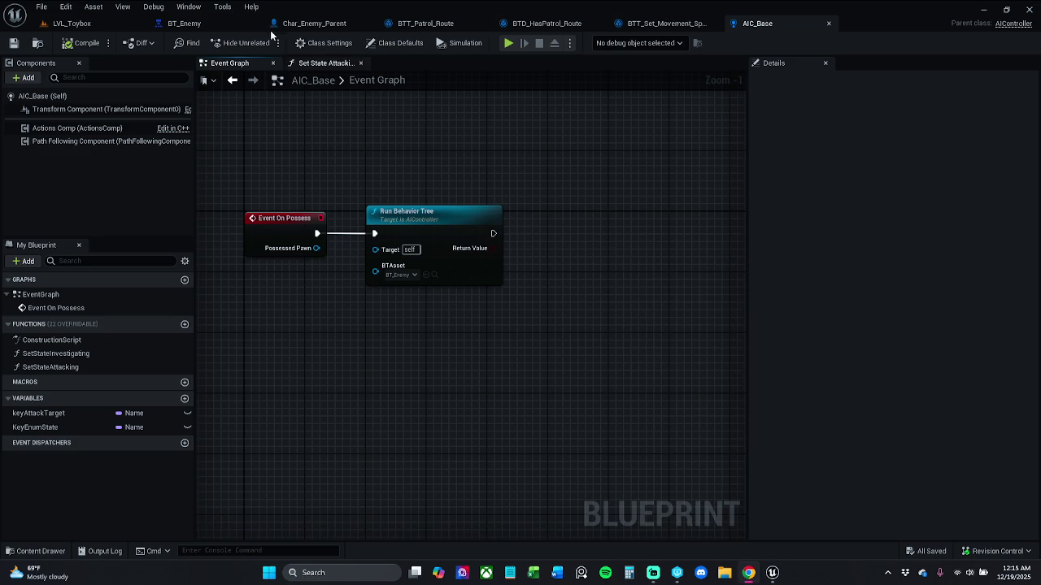
mouse_move(55, 354)
mouse_down()
mouse_move(535, 262)
mouse_move(493, 234)
mouse_up()
drag(582, 240, 658, 240)
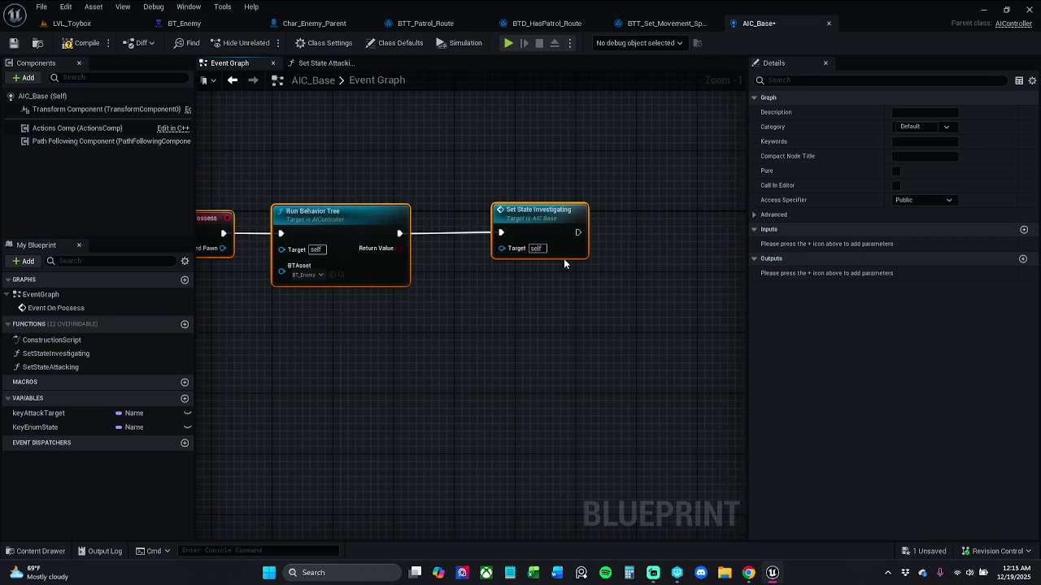
drag(561, 245, 529, 239)
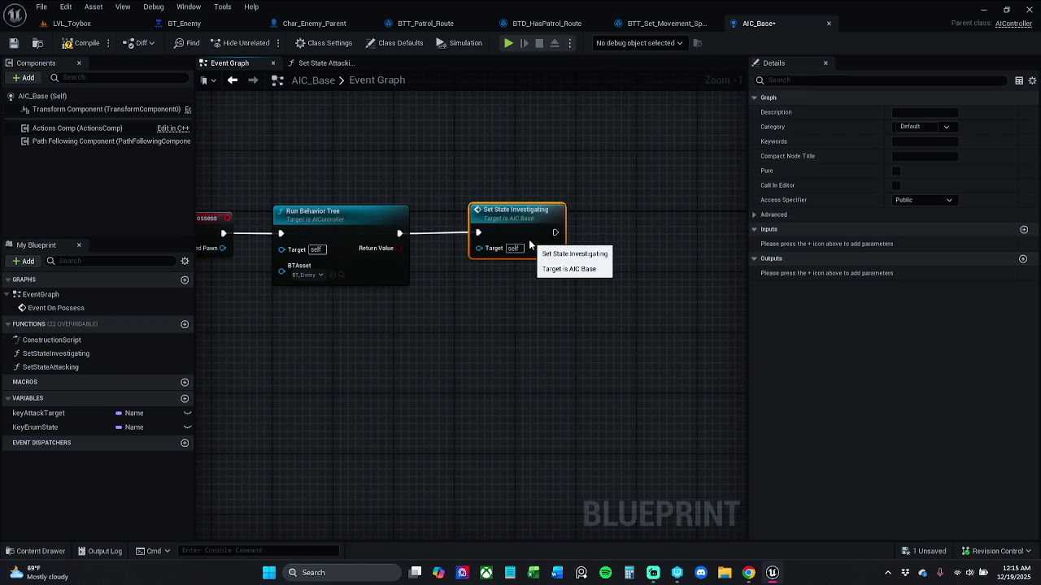
- Align the Run Behavior Tree and Set State Investigating nodes, then compile and save AIC_Base
drag(211, 201, 567, 294)
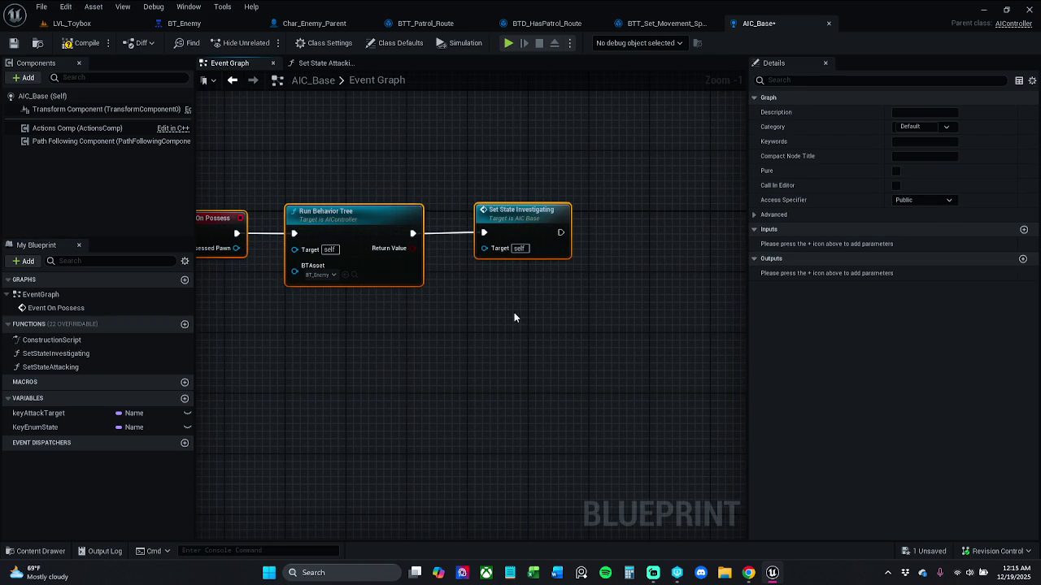
click(540, 240)
drag(541, 240, 533, 239)
mouse_move(218, 191)
mouse_down()
mouse_move(242, 220)
mouse_move(530, 309)
mouse_up()
click(452, 308)
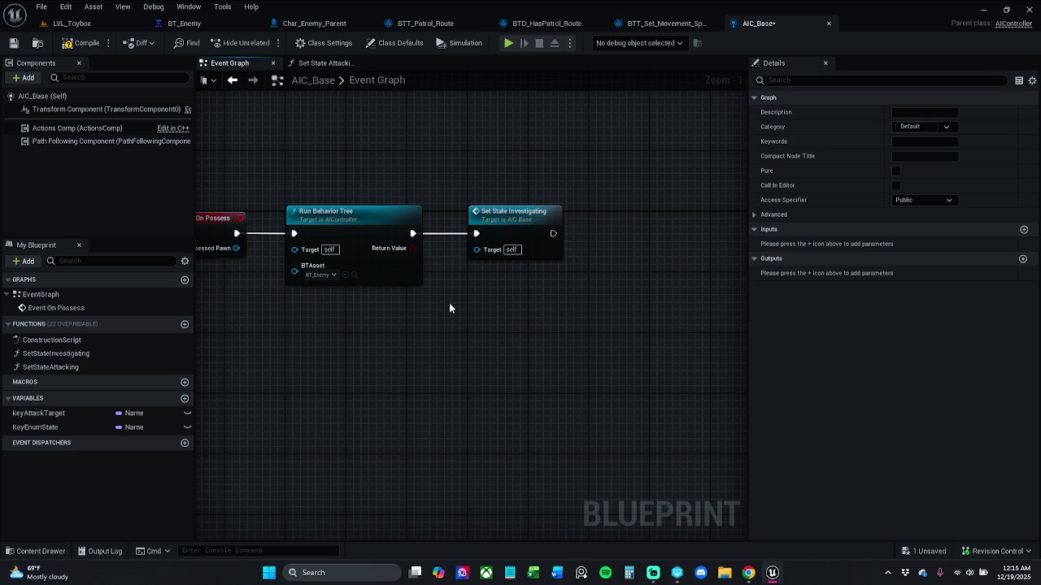
click(72, 46)
key(ctrl+s)
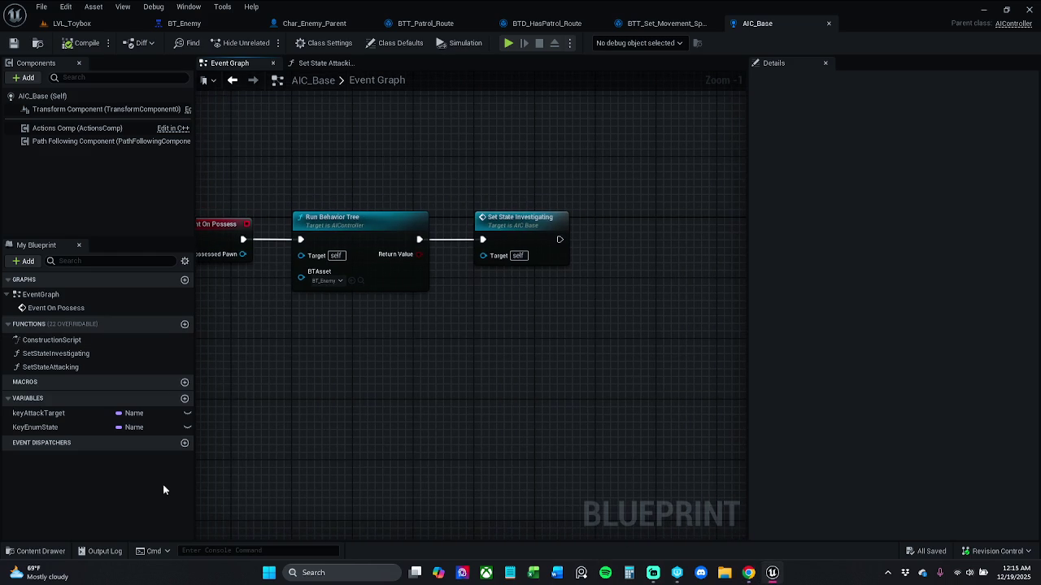
click(36, 551)
- Open the Char_Player blueprint from Characters > Player in the Content Drawer
click(378, 416)
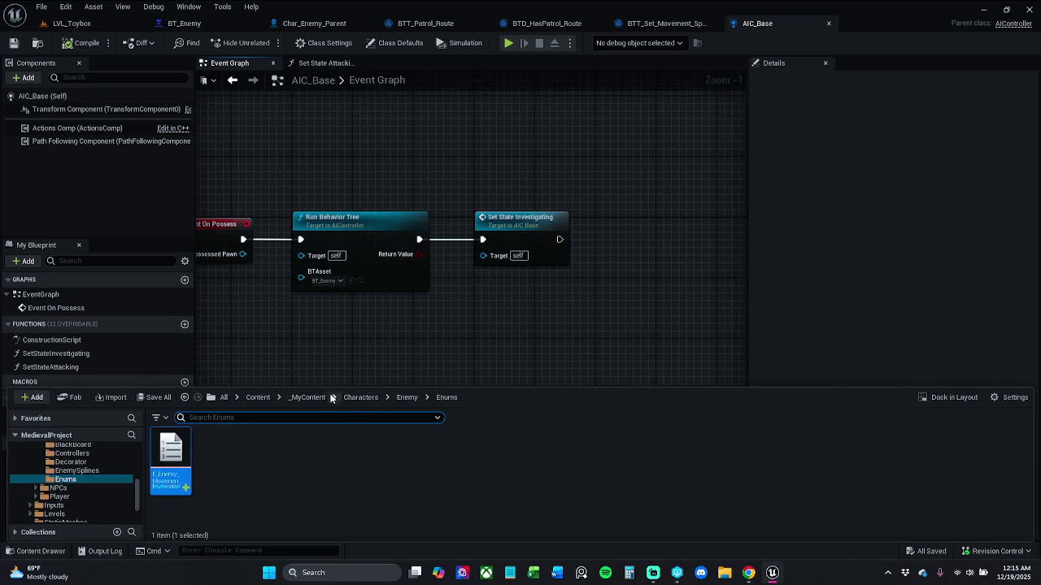
click(360, 397)
double_click(264, 459)
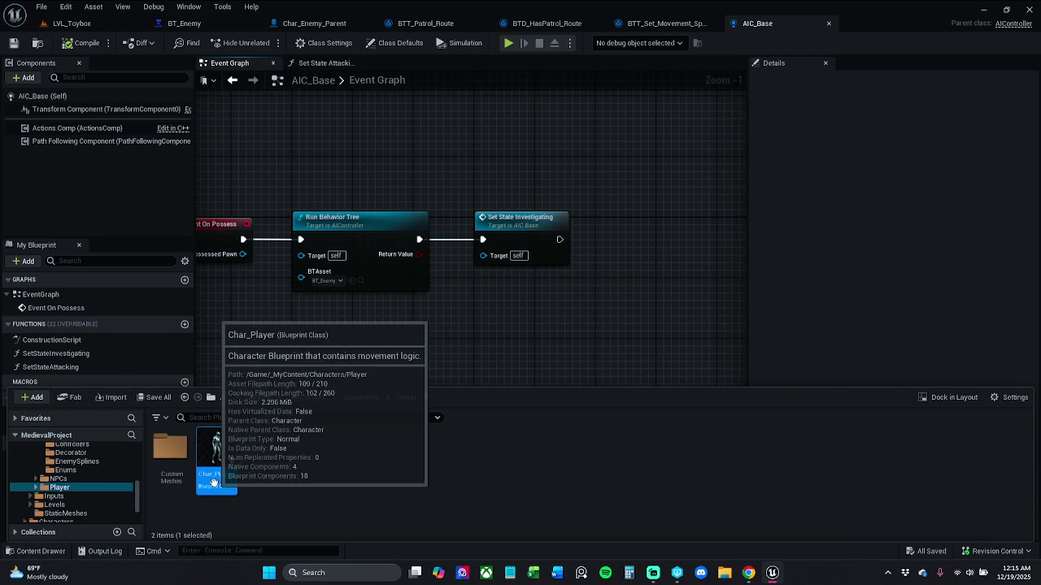
double_click(214, 482)
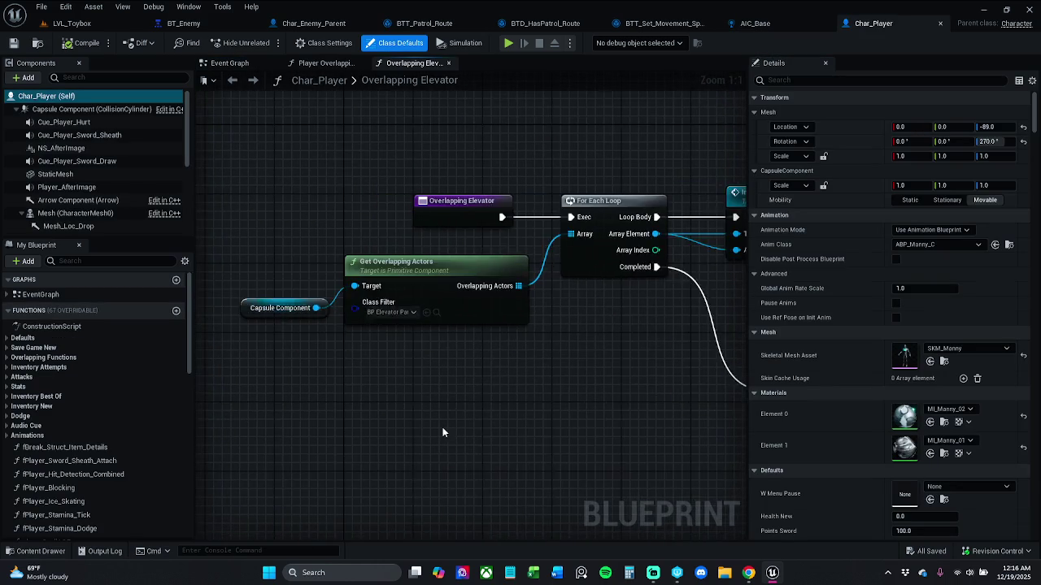
- Add an empty NewFunction to Char_Player and return to an empty spot in its Event Graph
scroll(443, 427, down, 1)
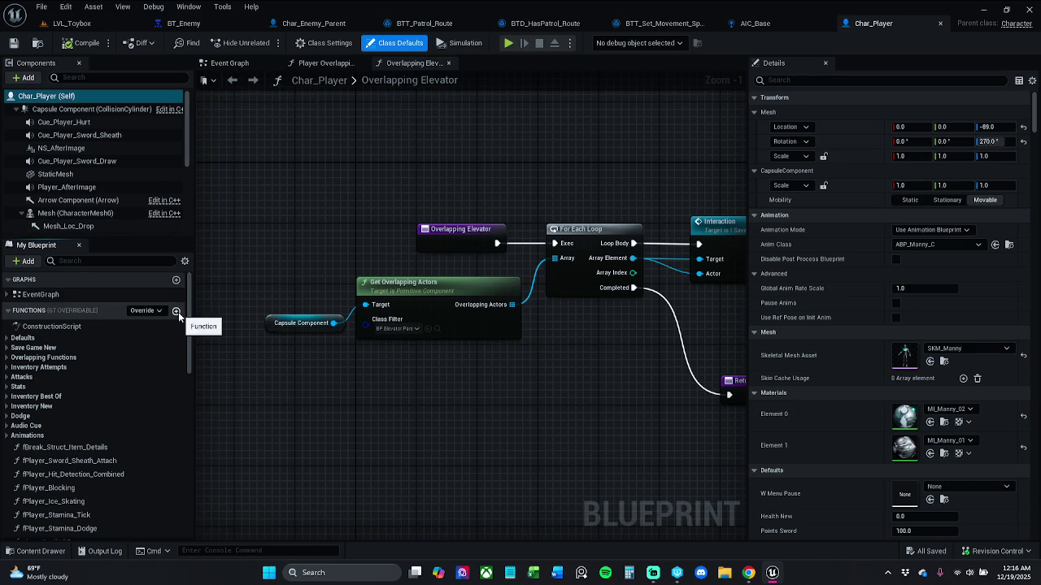
key(Return)
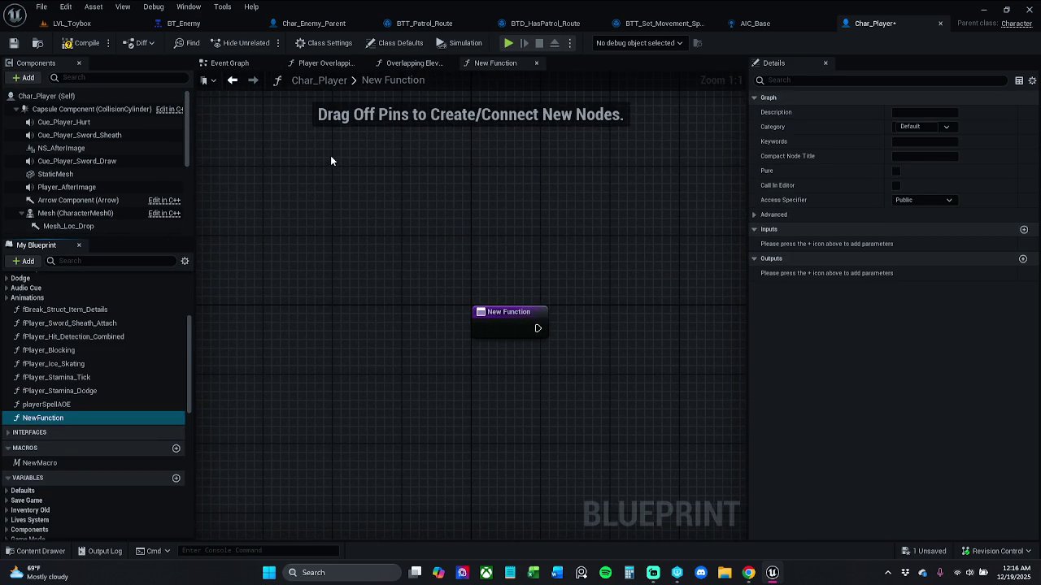
mouse_move(688, 230)
mouse_down()
mouse_move(615, 246)
mouse_move(535, 322)
mouse_up()
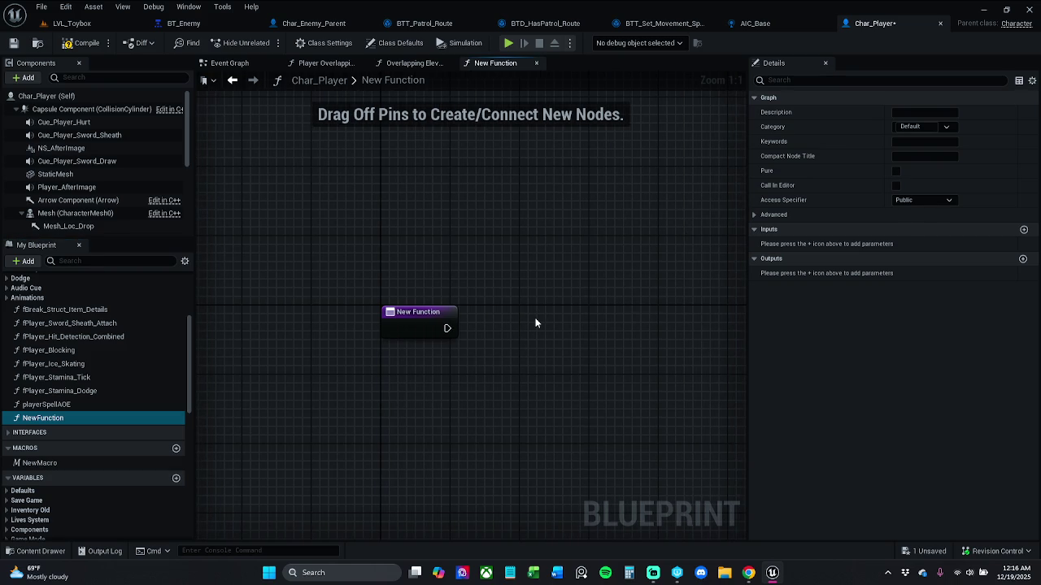
click(231, 81)
scroll(446, 358, down, 7)
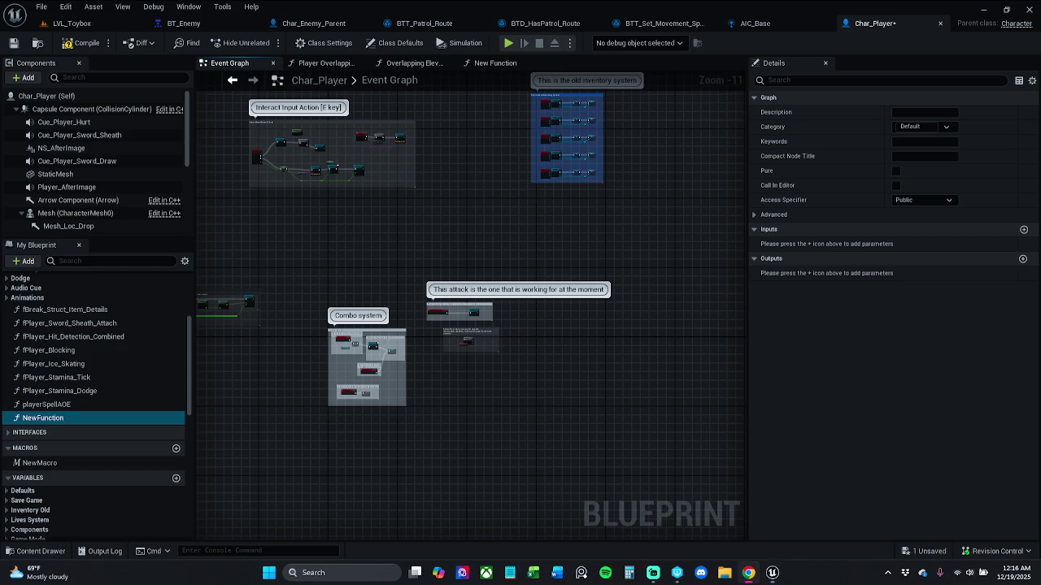
mouse_move(368, 437)
mouse_down()
mouse_move(564, 425)
mouse_move(564, 458)
mouse_move(471, 420)
mouse_move(697, 148)
mouse_move(616, 436)
mouse_move(533, 341)
mouse_move(657, 467)
mouse_move(636, 322)
mouse_move(409, 235)
mouse_move(354, 226)
mouse_up()
scroll(533, 341, down, 1)
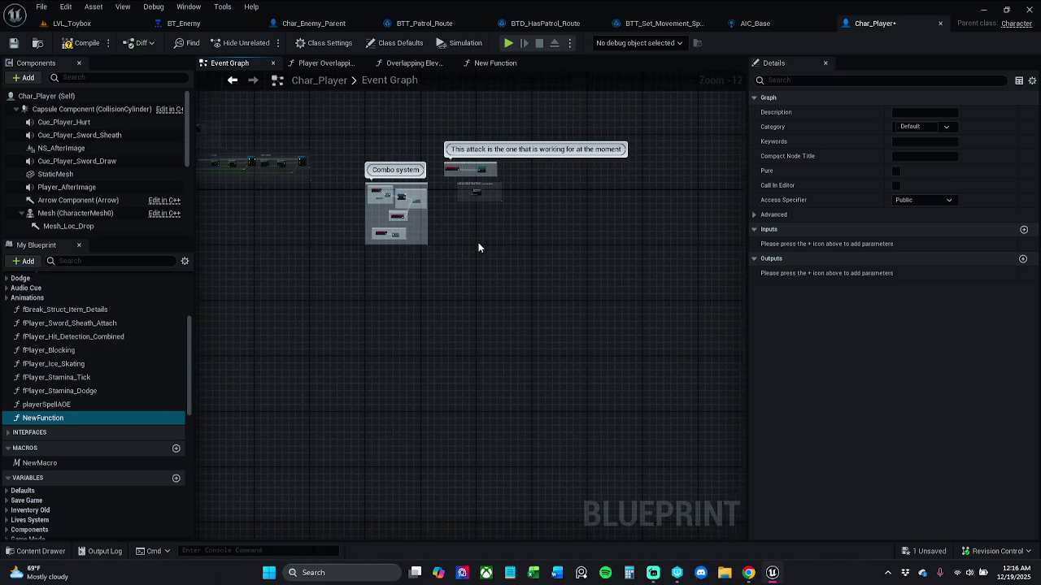
scroll(476, 254, up, 10)
right_click(468, 264)
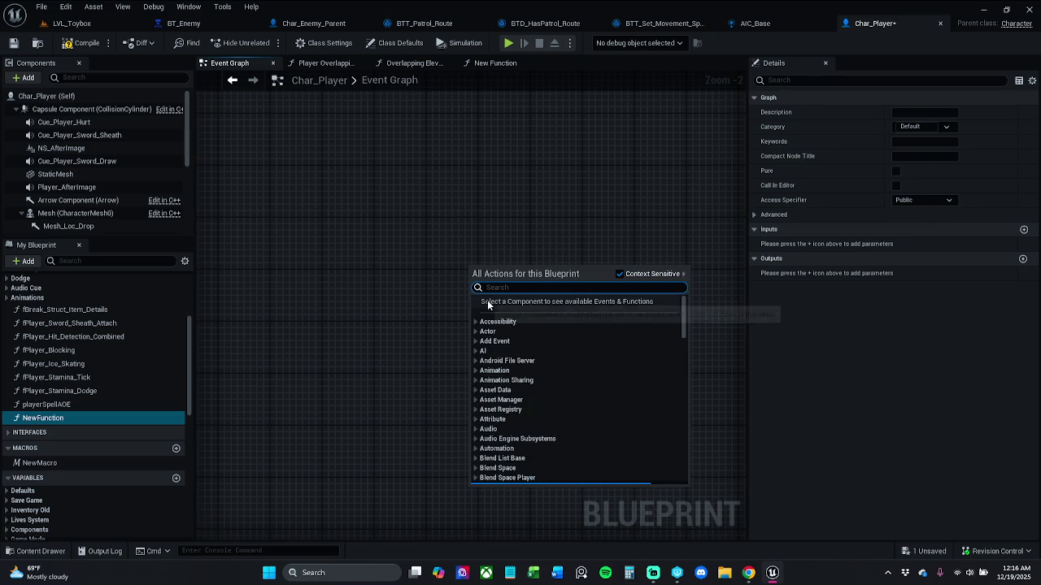
- Place a '1' keyboard press event in Char_Player's Event Graph
text(1)
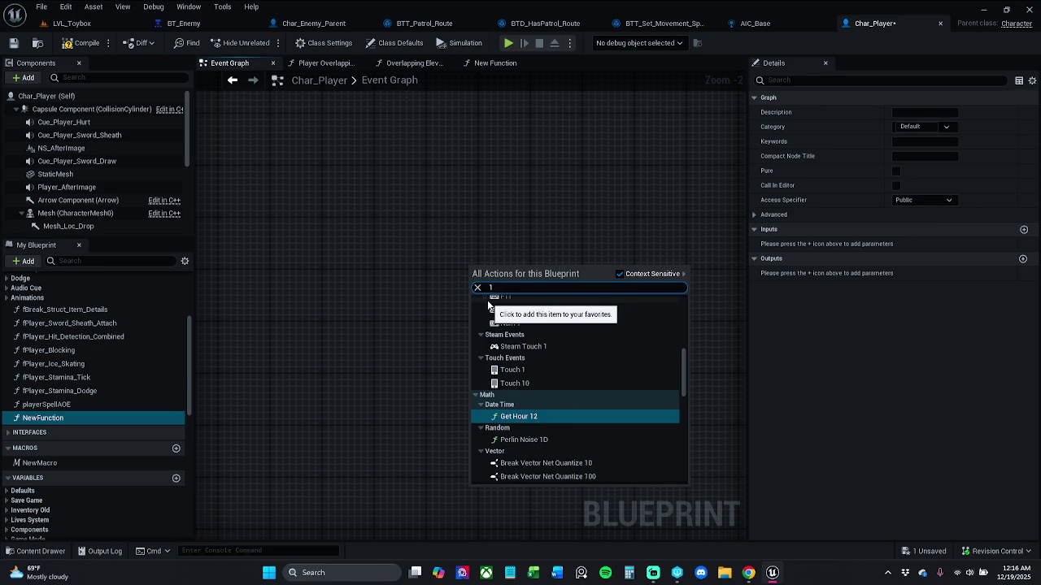
text( key)
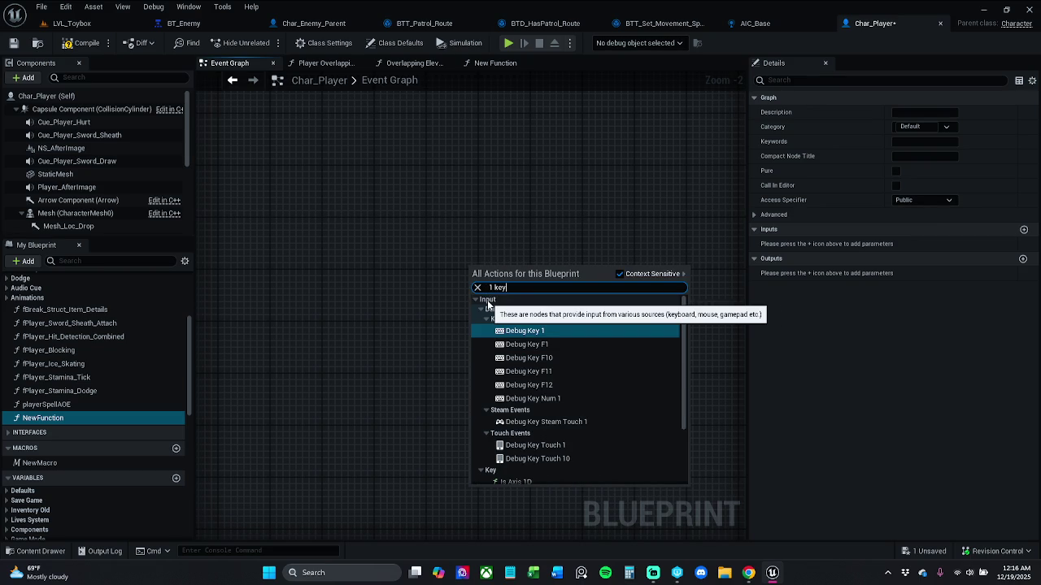
text(bo)
key(Return)
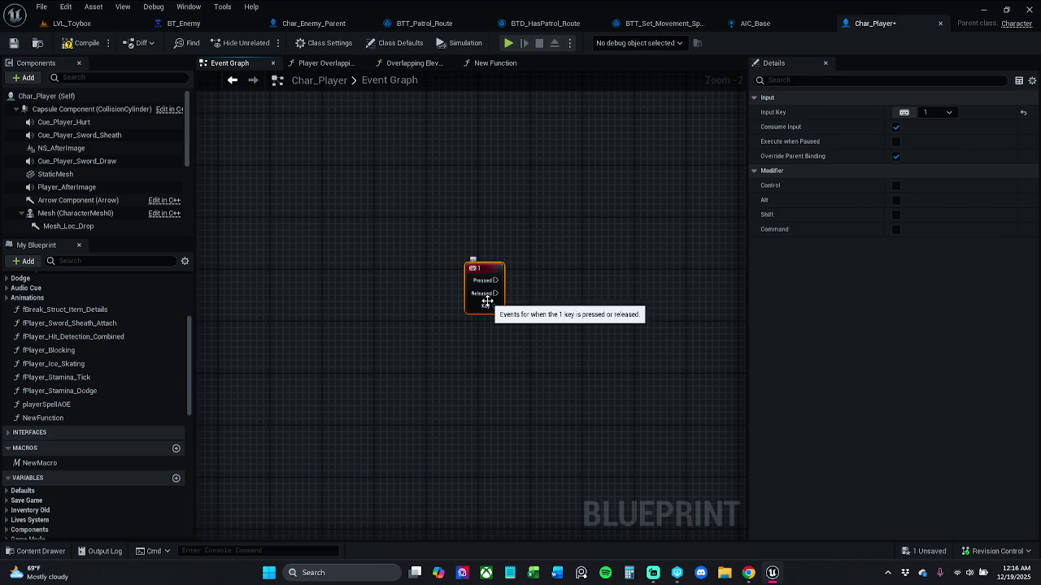
click(637, 271)
drag(495, 266, 456, 272)
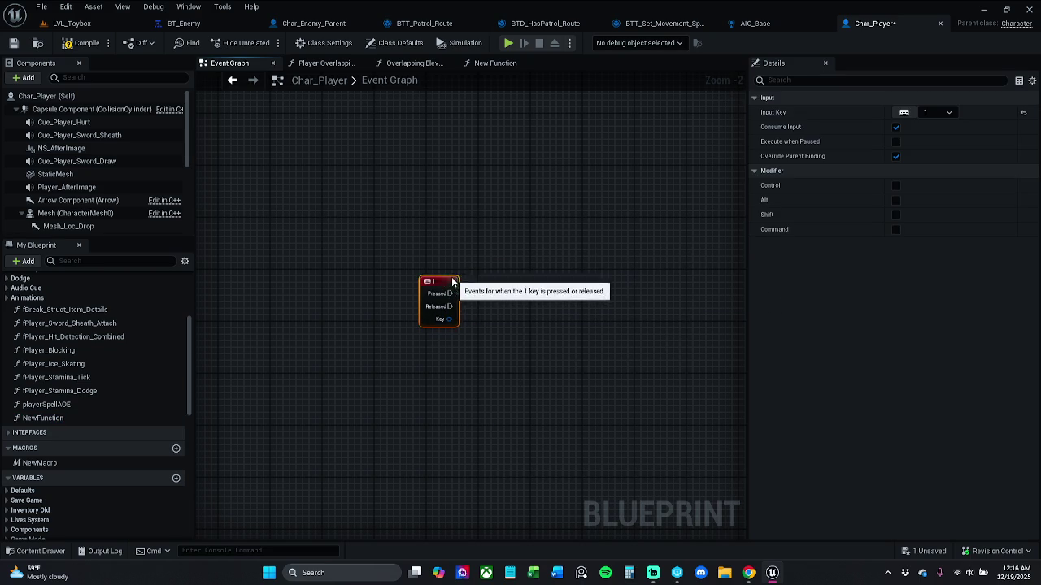
click(749, 573)
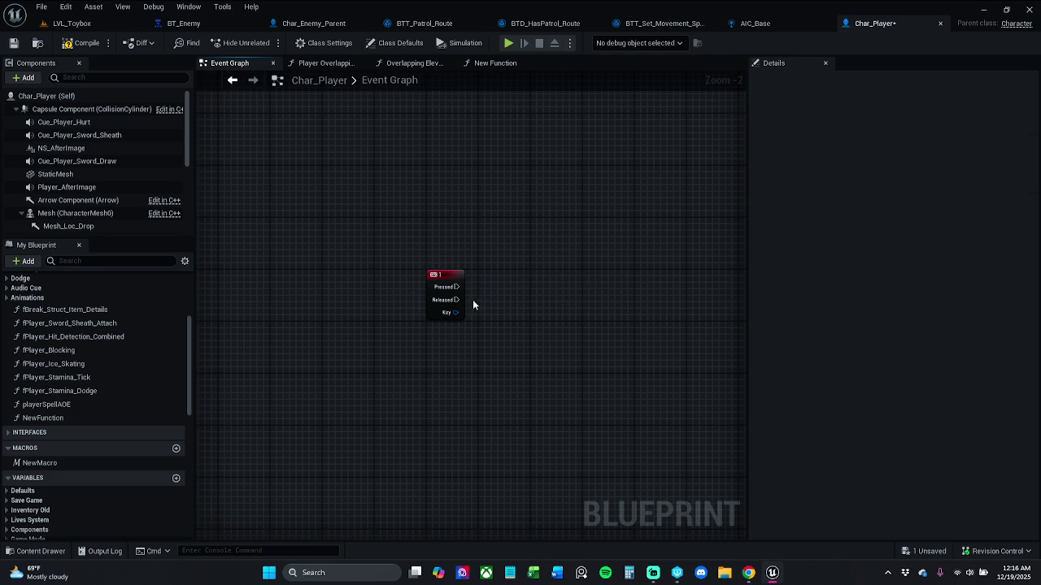
- Wire a Get Actor Of Class node from the 1 key's Pressed output
drag(456, 287, 490, 287)
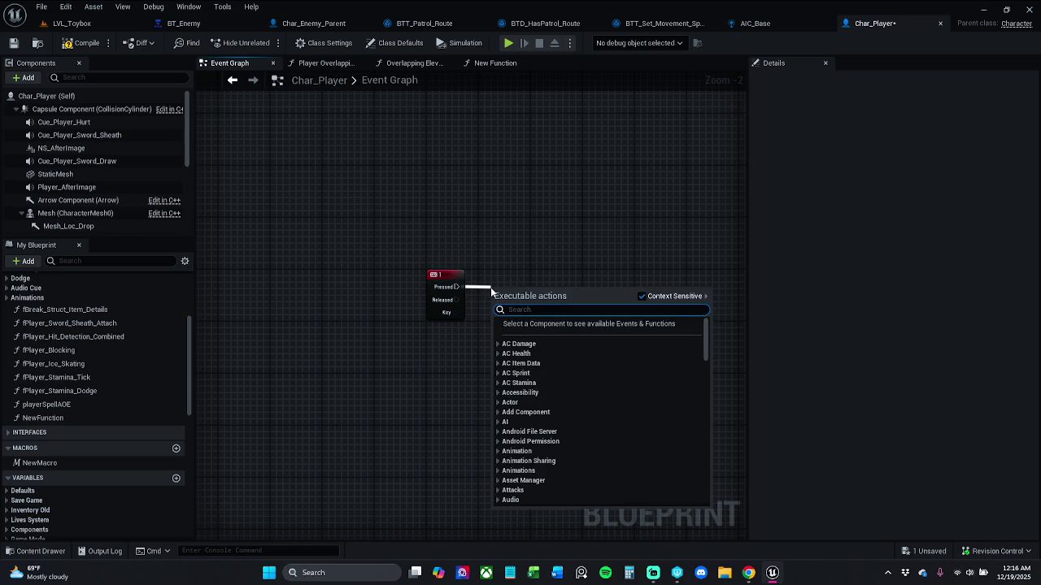
text(get)
key(Up)
key(Return)
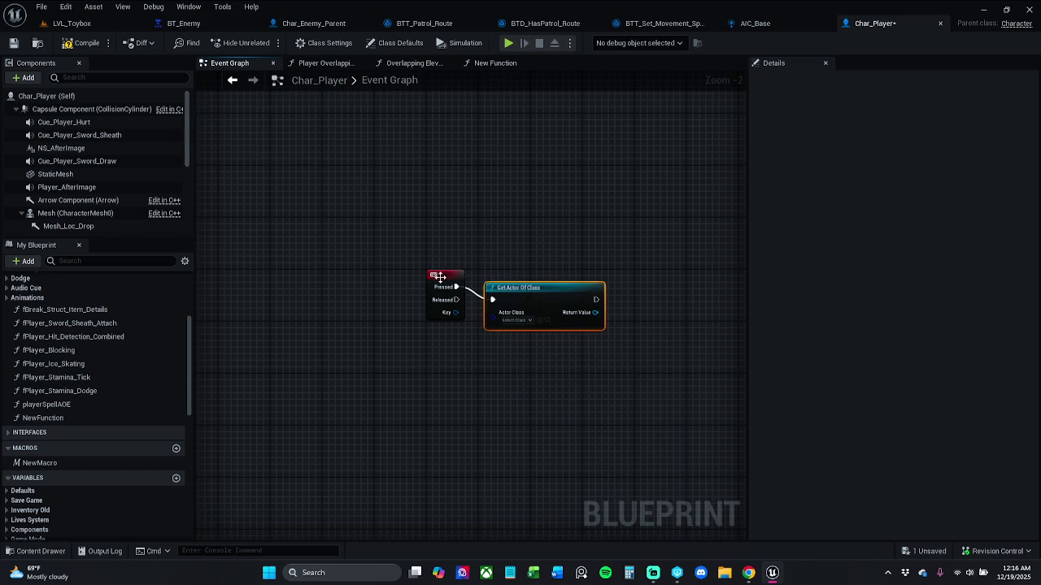
click(438, 273)
key(q)
mouse_move(534, 239)
mouse_down()
mouse_move(573, 284)
mouse_move(591, 283)
mouse_up()
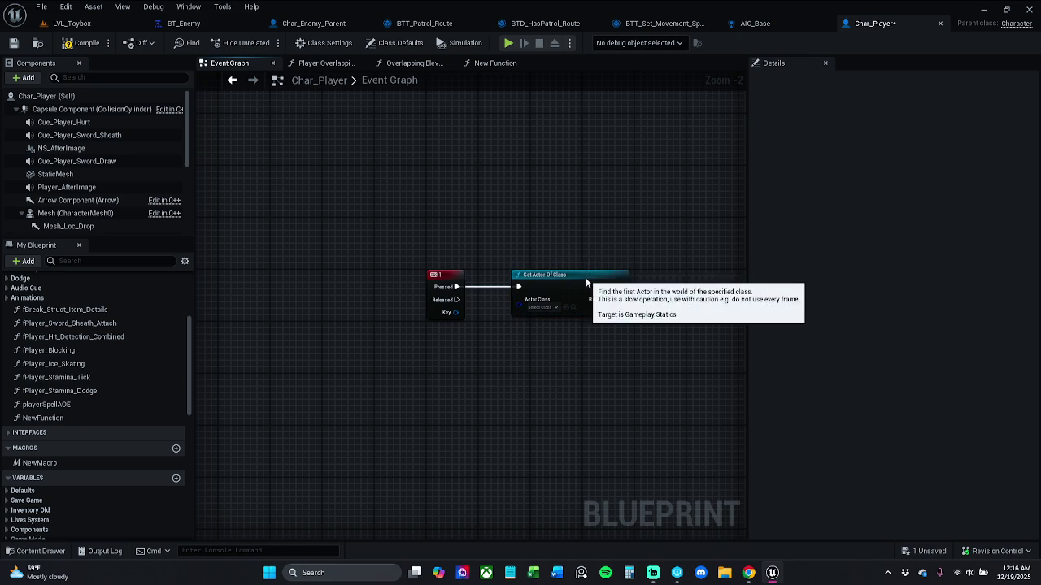
- Set Get Actor Of Class's Actor Class to Char_Enemy_Parent
scroll(521, 291, up, 2)
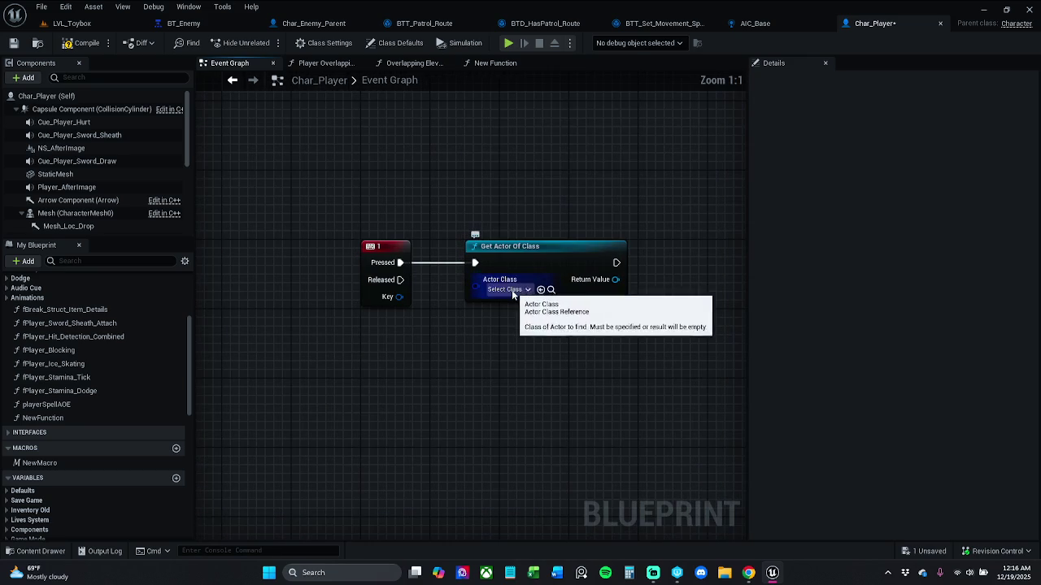
click(514, 289)
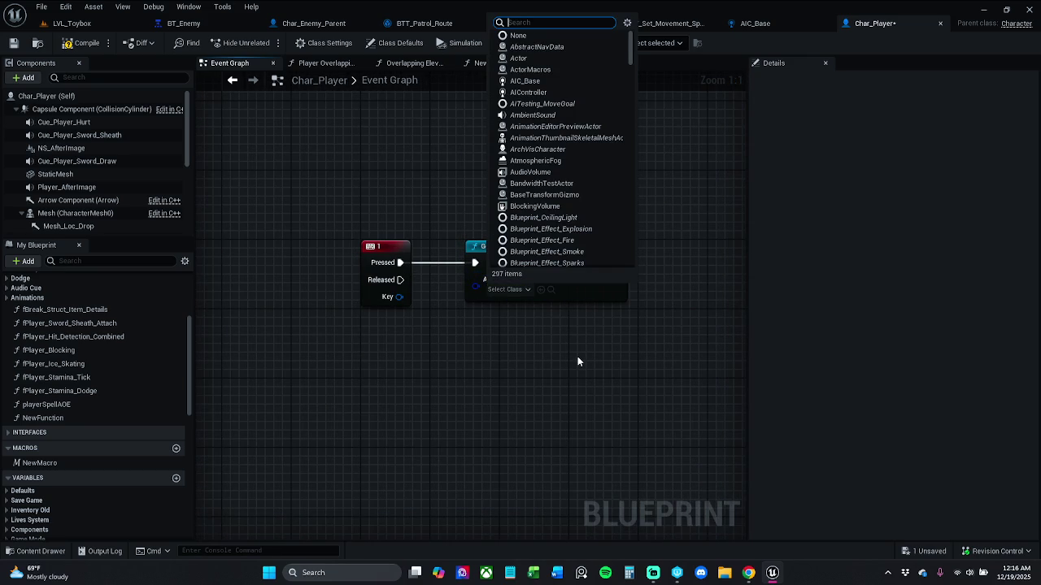
text(chatr)
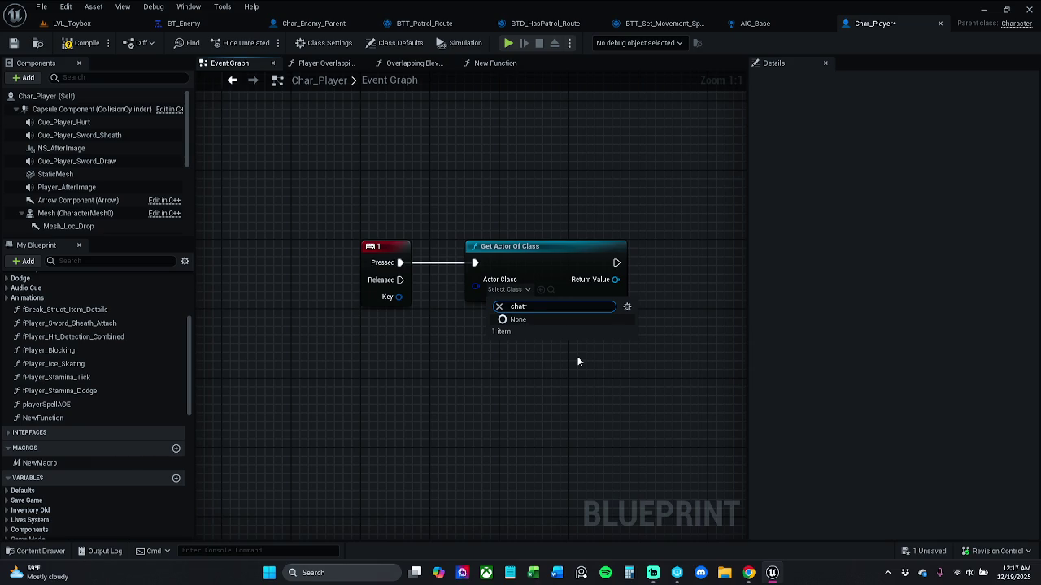
key(BackSpace)
key(BackSpace)
text(r)
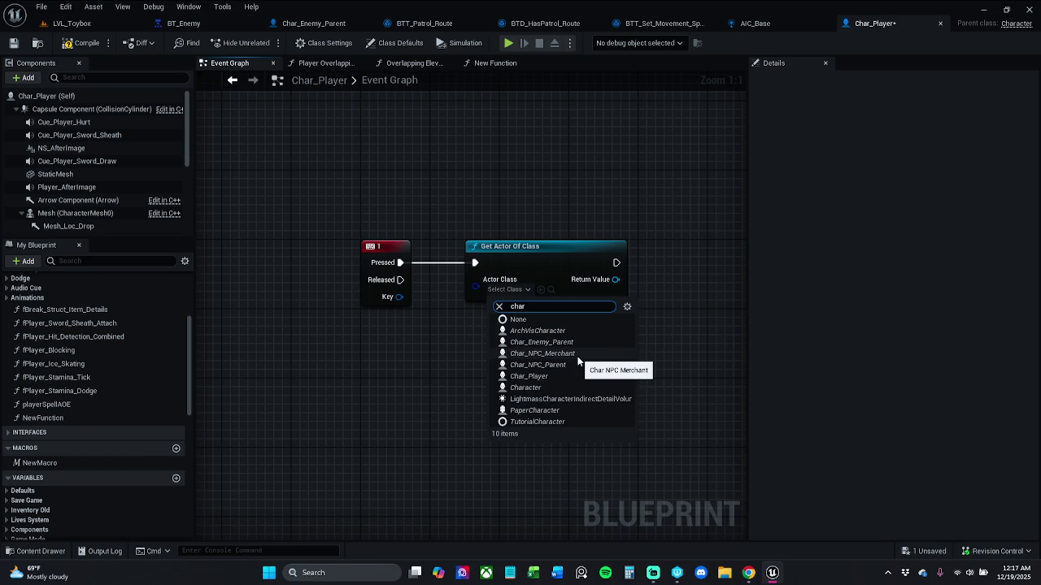
click(565, 342)
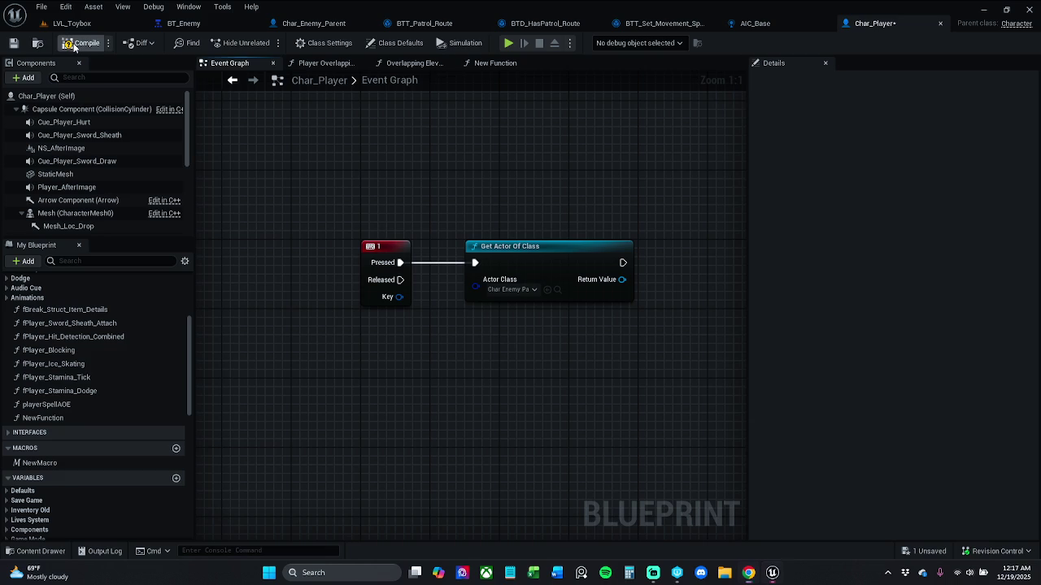
- Compile Char_Player and add a Get AIController node fed by Get Actor Of Class's result
click(81, 44)
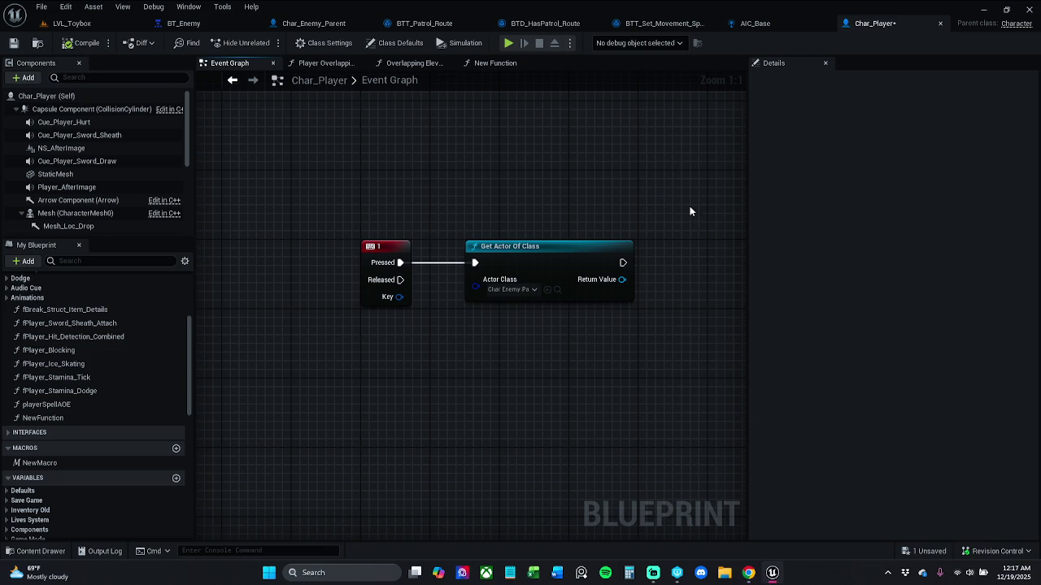
drag(567, 218, 491, 209)
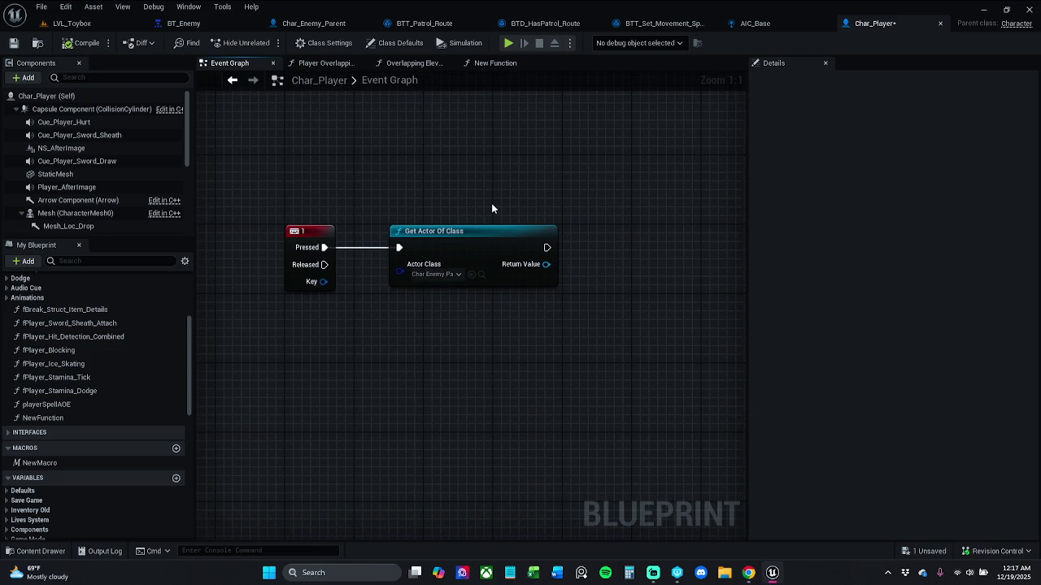
drag(546, 264, 608, 281)
text(get)
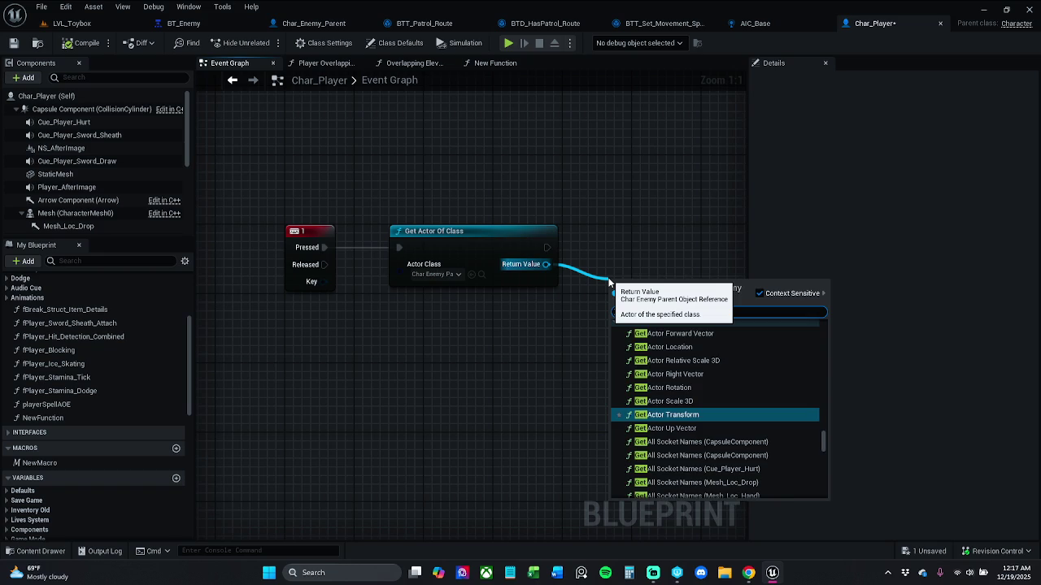
text( p)
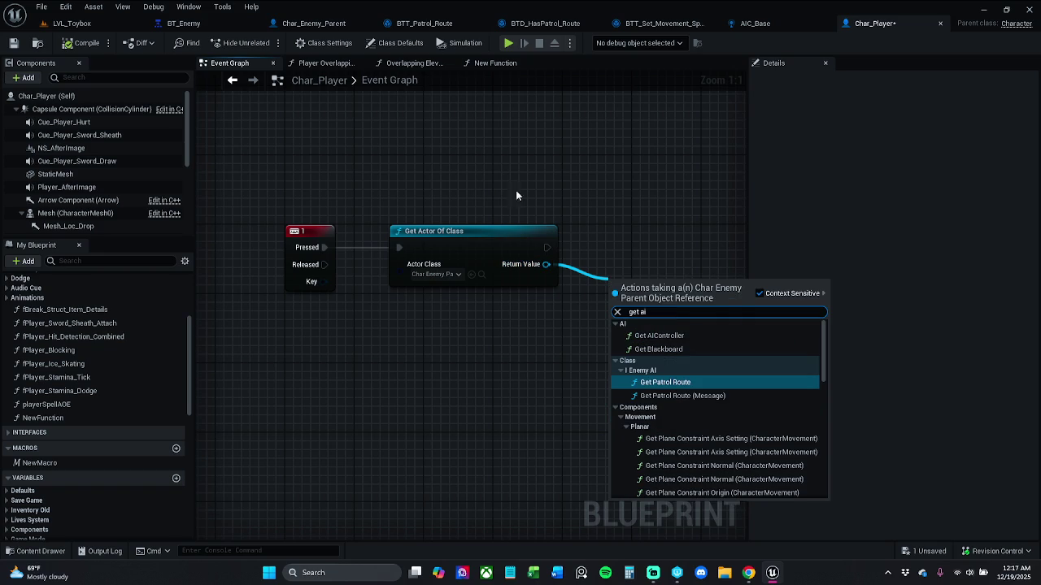
click(720, 336)
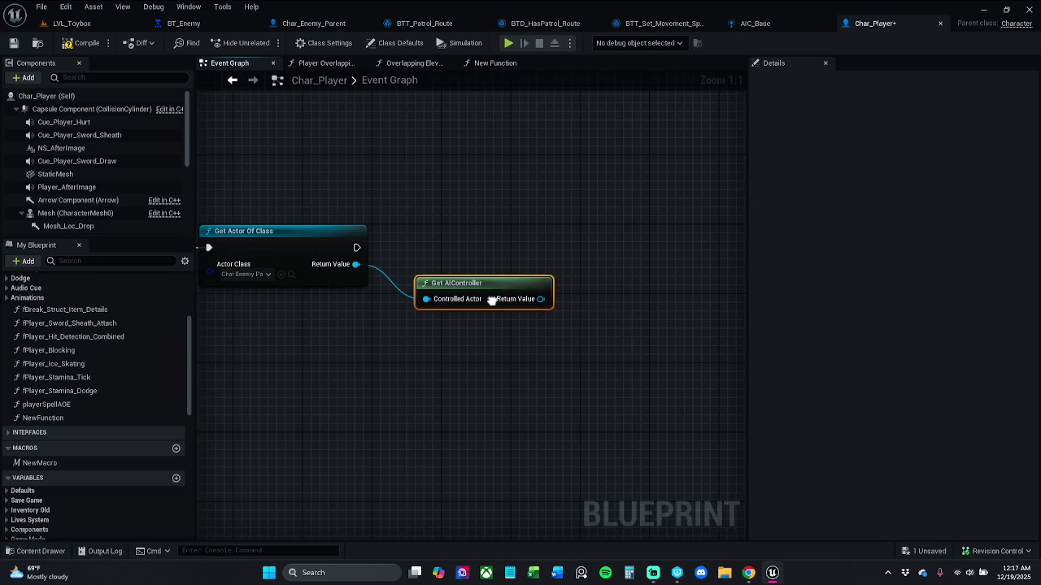
- Cast the AI controller to AIC_Base and run the cast right after Get Actor Of Class
mouse_move(540, 299)
mouse_down()
mouse_move(562, 266)
mouse_move(605, 260)
mouse_up()
text(set stat)
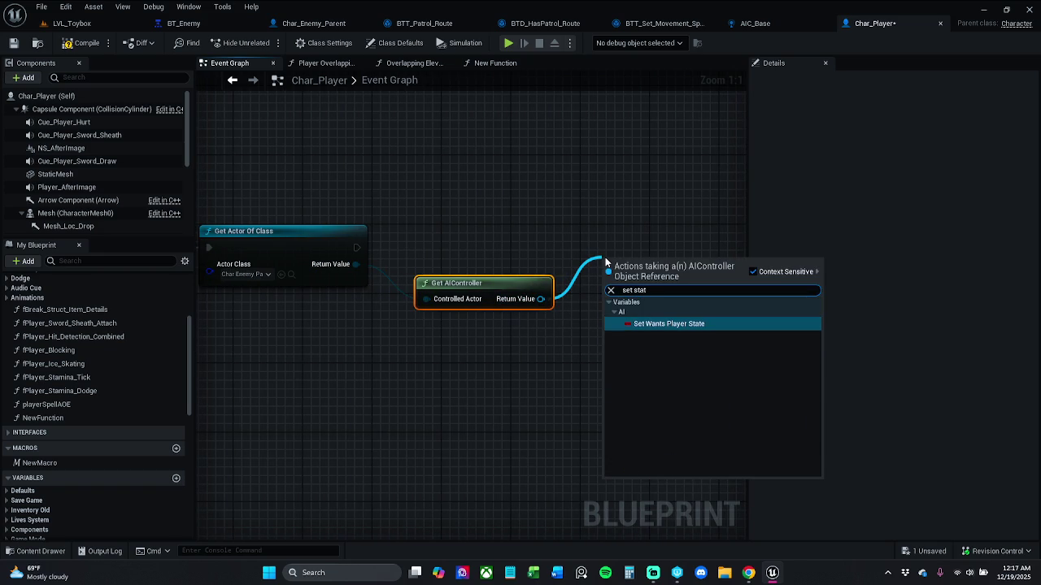
click(566, 197)
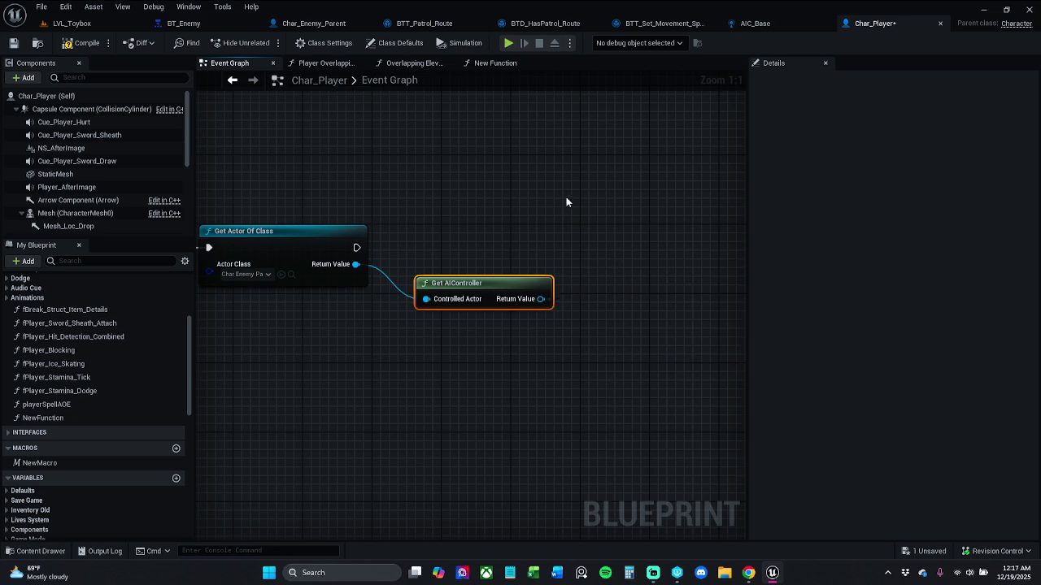
mouse_move(541, 298)
mouse_down()
mouse_move(570, 296)
mouse_move(571, 273)
mouse_up()
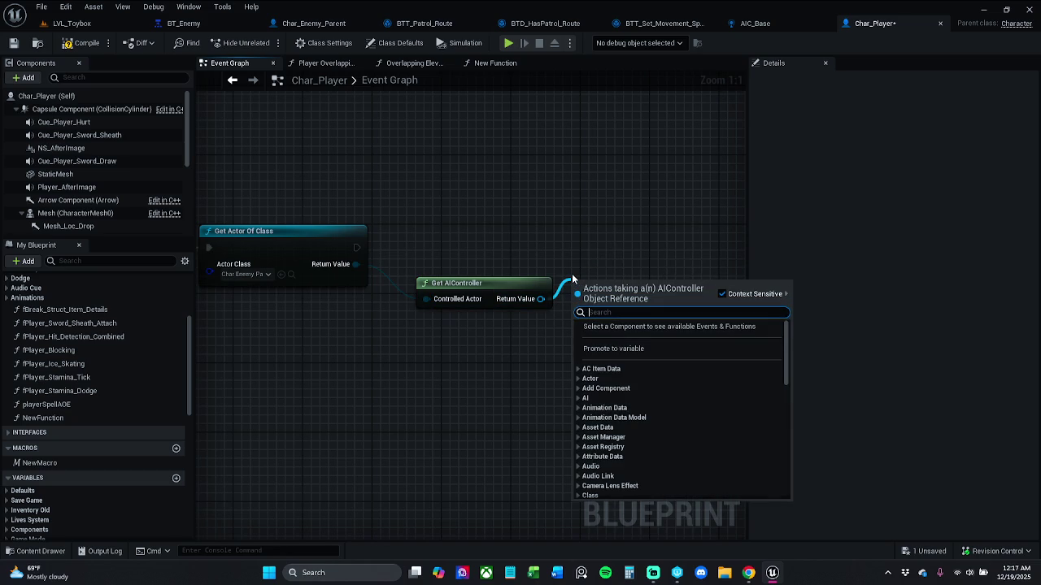
text(cas)
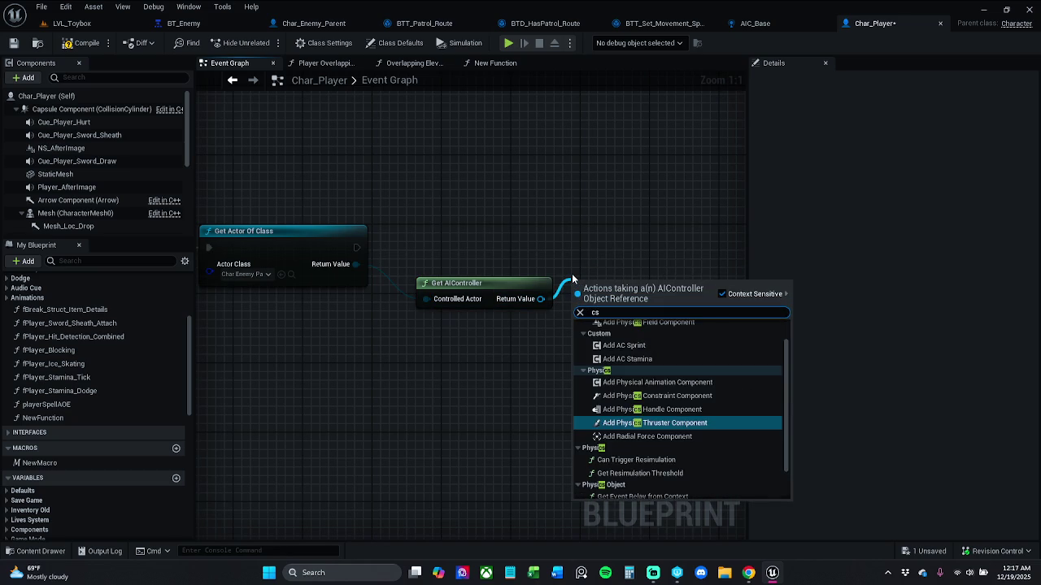
text(t to)
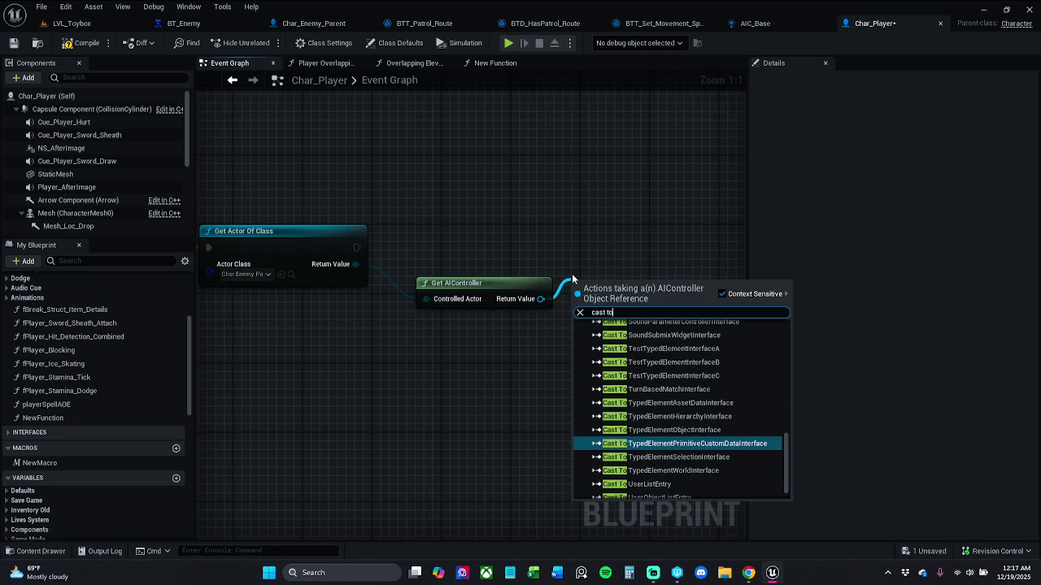
text( AIC)
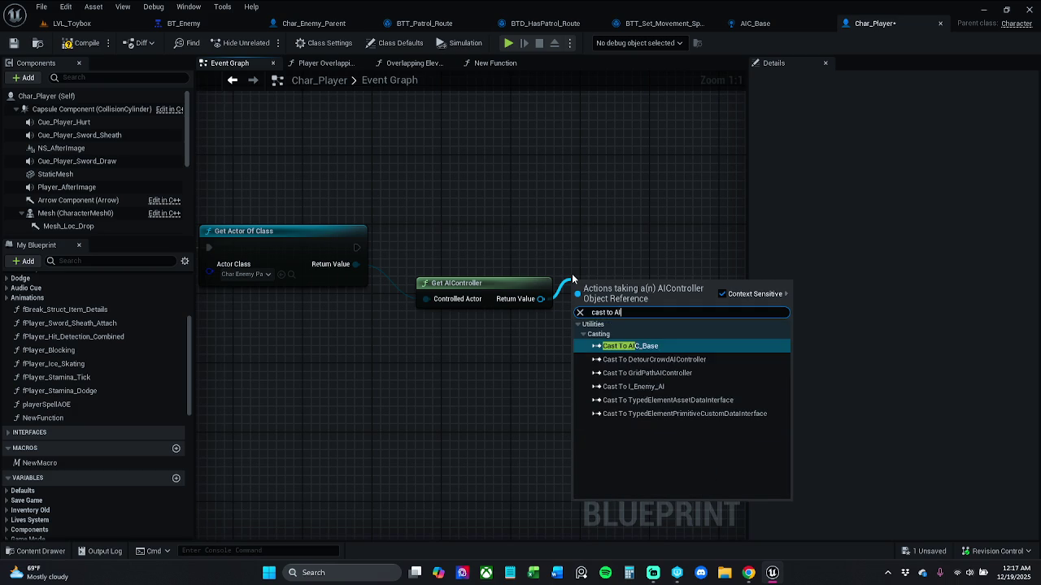
key(Return)
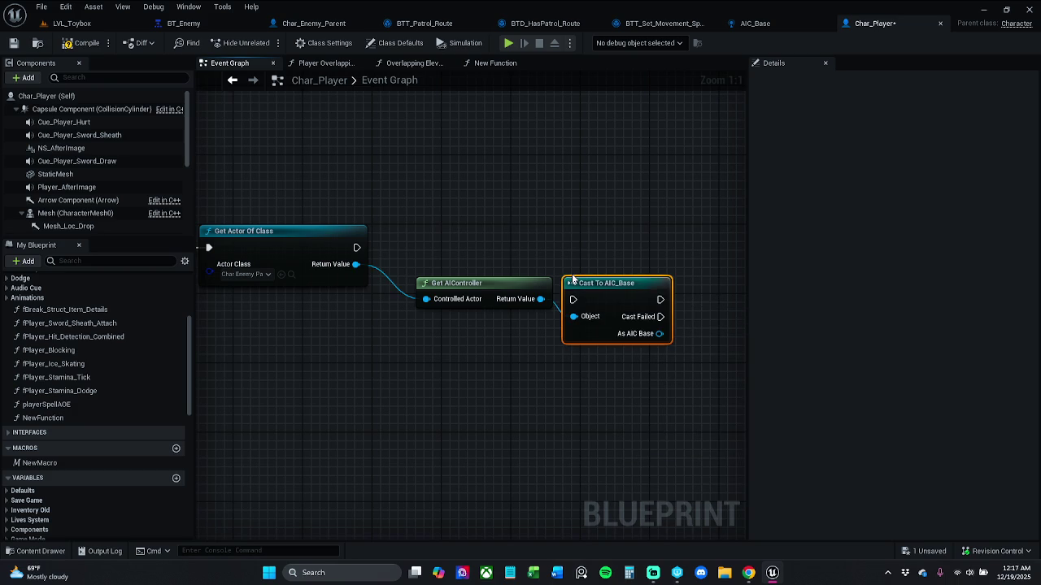
drag(572, 247, 358, 247)
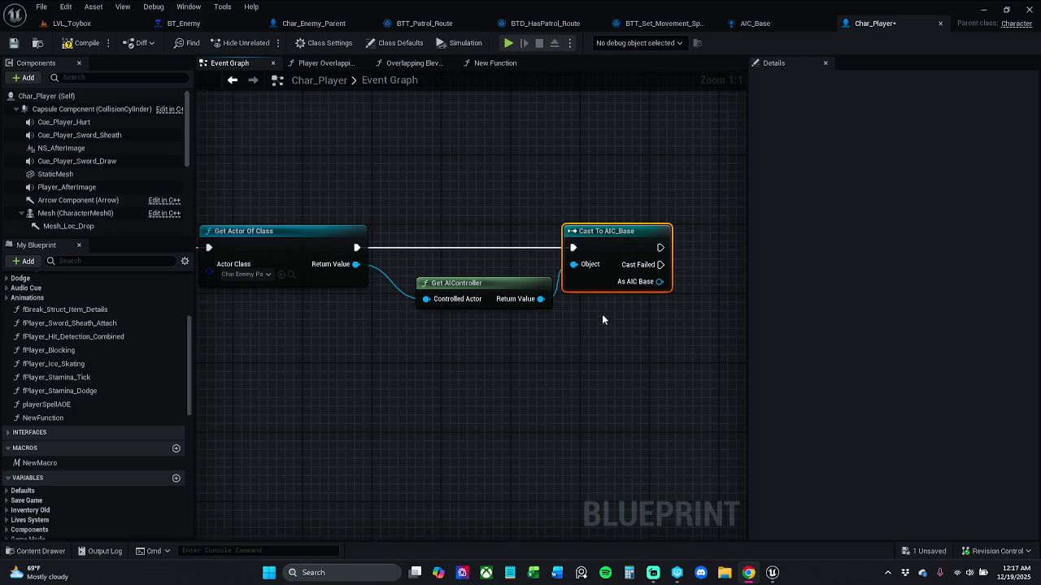
- Nudge the Cast To AIC_Base node into place, undoing a stray move
drag(623, 231, 623, 222)
drag(621, 165, 657, 257)
drag(607, 294, 568, 290)
key(ctrl+z)
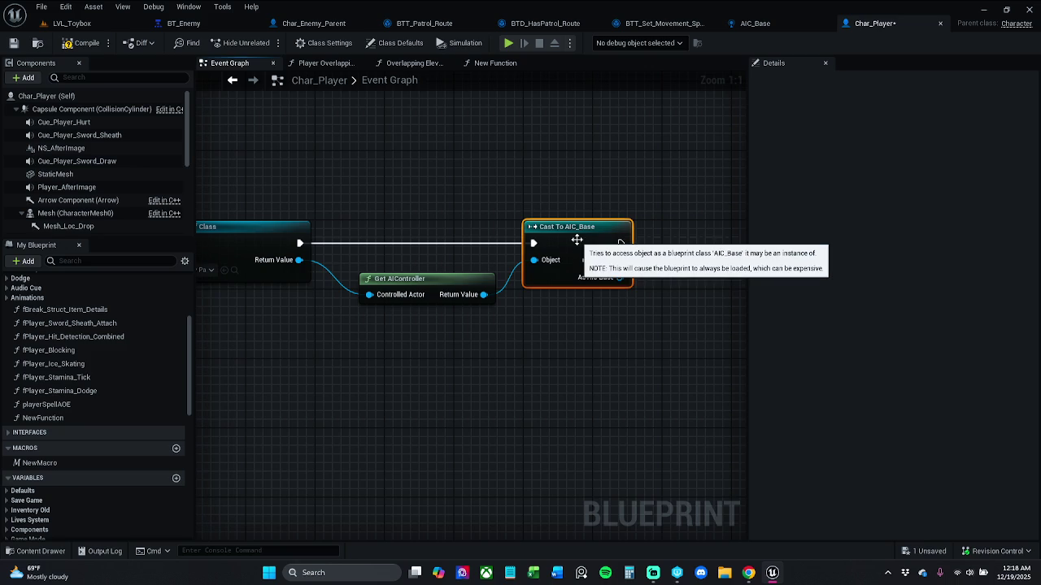
- Pan to the cast node and pull a wire from its As AIC Base output
click(47, 550)
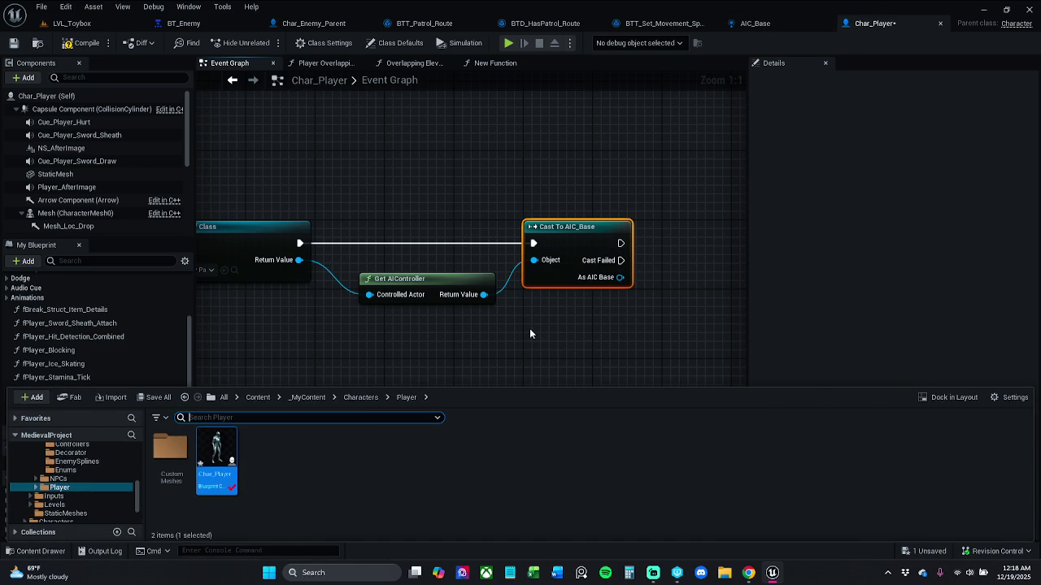
drag(521, 331, 434, 317)
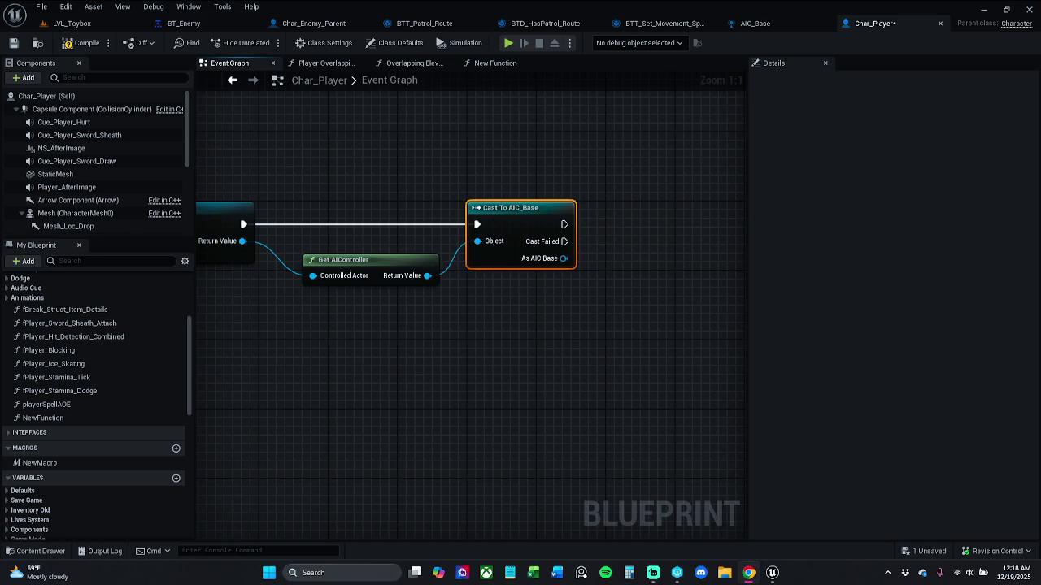
drag(515, 365, 384, 379)
click(427, 329)
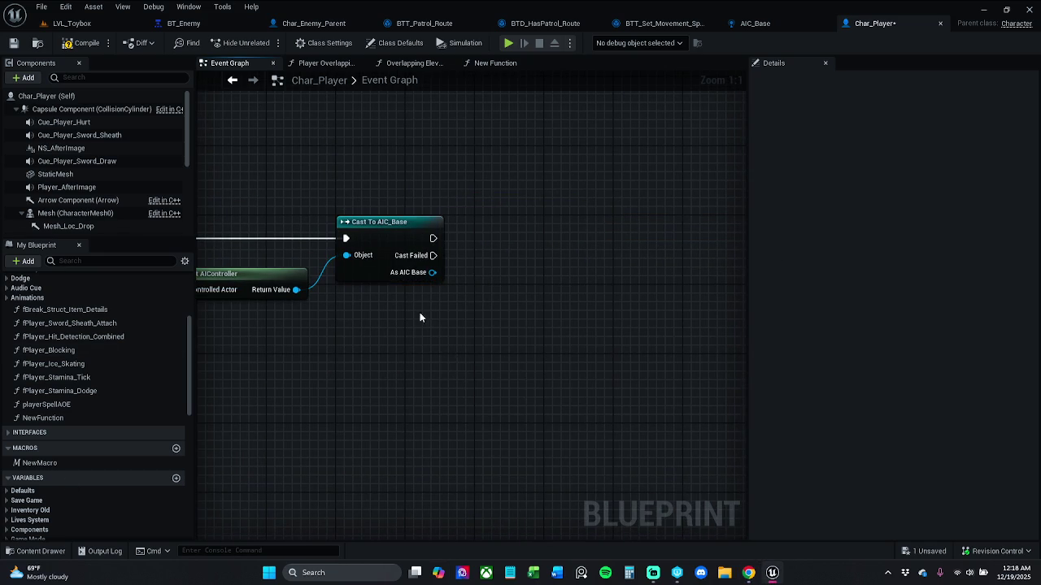
mouse_move(432, 273)
mouse_down()
mouse_move(512, 270)
mouse_move(497, 254)
mouse_up()
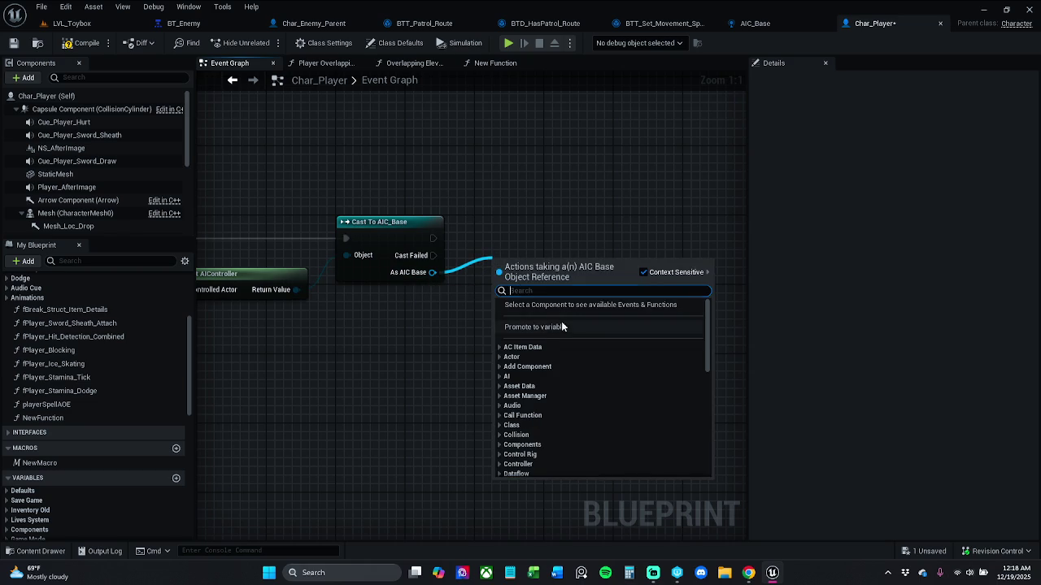
- Confirm the aicBase variable storing the cast result and compile Char_Player
key(Escape)
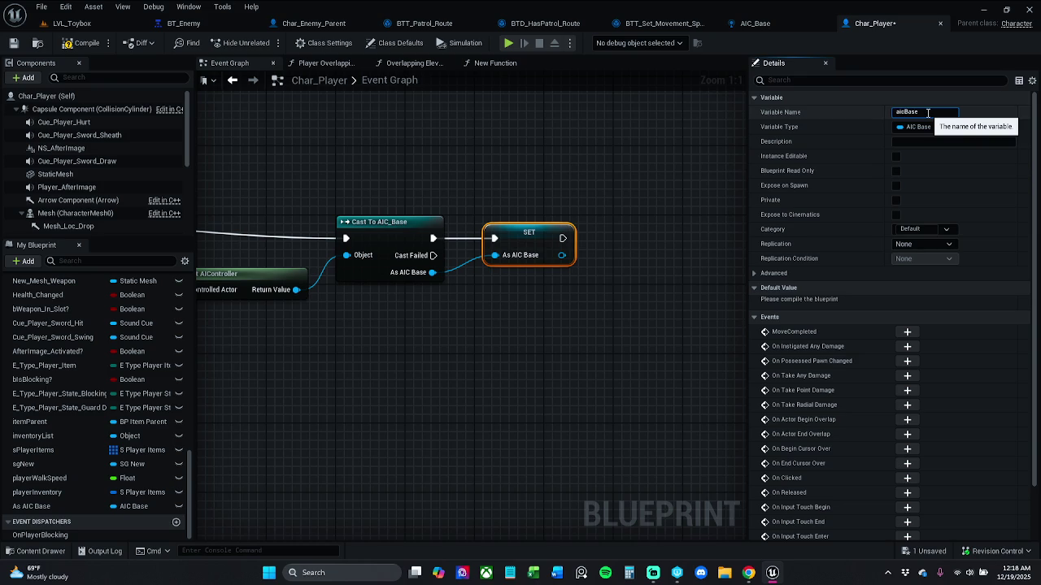
key(Return)
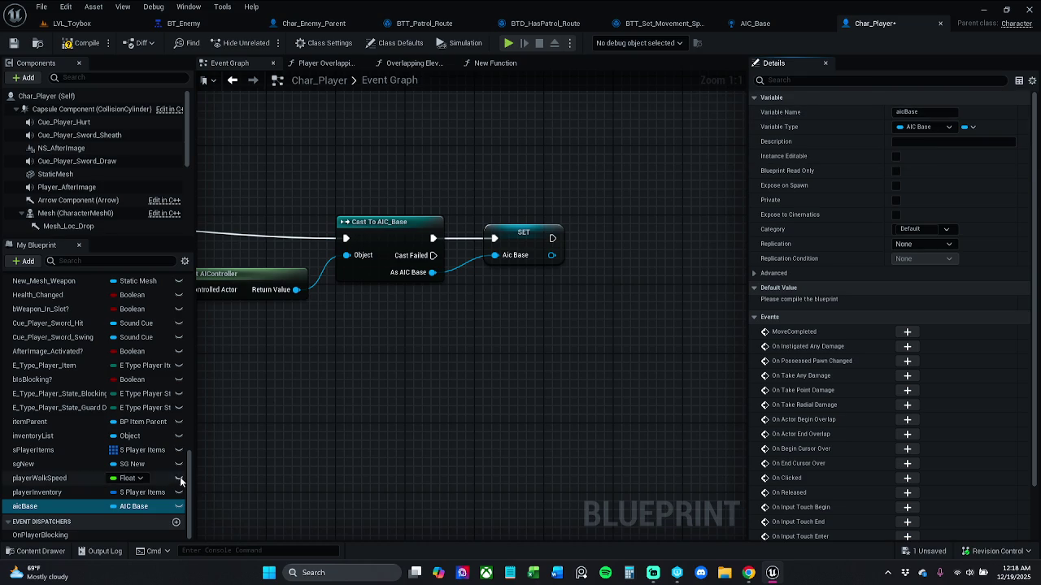
click(81, 42)
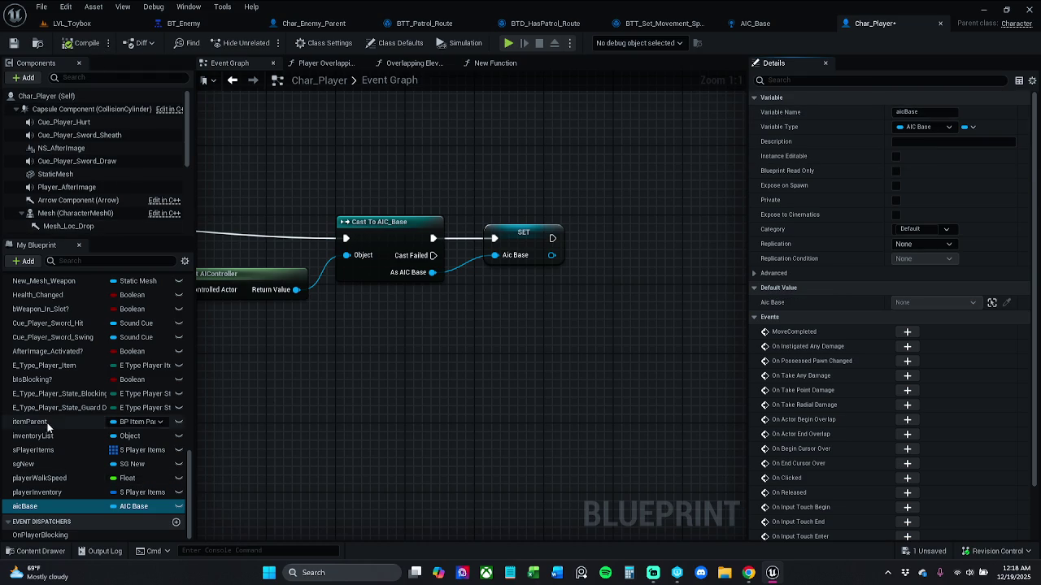
- Tidy the SET node's position and save the Char_Player blueprint
drag(533, 241, 516, 242)
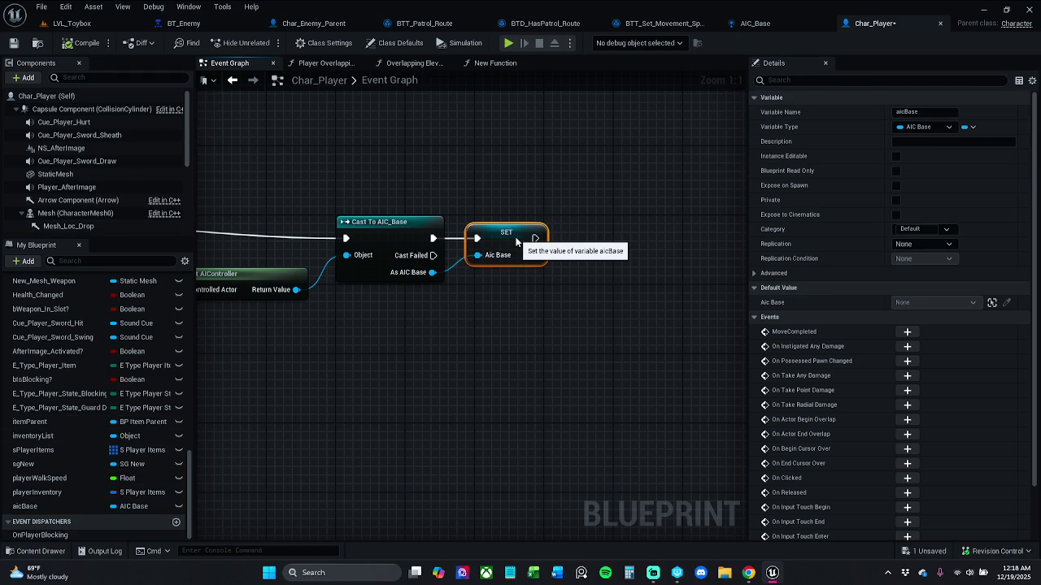
click(455, 187)
mouse_move(364, 209)
mouse_down()
mouse_move(390, 167)
mouse_move(791, 157)
mouse_move(366, 175)
mouse_up()
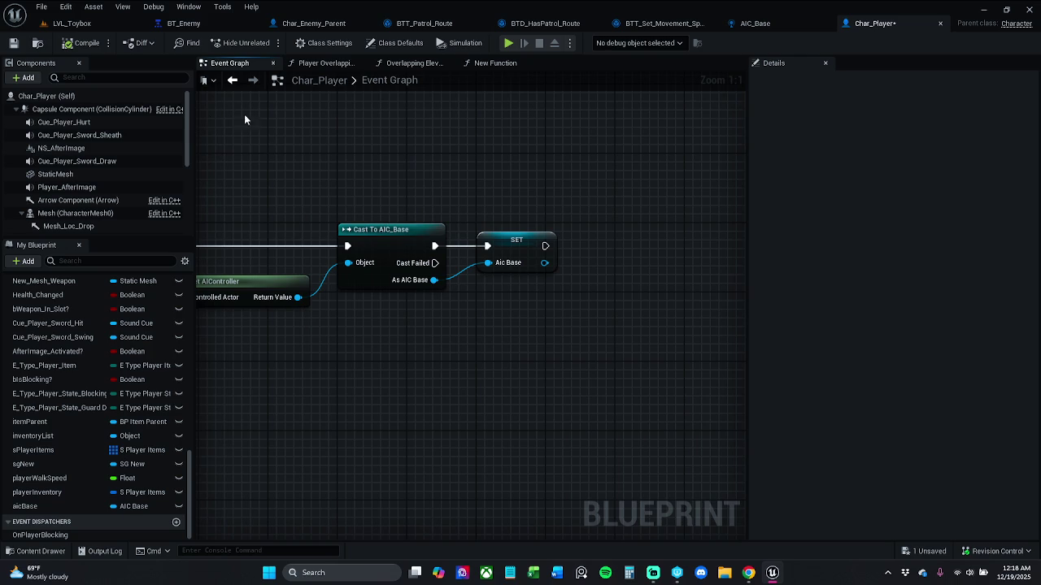
click(15, 43)
- Add a Set State Attacking node driven by SET's Aic Base output
drag(486, 187, 440, 212)
mouse_move(439, 278)
mouse_down()
mouse_move(488, 293)
mouse_move(505, 286)
mouse_move(486, 280)
mouse_up()
text(set stat)
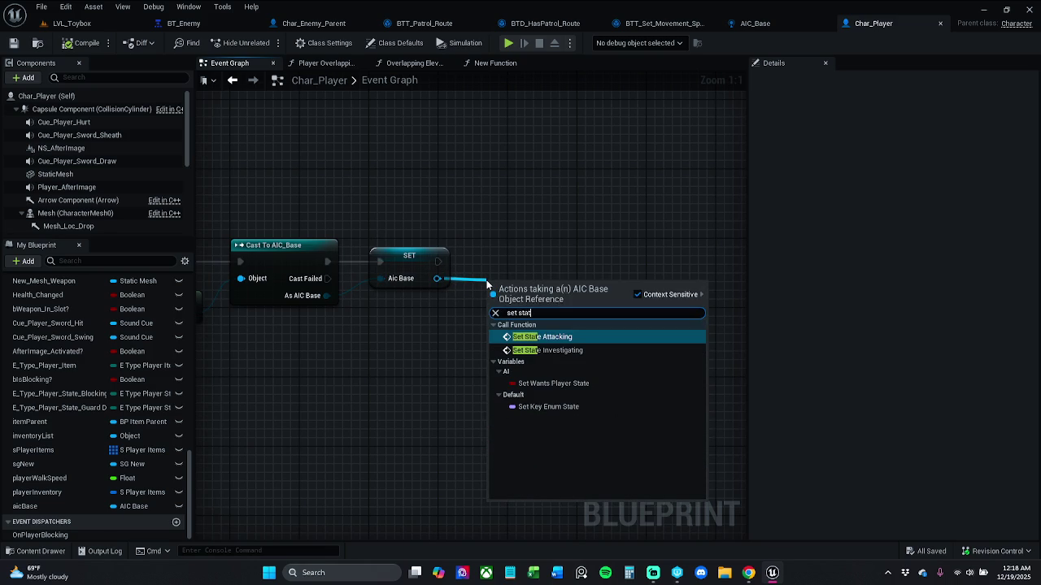
key(Return)
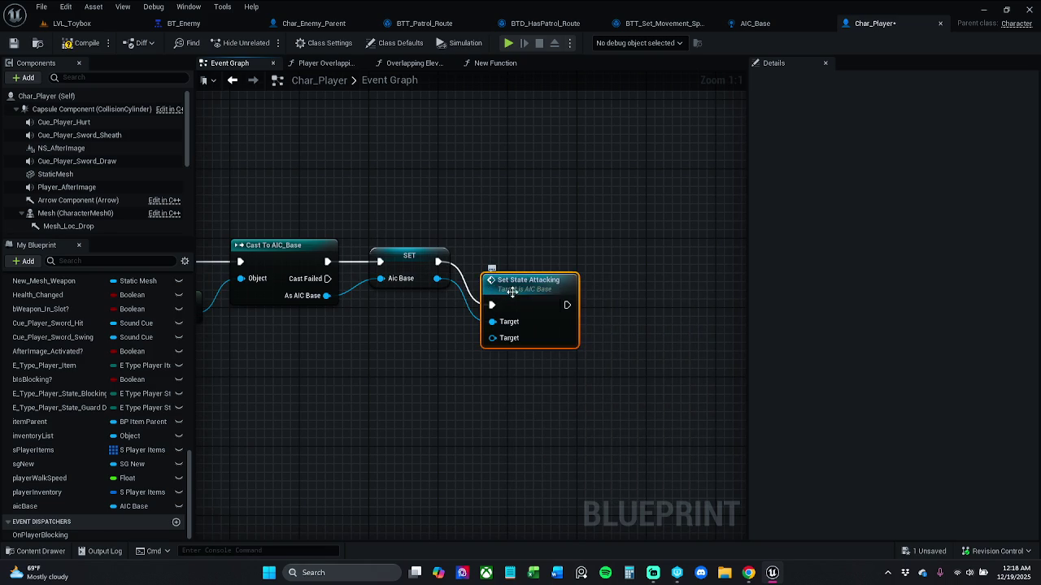
mouse_move(536, 258)
mouse_down()
mouse_move(589, 250)
mouse_move(547, 258)
mouse_move(554, 283)
mouse_move(633, 249)
mouse_up()
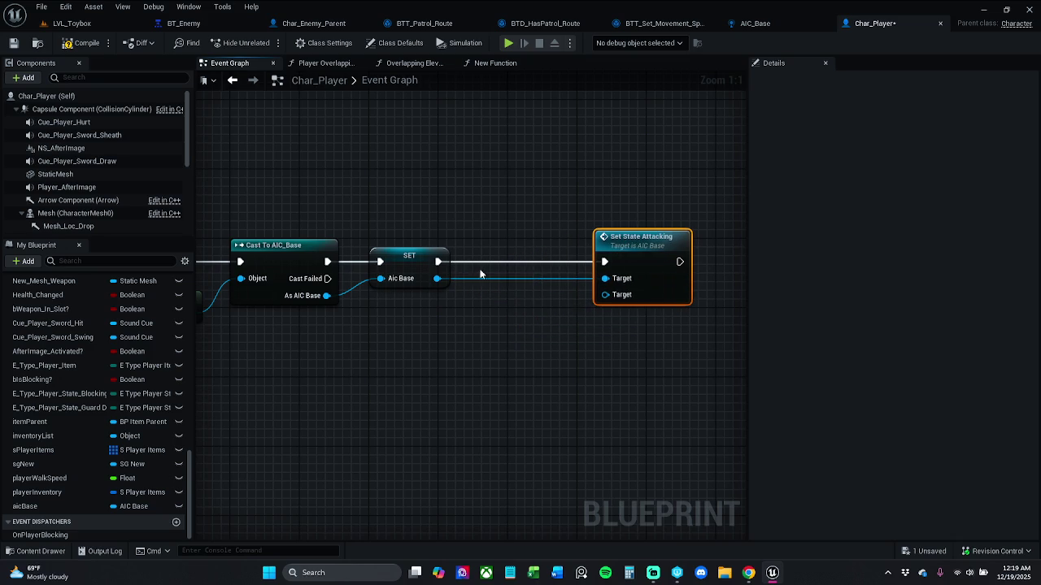
- Insert a Flip Flop after SET and search for a state node off its B output
drag(449, 263, 480, 266)
text(flip)
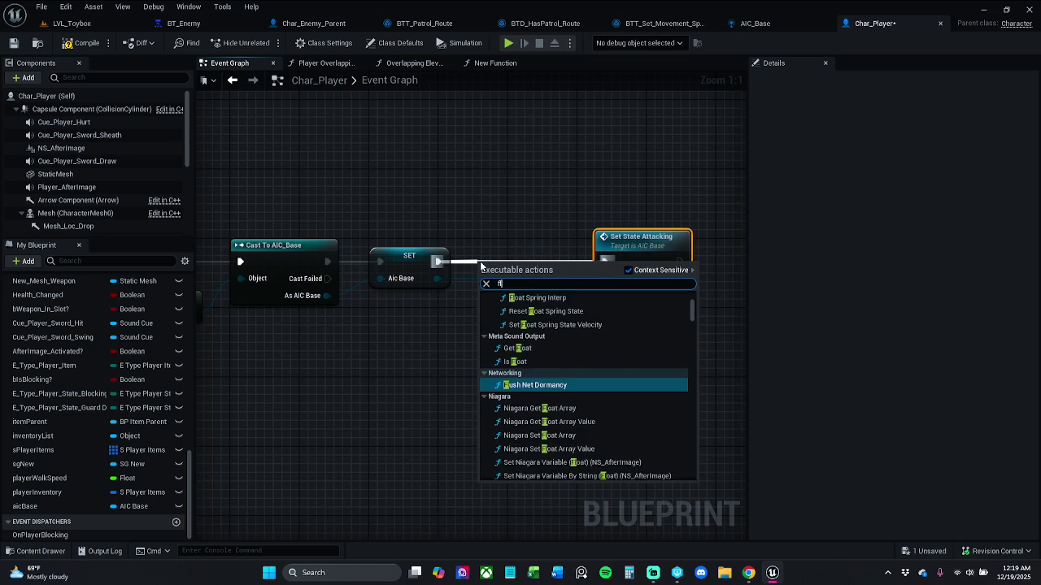
key(Return)
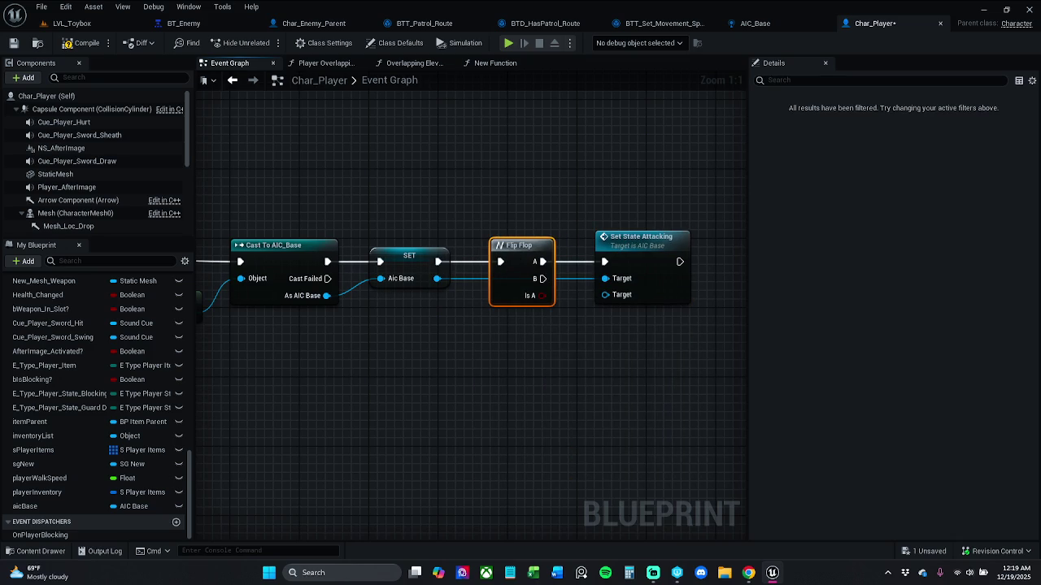
mouse_move(503, 445)
mouse_down()
mouse_move(480, 426)
mouse_move(423, 410)
mouse_up()
click(569, 228)
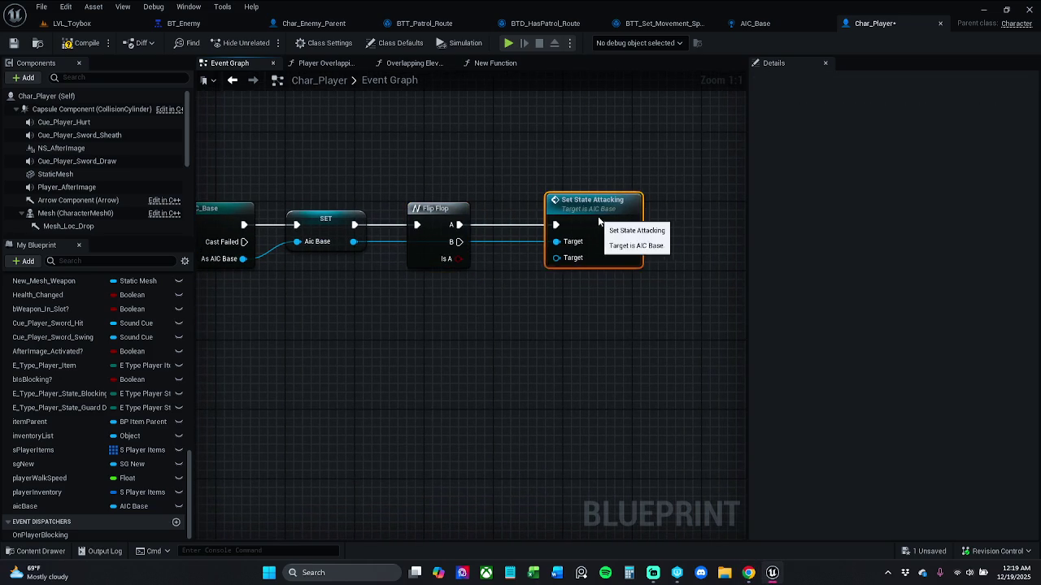
click(539, 329)
drag(460, 242, 571, 368)
text(set state)
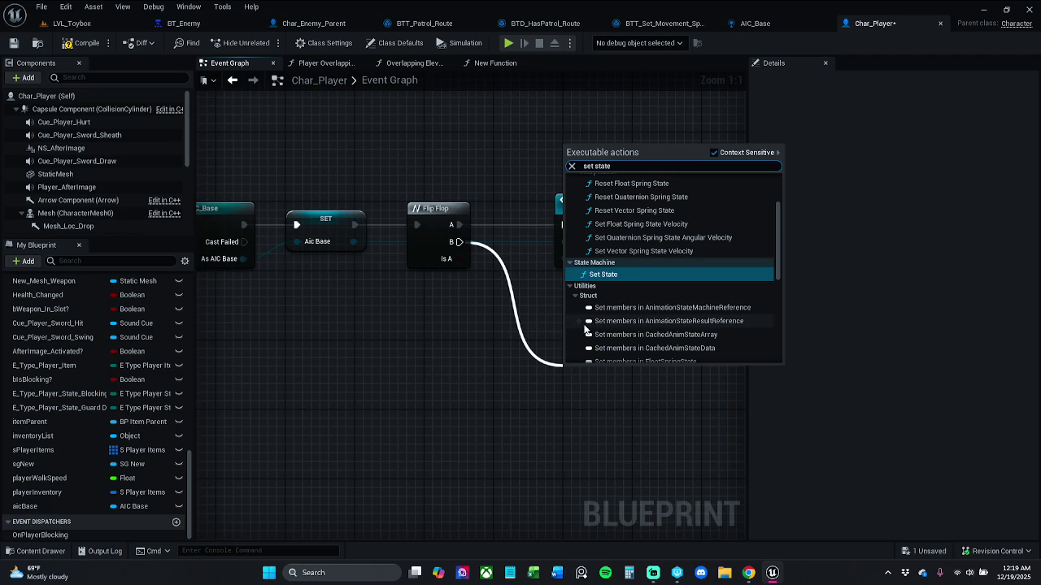
key(Return)
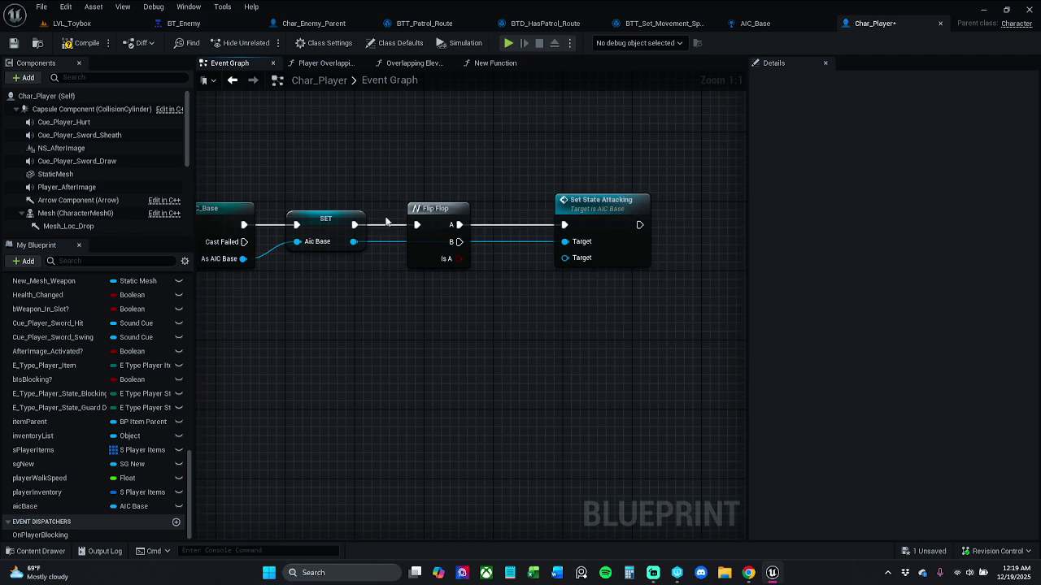
- Add a Set State Investigating node below the Flip Flop, targeting an aicBase getter
mouse_move(353, 241)
mouse_down()
mouse_move(387, 299)
mouse_move(547, 427)
mouse_move(513, 311)
mouse_move(565, 242)
mouse_up()
drag(354, 241, 489, 372)
text(set state)
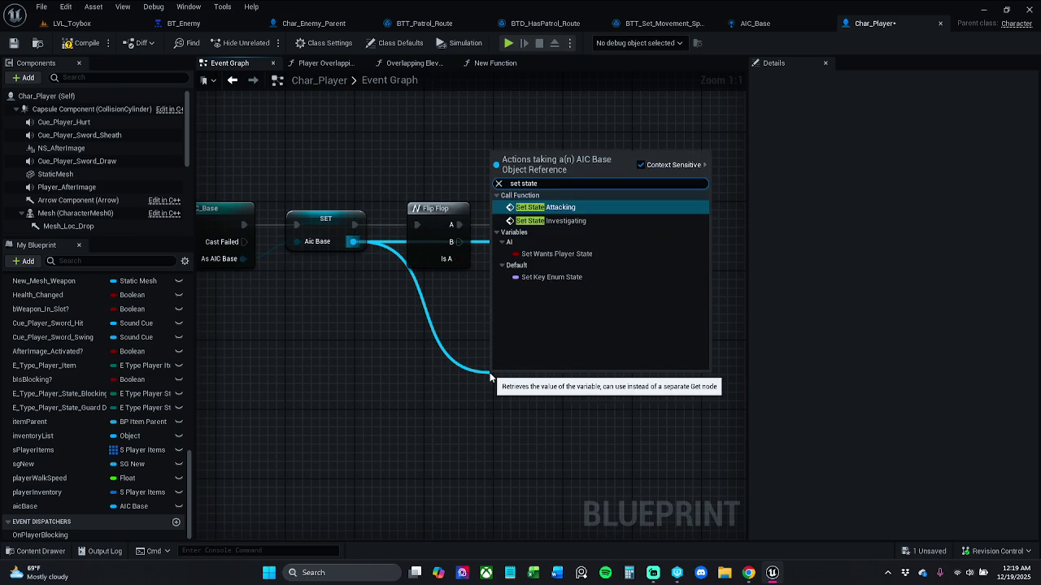
key(Down)
key(Return)
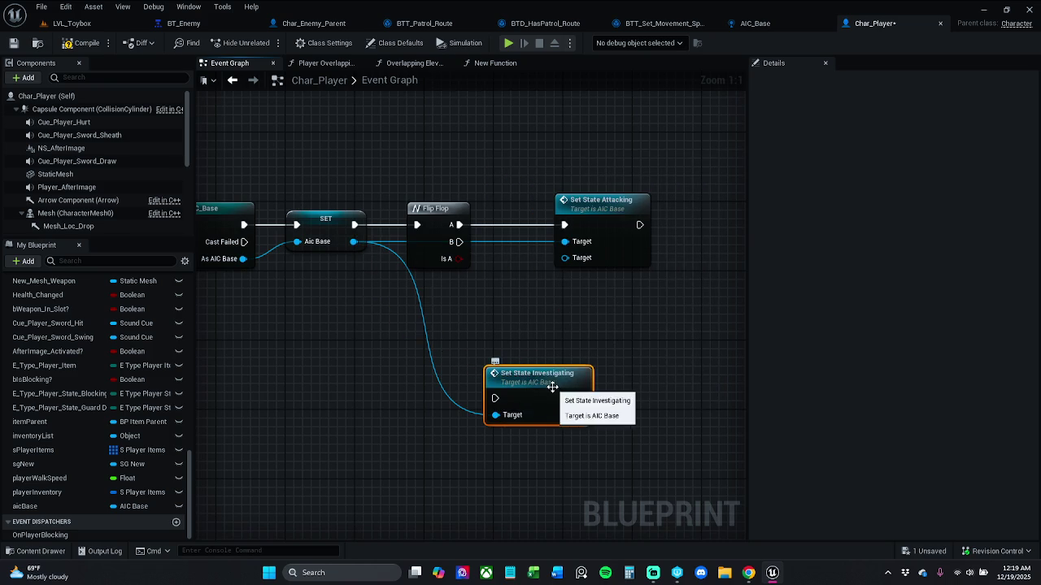
drag(555, 379, 624, 356)
mouse_move(32, 506)
mouse_down()
mouse_move(531, 415)
mouse_move(570, 392)
mouse_up()
drag(483, 381, 476, 422)
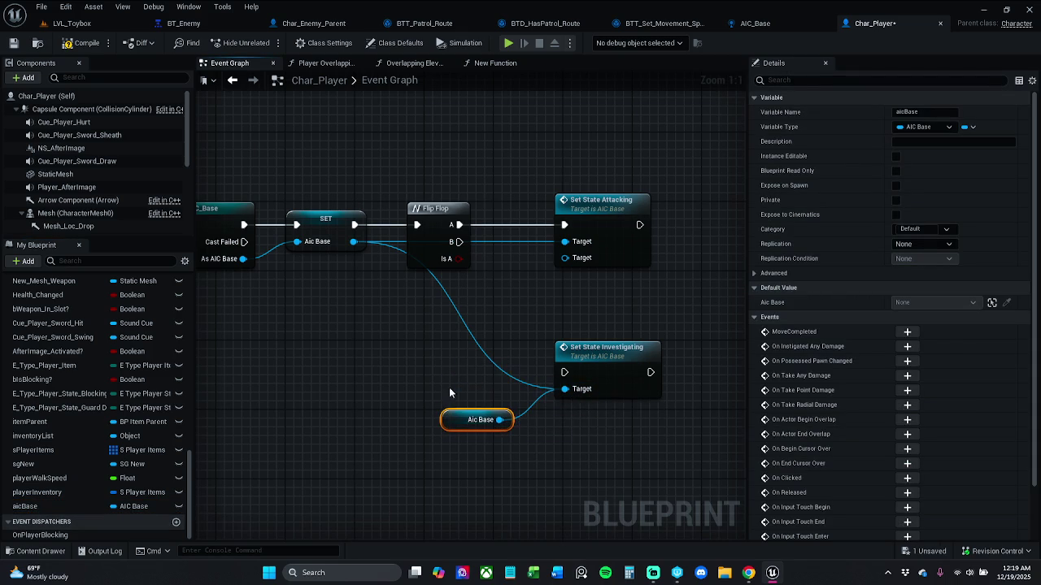
click(483, 358)
- Give Set State Attacking an aicBase getter target and feed Self into its second Target
mouse_move(70, 504)
mouse_down()
mouse_move(456, 343)
mouse_move(569, 259)
mouse_up()
click(480, 221)
mouse_move(480, 221)
mouse_down()
mouse_move(589, 181)
mouse_move(549, 163)
mouse_move(539, 172)
mouse_up()
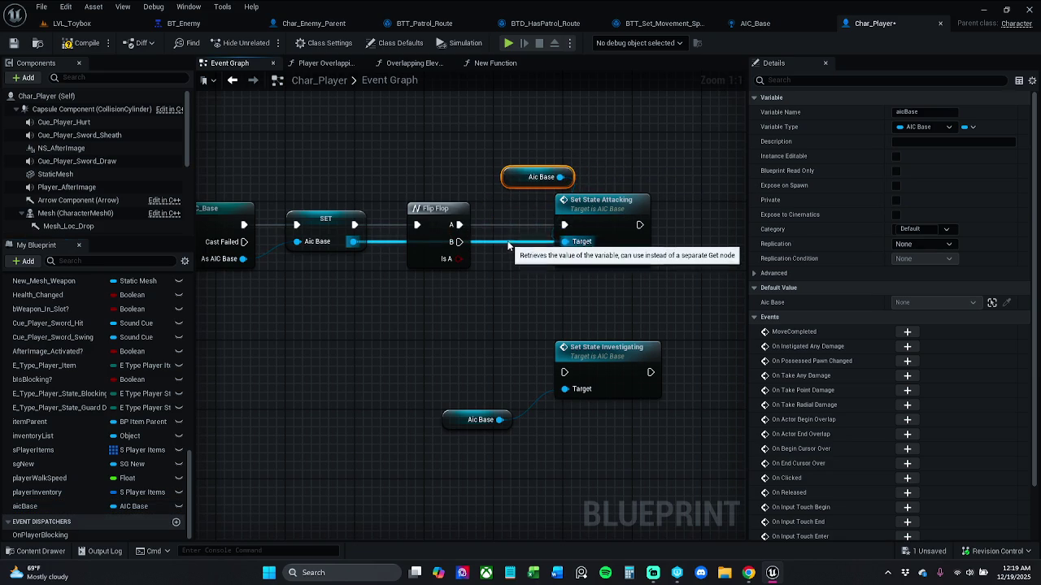
alt+click(509, 241)
drag(563, 257, 575, 293)
text(self)
key(Return)
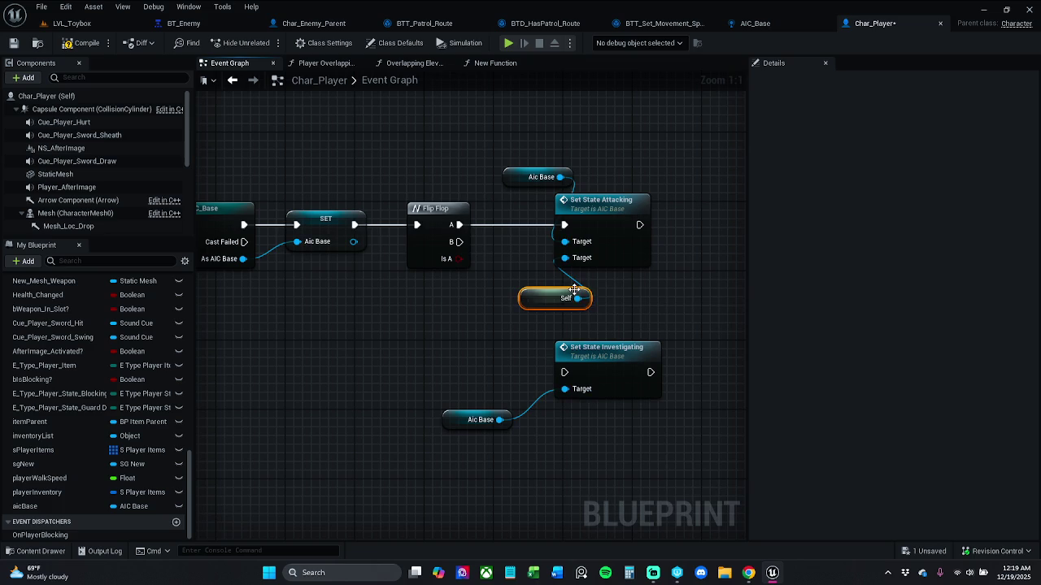
- Wire Flip Flop B to Set State Investigating and tidy the Self and Aic Base nodes
drag(460, 242, 564, 372)
mouse_move(550, 303)
mouse_down()
mouse_move(551, 283)
mouse_move(558, 285)
mouse_up()
drag(520, 177, 537, 186)
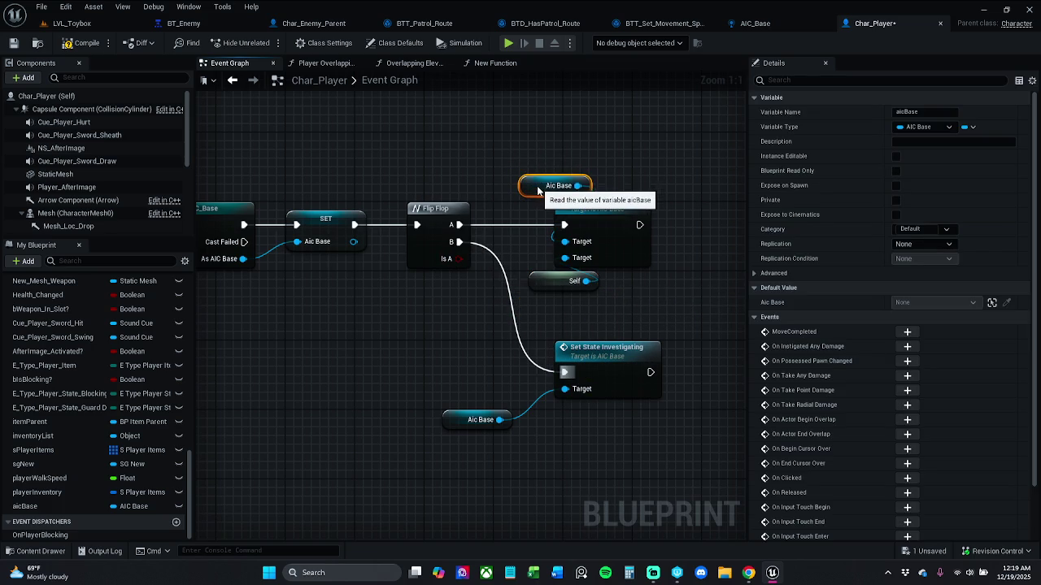
click(527, 149)
drag(450, 425, 547, 406)
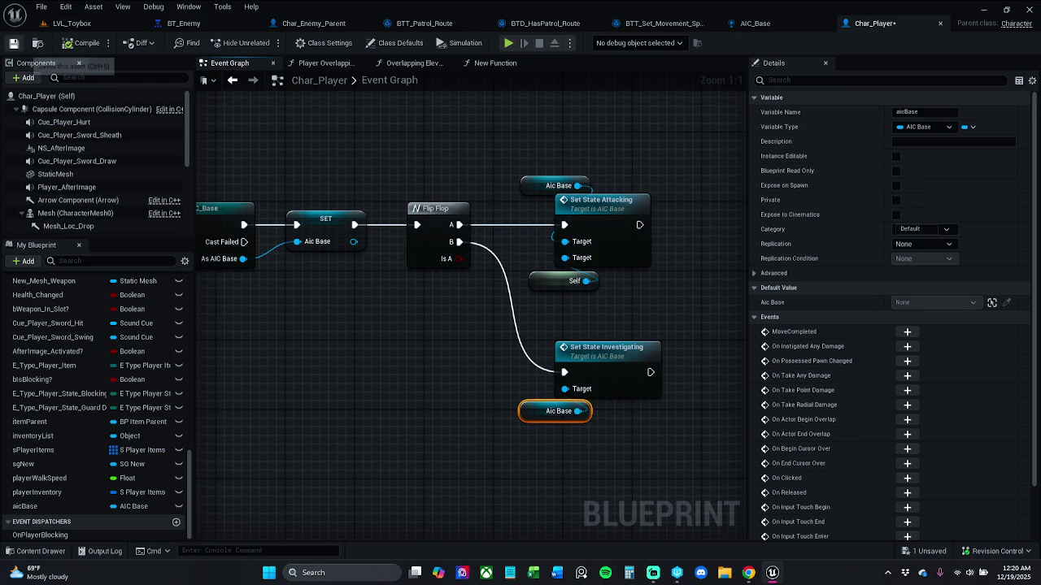
- Save Char_Player and bring up the AIC_Base blueprint
click(13, 43)
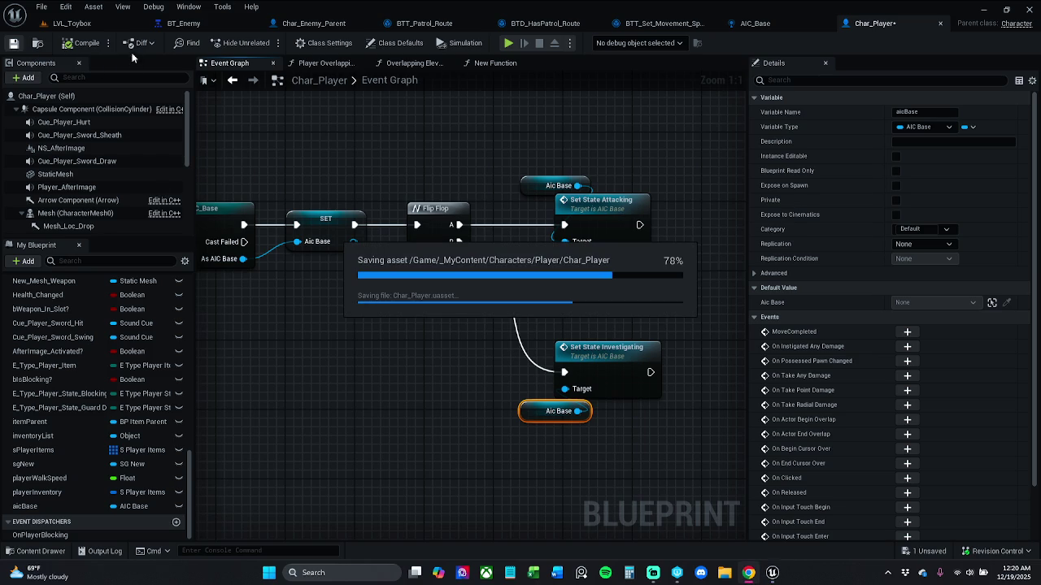
click(73, 23)
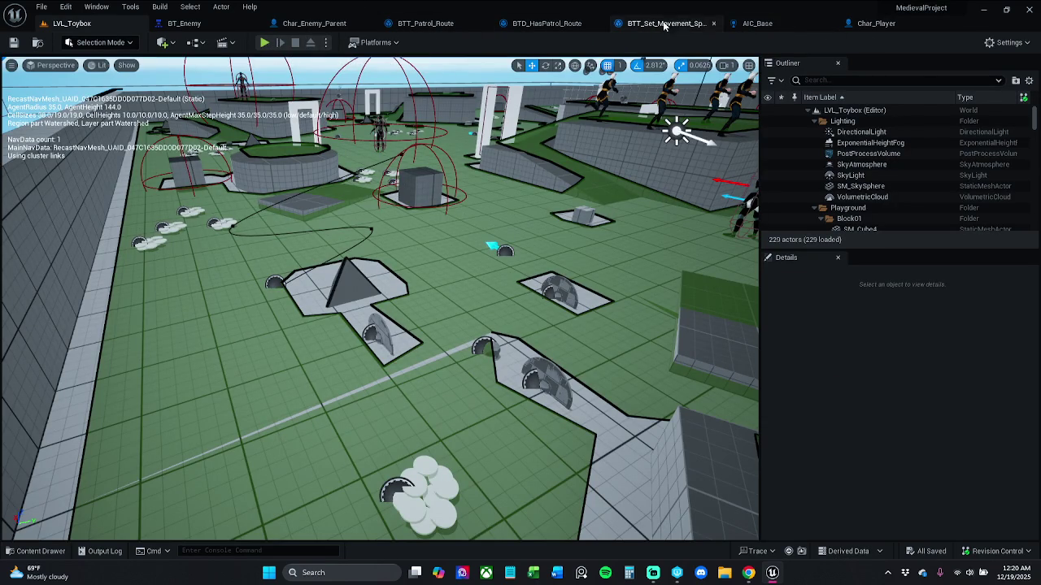
click(757, 23)
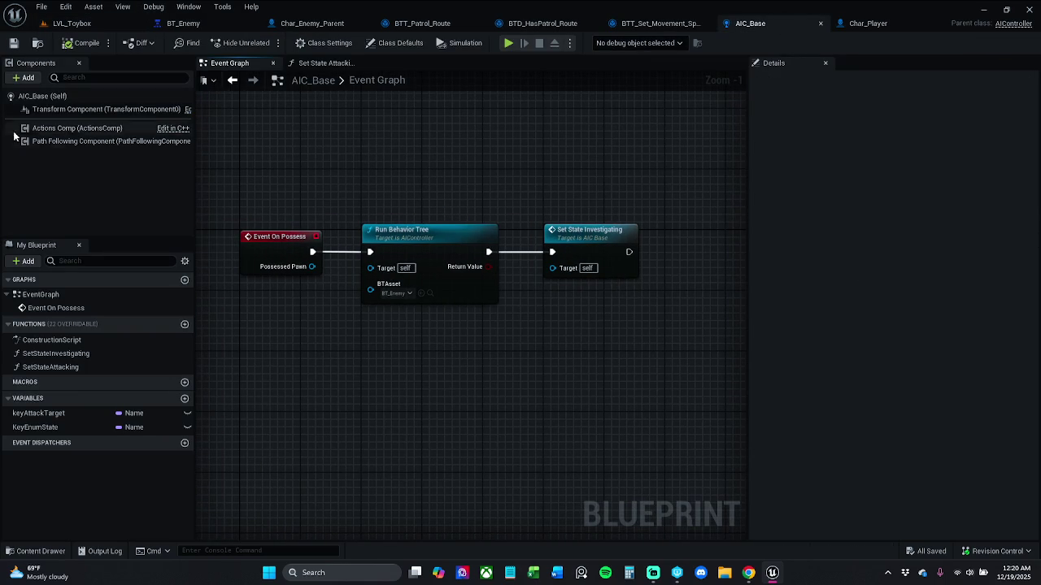
- Review the Set State Investigating and Set State Attacking functions, then return to LVL_Toybox
double_click(82, 354)
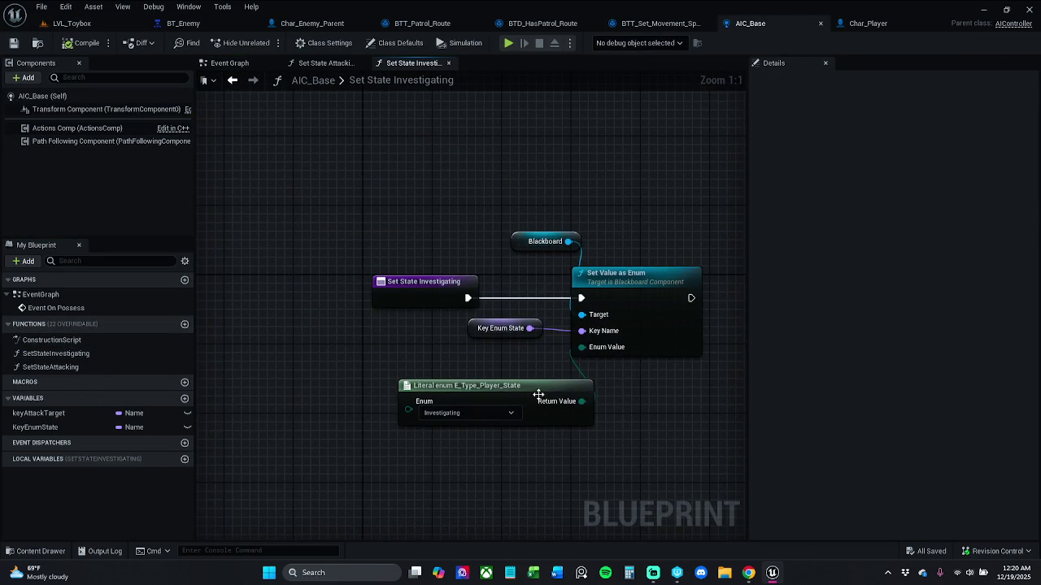
double_click(77, 367)
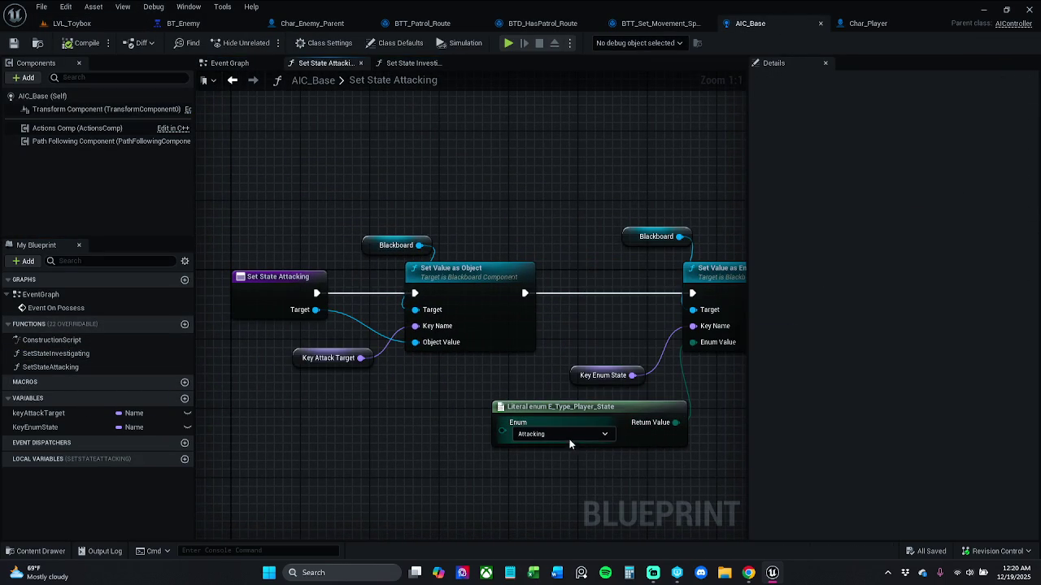
click(81, 23)
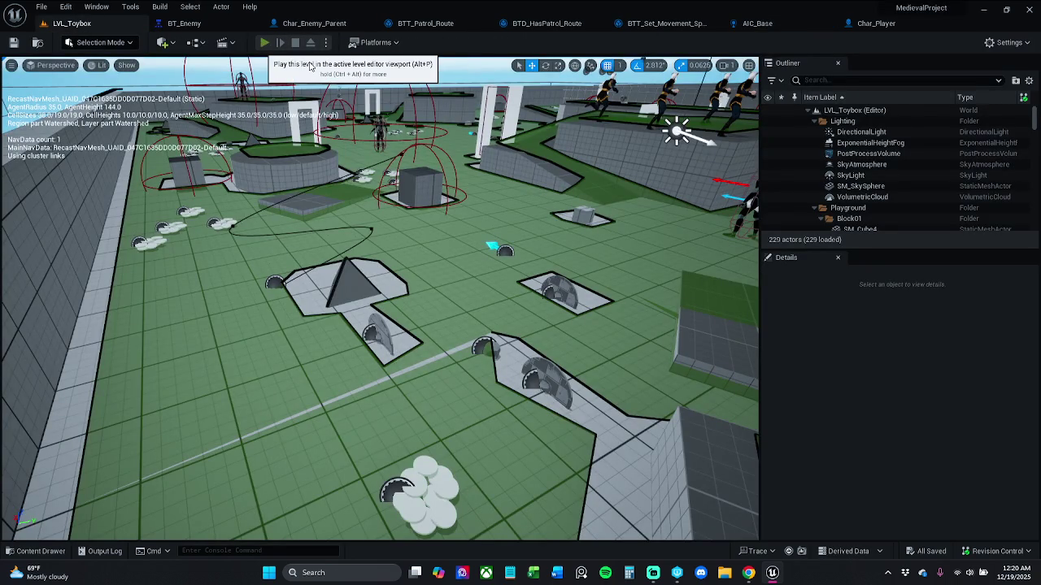
- Start a play-in-editor session and stop it right away
click(264, 42)
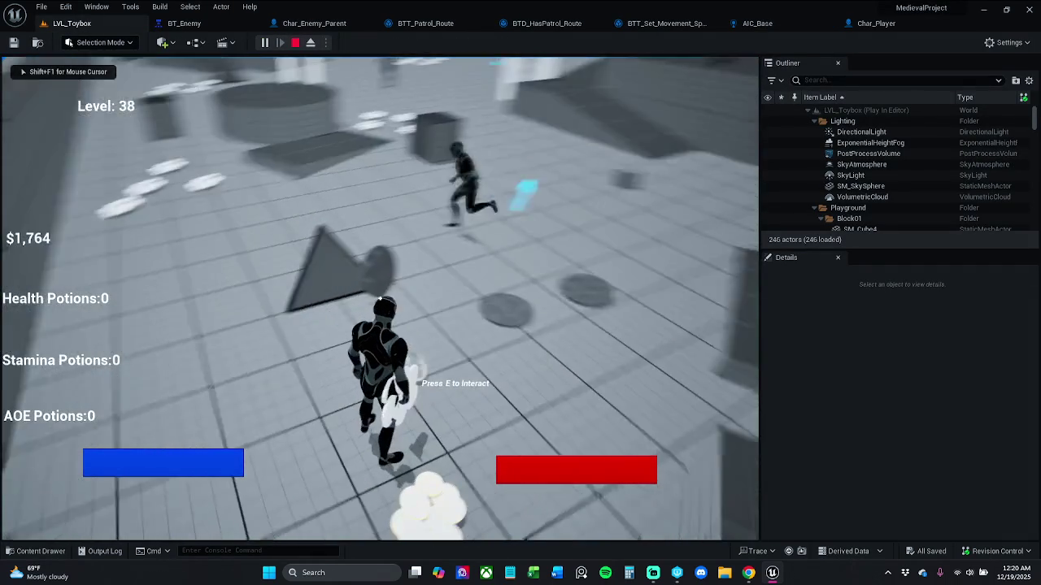
key(shift+F1)
click(295, 42)
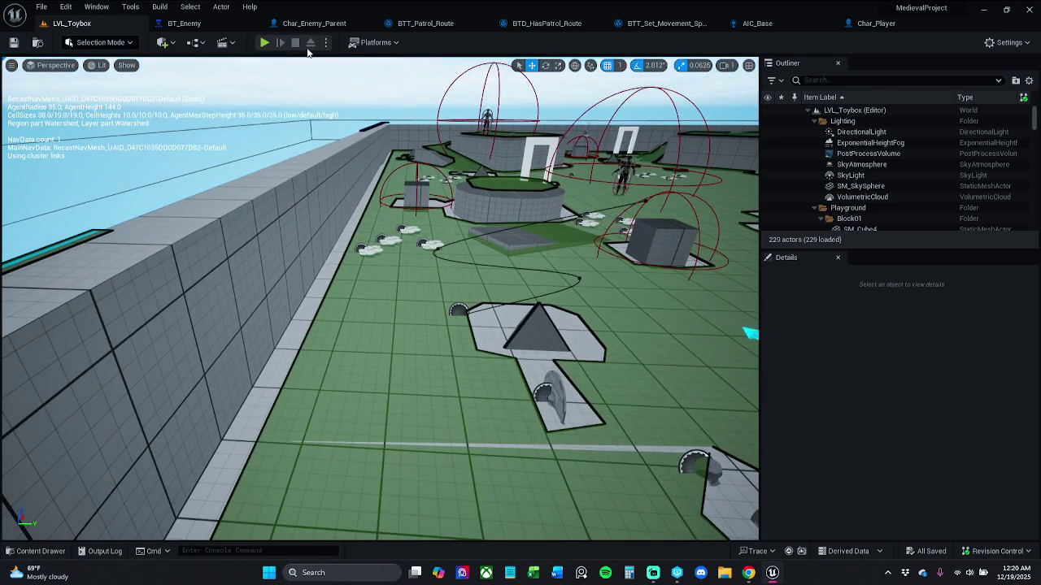
- Play the level again, walk the character toward the enemy, then end the session
key(alt+p)
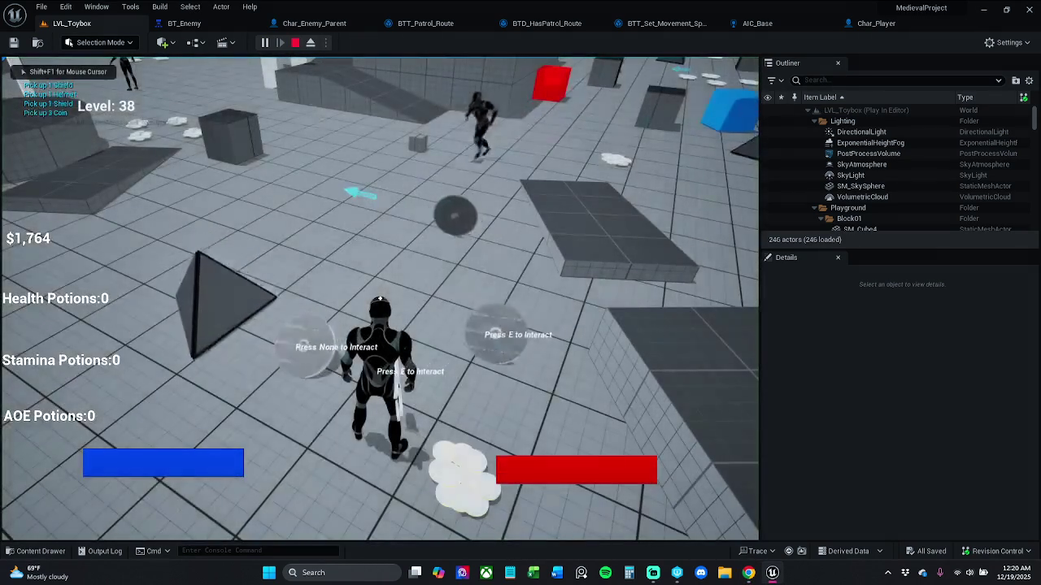
key(w)
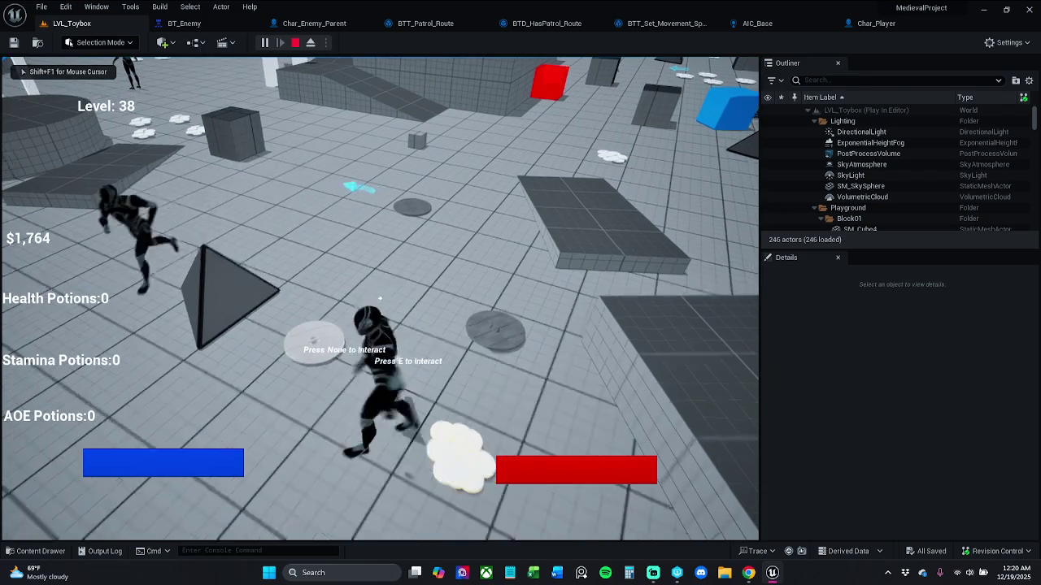
key(w)
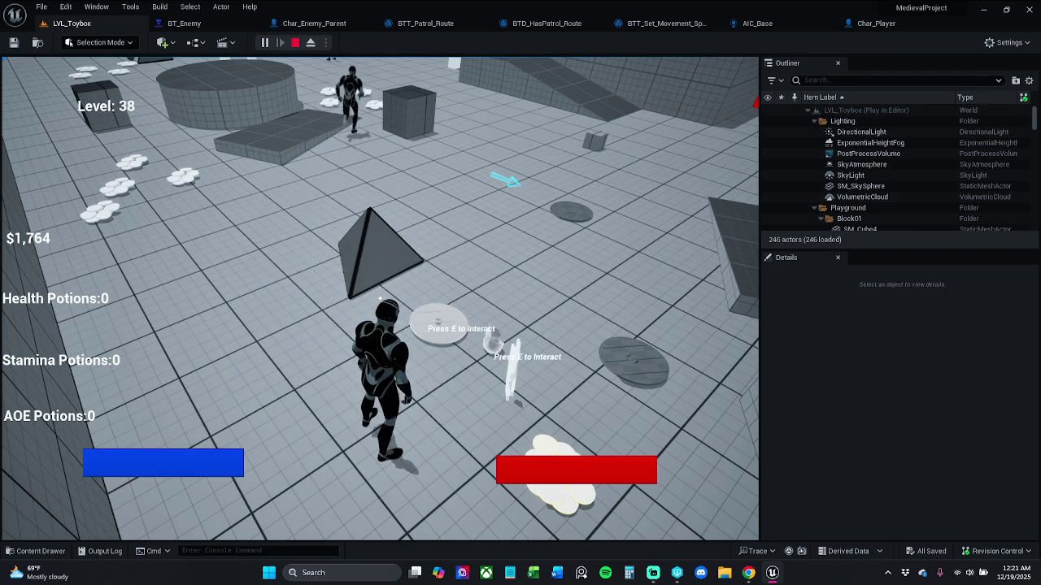
key(Escape)
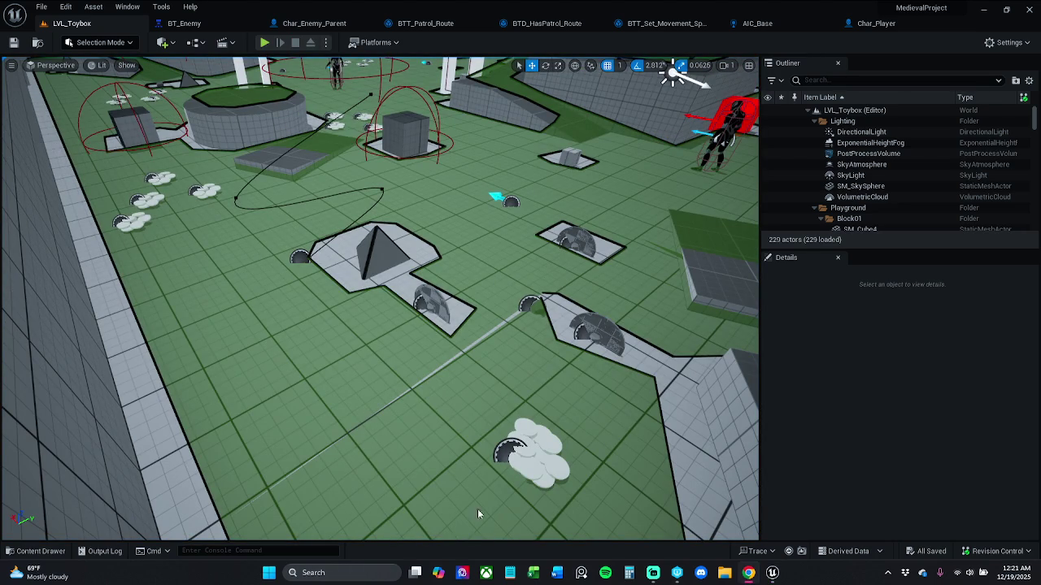
drag(485, 528, 449, 488)
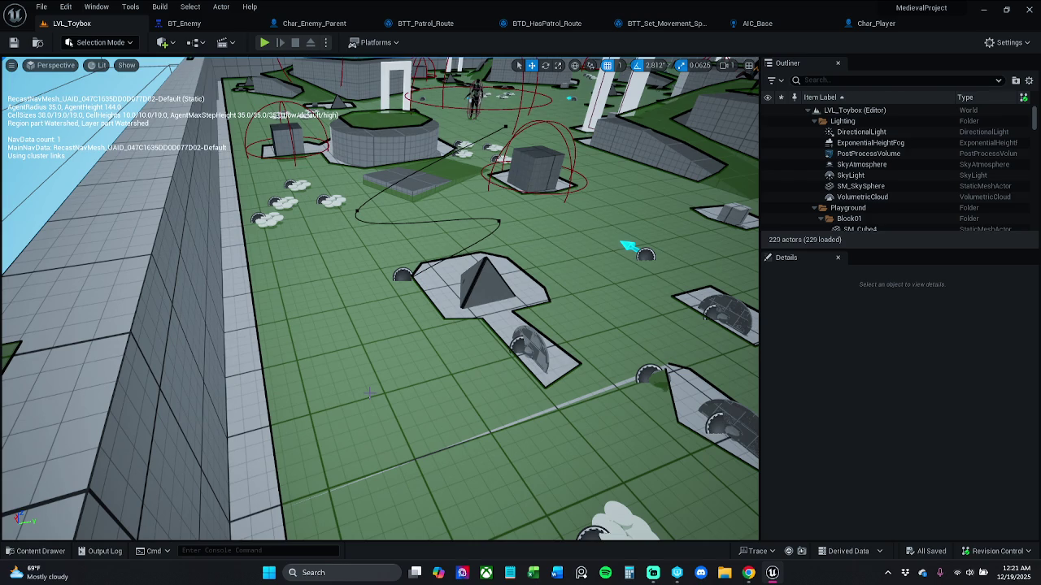
mouse_move(366, 410)
mouse_down()
mouse_move(350, 383)
mouse_move(395, 343)
mouse_up()
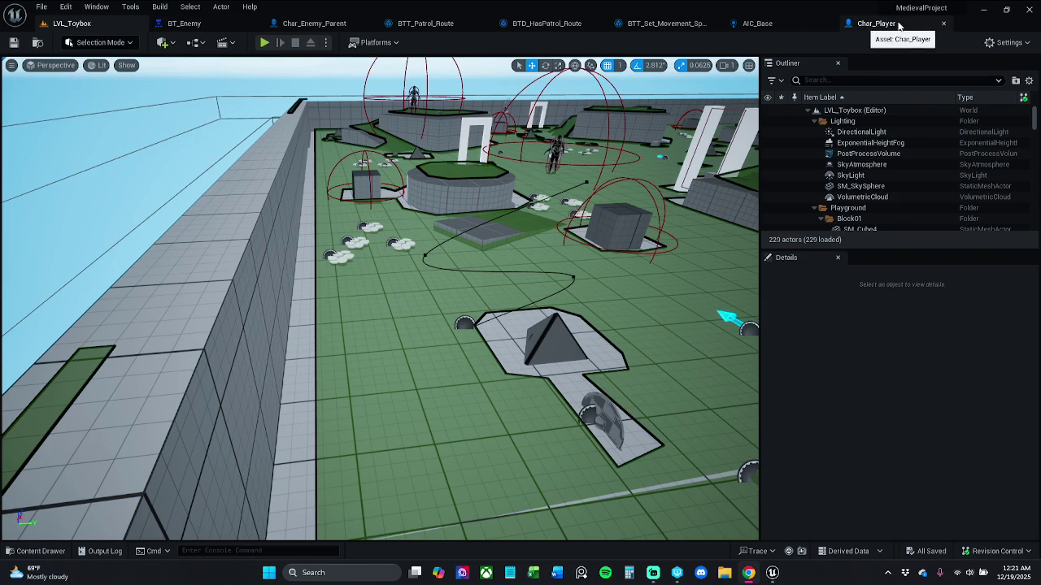
- Close the Char_Player blueprint with Ctrl+W and open AIC_Base's SetStateInvestigating function graph
click(763, 28)
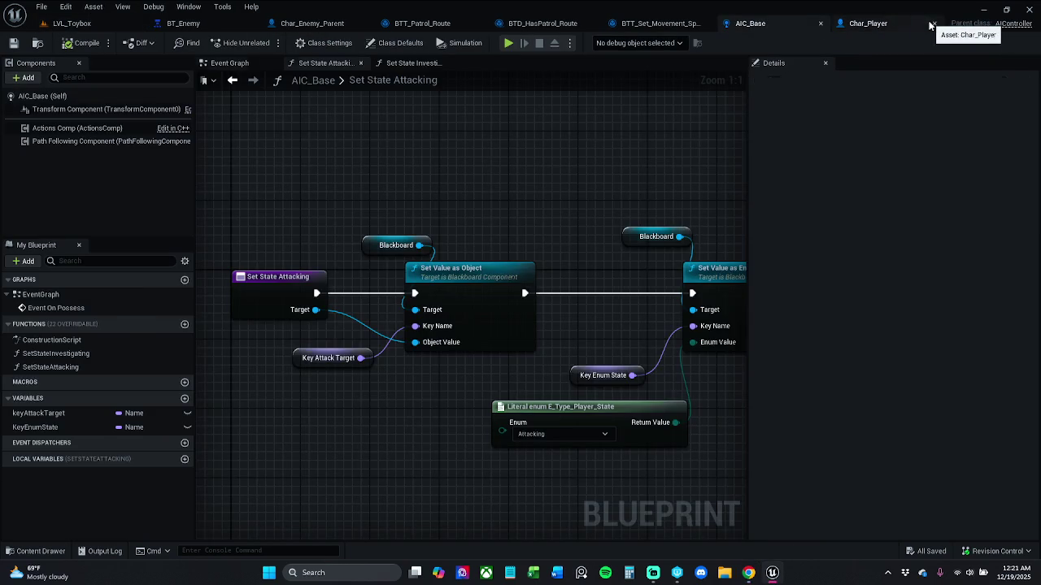
click(930, 26)
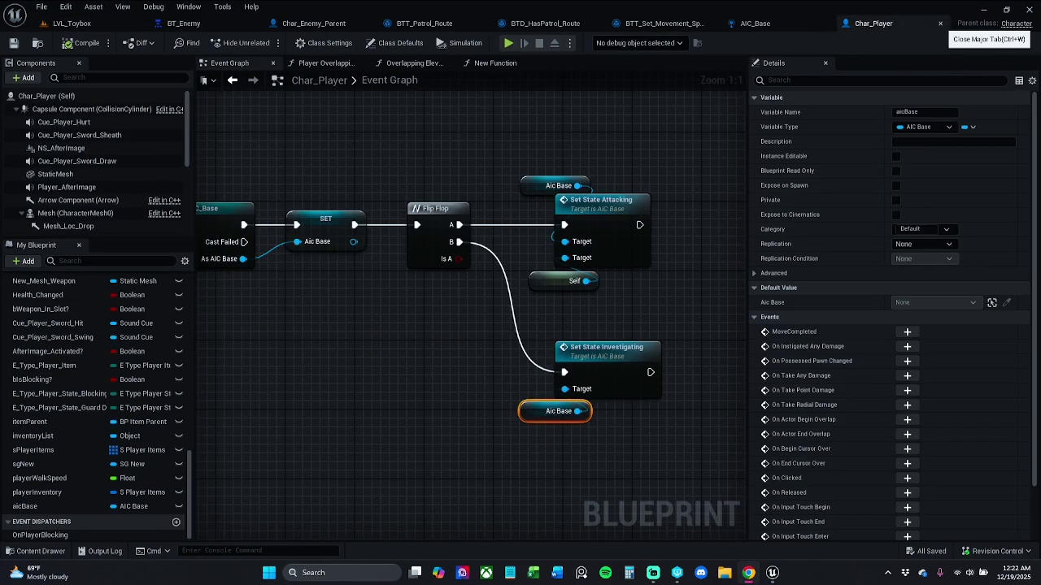
key(ctrl+w)
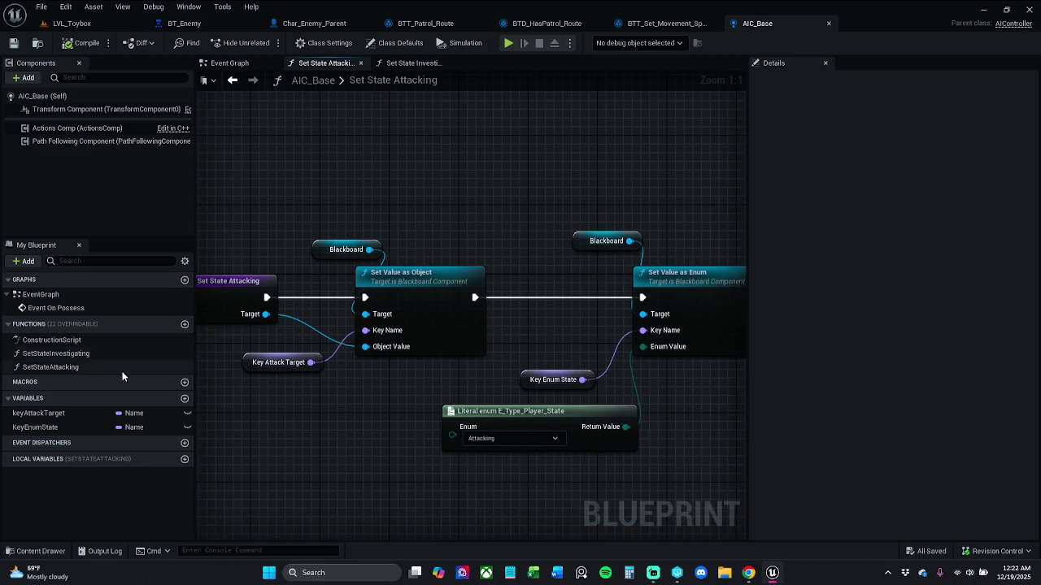
double_click(28, 355)
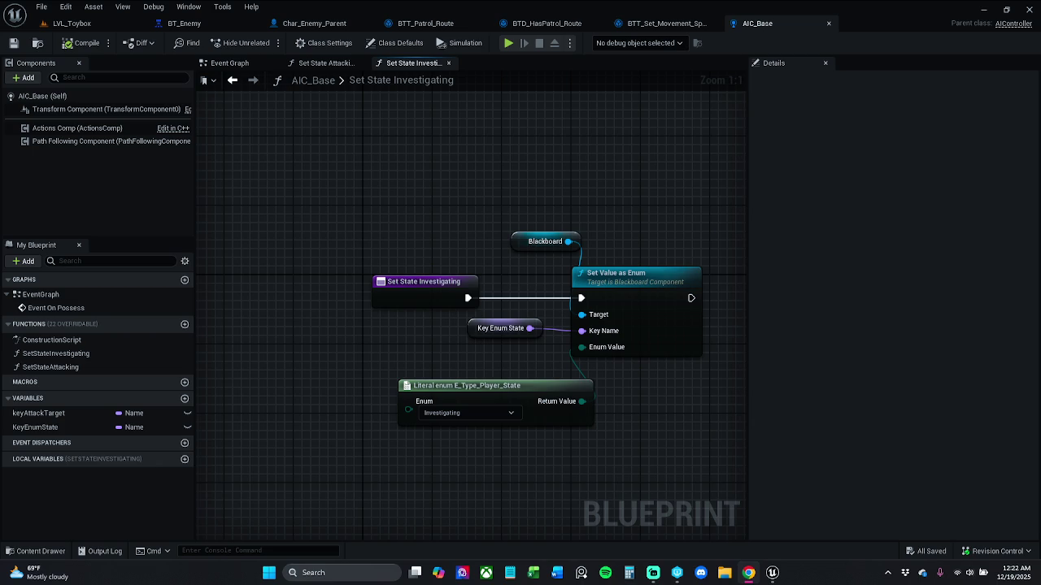
- In BT_Enemy, set the CombatState attacking condition's Notify Observer to On Value Change
drag(184, 23, 299, 23)
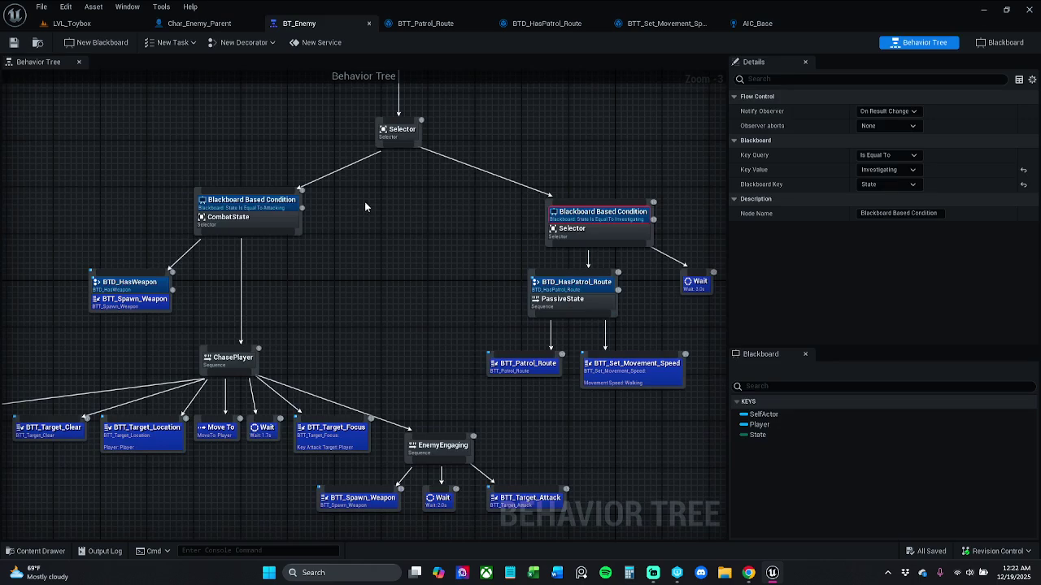
click(277, 214)
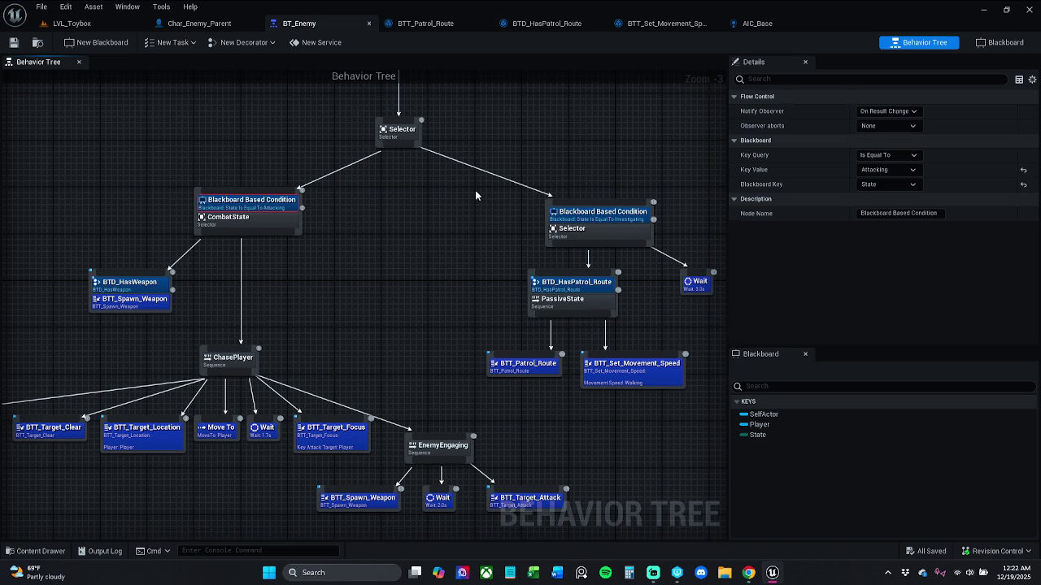
click(888, 110)
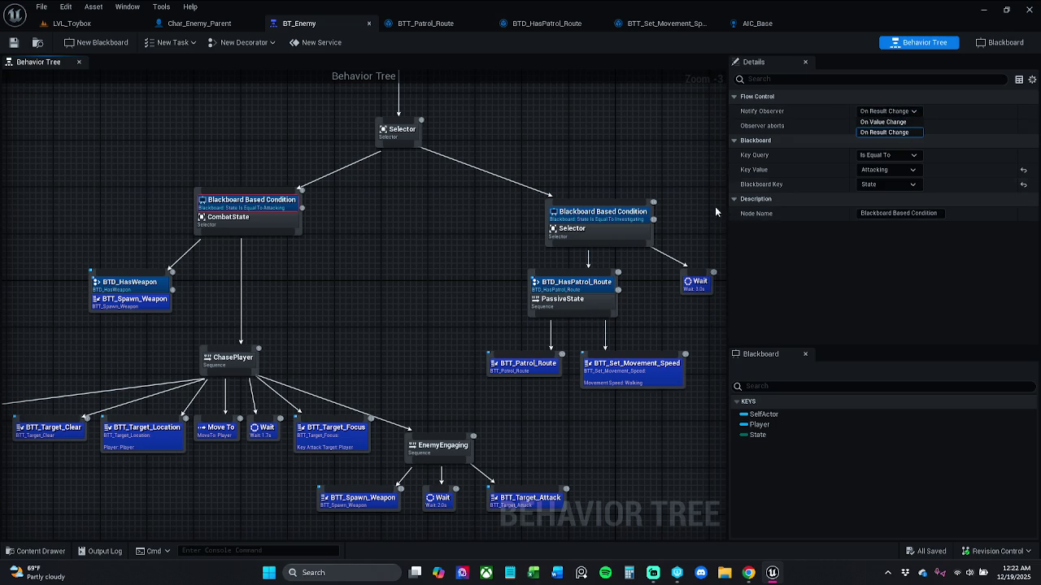
click(883, 121)
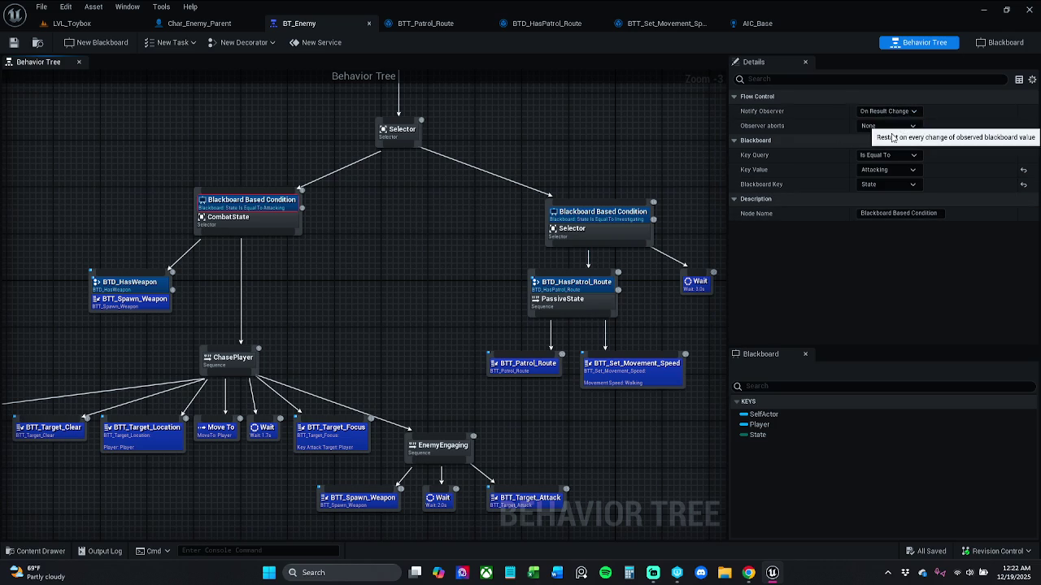
- Save BT_Enemy and start a play session in LVL_Toybox
click(13, 42)
click(81, 23)
click(264, 42)
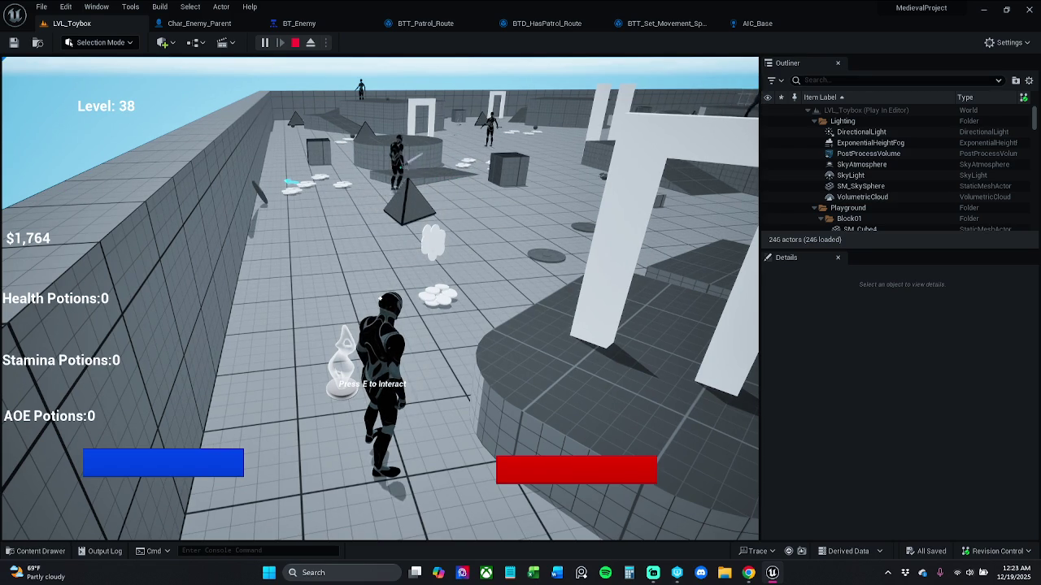
- Walk the player character forward to watch the enemies react, then stop the session
mouse_move(380, 298)
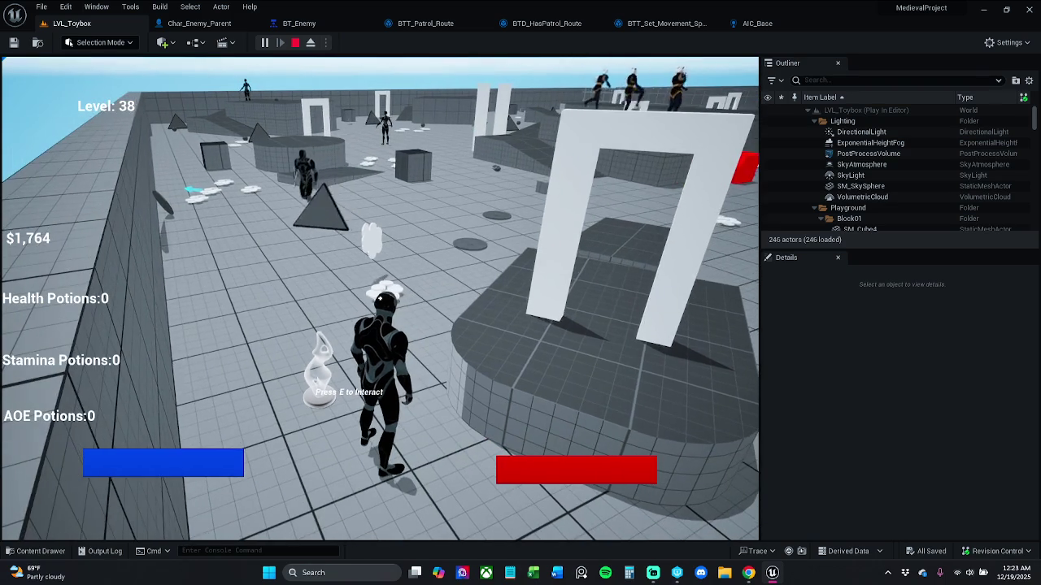
key(w)
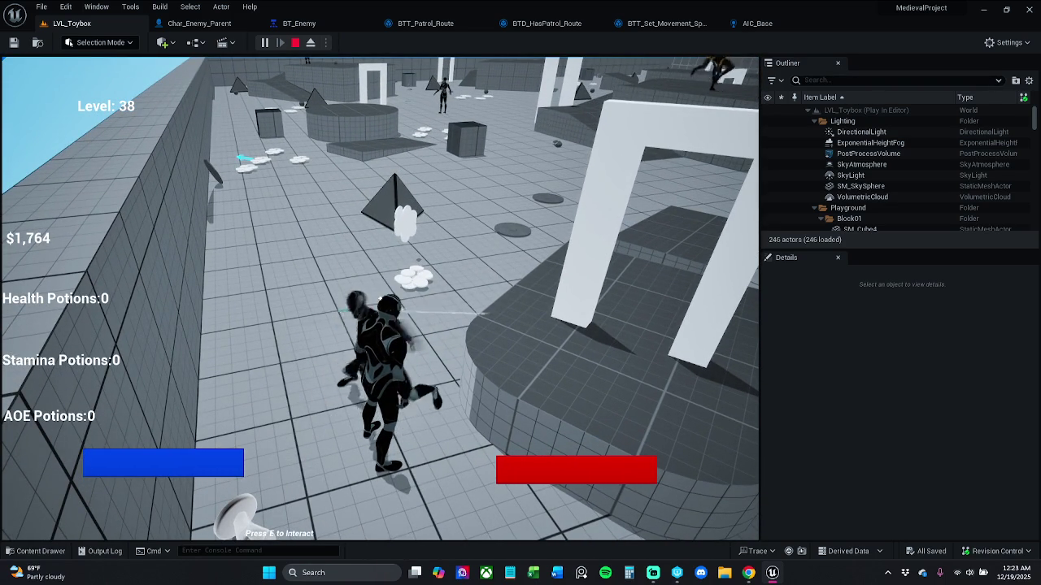
key(Escape)
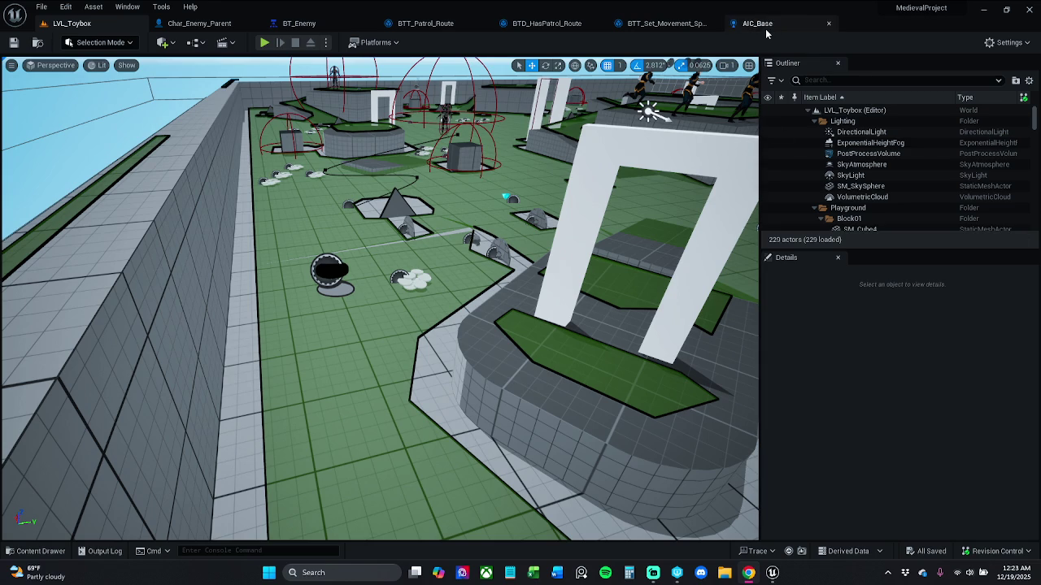
- Set the BT_Enemy CombatState condition's Observer aborts to Self, then return to LVL_Toybox
mouse_move(301, 24)
mouse_down()
mouse_move(224, 29)
mouse_move(236, 30)
mouse_up()
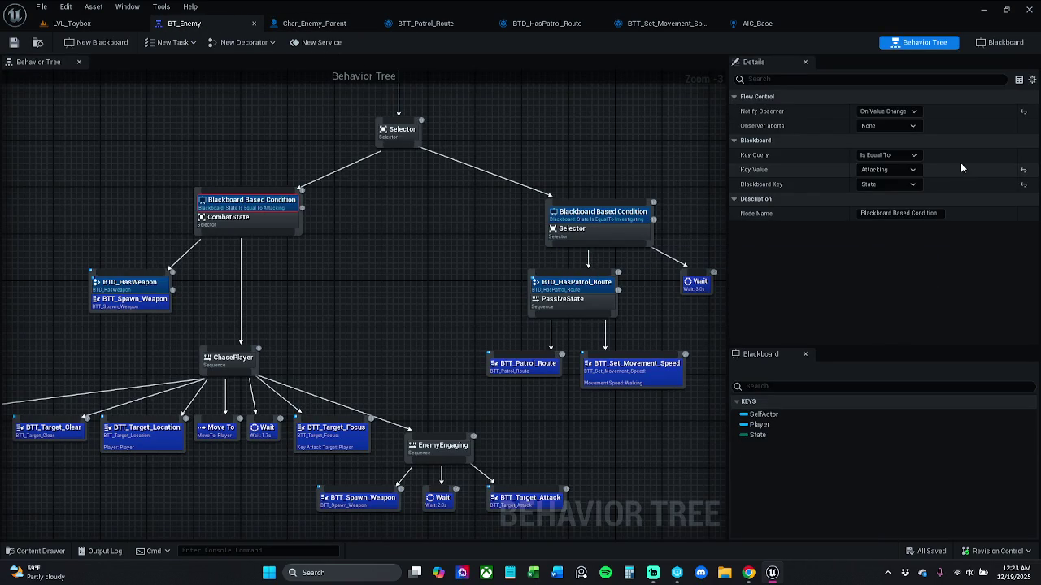
click(895, 126)
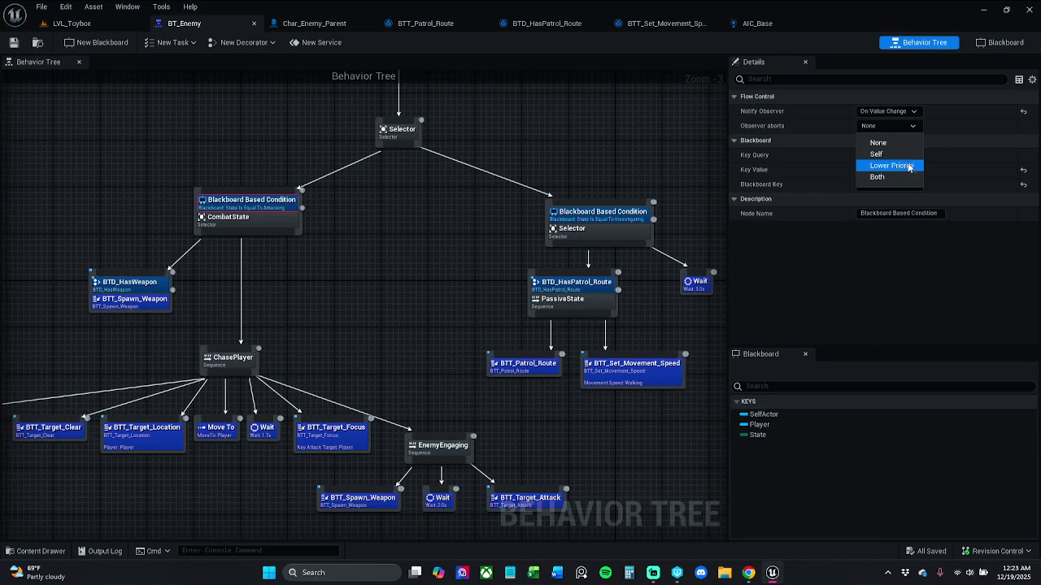
key(Escape)
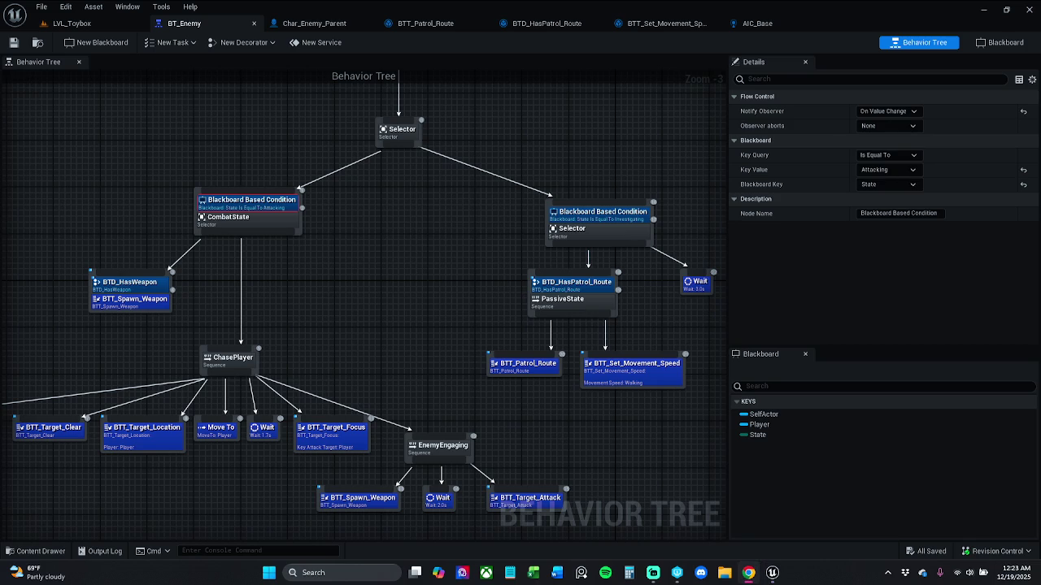
click(898, 126)
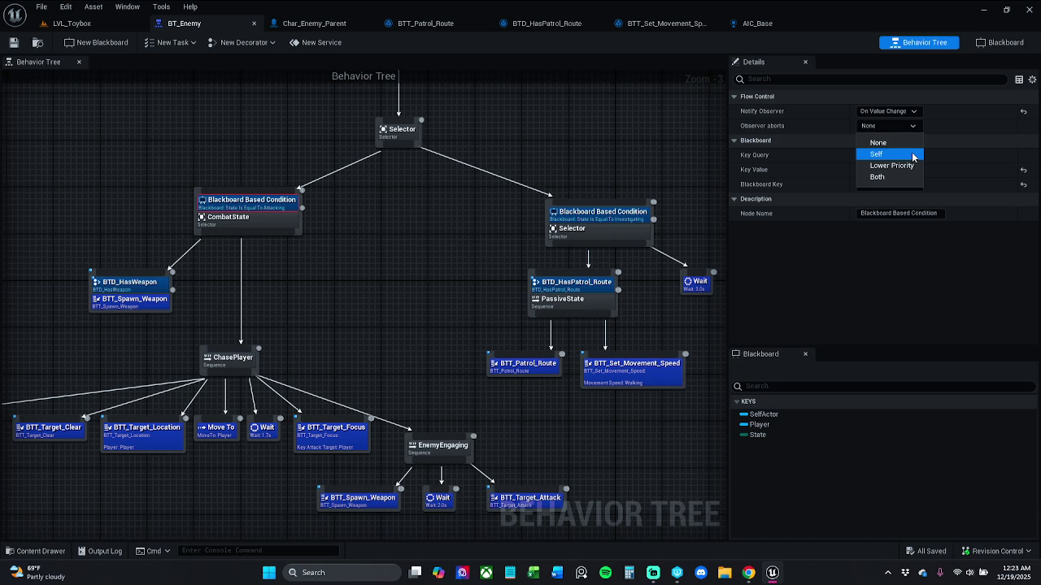
click(913, 154)
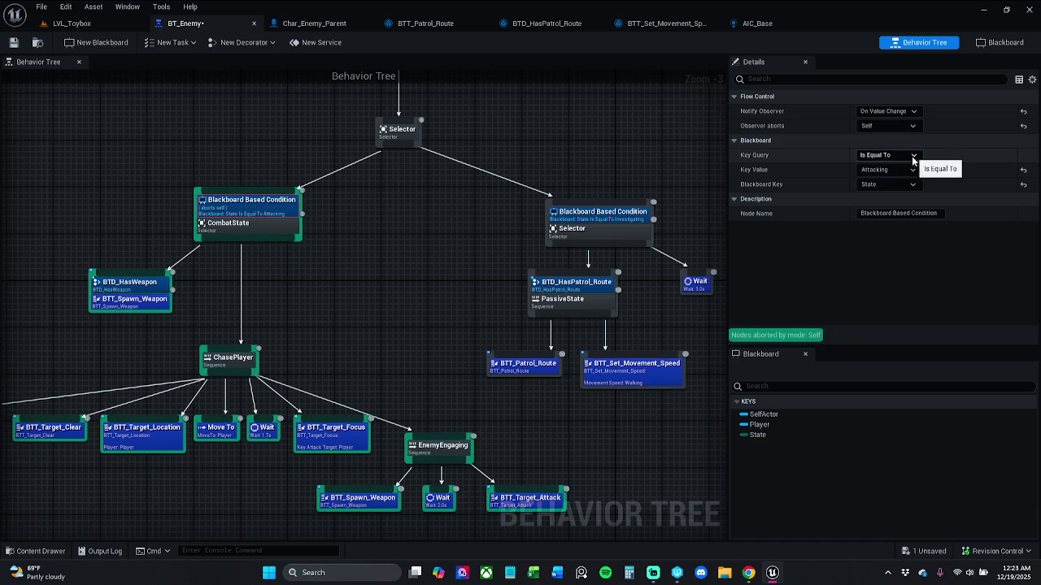
click(381, 286)
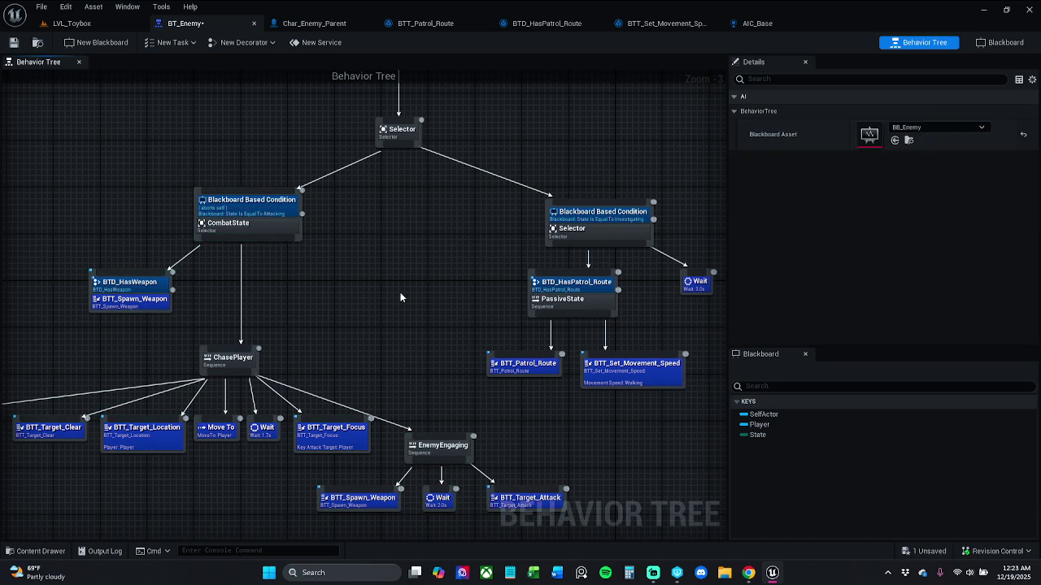
click(276, 209)
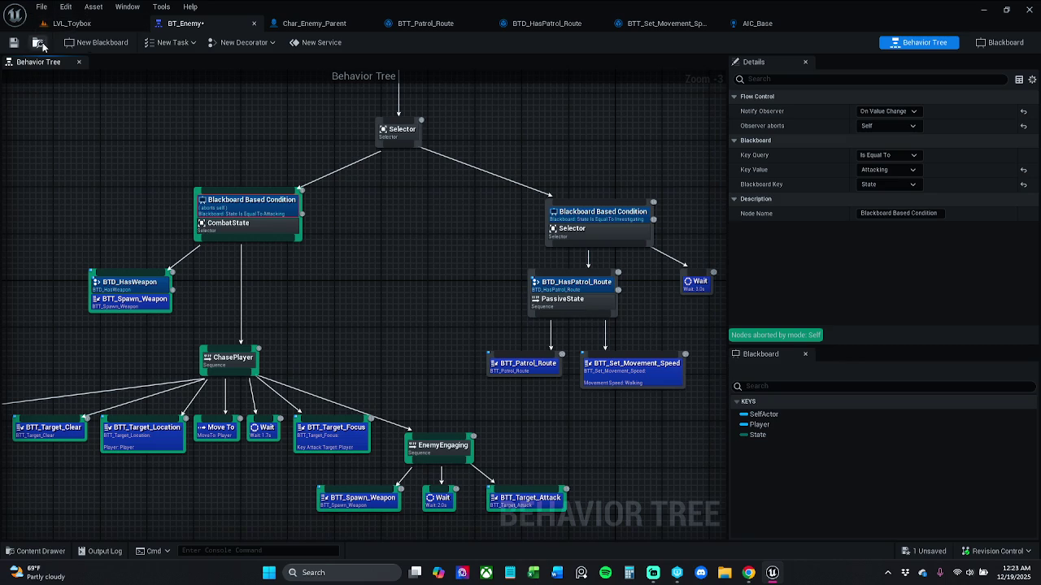
click(72, 23)
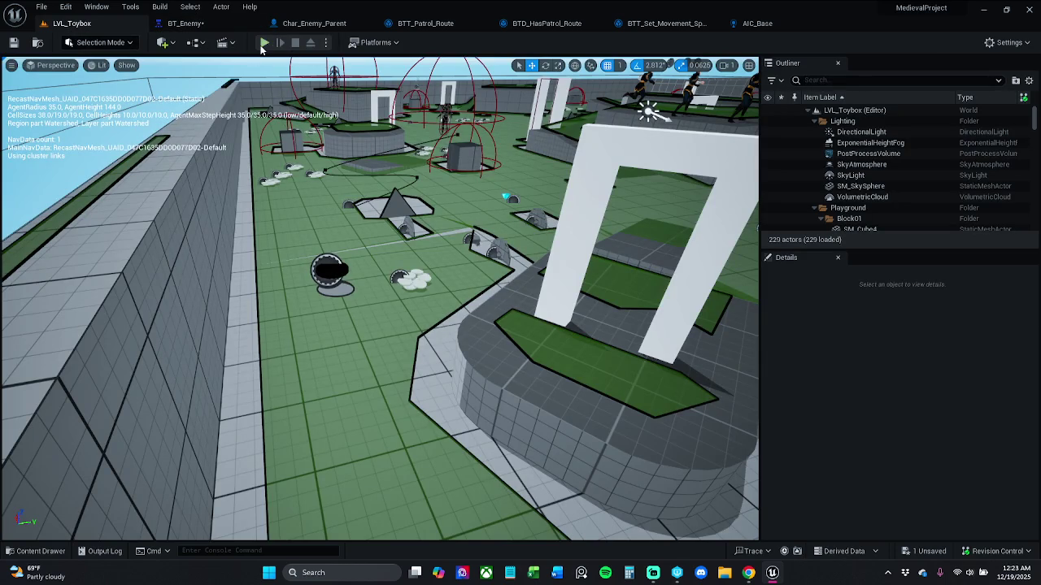
- Playtest LVL_Toybox, picking up the helmet and walking forward, then exit with F8
click(265, 43)
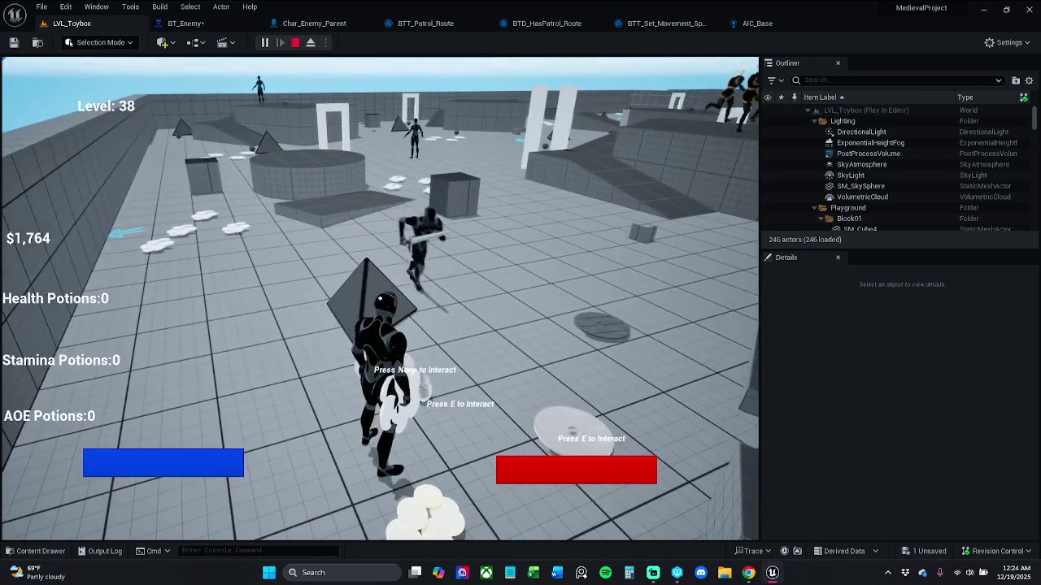
key(e)
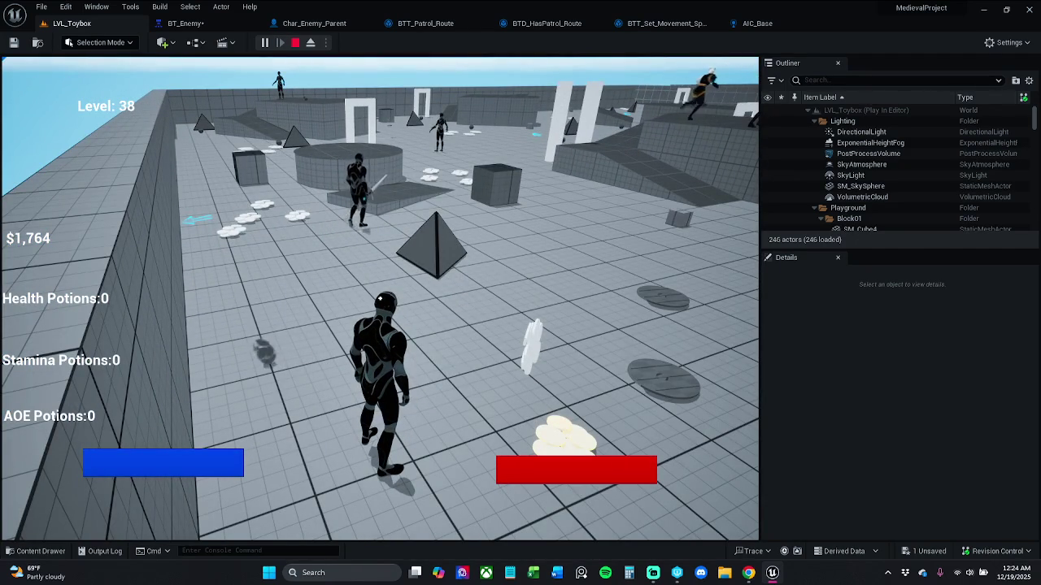
key(e)
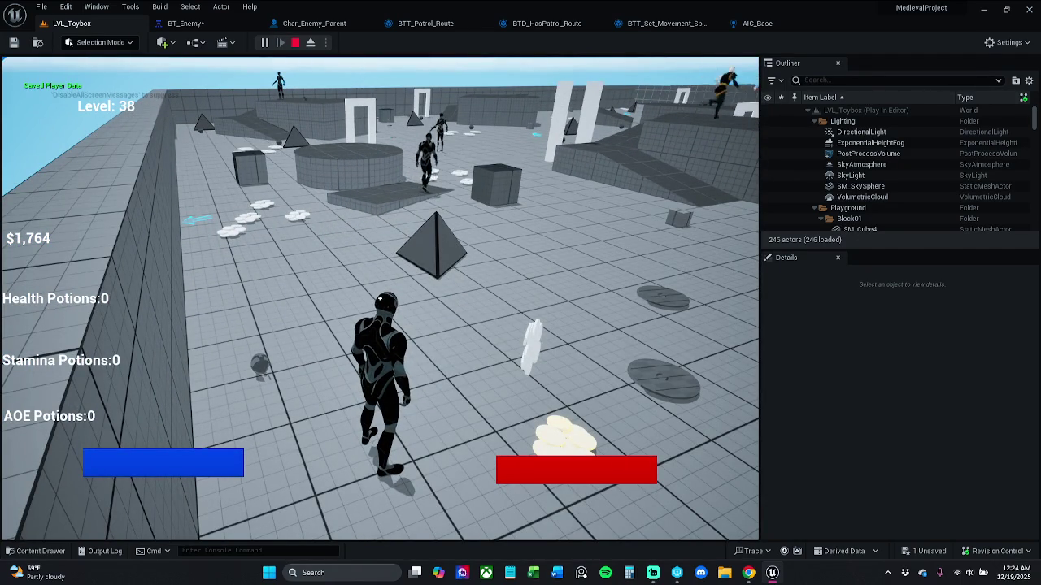
key(w)
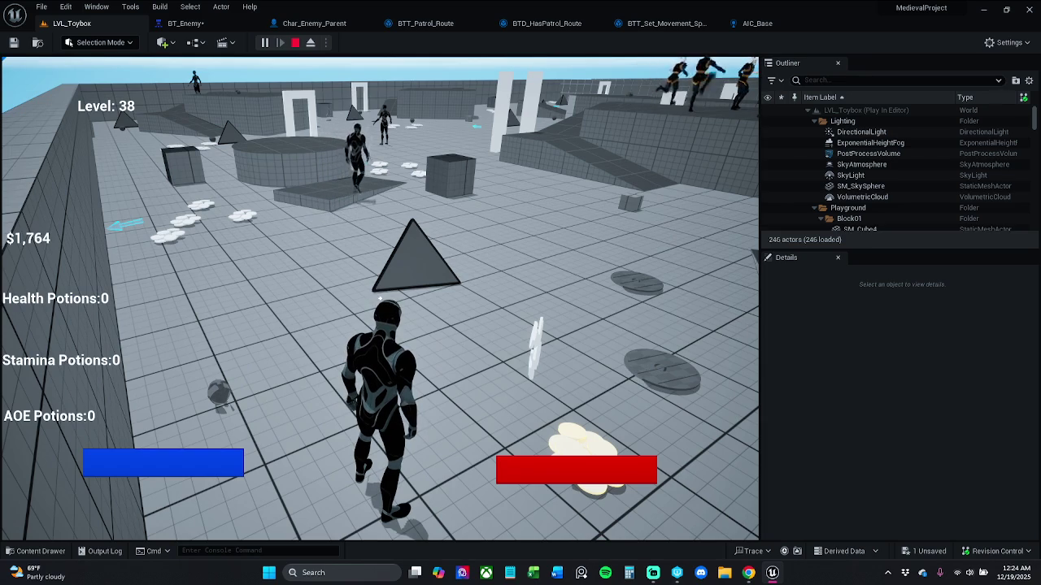
key(F8)
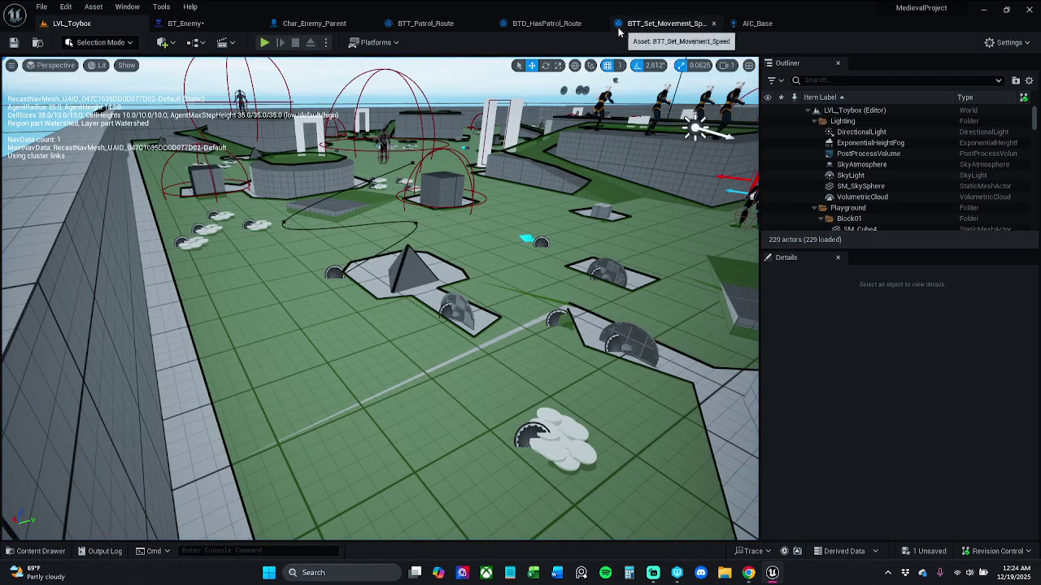
- Open and save BT_Enemy, then select the patrol-side Blackboard Based Condition
click(169, 26)
click(13, 42)
click(225, 146)
click(641, 211)
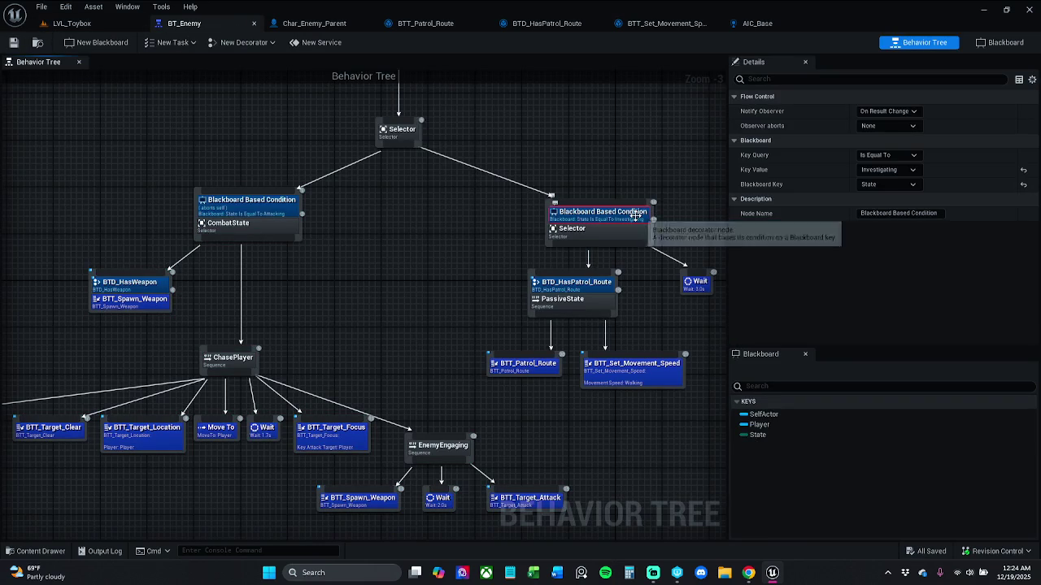
click(615, 159)
drag(615, 158, 514, 157)
click(539, 220)
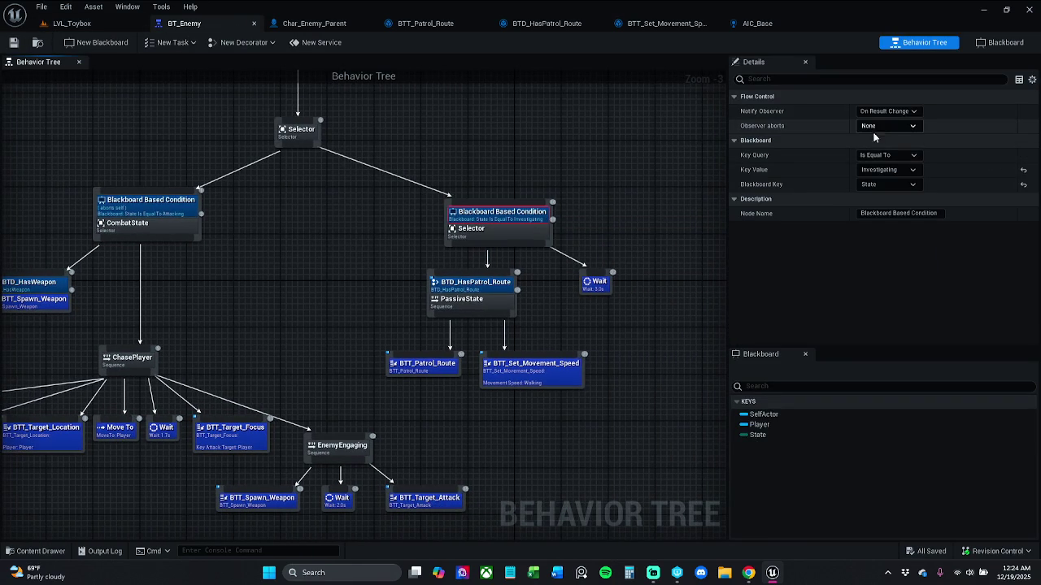
- Set Notify Observer to On Value Change and Observer aborts to Lower Priority, save, and return to LVL_Toybox
click(888, 110)
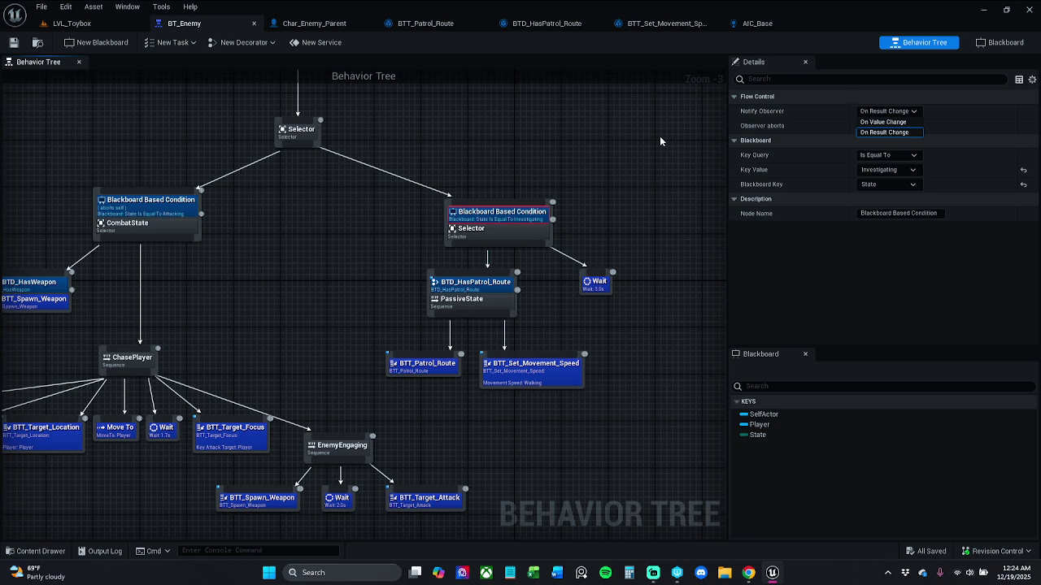
click(884, 122)
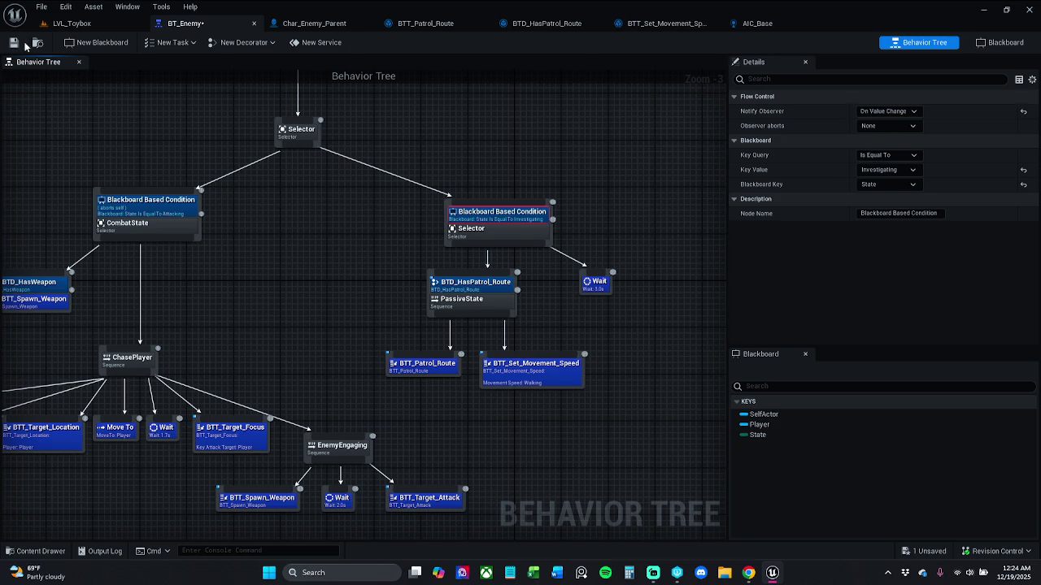
click(14, 43)
click(874, 126)
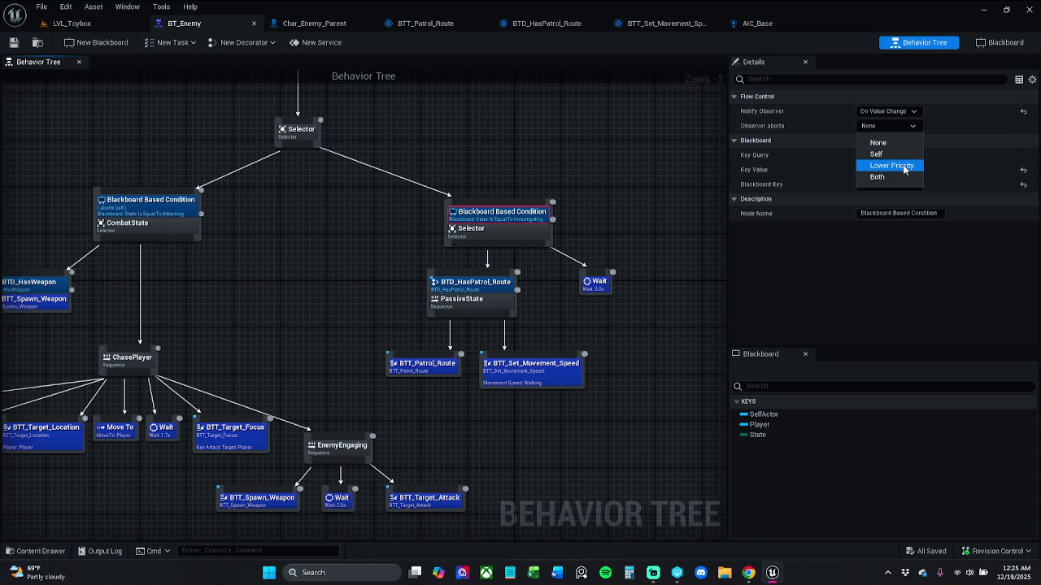
click(904, 167)
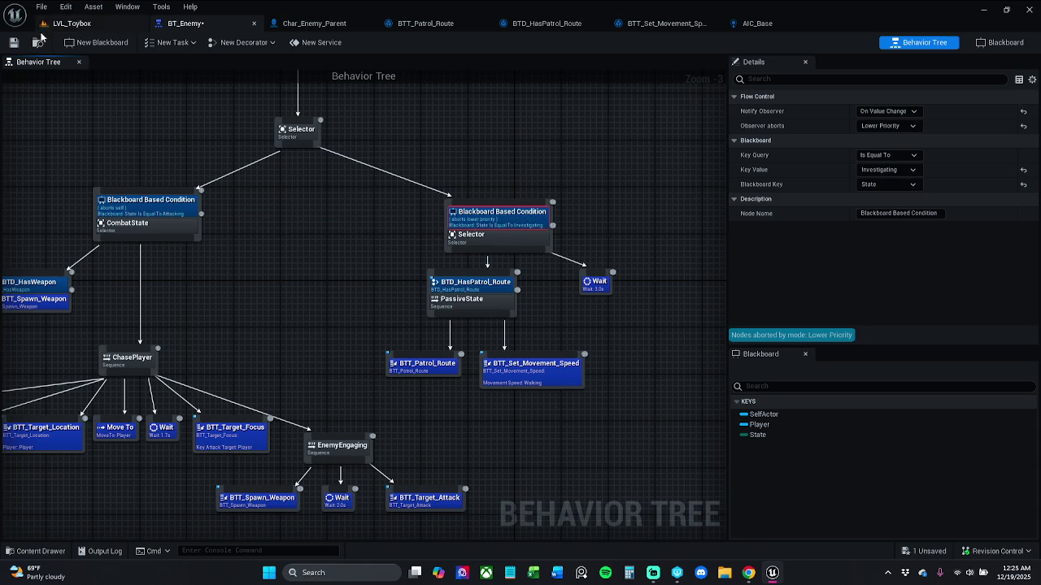
click(14, 42)
click(73, 24)
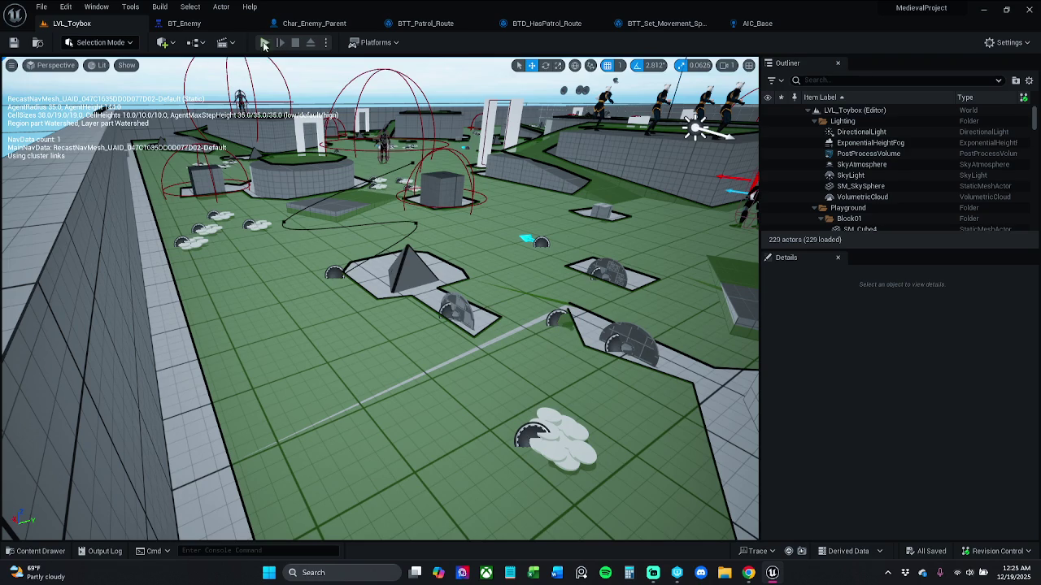
click(262, 50)
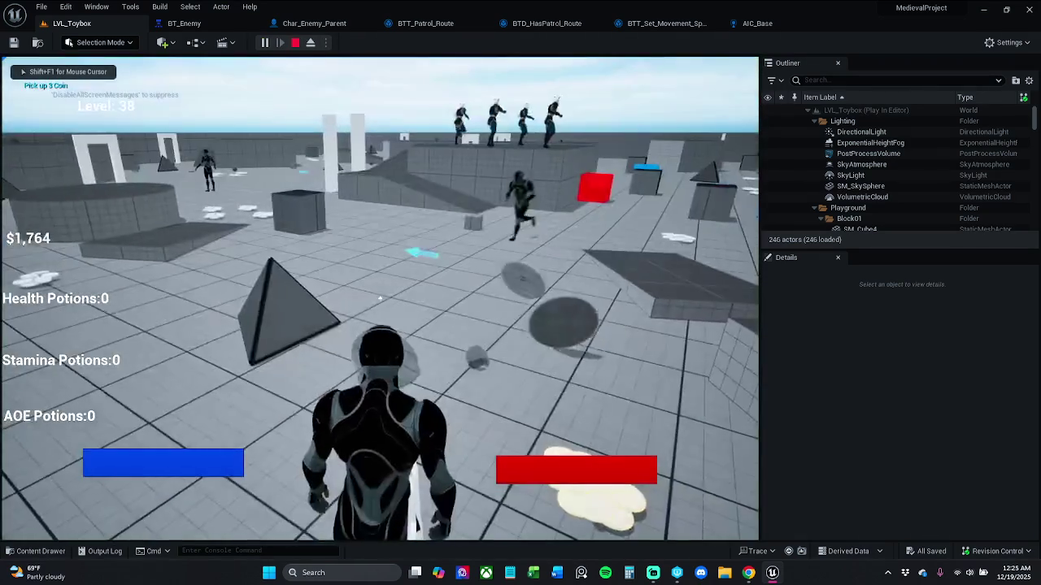
key(w)
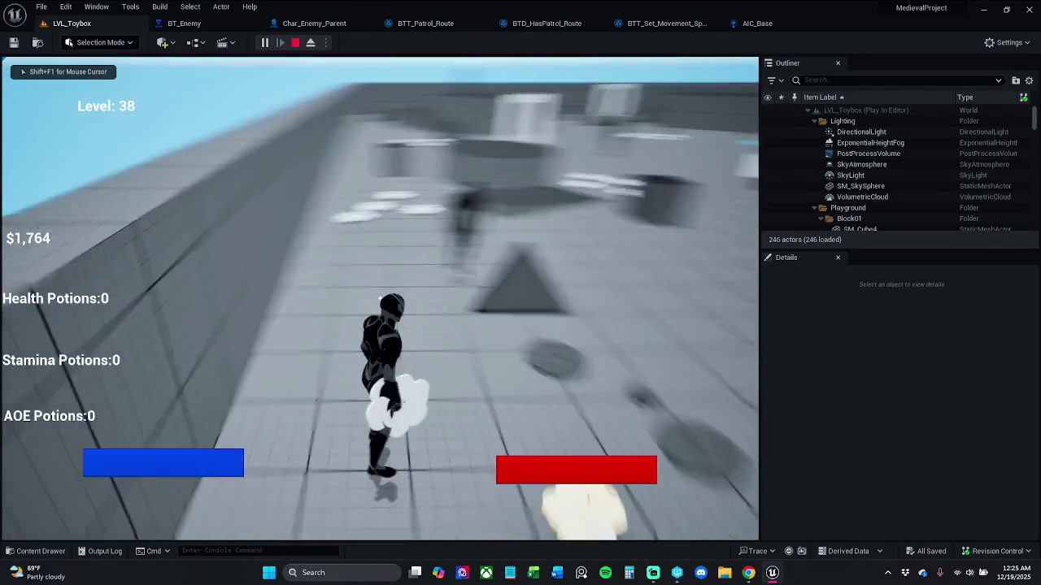
key(w)
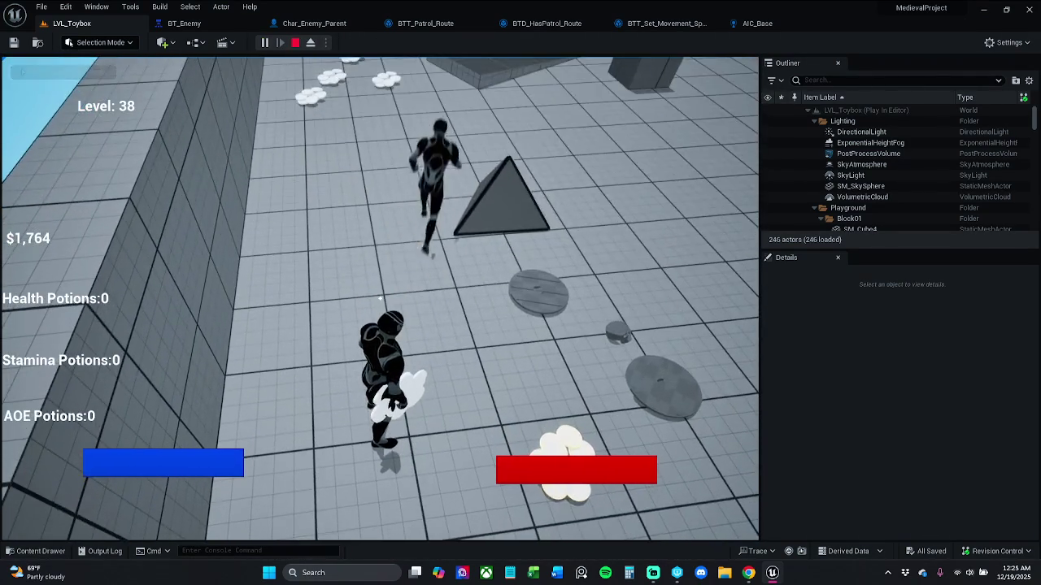
mouse_move(521, 293)
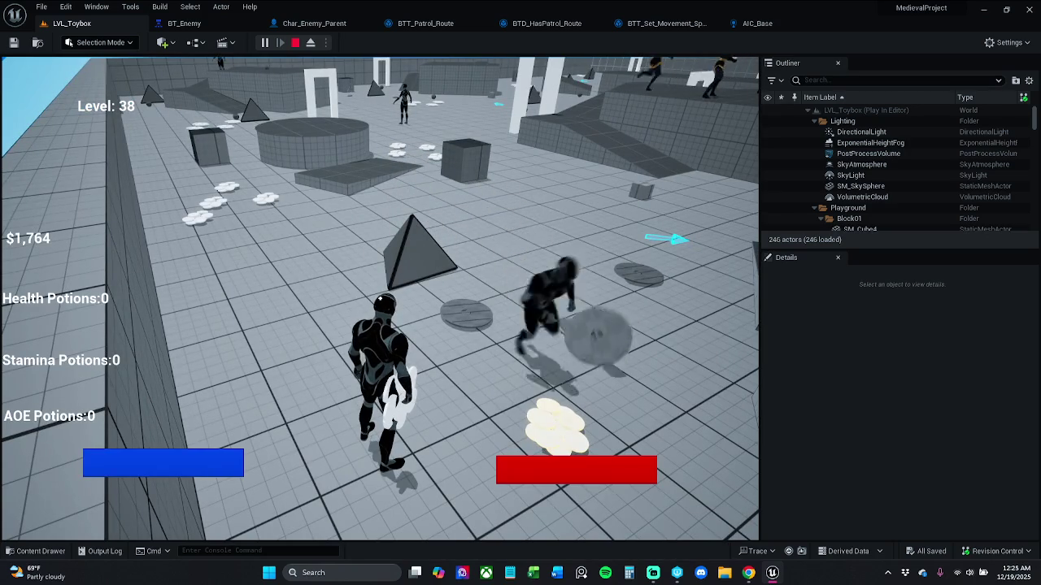
key(w)
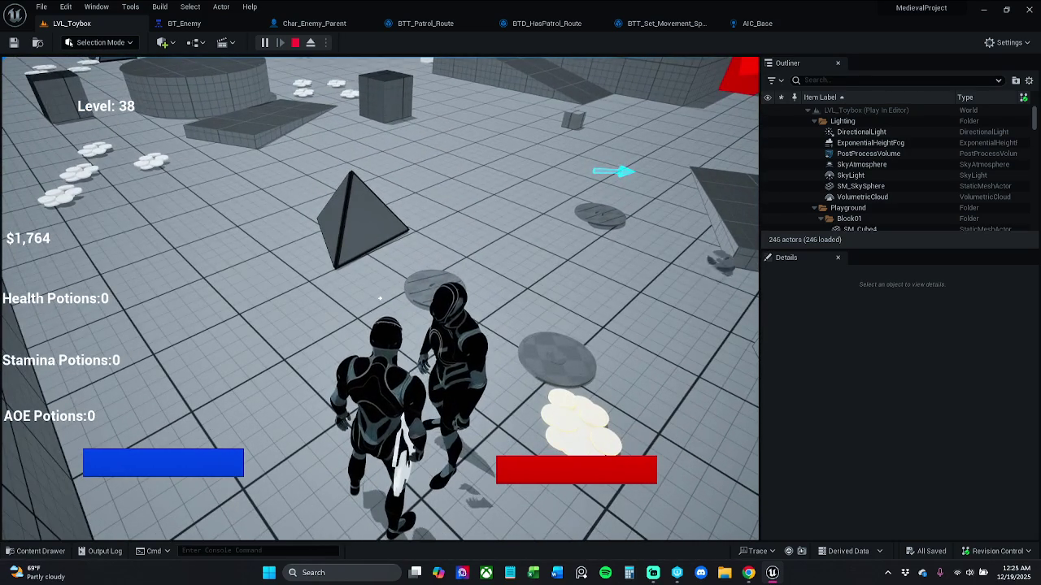
key(w)
key(w)
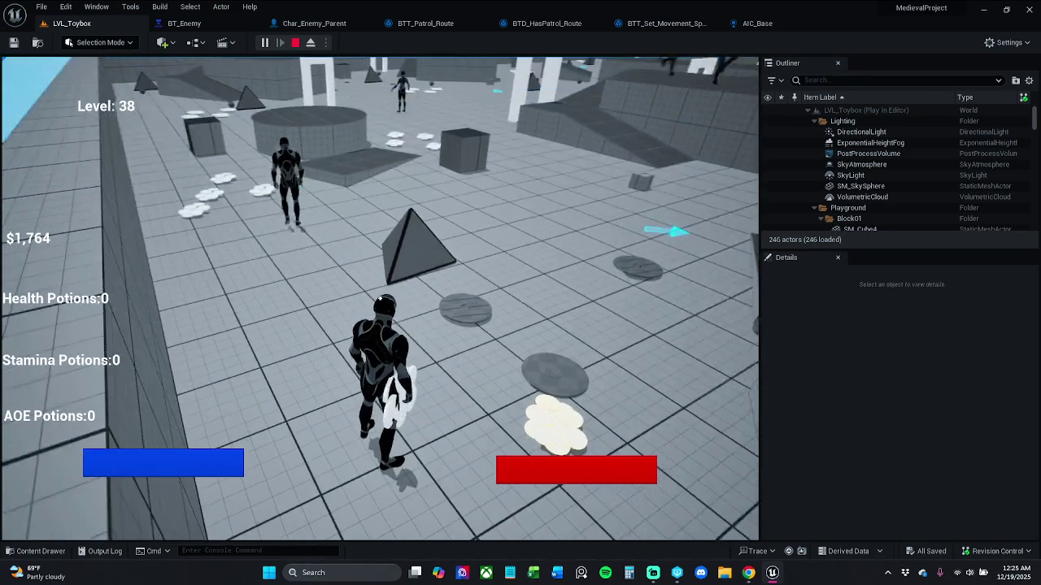
key(Escape)
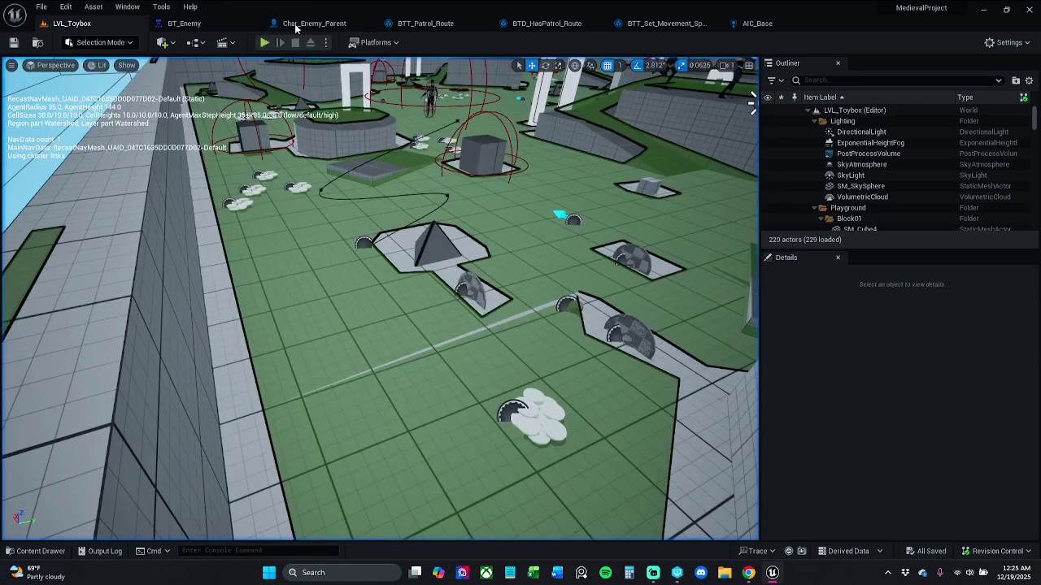
click(185, 23)
- Make the CombatState condition abort Lower Priority, save BT_Enemy, and start a LVL_Toybox playtest
click(186, 212)
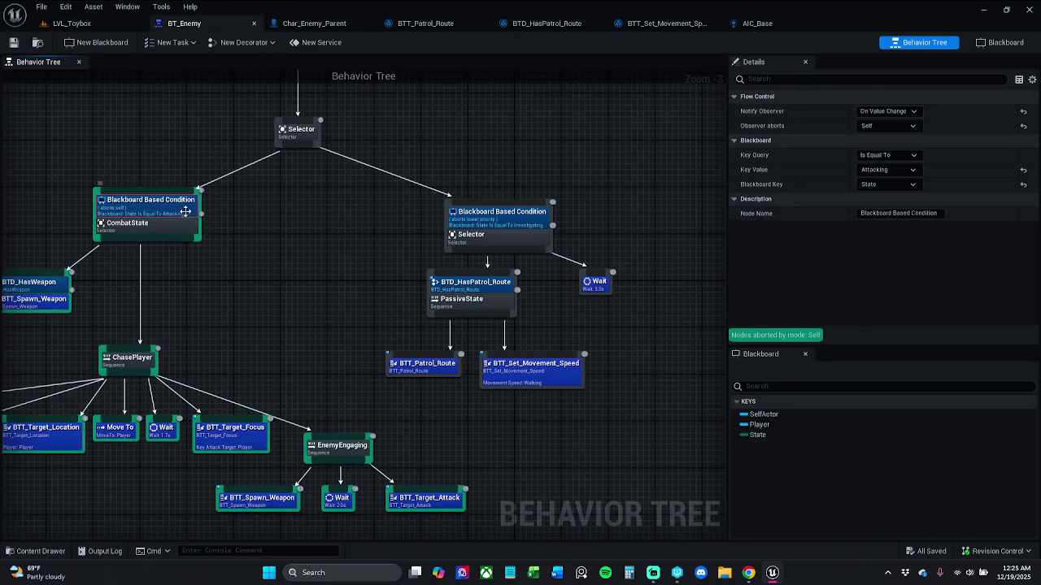
click(900, 137)
click(890, 126)
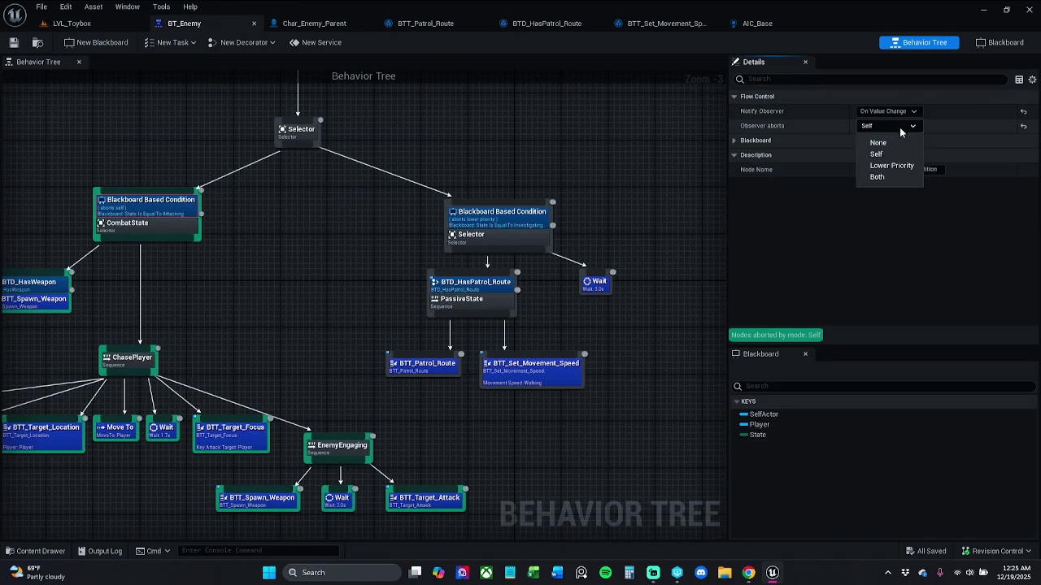
click(891, 165)
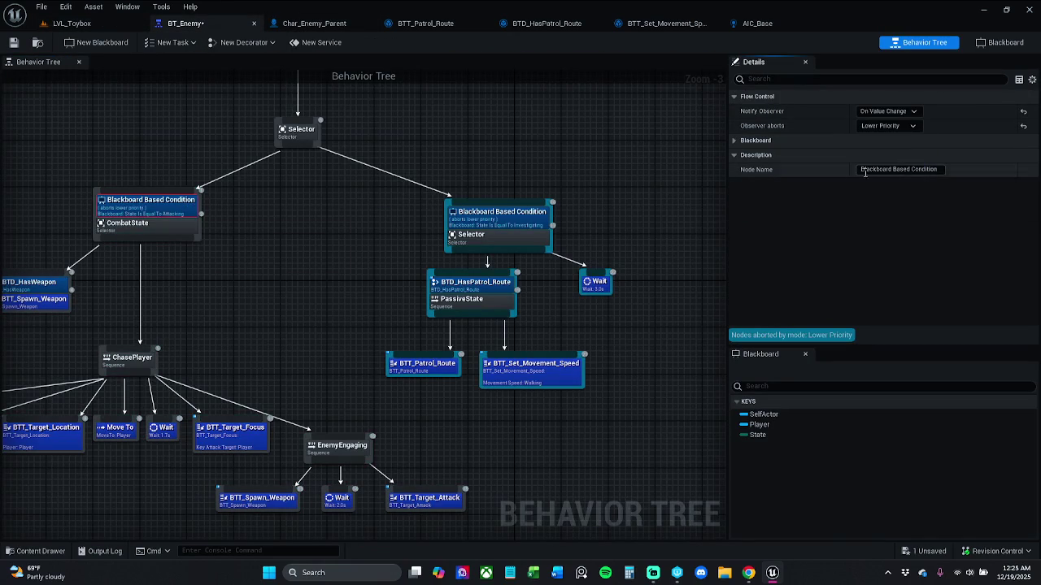
click(14, 42)
click(69, 22)
click(266, 43)
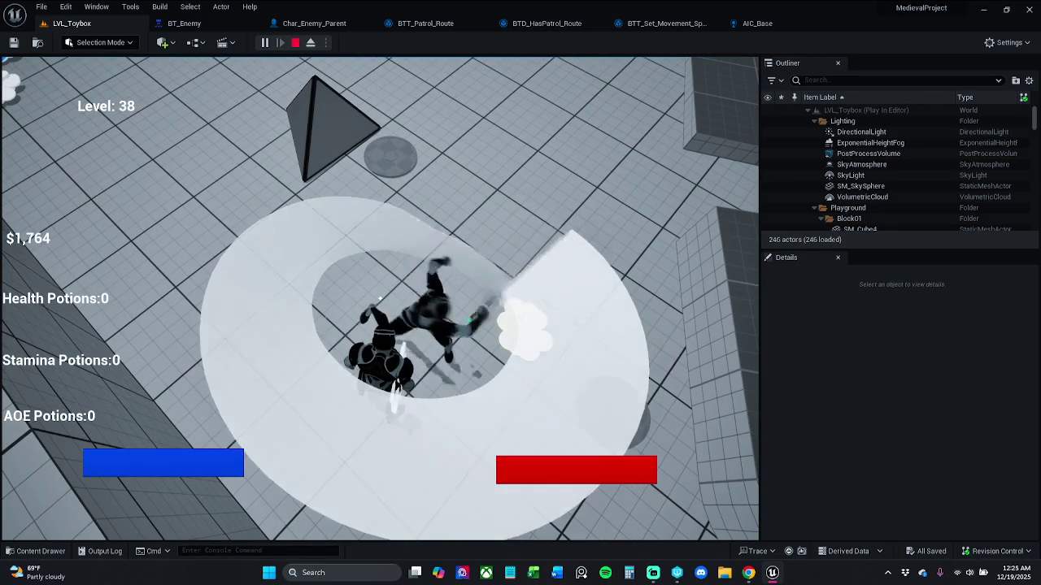
- Run the player down the corridor, stop the playtest, and bring BT_Enemy back up
key(w)
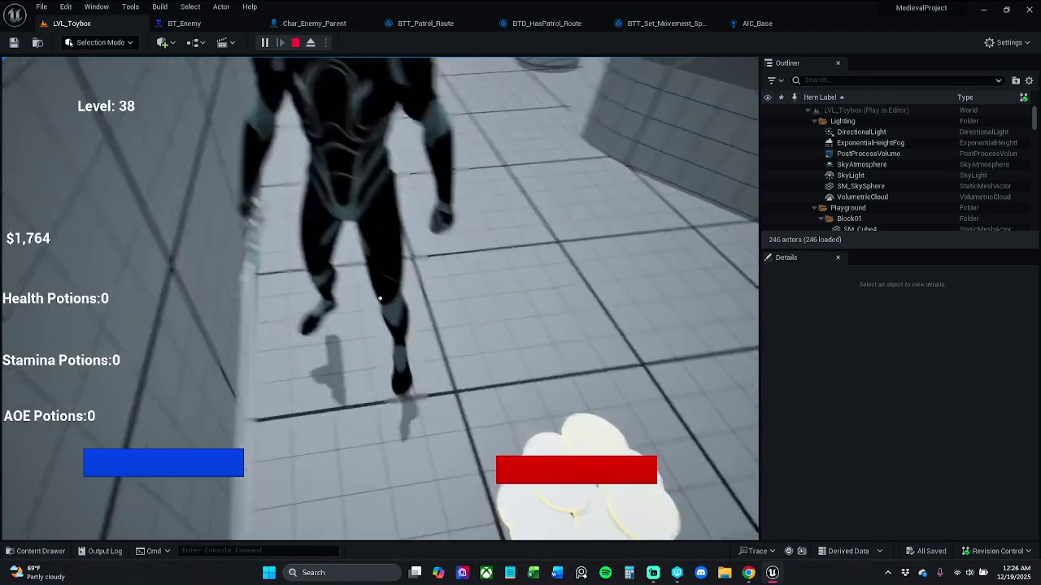
key(Escape)
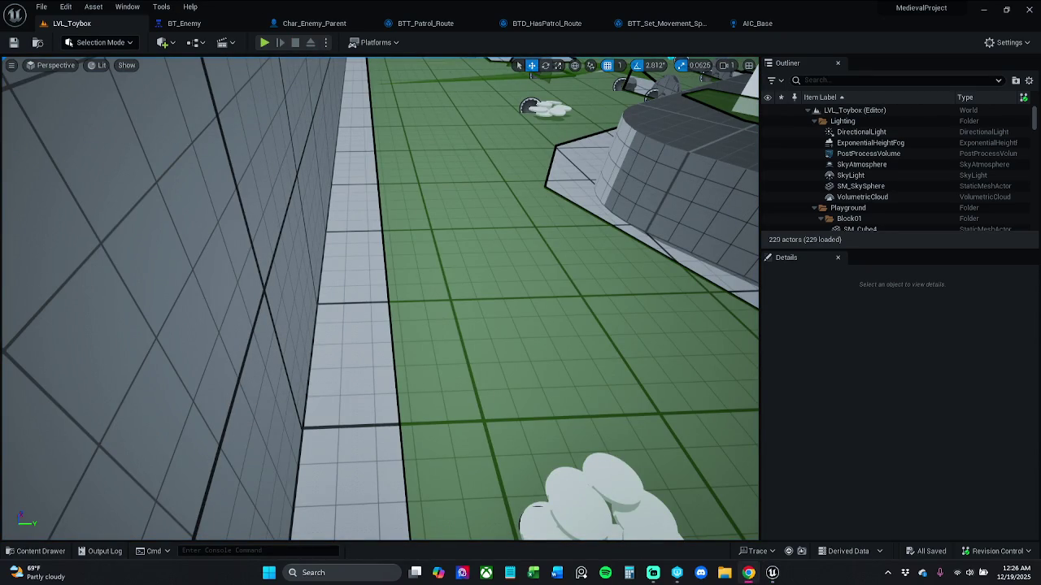
click(184, 24)
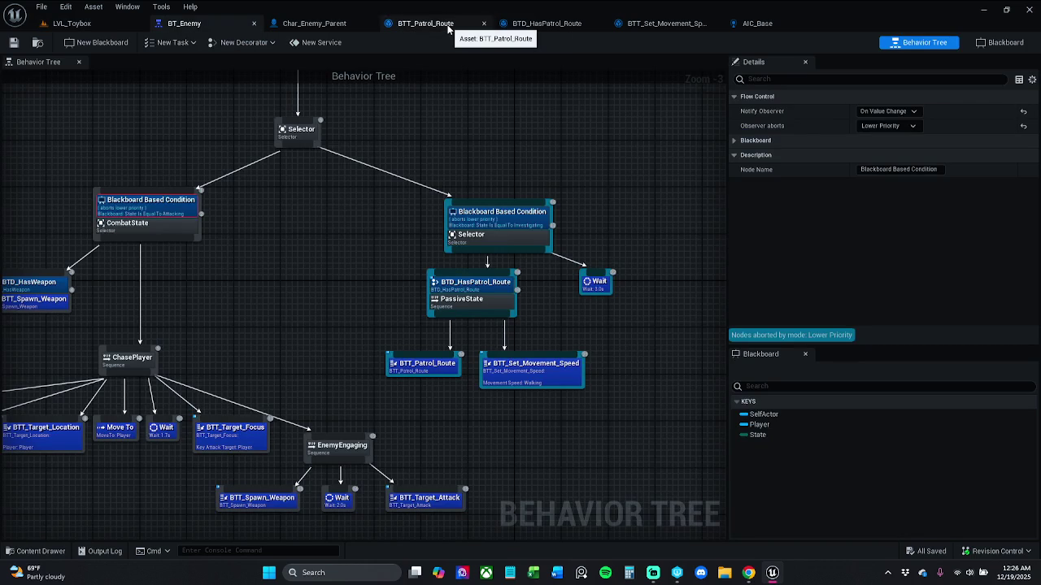
- In BTT_Patrol_Route, add an Event Receive Abort AI node below the Execute AI chain
click(448, 28)
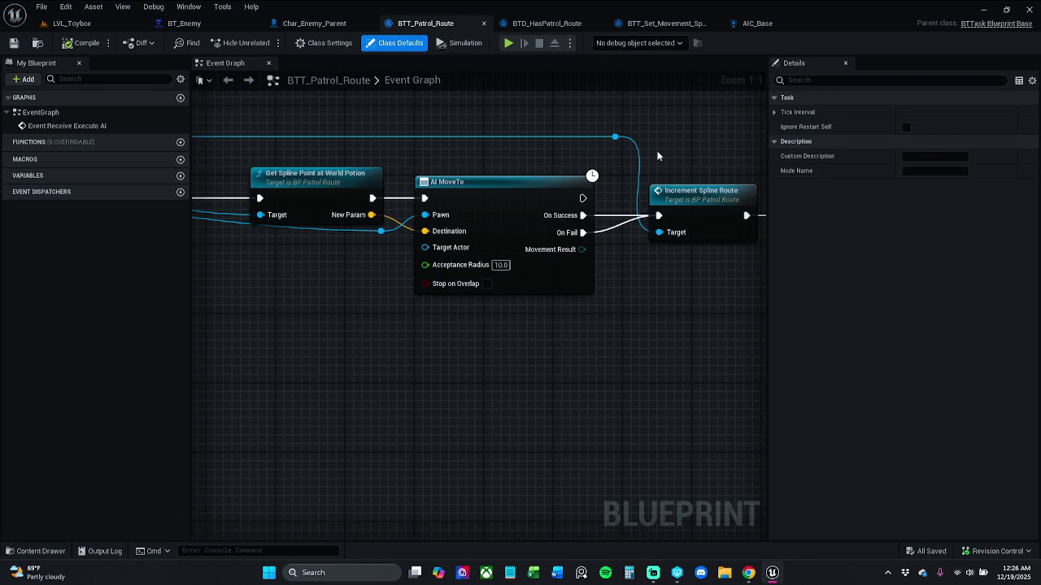
drag(473, 301, 950, 259)
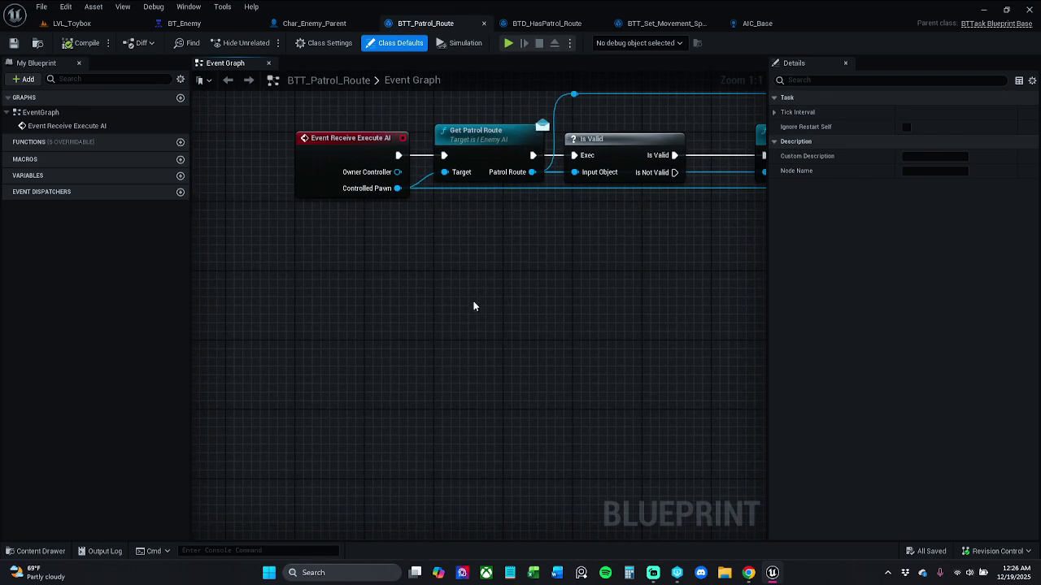
right_click(314, 326)
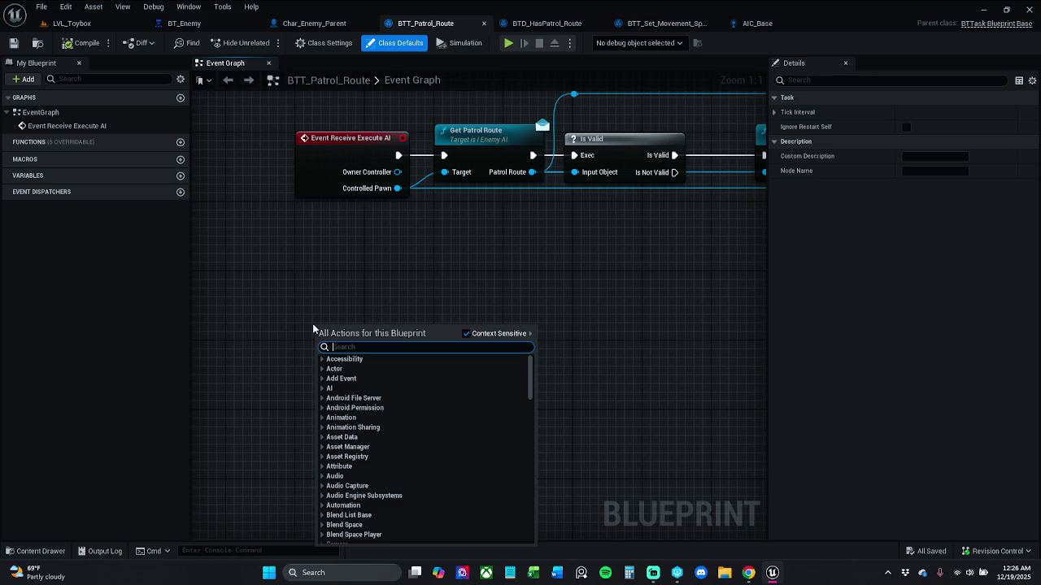
text(REV)
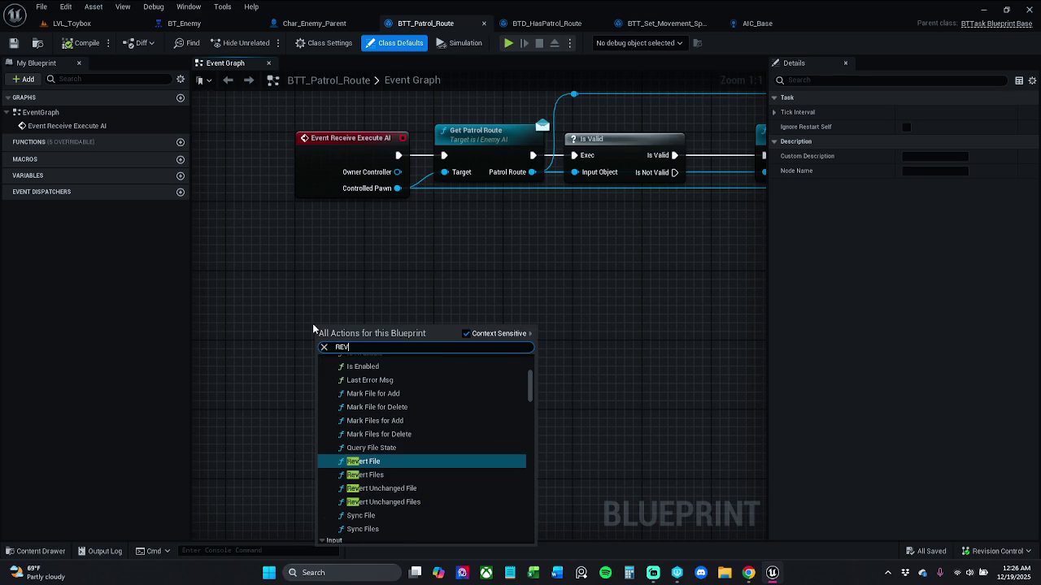
key(BackSpace)
text(CIE)
key(BackSpace)
key(BackSpace)
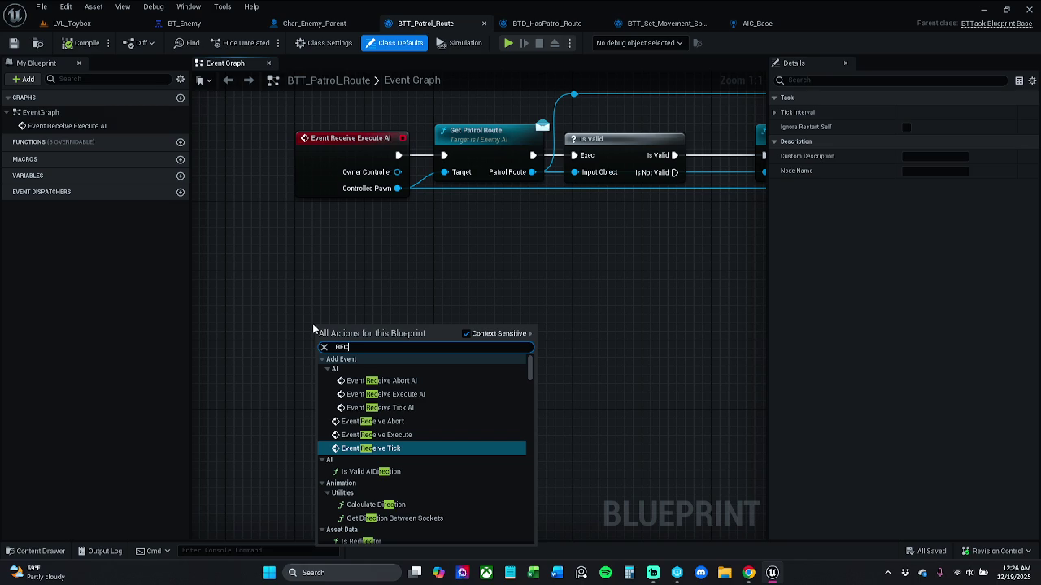
click(421, 382)
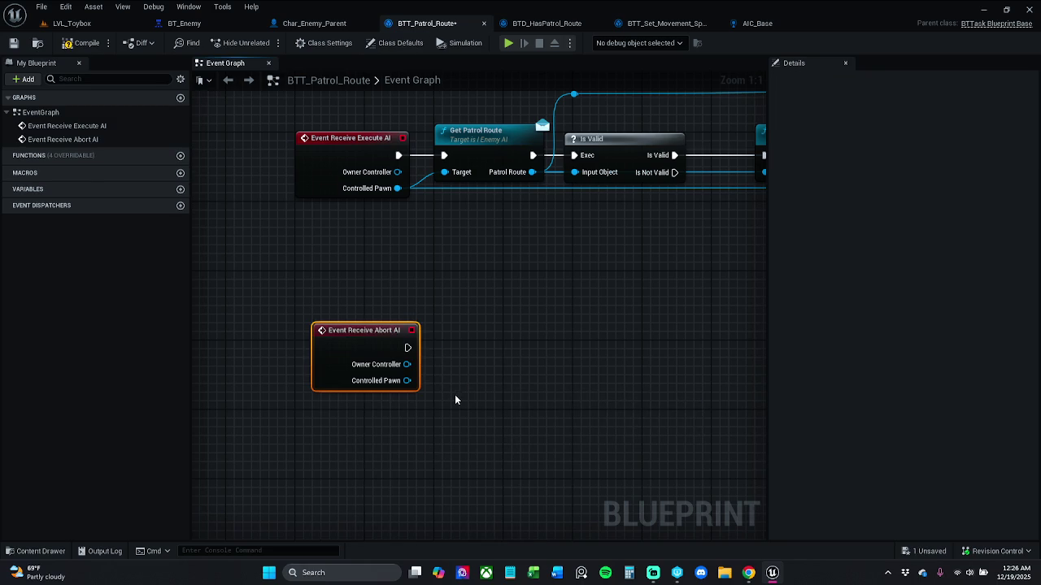
mouse_move(368, 350)
mouse_down()
mouse_move(351, 384)
mouse_move(351, 437)
mouse_up()
click(422, 393)
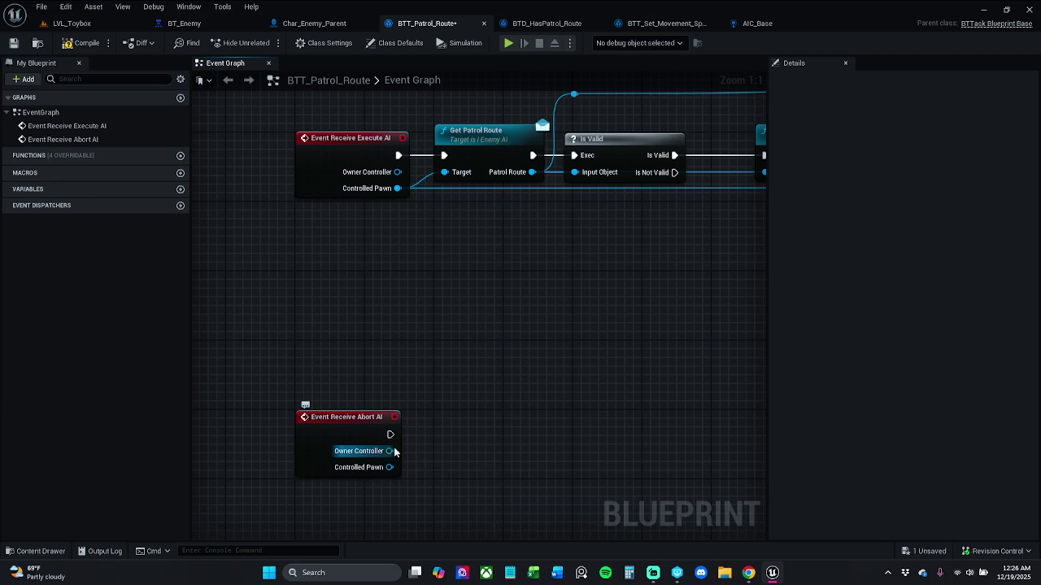
- Call Stop Movement on the abort event's Owner Controller and align it with the event
drag(389, 451, 456, 451)
text(s)
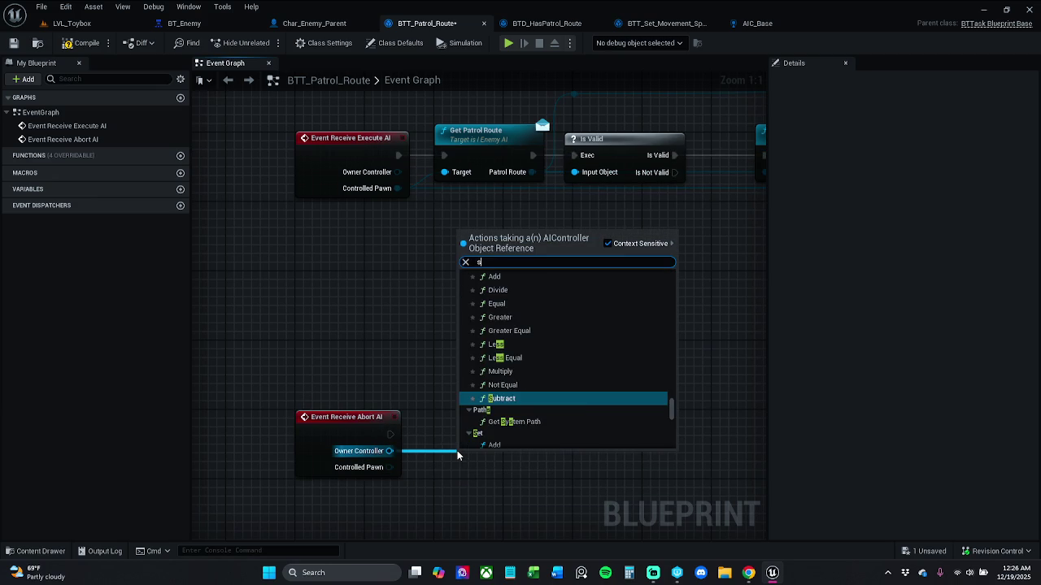
text(top)
key(Return)
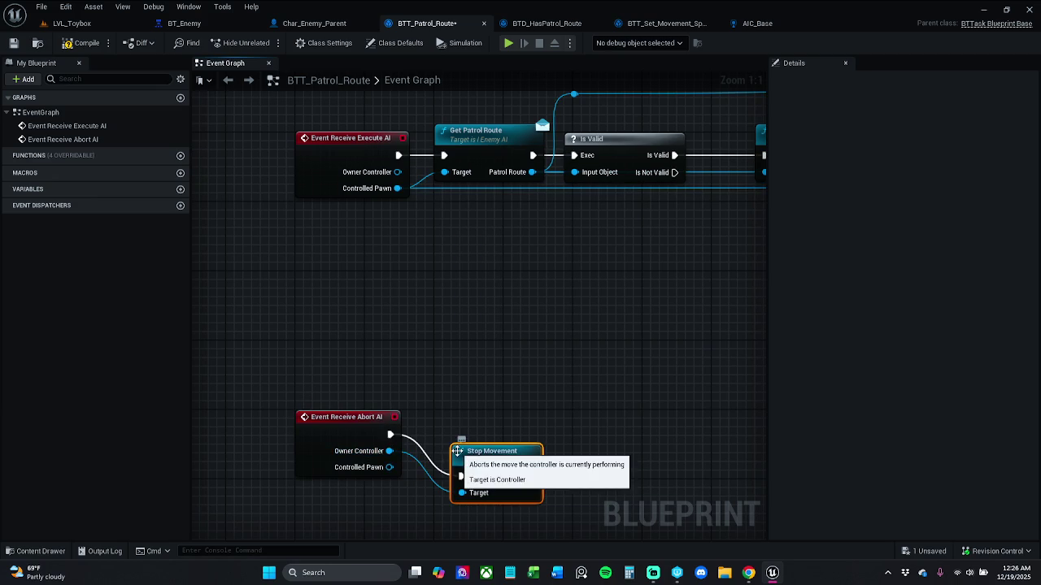
shift+click(370, 431)
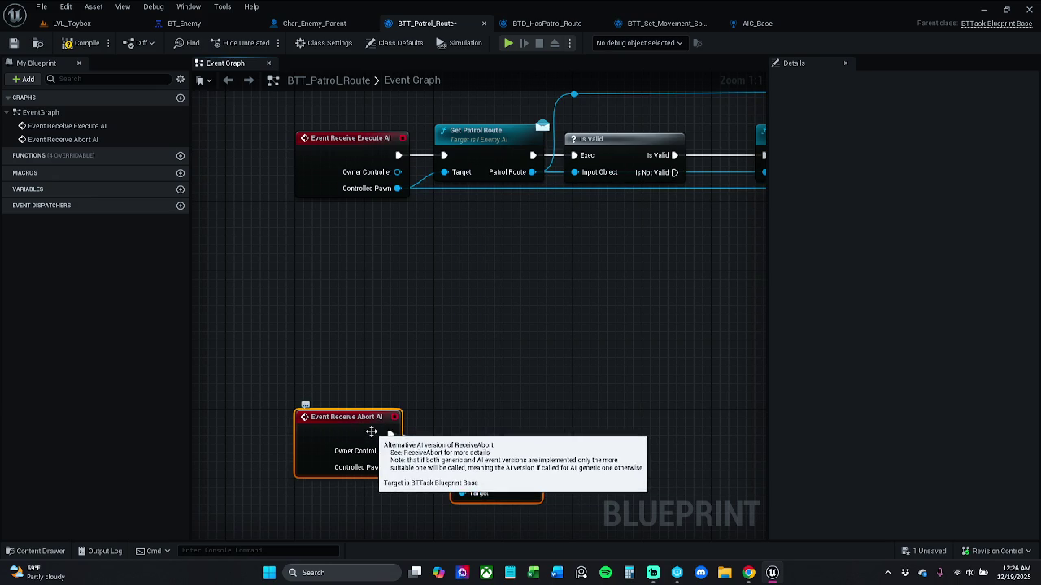
key(q)
click(492, 437)
drag(492, 436, 474, 438)
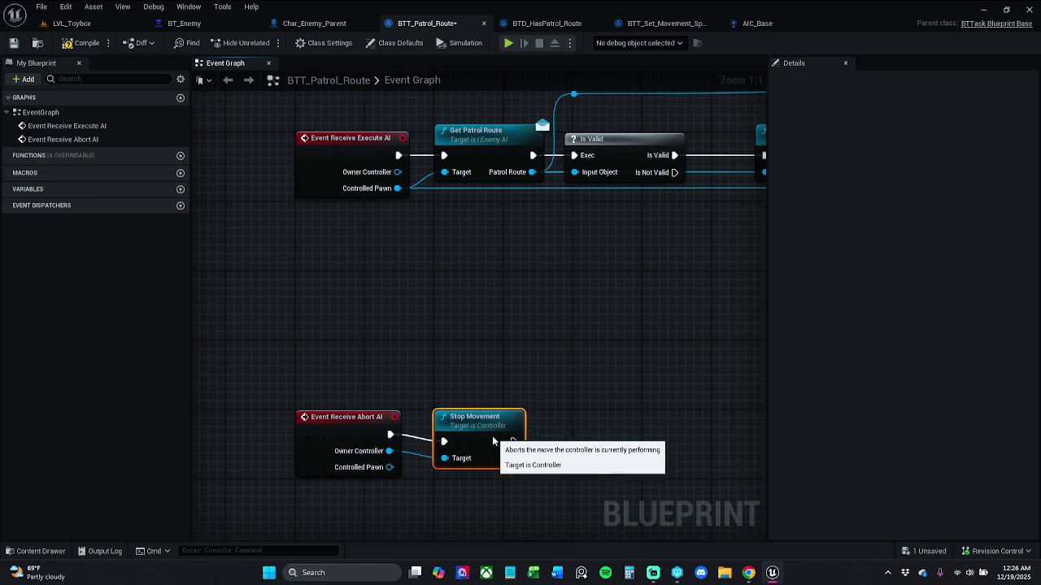
shift+click(351, 419)
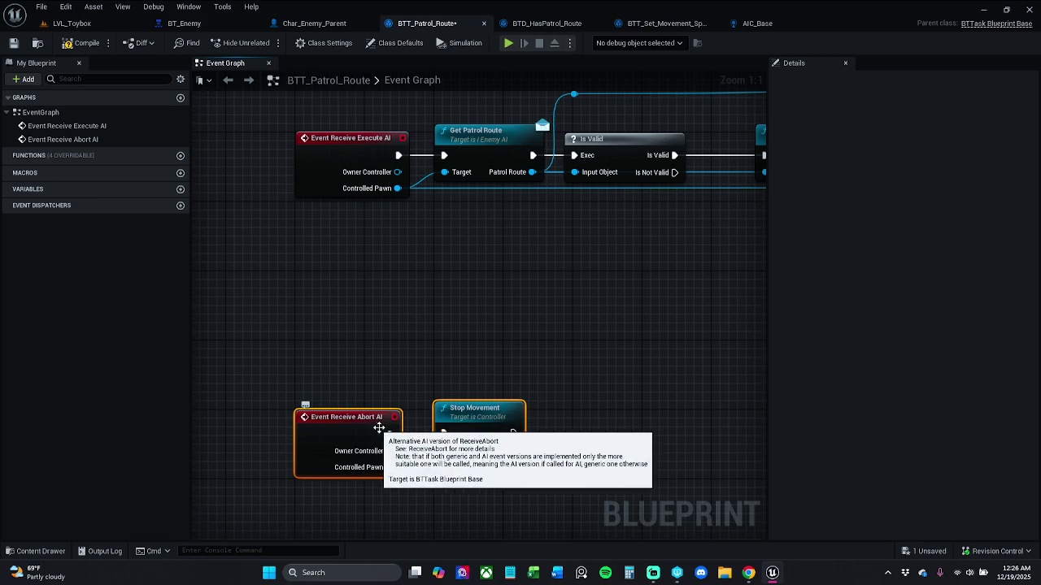
click(439, 385)
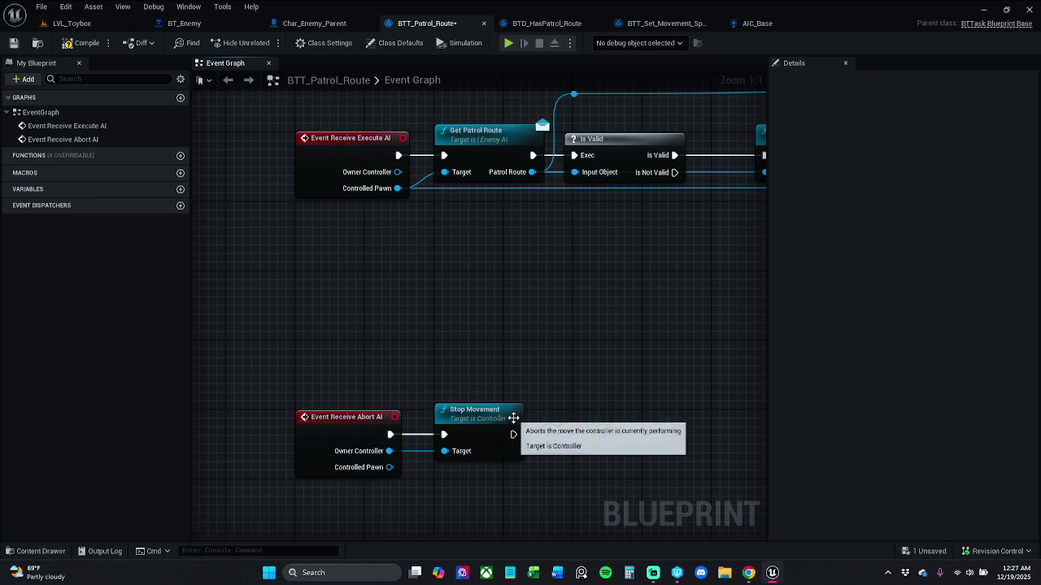
- Add Finish Abort after Stop Movement, align it, and save the task
drag(513, 434, 575, 437)
text(finish)
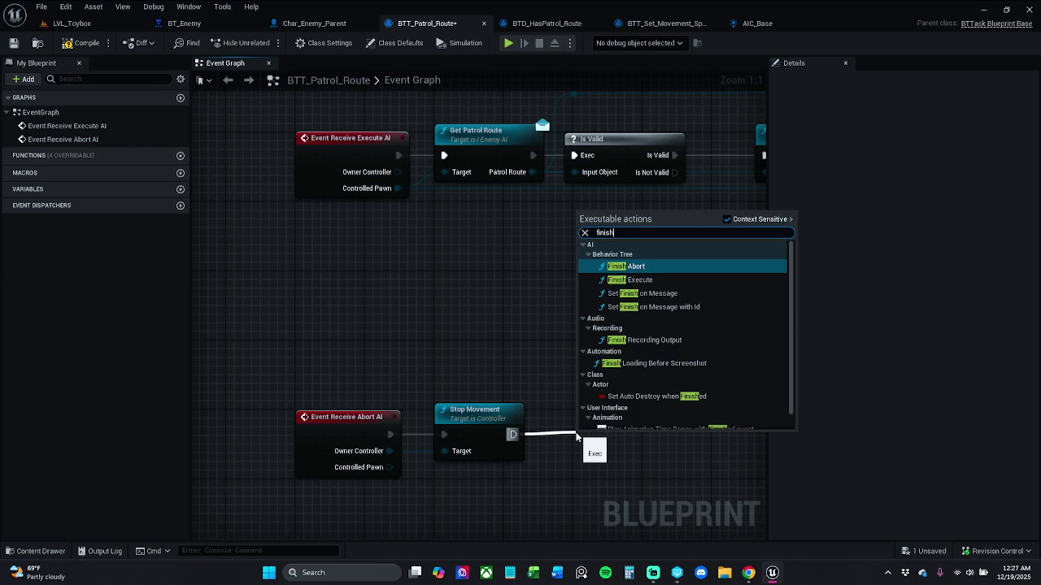
key(Return)
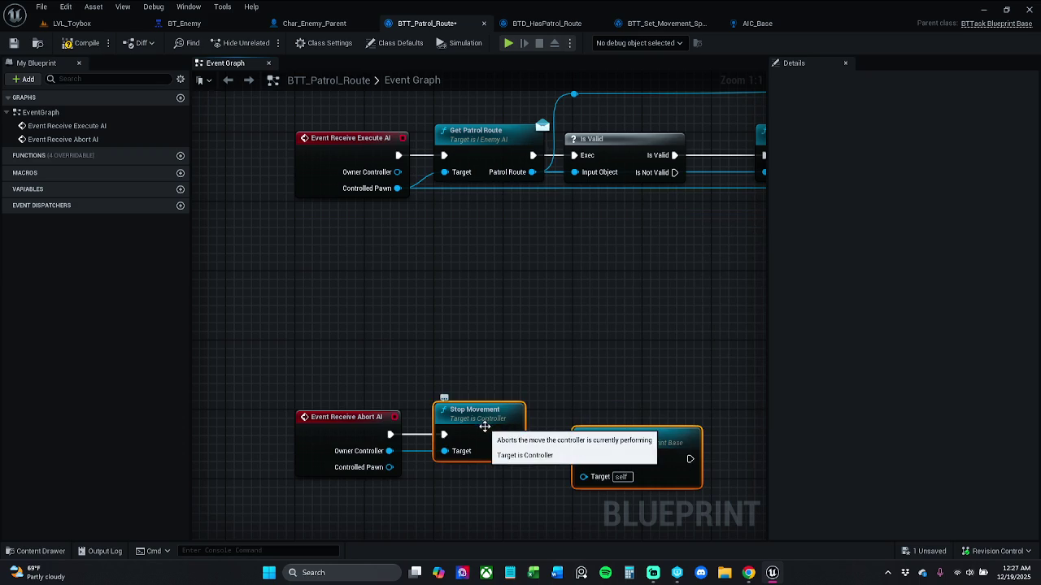
key(q)
click(550, 352)
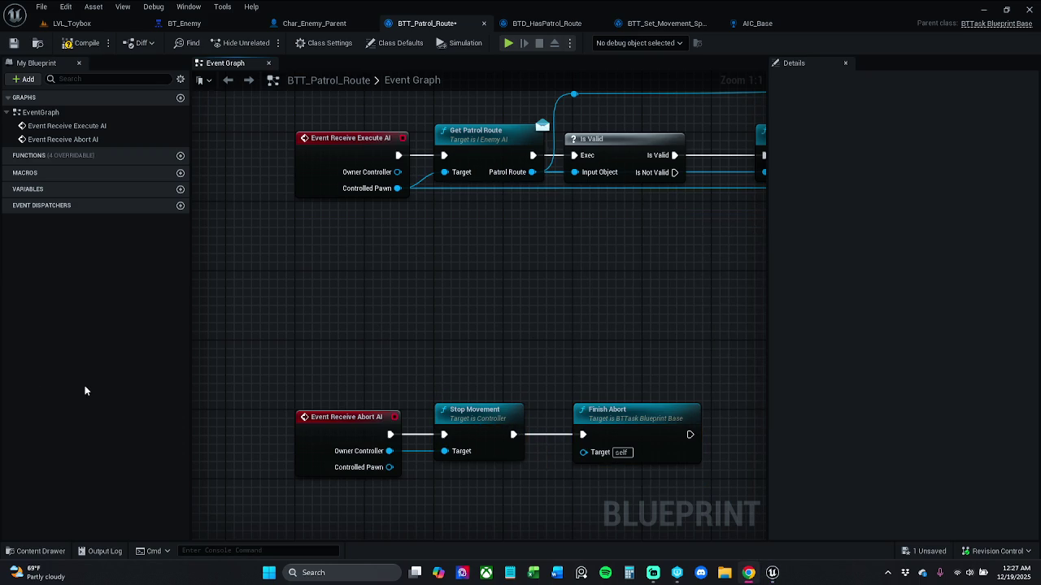
drag(566, 336, 471, 251)
scroll(471, 250, down, 2)
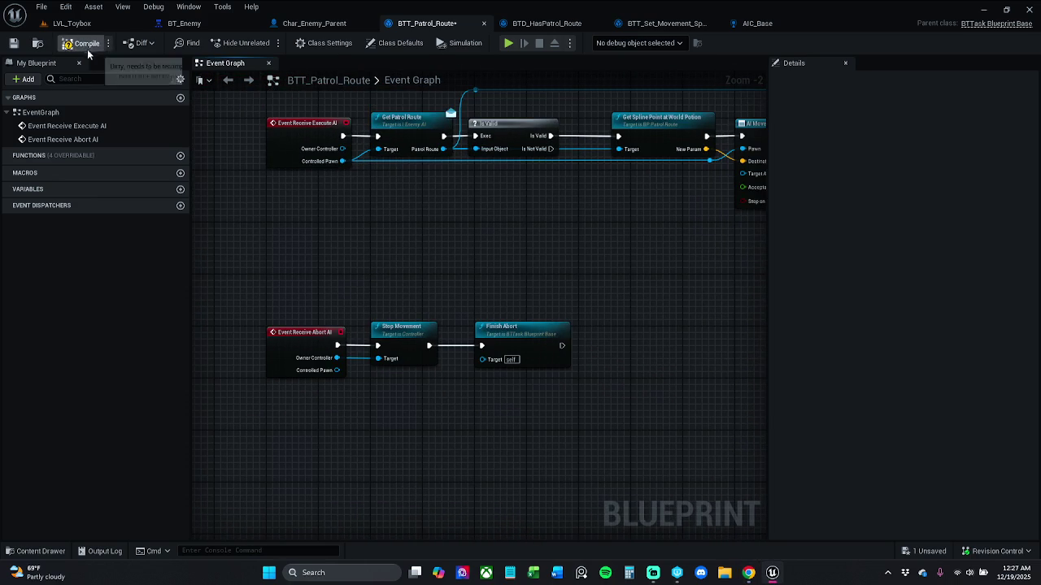
click(23, 51)
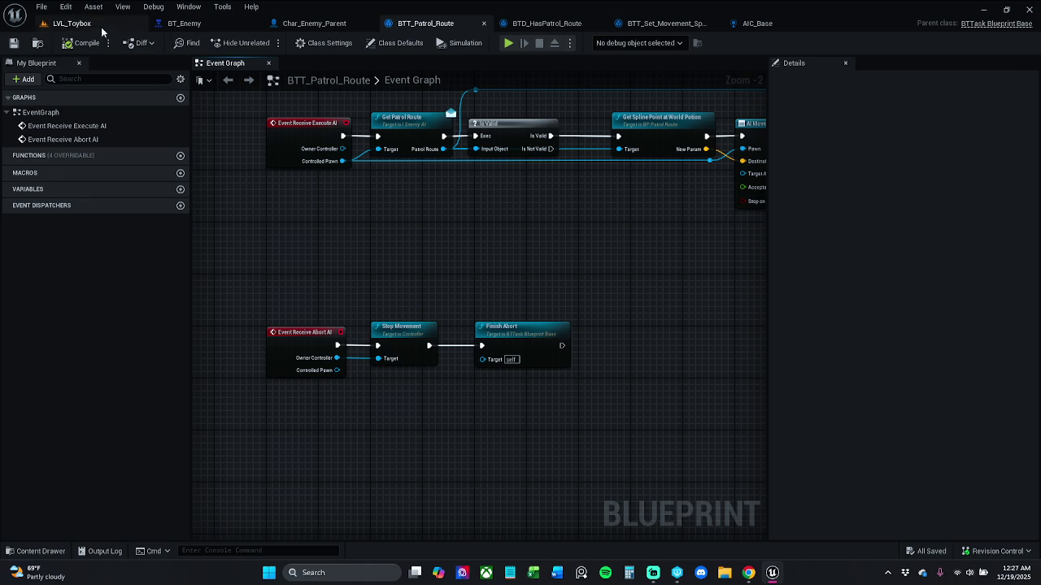
- Briefly playtest LVL_Toybox, stop it, and show the Characters/Player folder in the content drawer
click(72, 23)
click(261, 48)
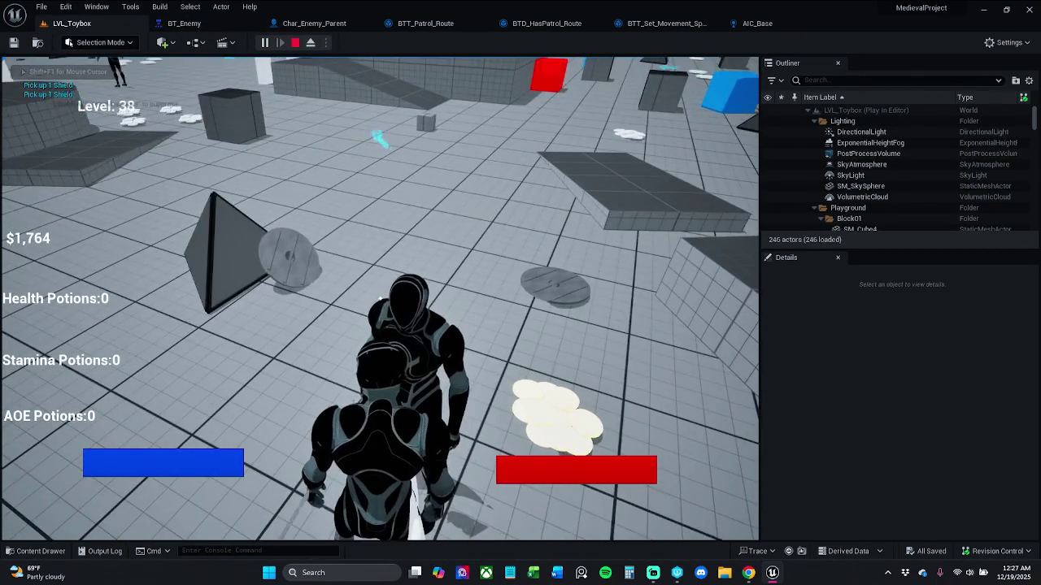
key(Escape)
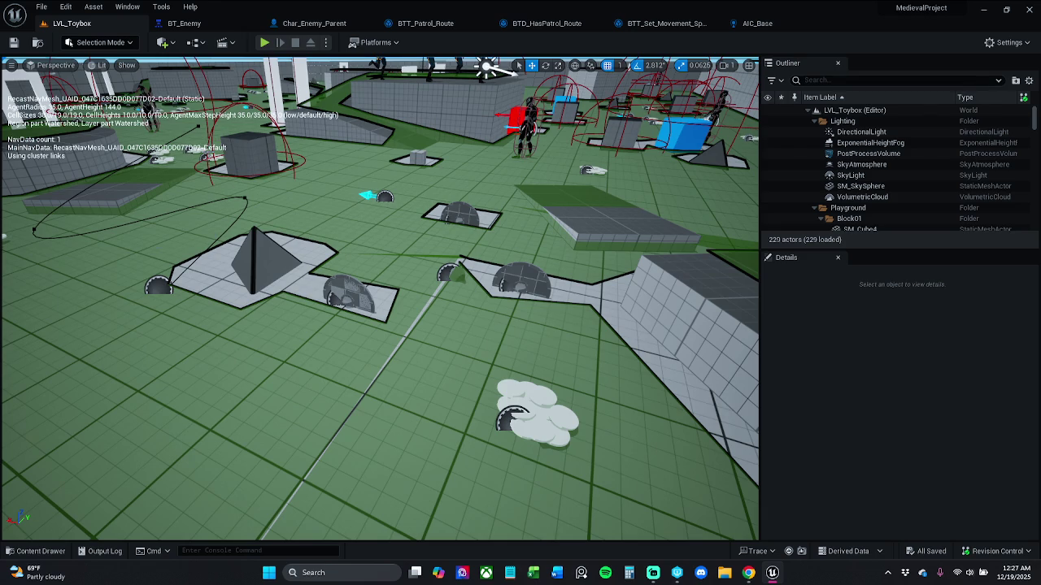
click(40, 551)
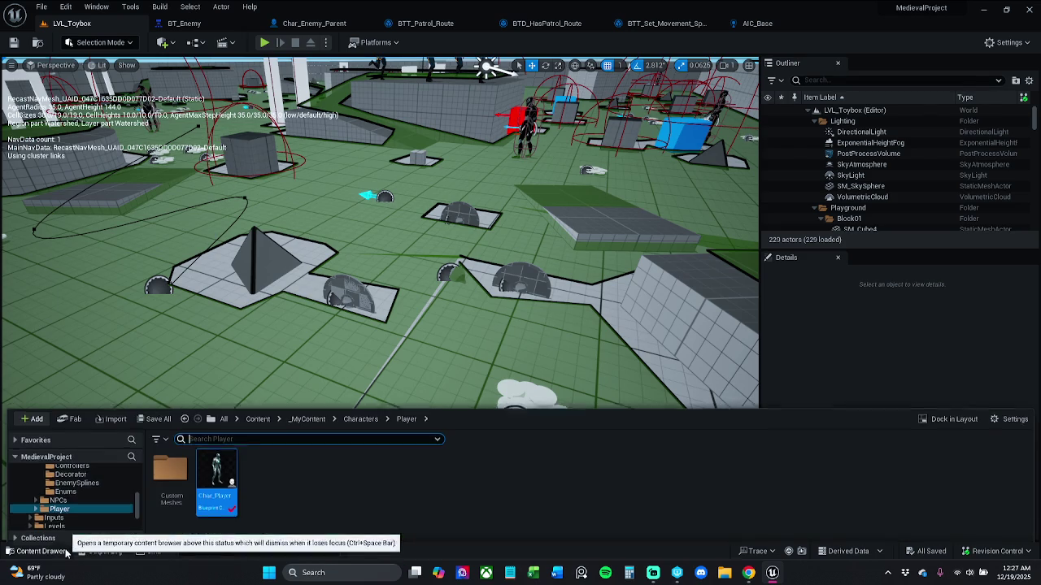
- Open Char_Player and its F Player Sword Sheath Anim function via a 'sheath' member search
click(226, 473)
key(Return)
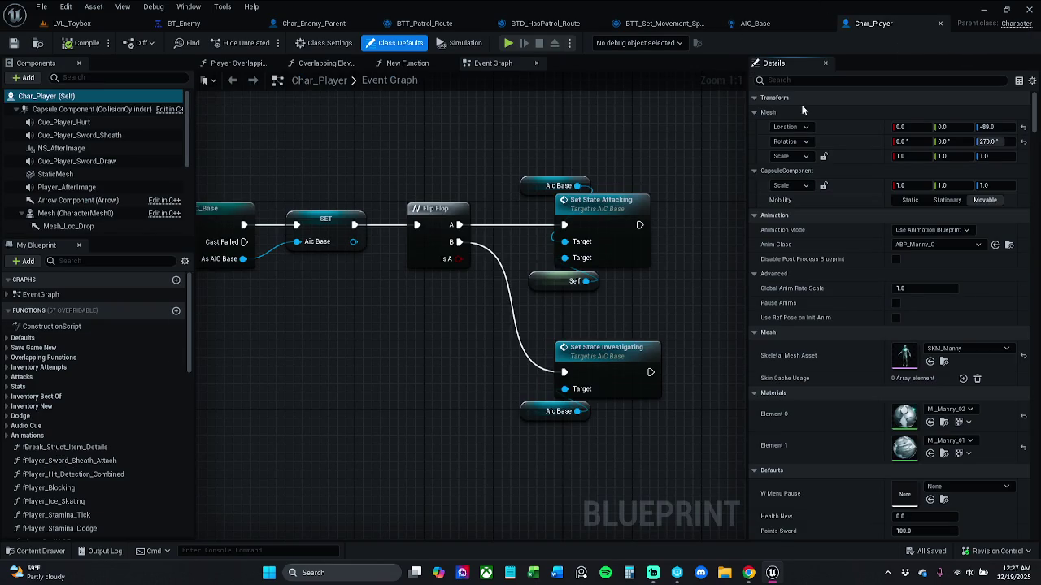
click(92, 261)
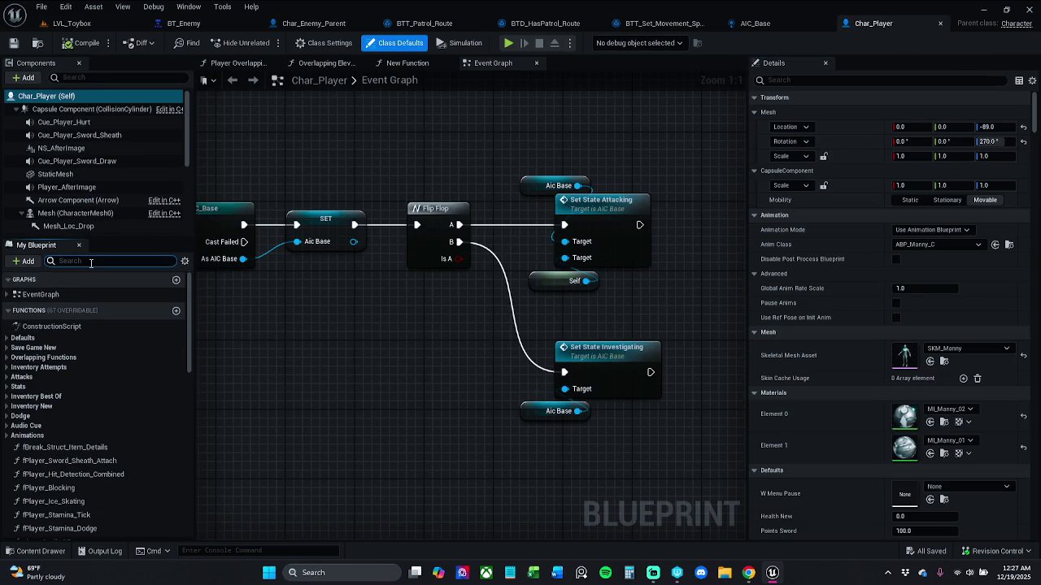
text(sheathe)
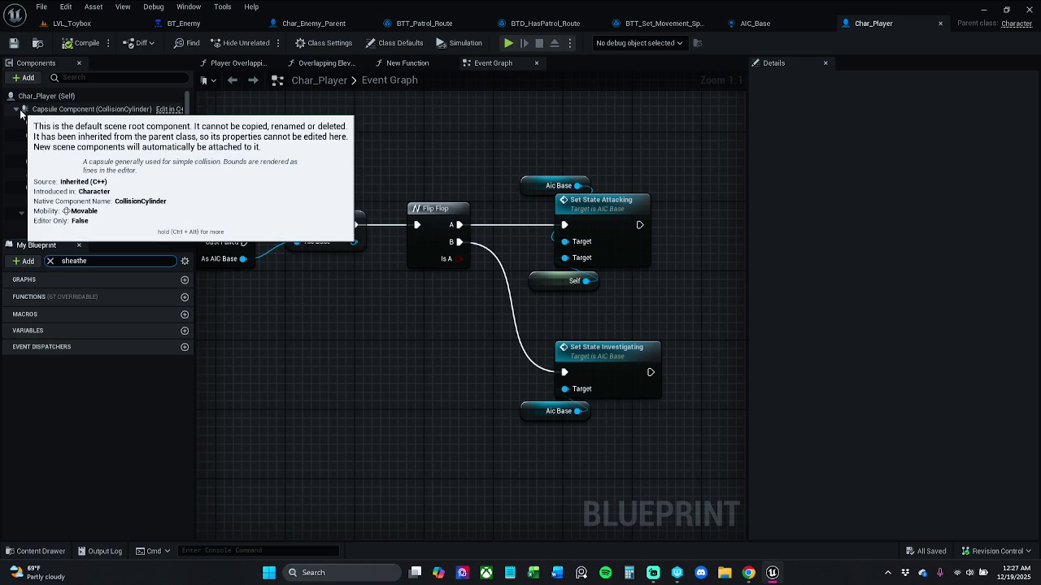
key(BackSpace)
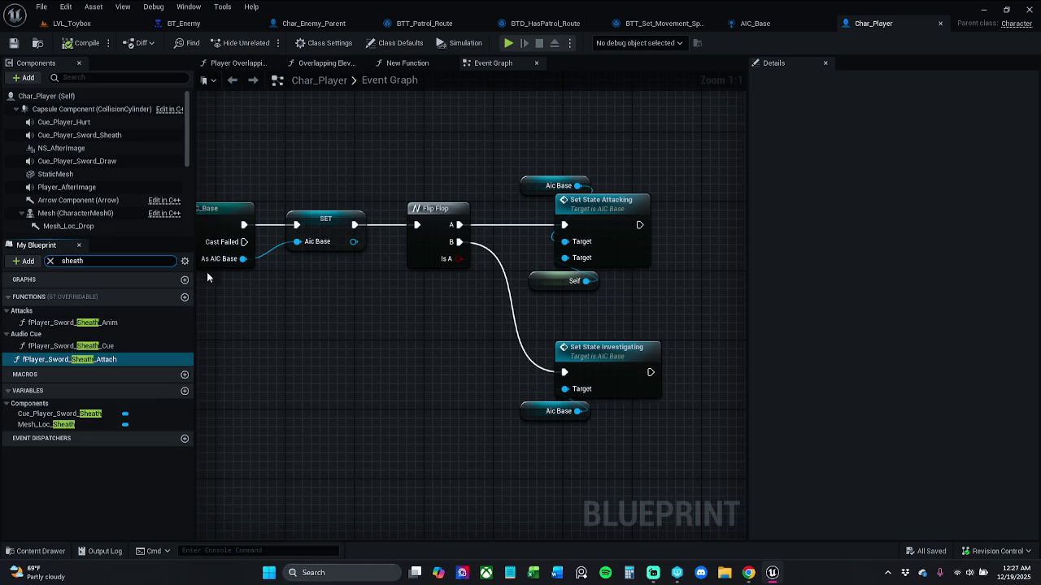
double_click(118, 323)
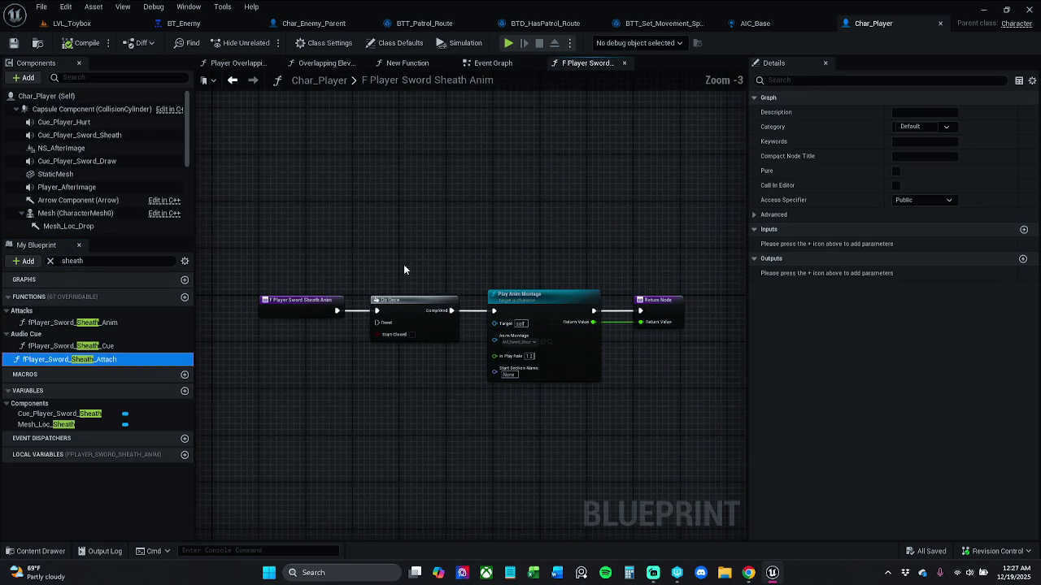
- Select the function's Do Once, Play Anim Montage and Return Node
scroll(457, 301, up, 1)
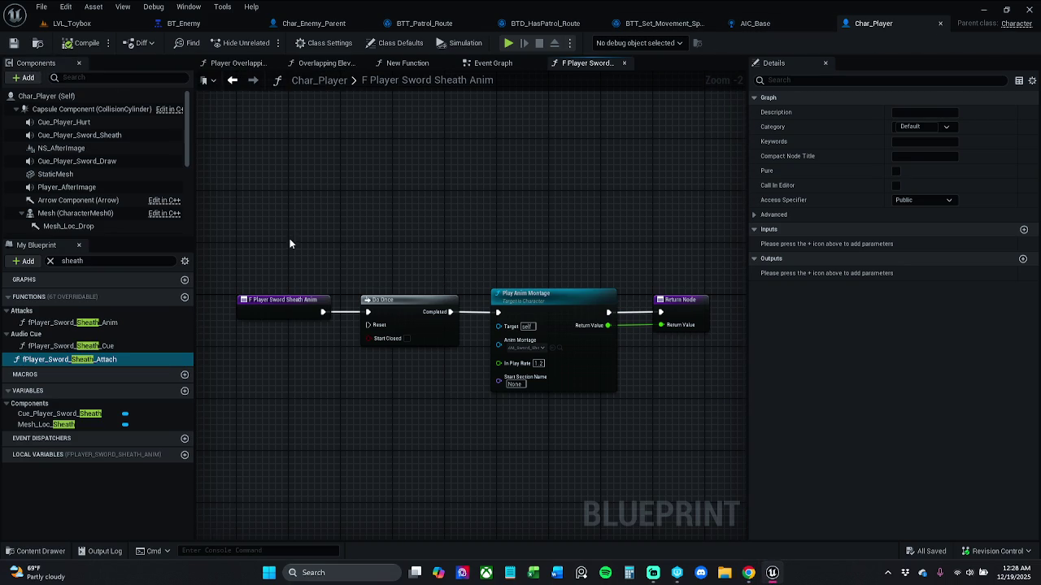
drag(290, 240, 257, 239)
drag(330, 253, 725, 361)
drag(360, 226, 661, 404)
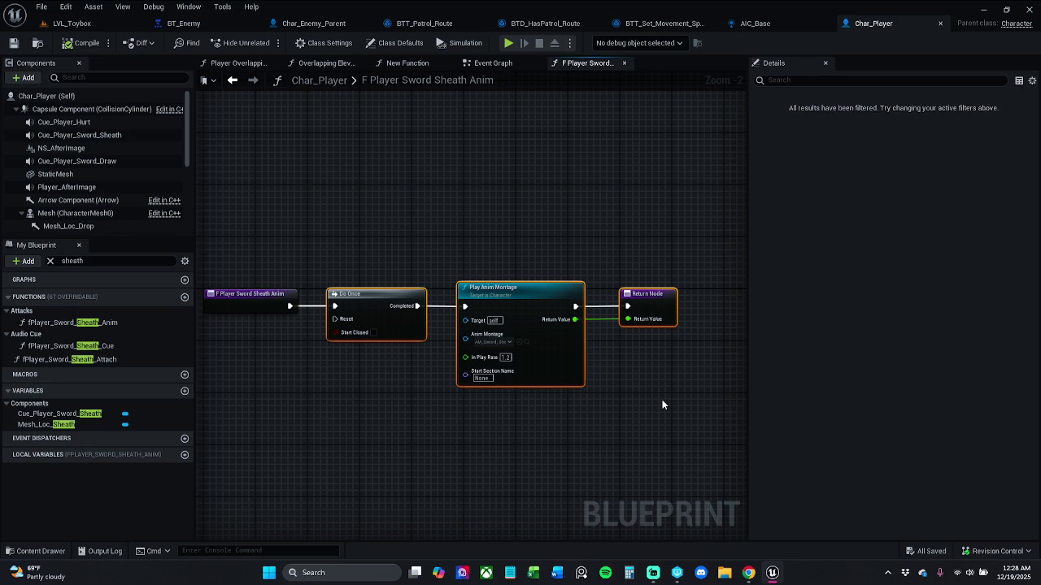
- Add a new function to Char_Enemy_Parent, paste the copied sheathe nodes, then compile and save
click(940, 23)
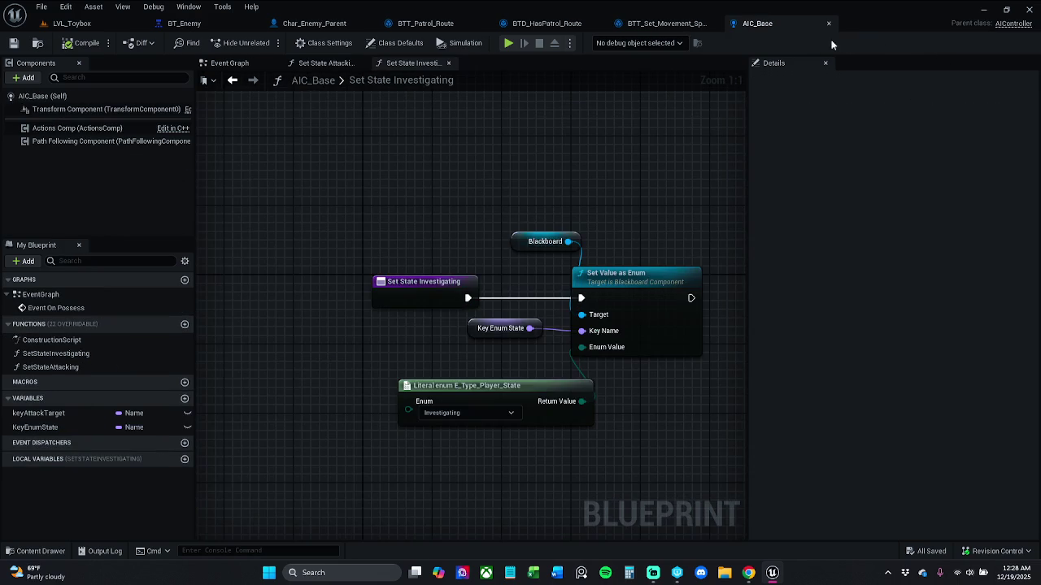
click(315, 25)
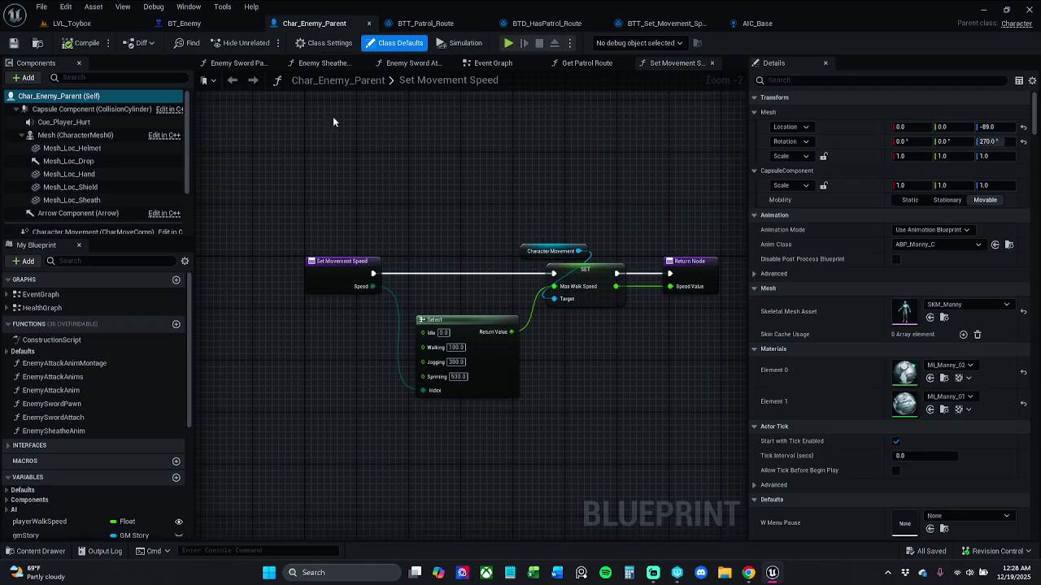
click(176, 325)
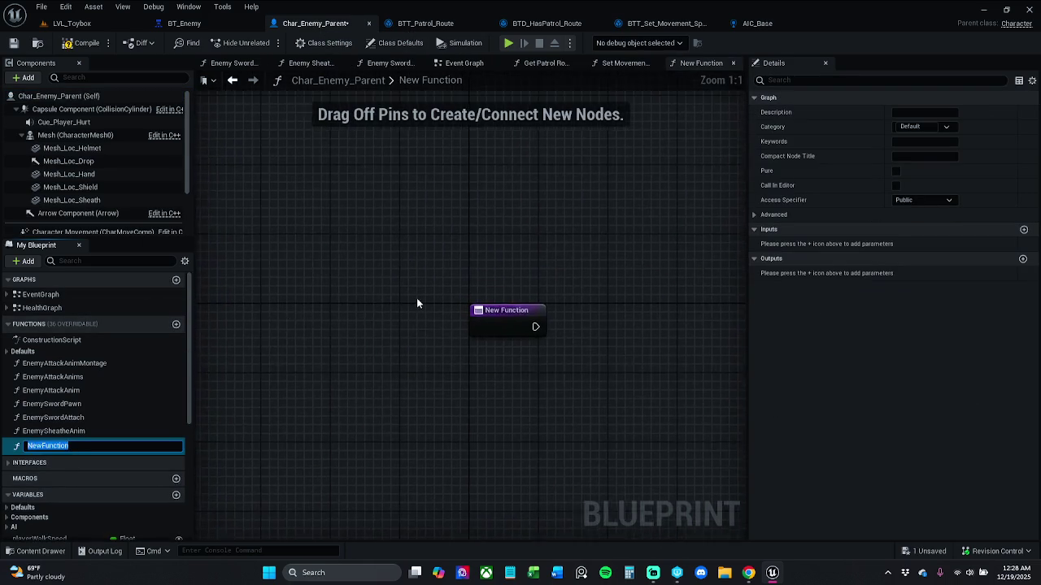
key(Return)
key(ctrl+v)
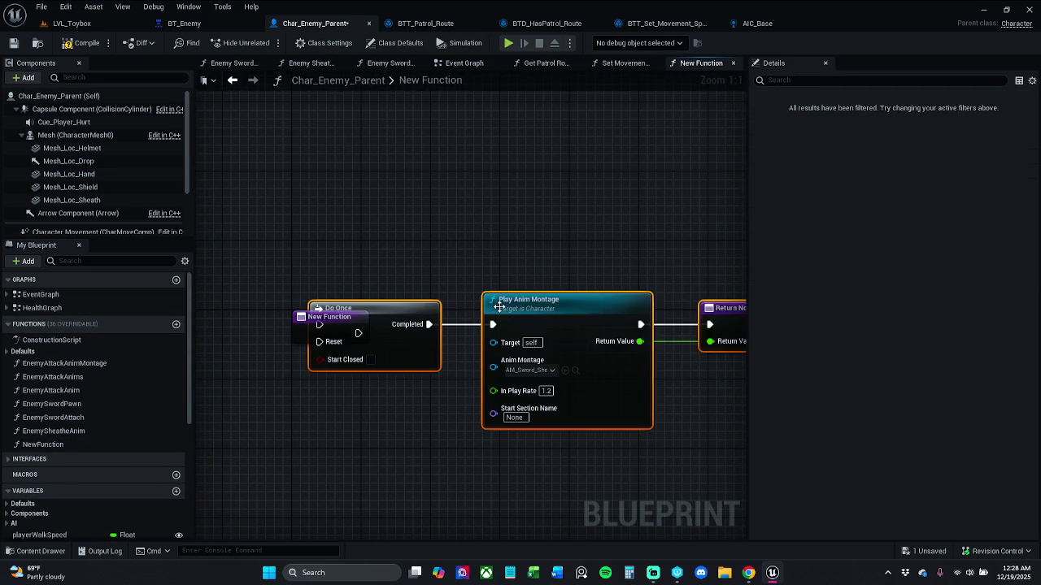
mouse_move(346, 317)
mouse_down()
mouse_move(451, 318)
mouse_move(359, 333)
mouse_up()
click(583, 287)
mouse_move(583, 288)
mouse_down()
mouse_move(494, 274)
mouse_move(531, 261)
mouse_move(484, 250)
mouse_up()
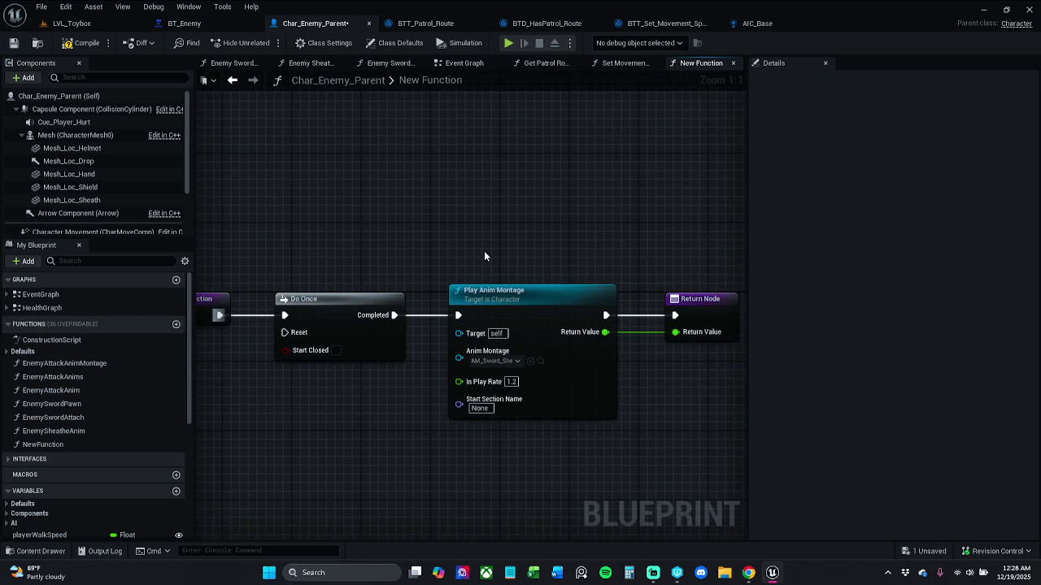
scroll(484, 250, down, 2)
click(78, 48)
click(14, 42)
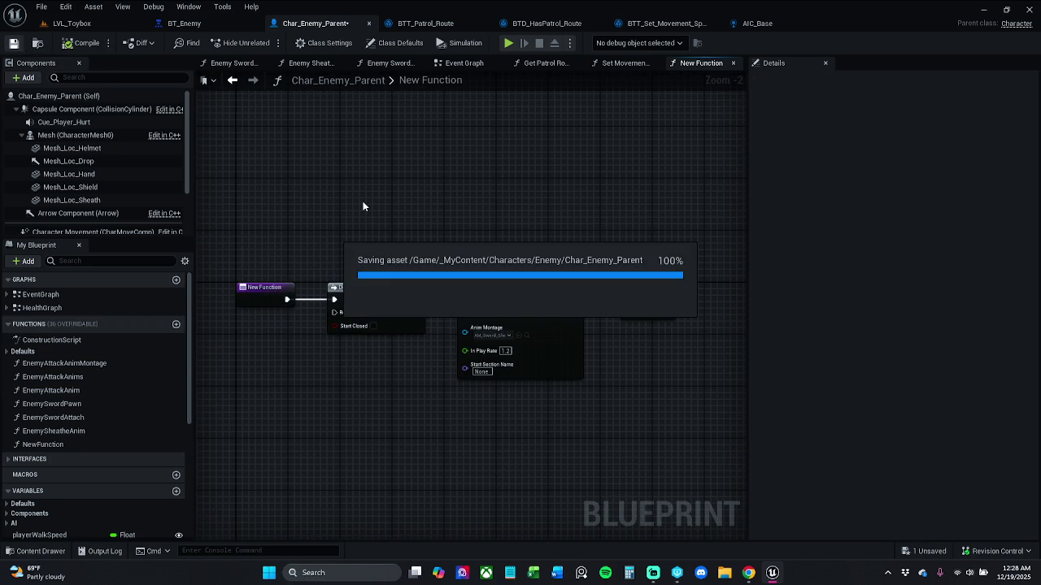
- Rename the function to EnemyWeaponSheathe, save, and return to LVL_Toybox
click(263, 292)
click(948, 114)
text(Enem)
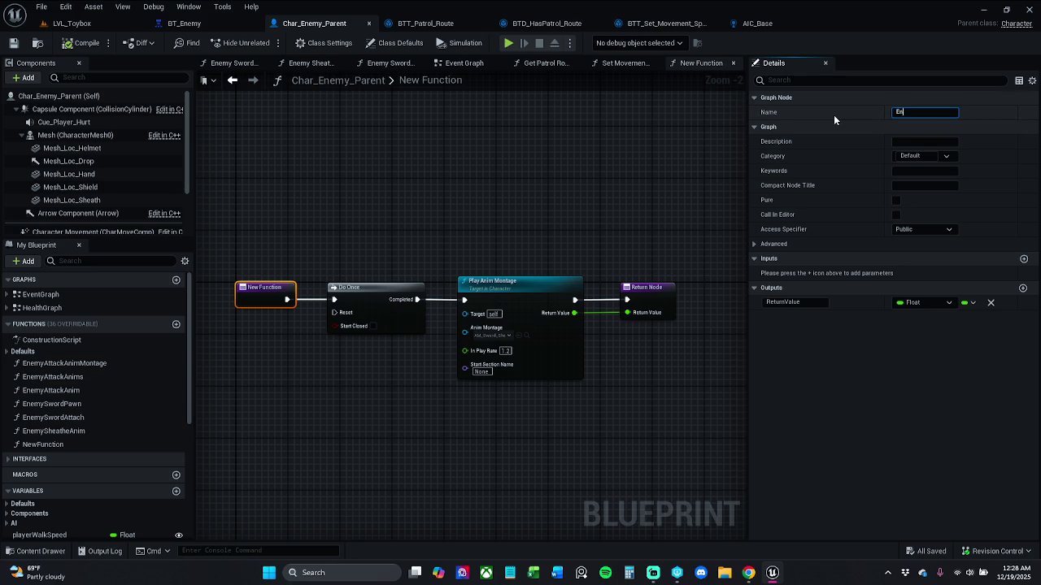
text(y)
text( Weapon)
text(Sheathe)
key(Return)
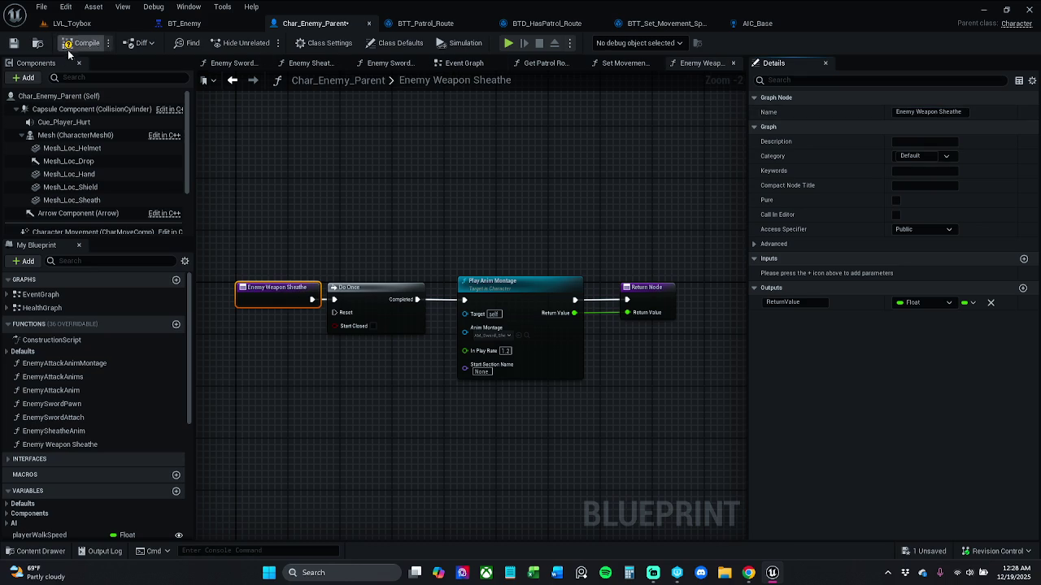
click(14, 43)
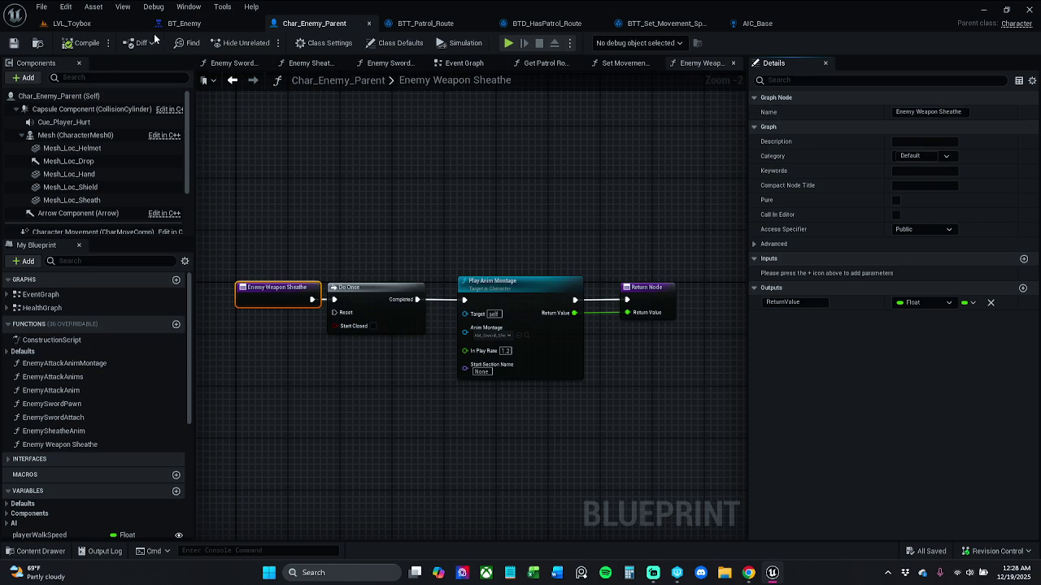
click(116, 27)
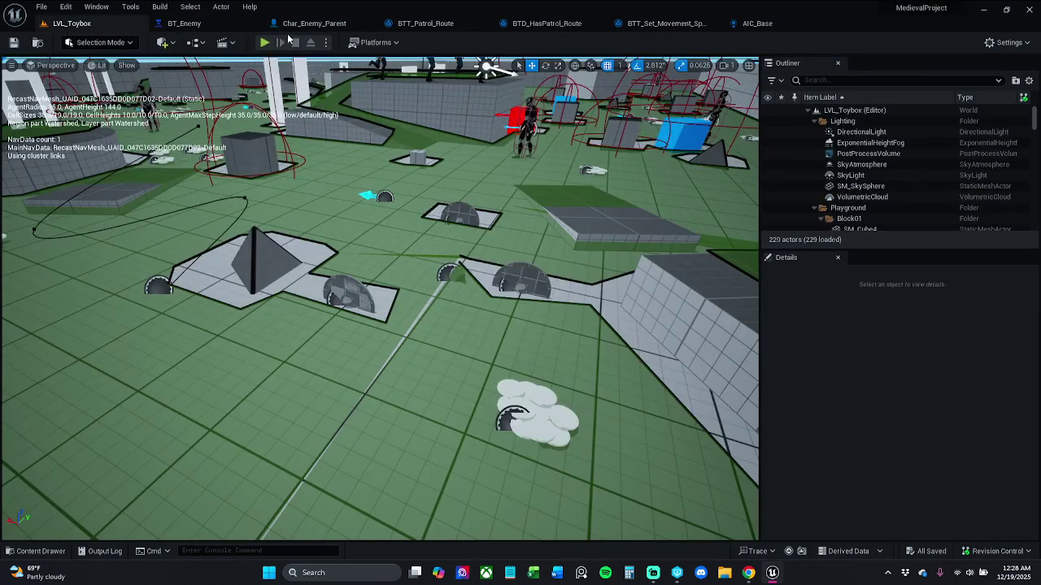
- Playtest LVL_Toybox, freeing the mouse with Shift+F1, then stop the session
click(265, 42)
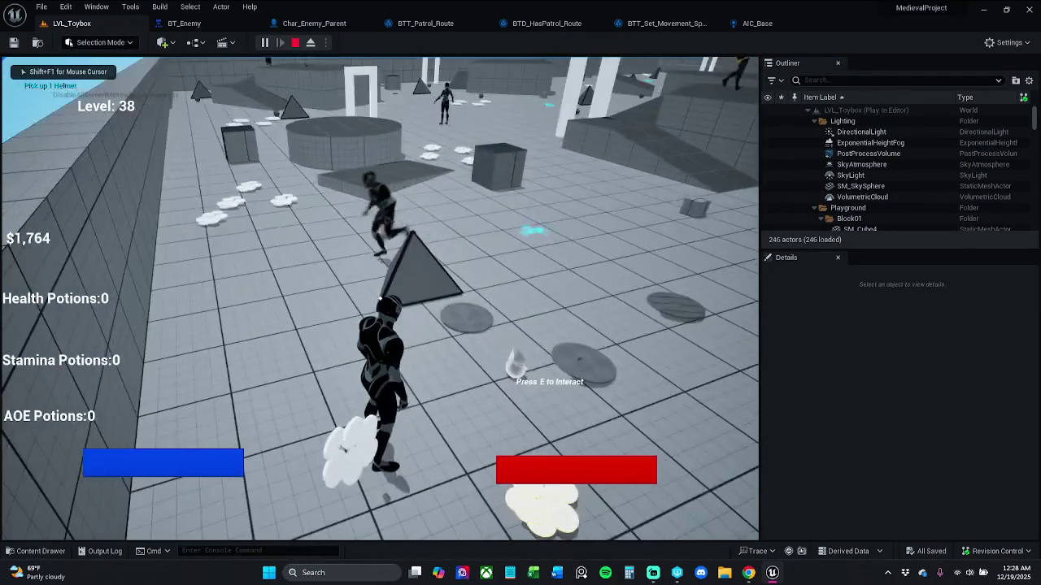
key(shift+F1)
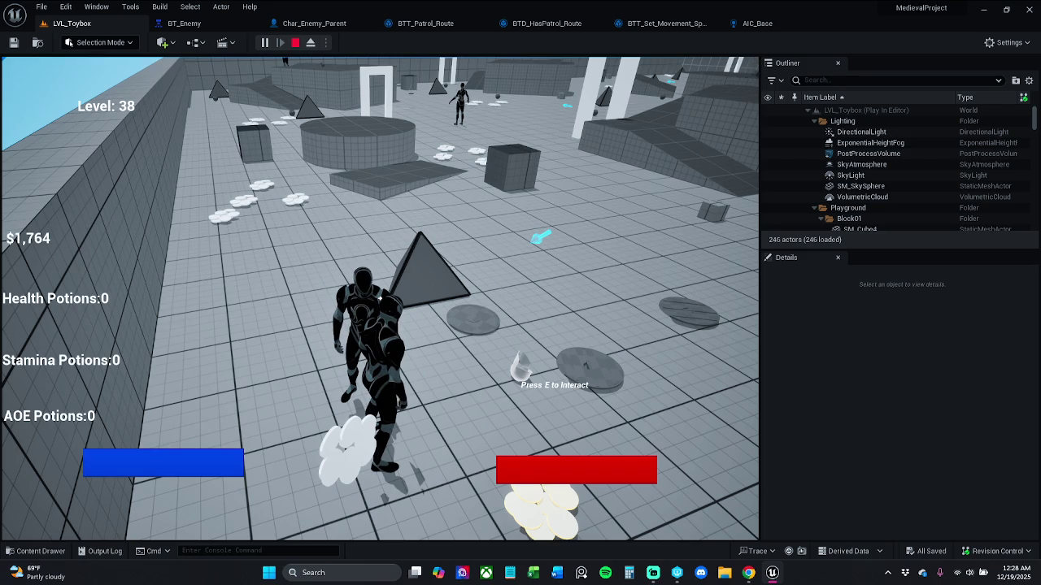
key(Escape)
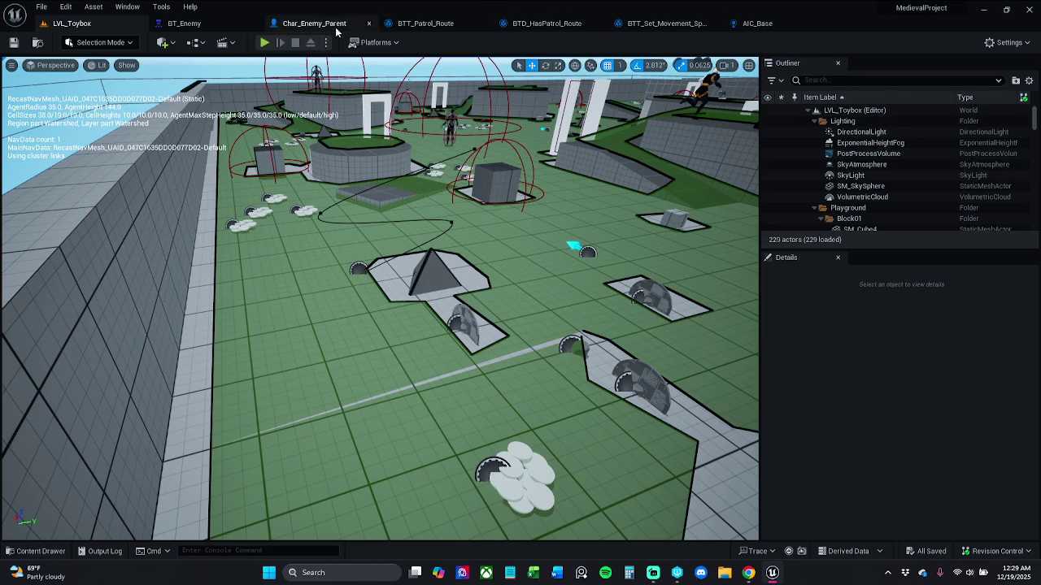
- In Char_Enemy_Parent, shift the Do Once, montage and return nodes slightly right
click(316, 24)
drag(343, 235, 587, 350)
mouse_move(403, 257)
mouse_down()
mouse_move(497, 362)
mouse_move(642, 365)
mouse_up()
drag(504, 282, 511, 282)
click(528, 439)
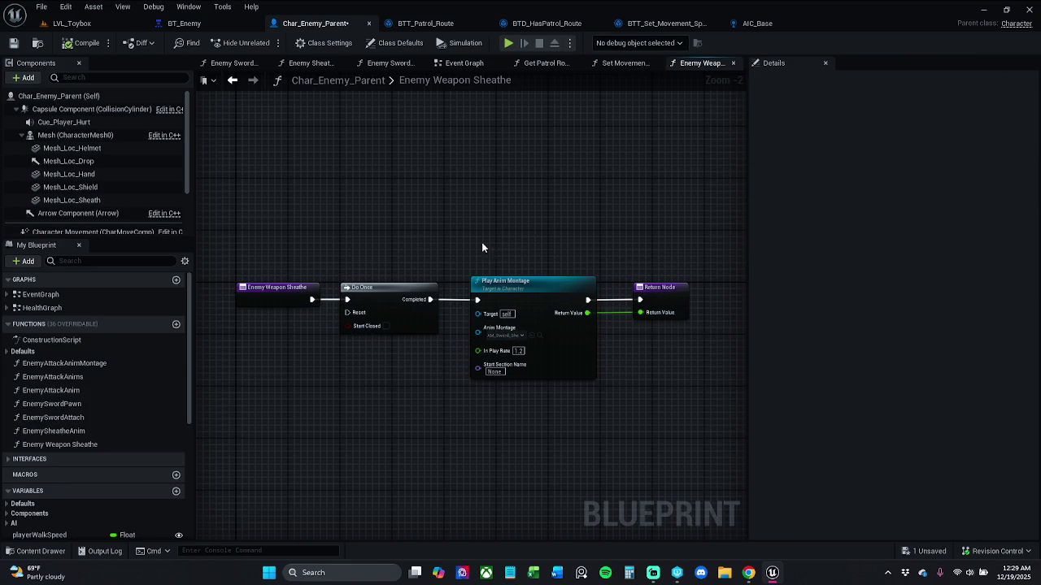
- Save Char_Enemy_Parent and close the Enemy Weapon Sheathe, Set Movement Speed and Get Patrol Route graphs
click(13, 42)
key(alt+Tab)
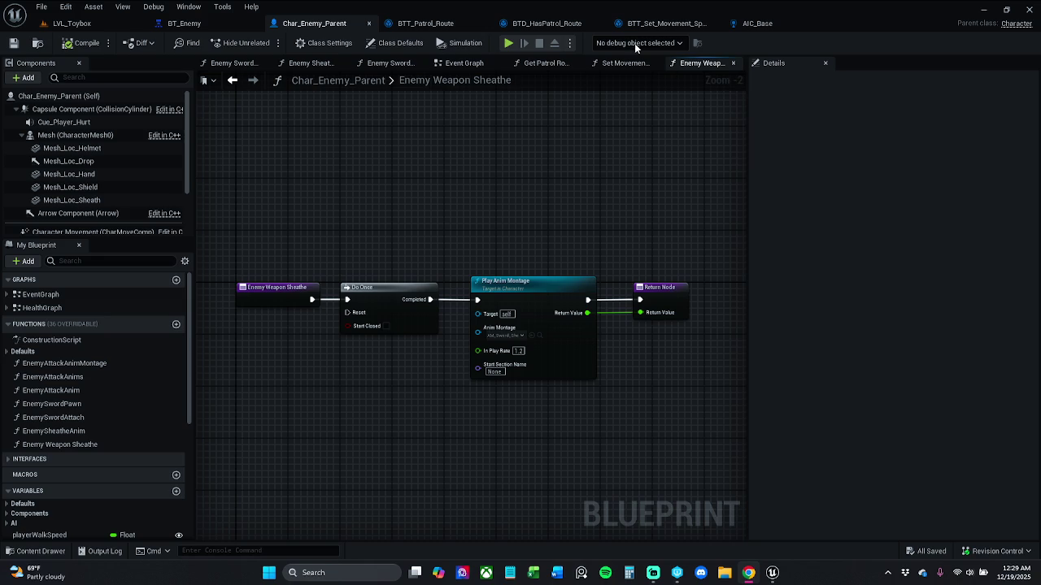
click(733, 63)
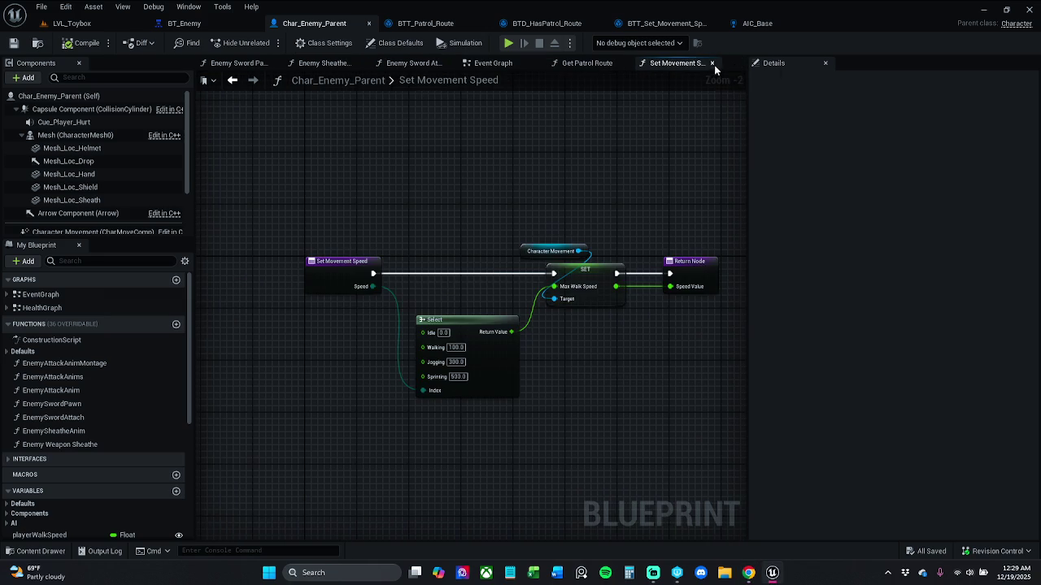
click(712, 63)
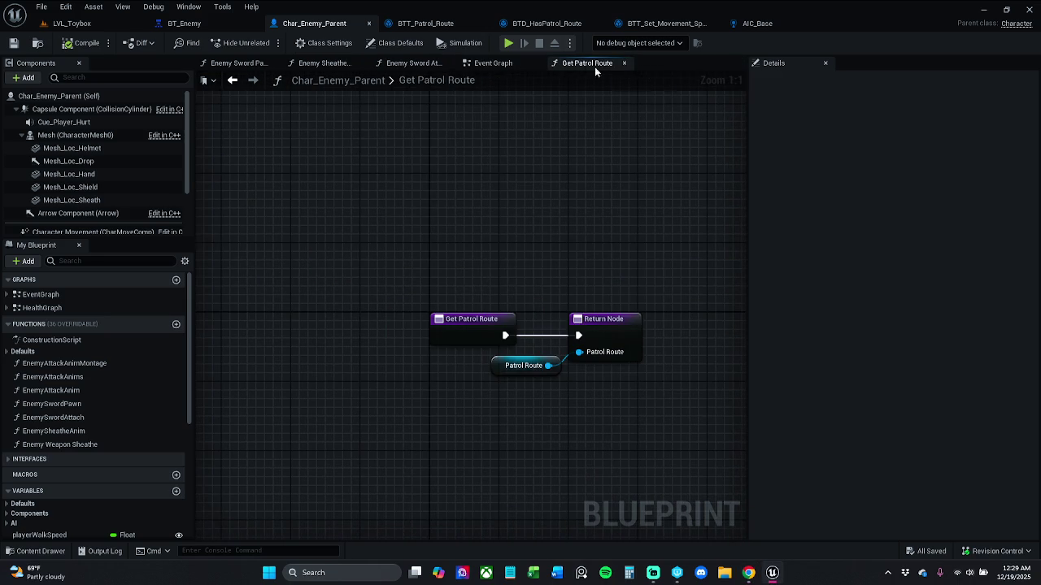
click(624, 63)
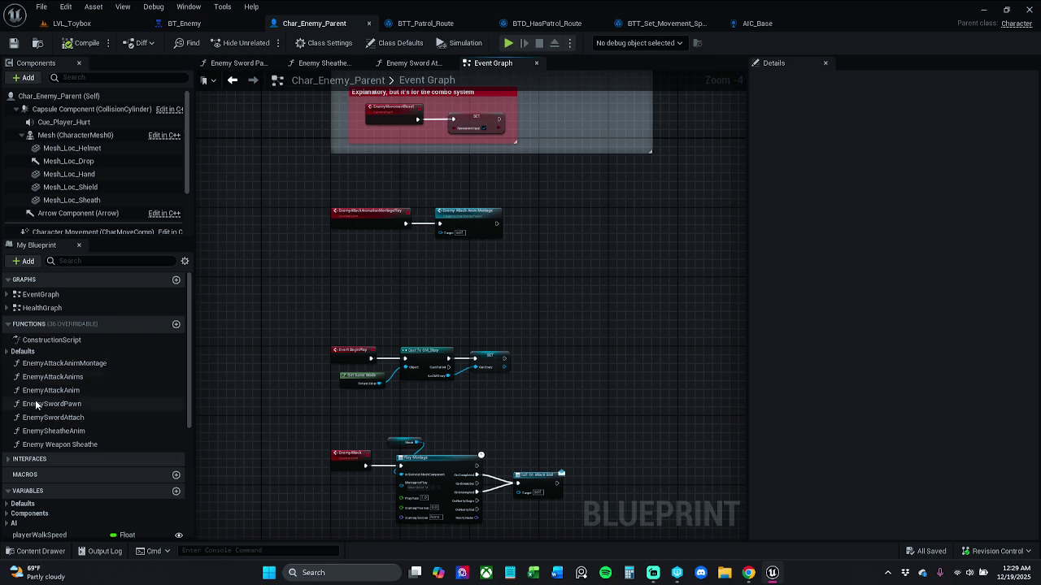
- Close the Enemy Sword Attach and Enemy Sheathe Anim graphs, leaving Enemy Sword Pawn in view
click(431, 62)
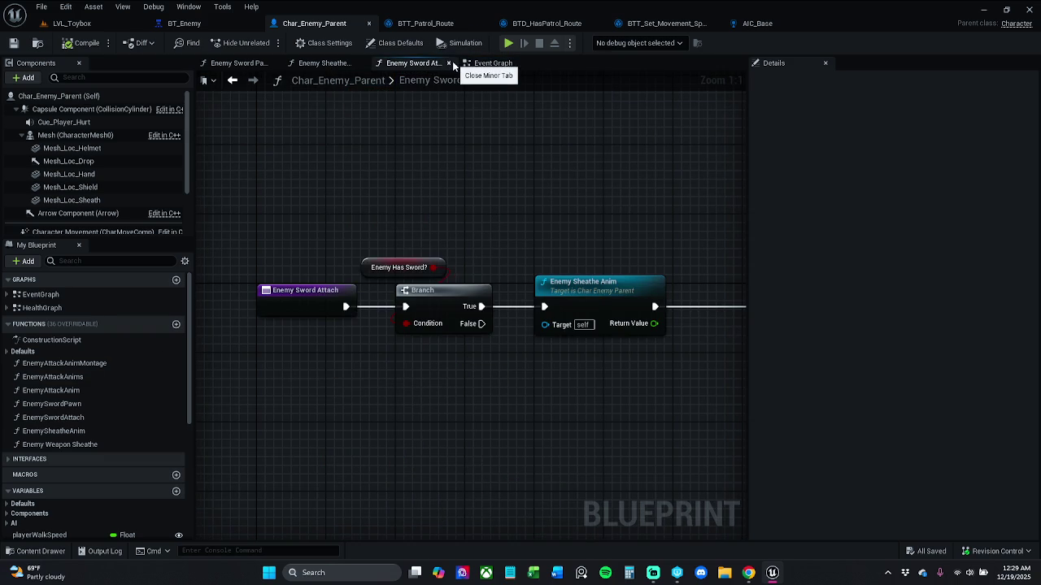
click(449, 62)
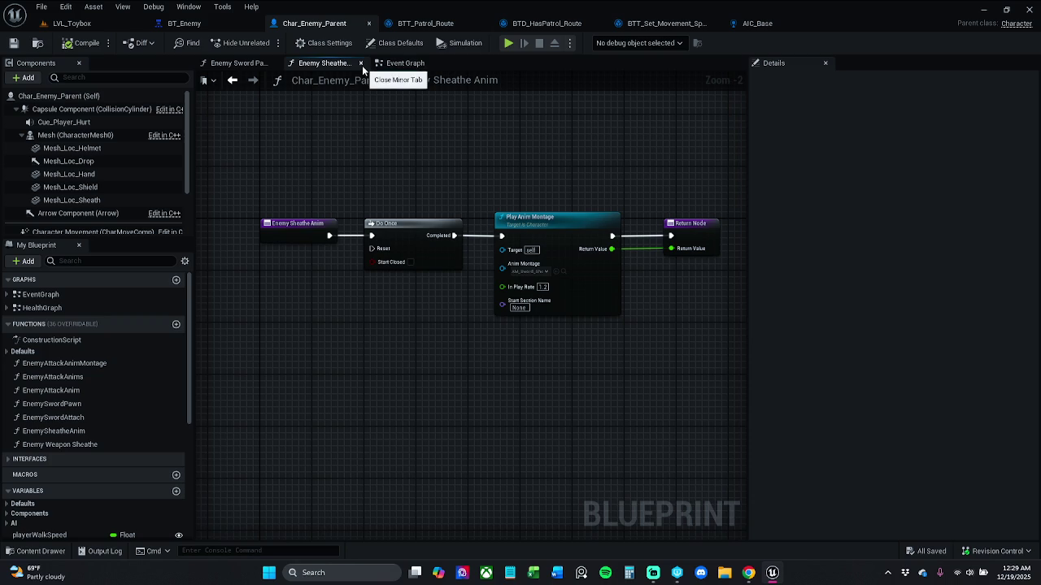
click(361, 63)
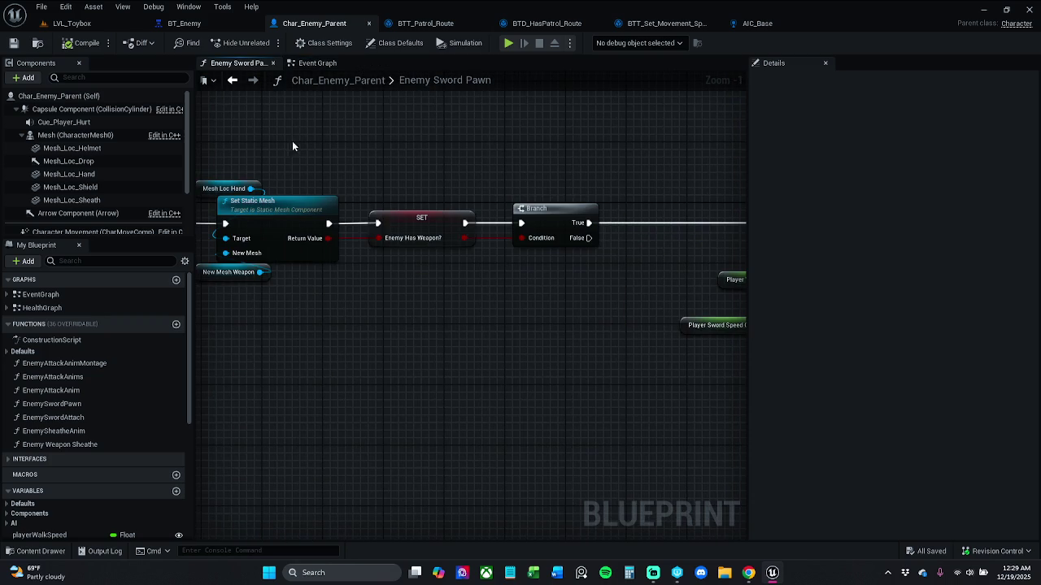
drag(288, 145, 384, 147)
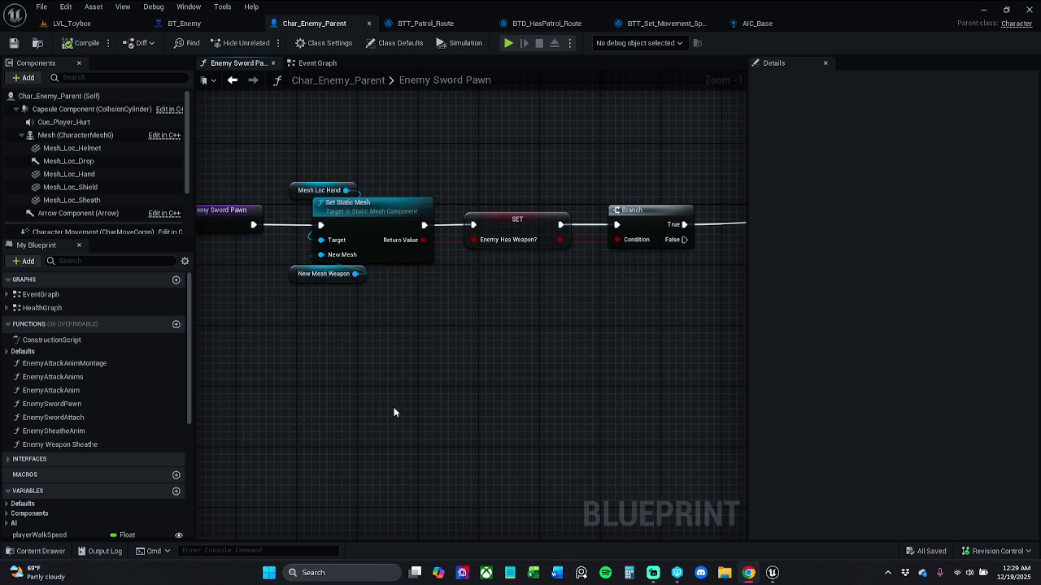
scroll(419, 407, up, 1)
scroll(296, 391, down, 1)
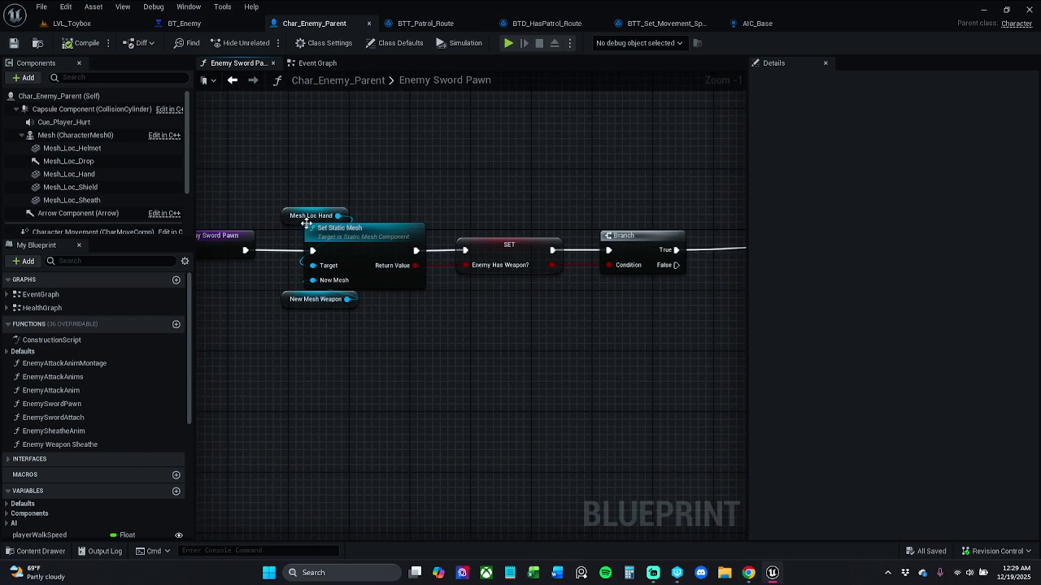
scroll(316, 147, down, 1)
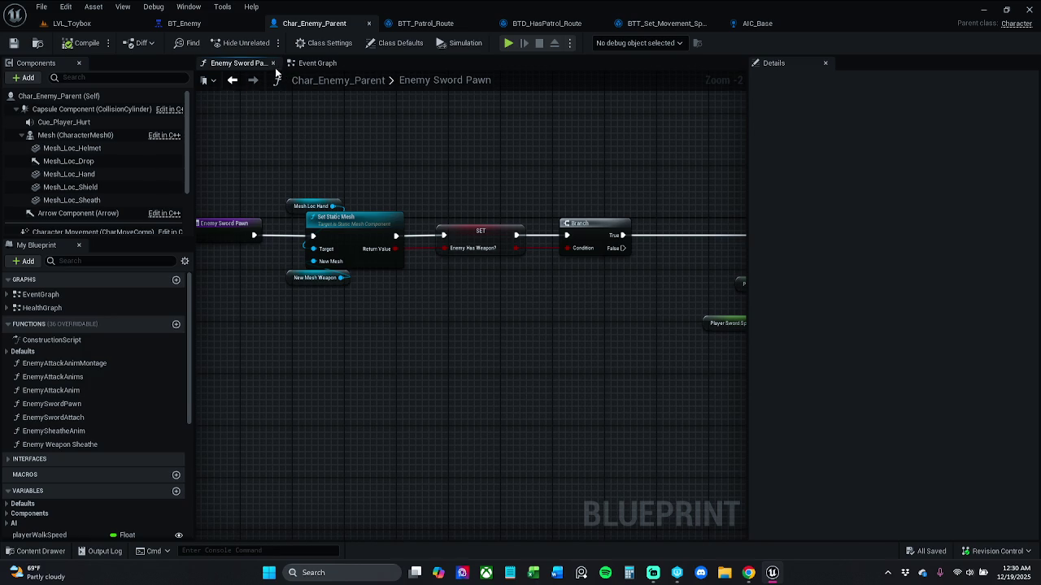
- Close Enemy Sword Pawn, delete the empty new function, and open the Enemy Weapon Sheathe graph
click(273, 64)
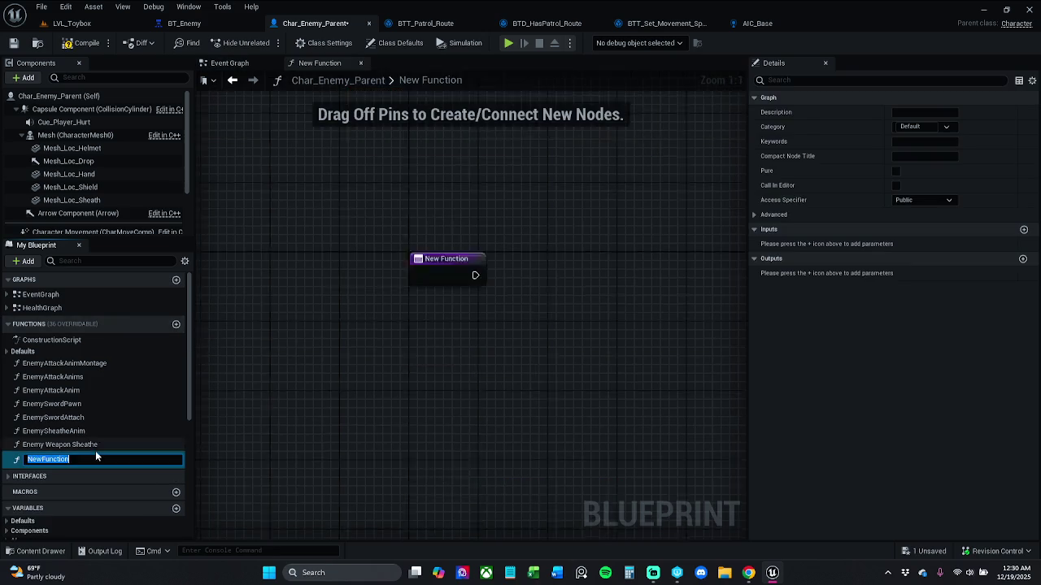
key(Delete)
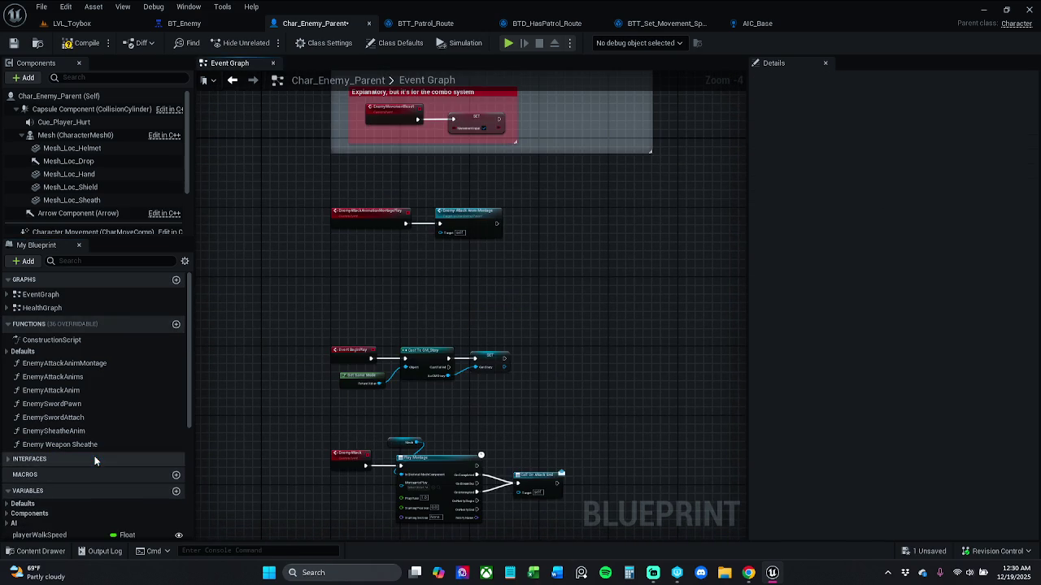
double_click(94, 447)
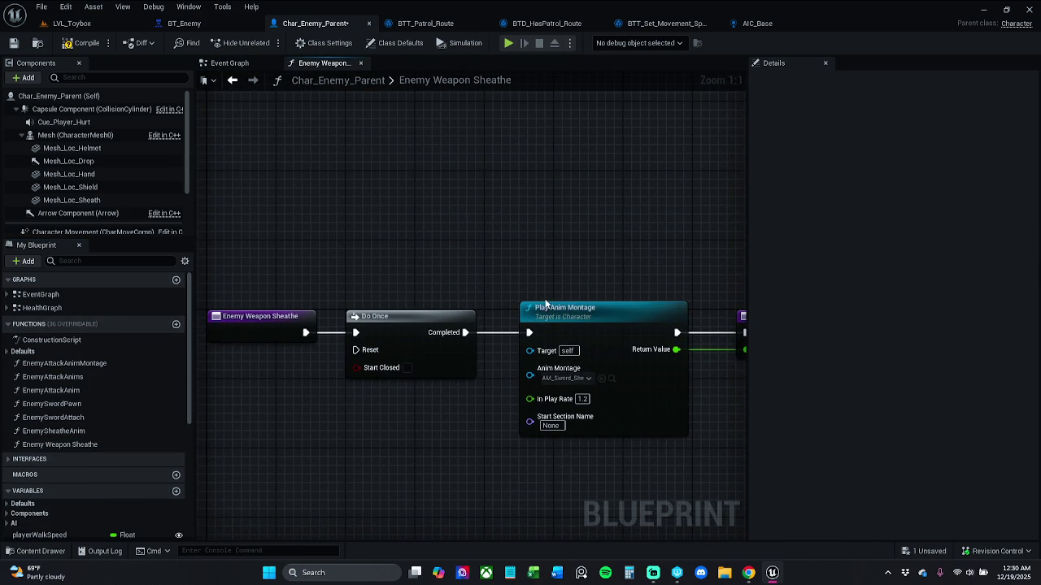
scroll(560, 382, down, 1)
mouse_move(465, 195)
mouse_down()
mouse_move(393, 168)
mouse_move(433, 157)
mouse_up()
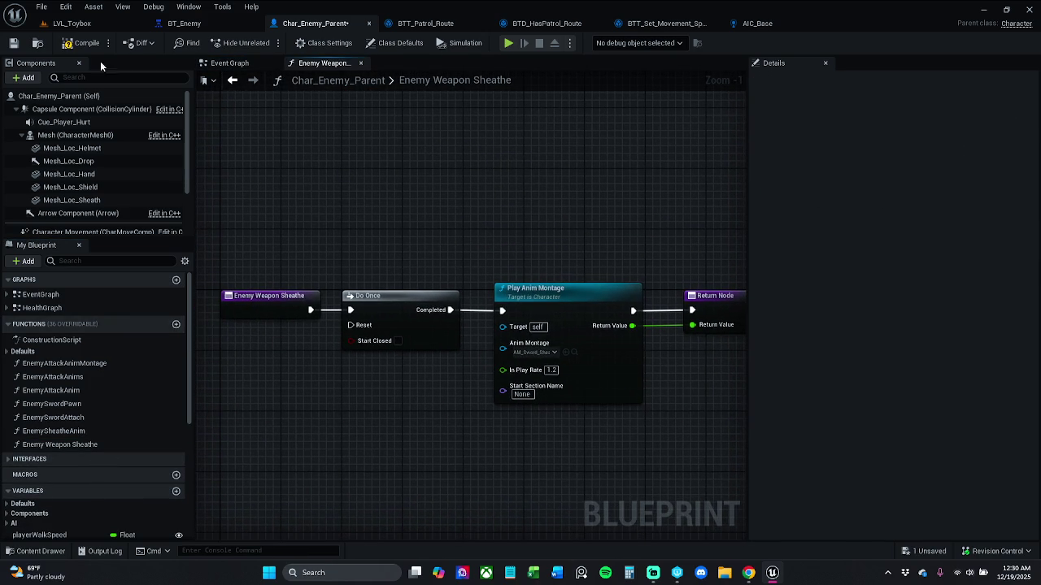
- Save Char_Enemy_Parent and return to the LVL_Toybox level editor
click(14, 45)
drag(388, 204, 392, 190)
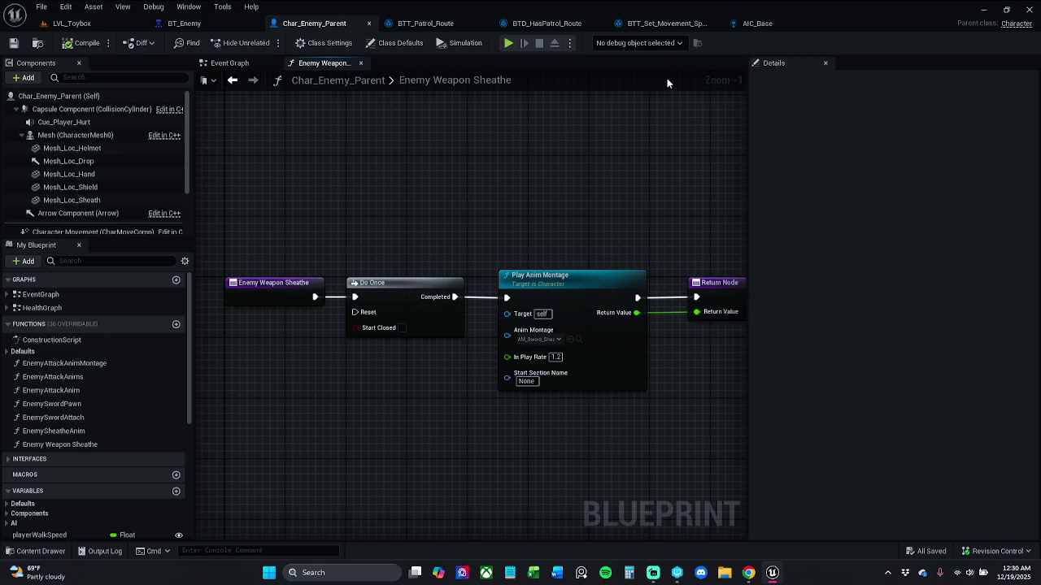
click(92, 26)
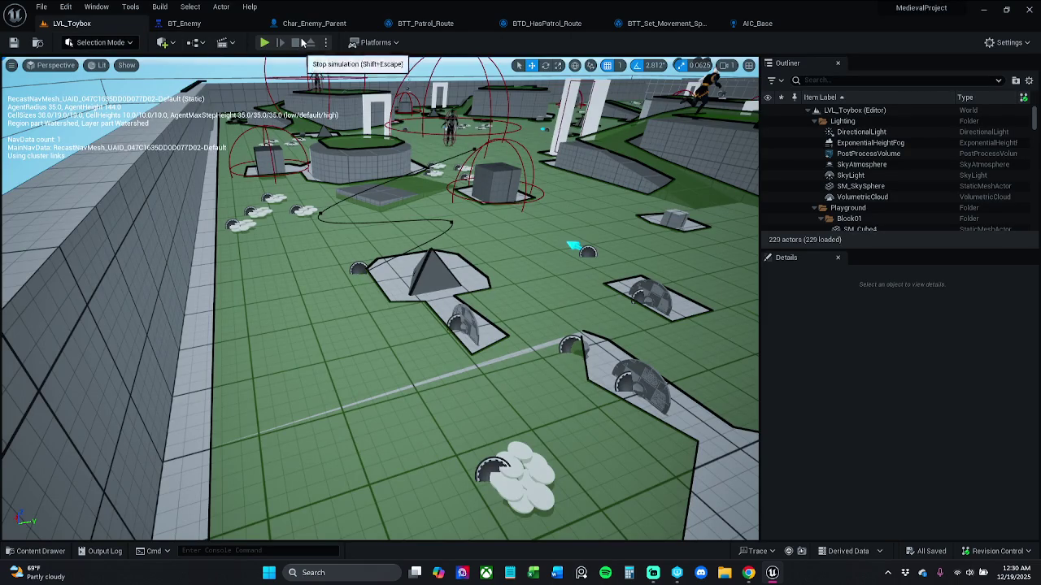
- In BT_Enemy, drag the right Investigating Blackboard condition Selector up-left toward the root Selector
click(204, 24)
click(285, 284)
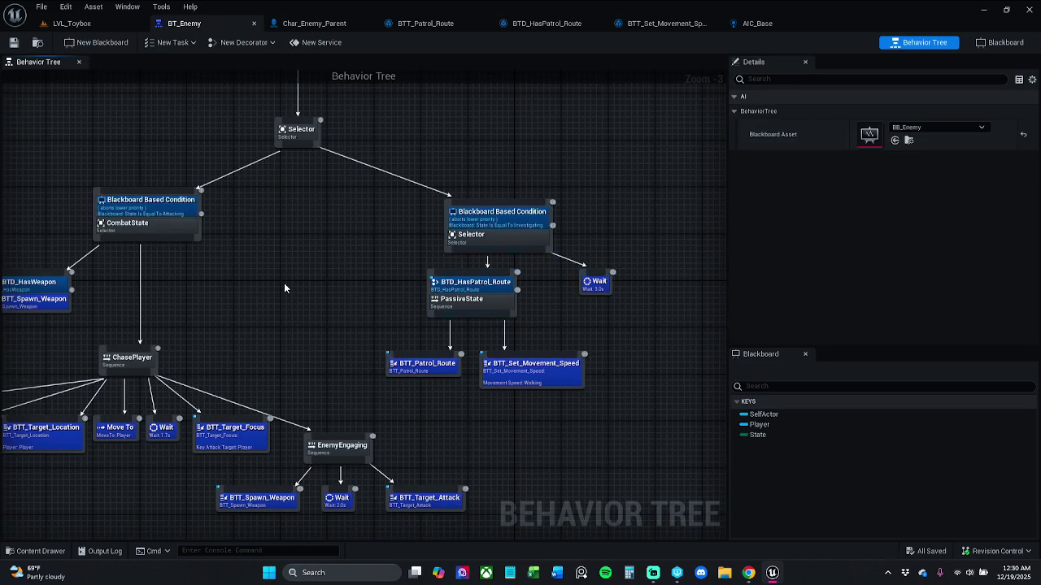
drag(288, 276, 369, 268)
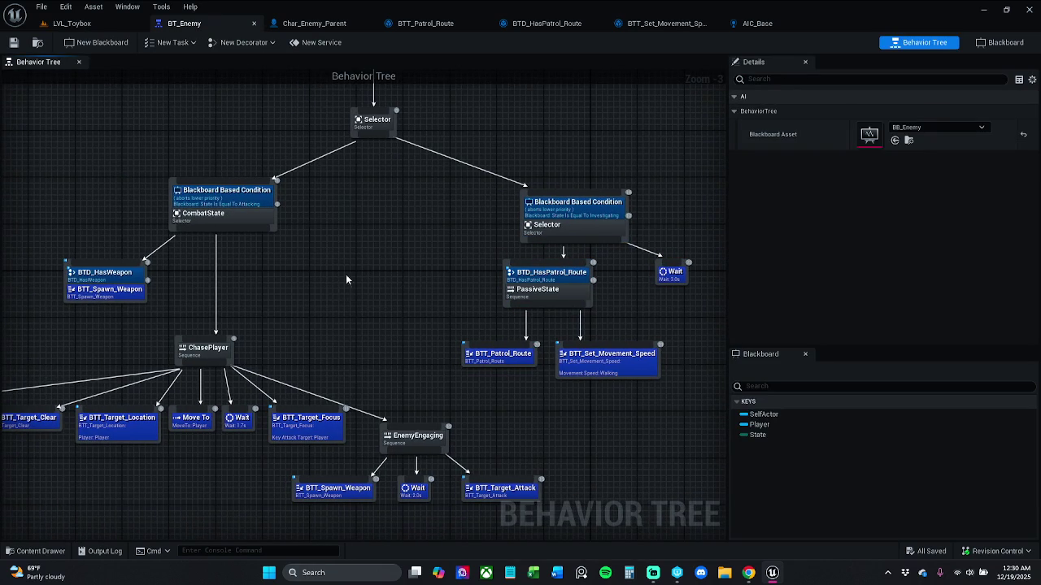
drag(346, 281, 402, 281)
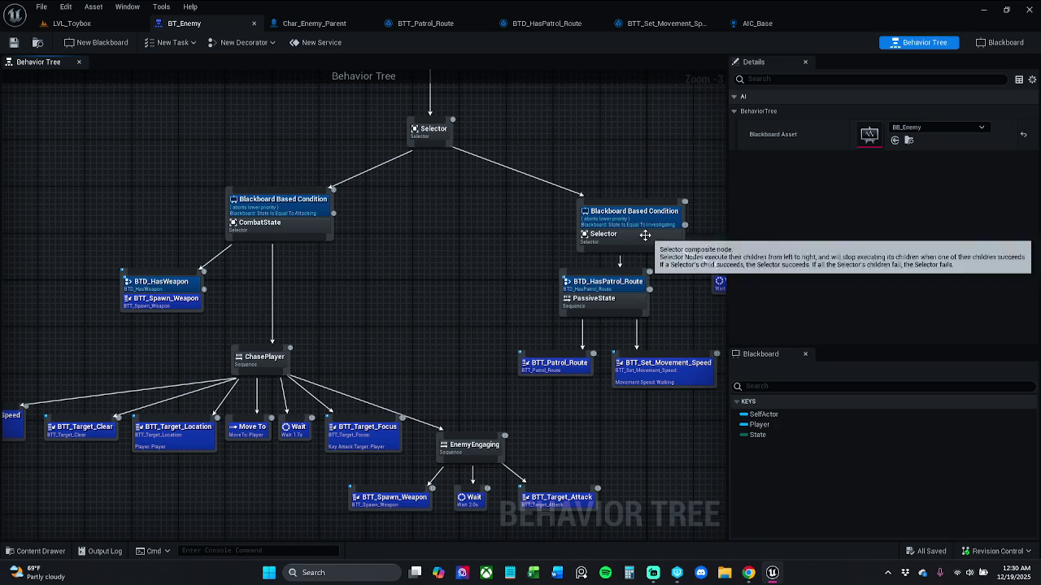
drag(563, 204, 530, 208)
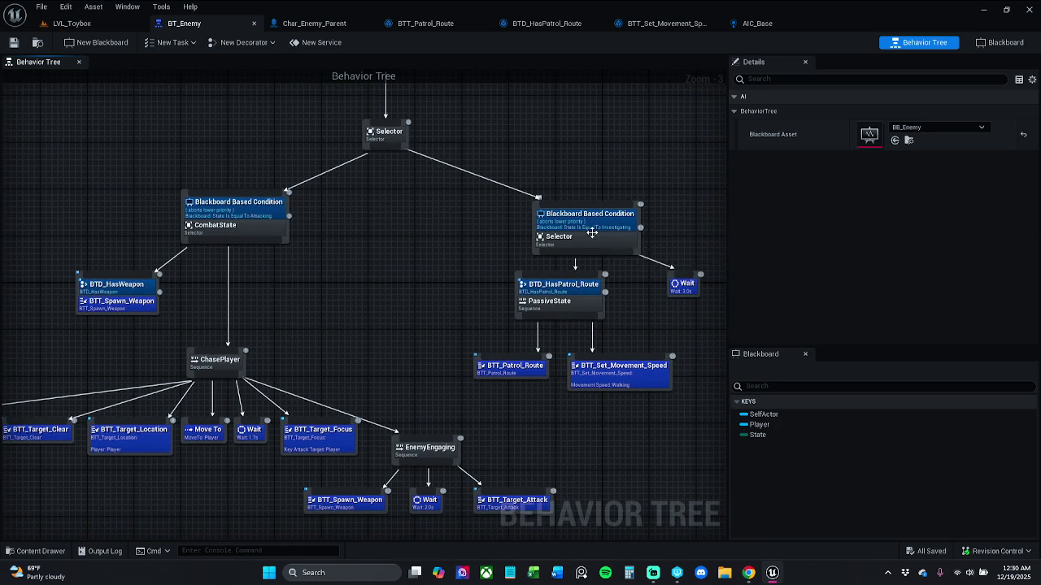
drag(592, 239, 528, 209)
click(454, 236)
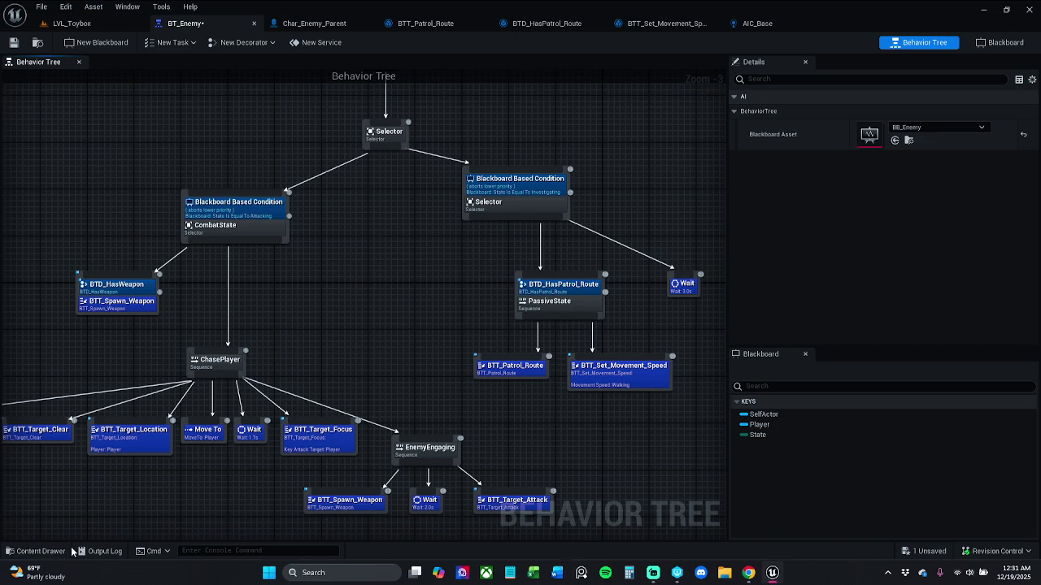
- Filter Char_Player's functions by 'sheathe', open fPlayer_Sword_Sheath_Attach, then return to Char_Enemy_Parent
click(40, 557)
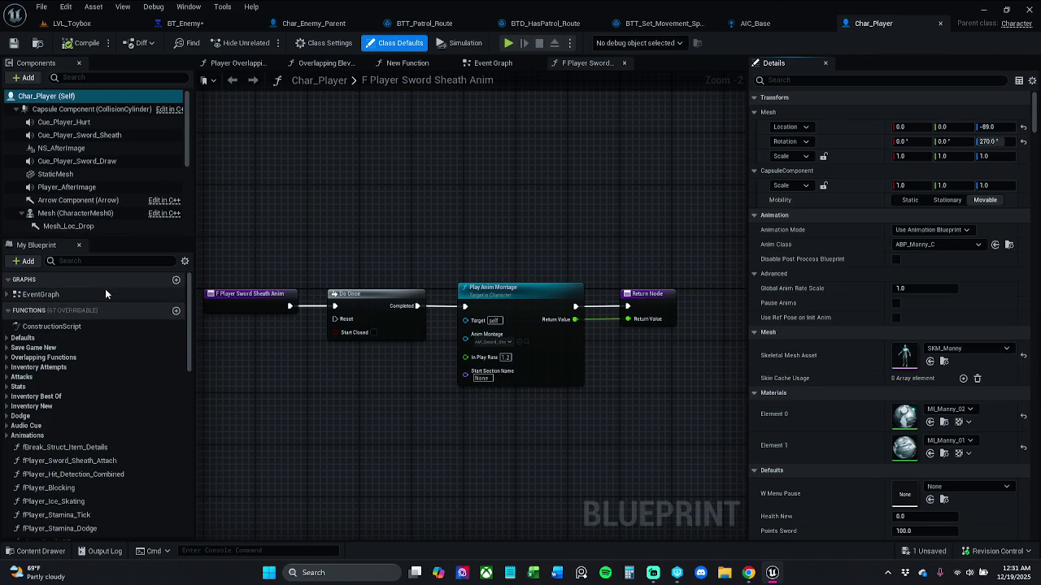
click(129, 261)
text(sheathe)
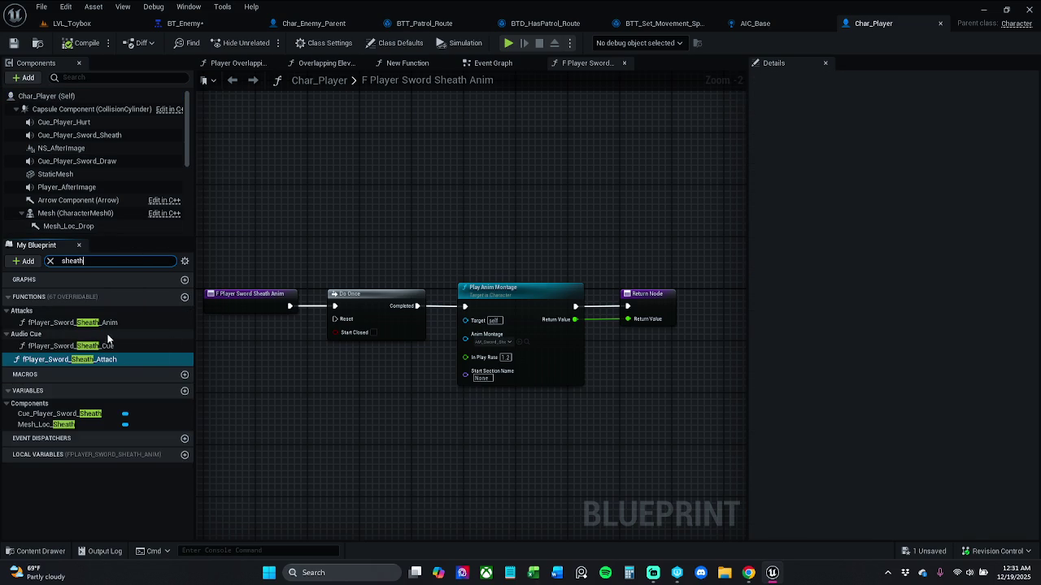
double_click(105, 324)
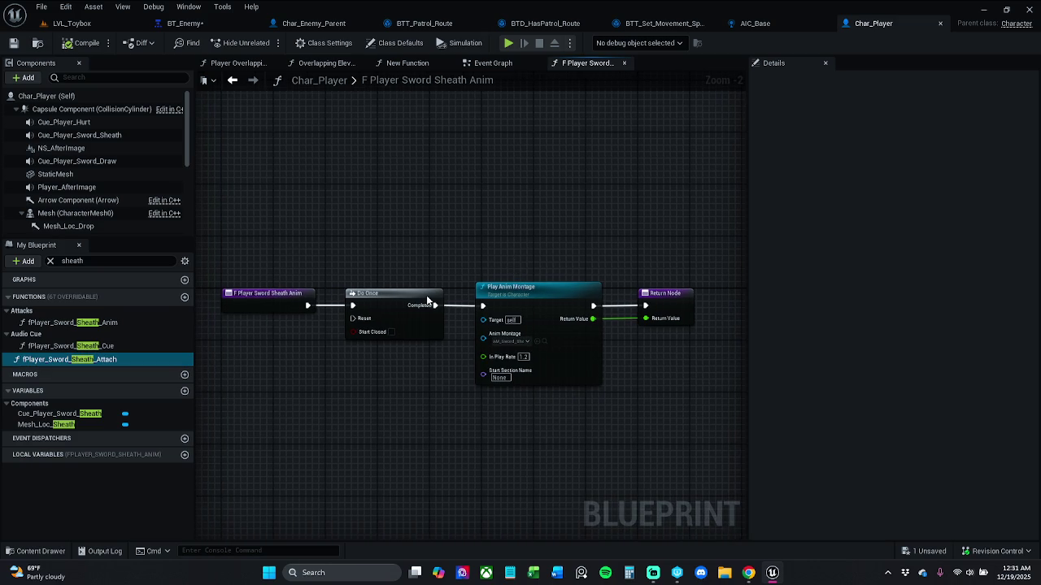
double_click(123, 358)
scroll(353, 256, up, 5)
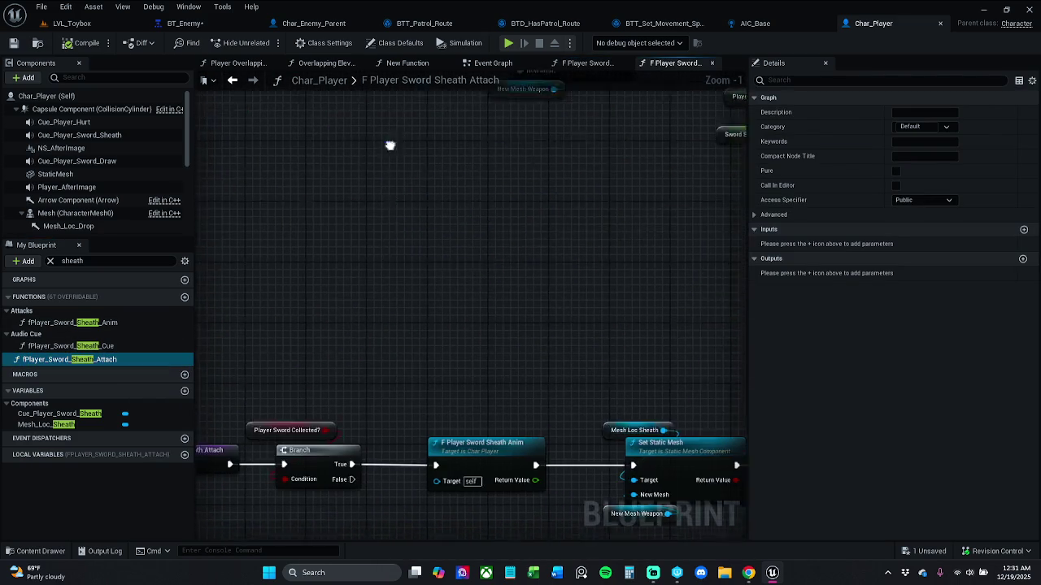
scroll(436, 305, down, 1)
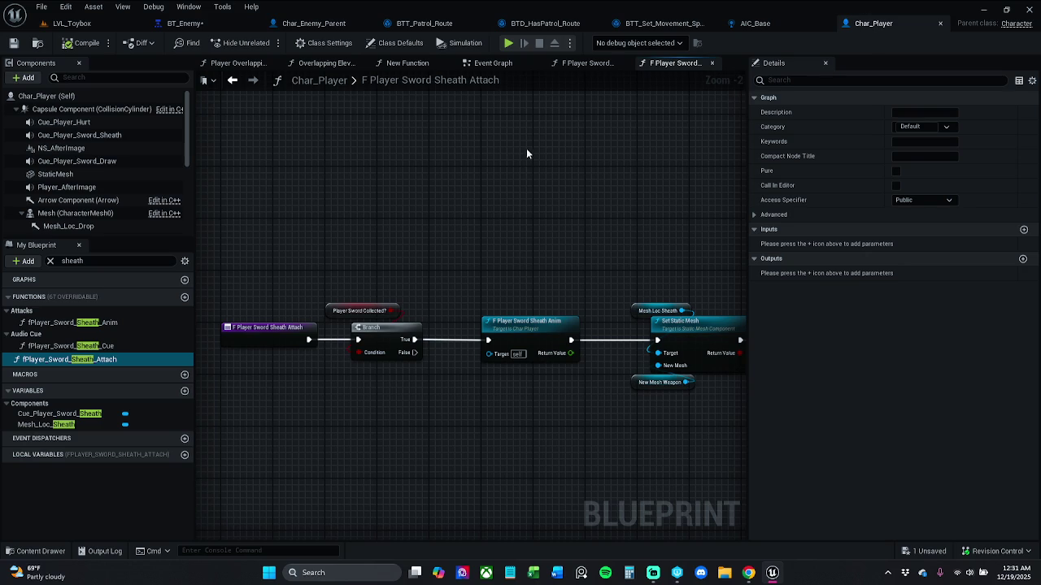
click(321, 23)
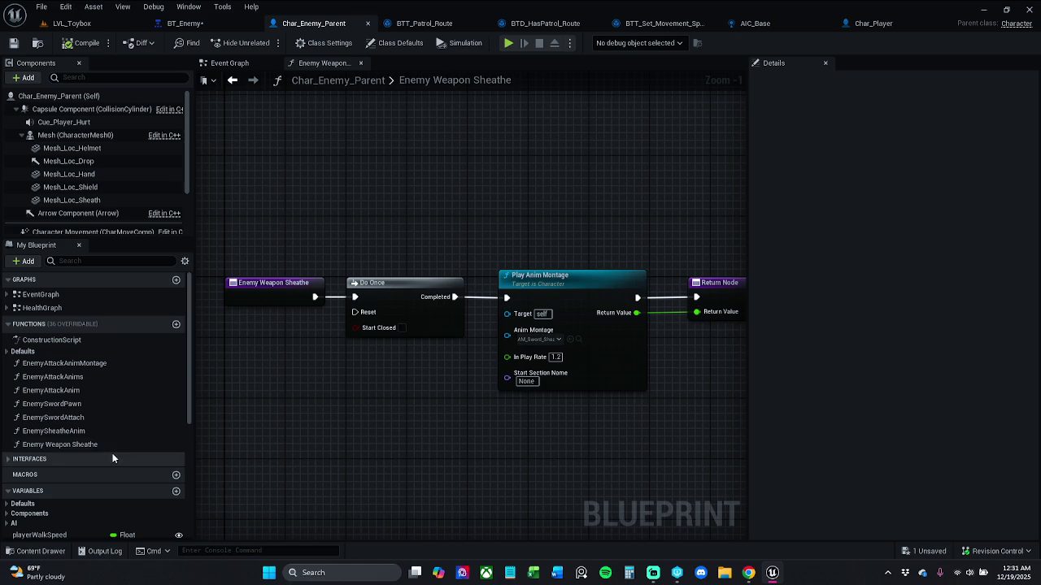
- Rename the Enemy Weapon Sheathe function to EnemyWeaponSheathe by removing the spaces
click(112, 444)
key(F2)
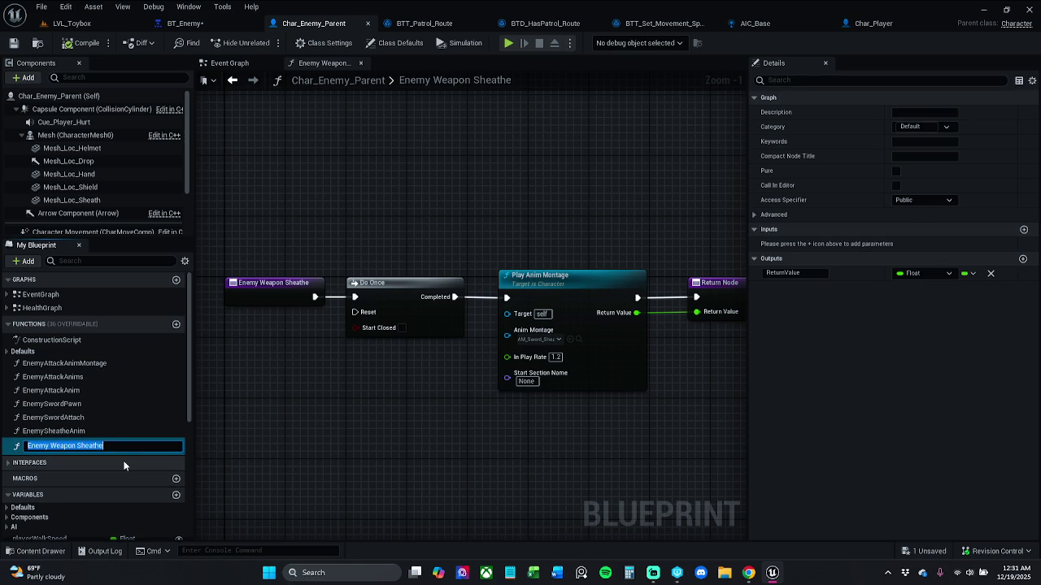
click(77, 445)
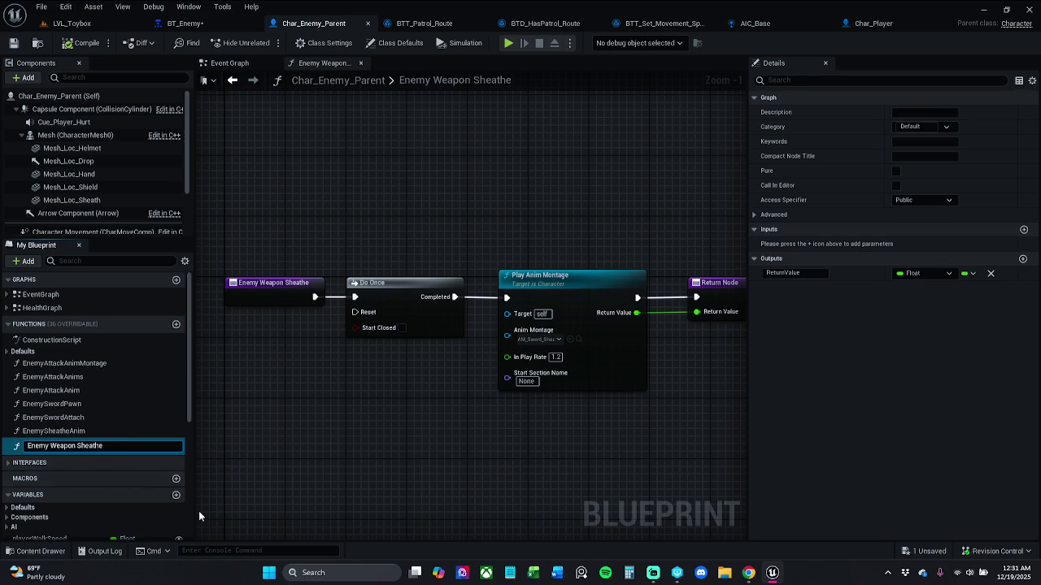
key(BackSpace)
key(BackSpace)
key(Return)
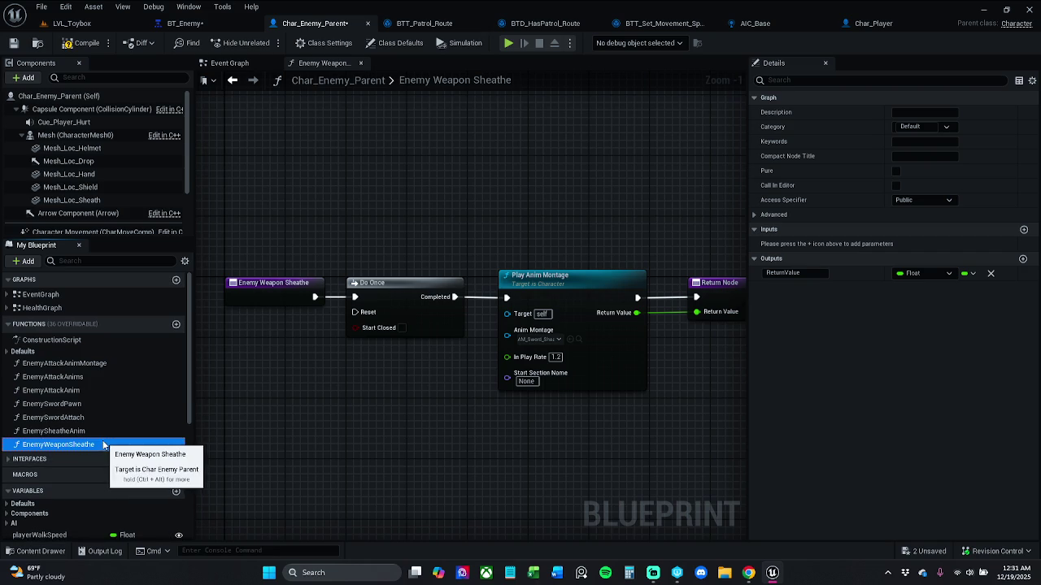
- Duplicate EnemyWeaponSheathe and rename the copy EnemyAttachSheathe, dropping the _0 suffix
right_click(99, 449)
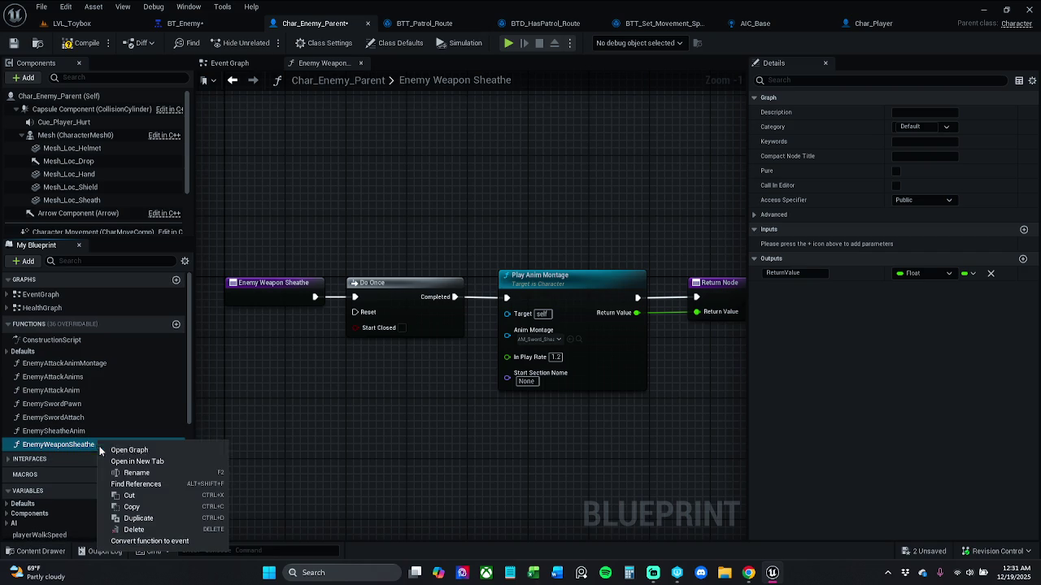
click(153, 518)
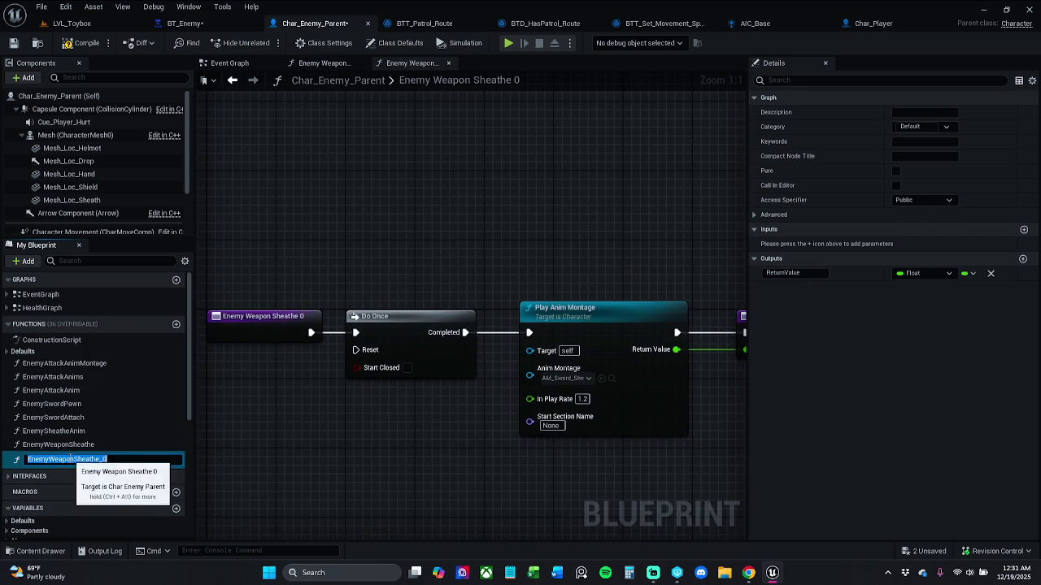
click(109, 461)
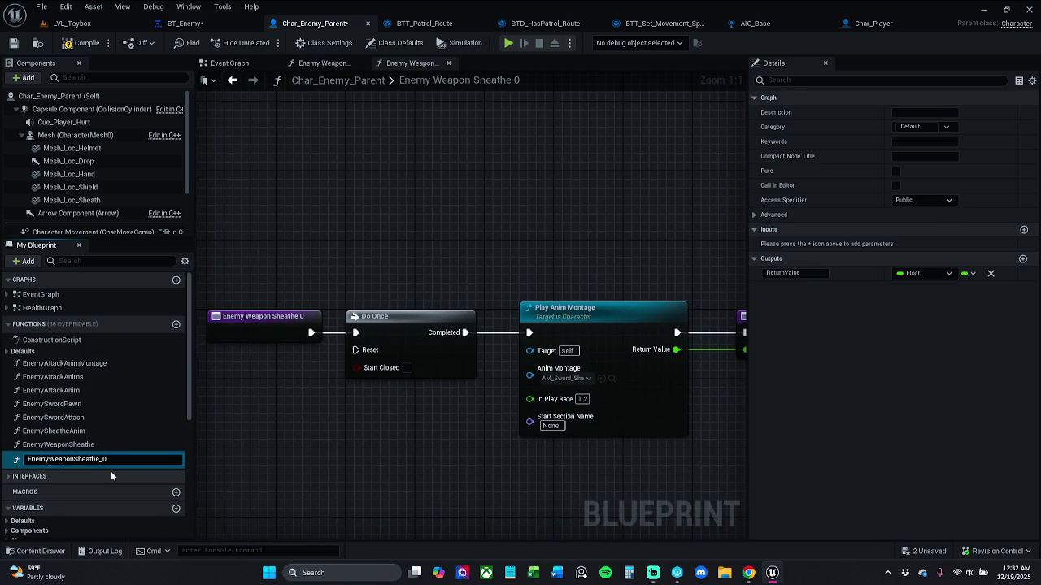
key(BackSpace)
key(BackSpace)
key(BackSpace)
text(yAttach)
drag(95, 460, 123, 460)
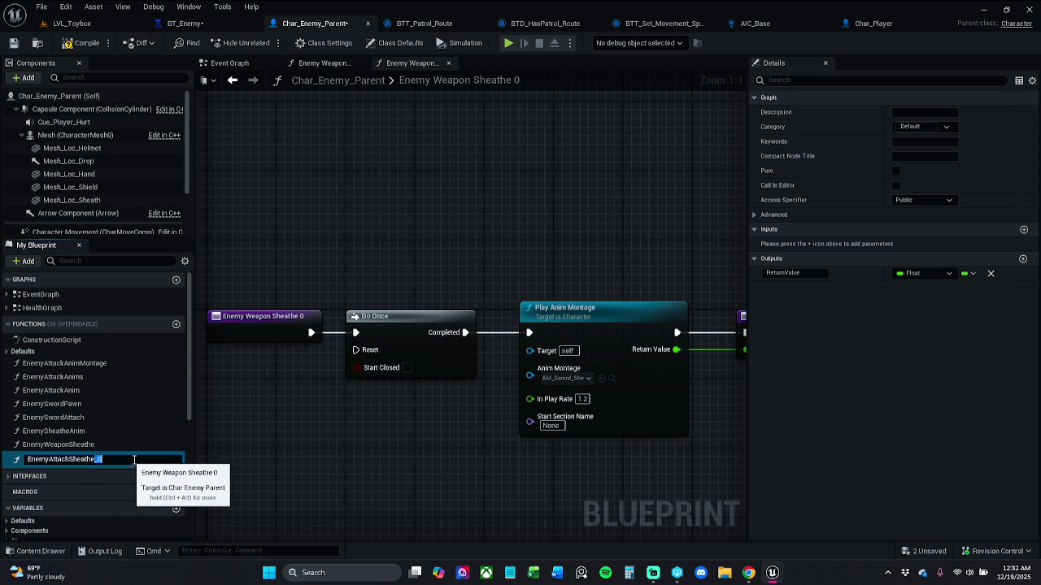
key(BackSpace)
key(Return)
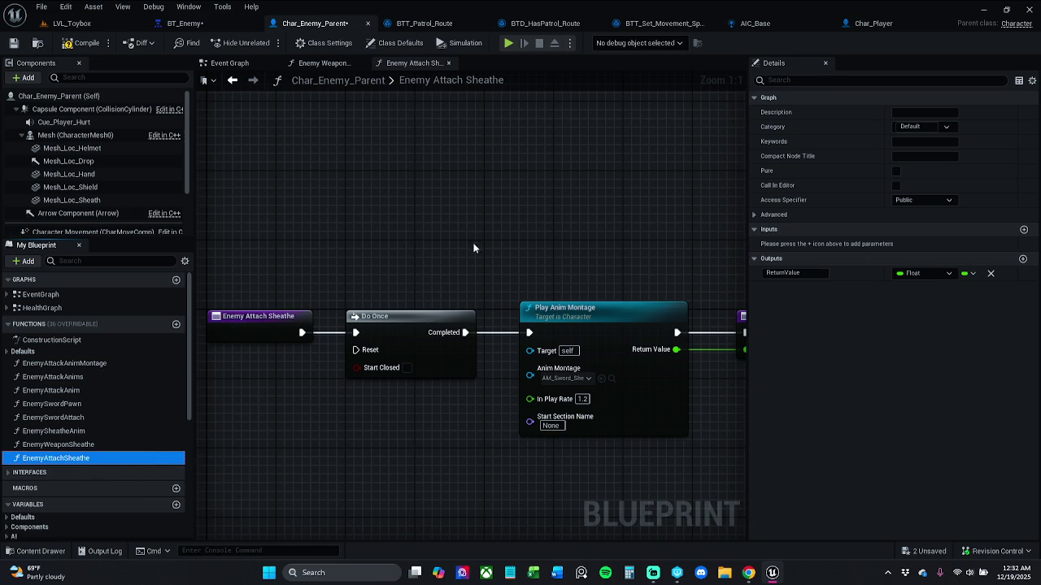
drag(452, 243, 424, 230)
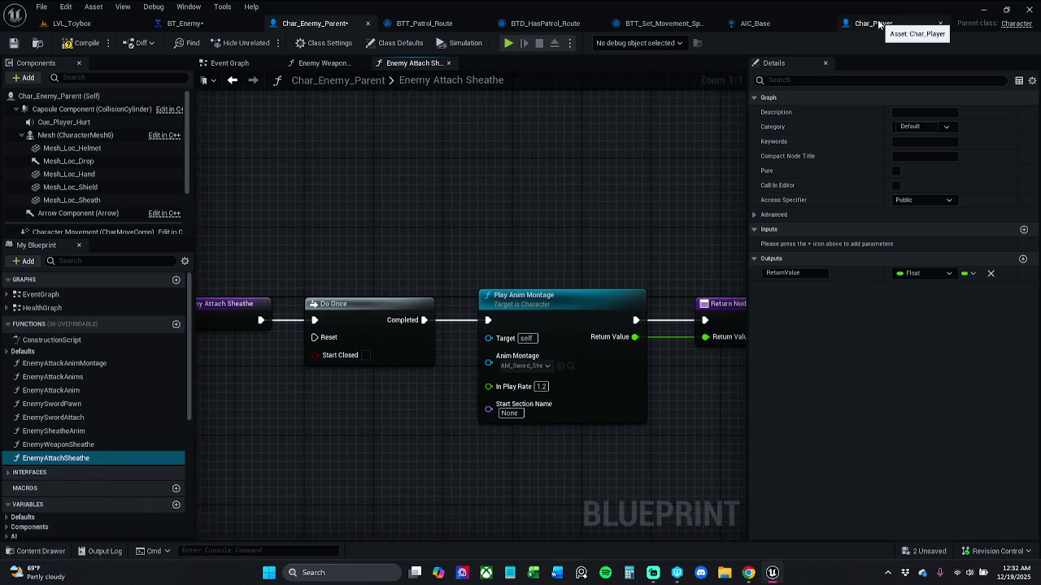
- Dock the Char_Player tab beside Char_Enemy_Parent and select fPlayer_Sword_Sheath_Attach's sheath chain nodes
click(869, 23)
mouse_move(846, 26)
mouse_down()
mouse_move(522, 37)
mouse_move(424, 29)
mouse_up()
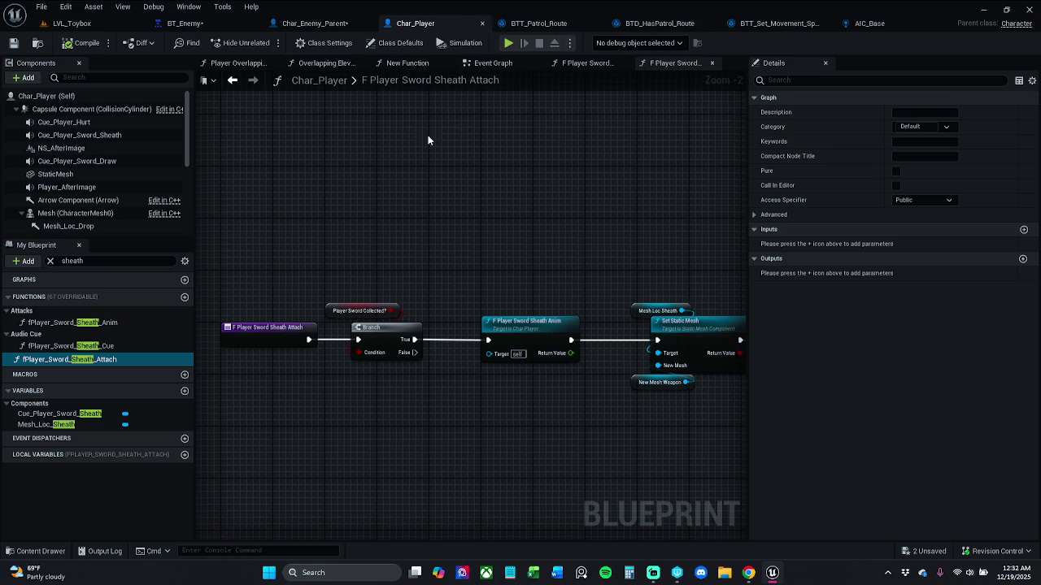
click(712, 63)
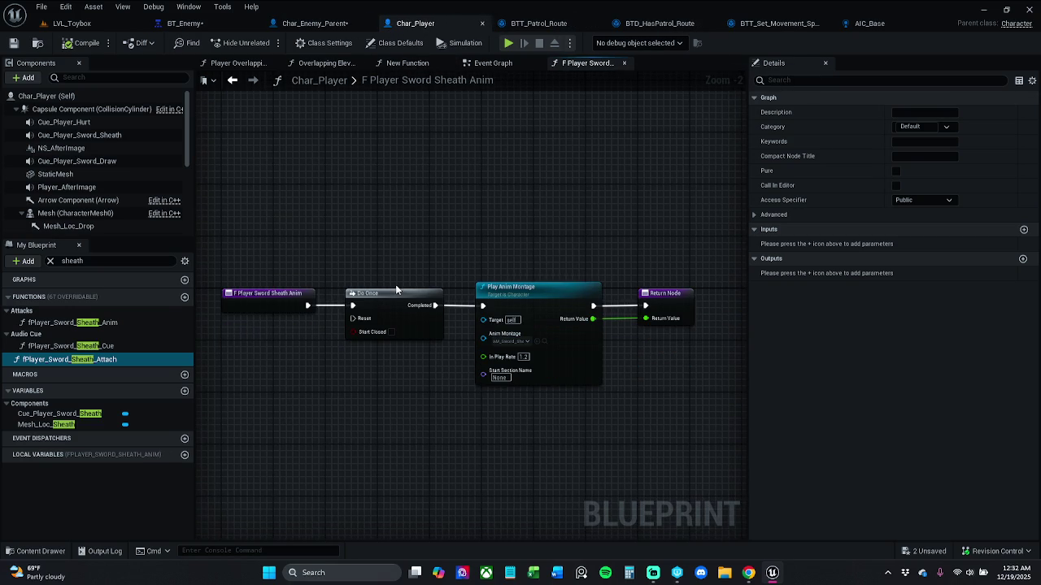
double_click(120, 361)
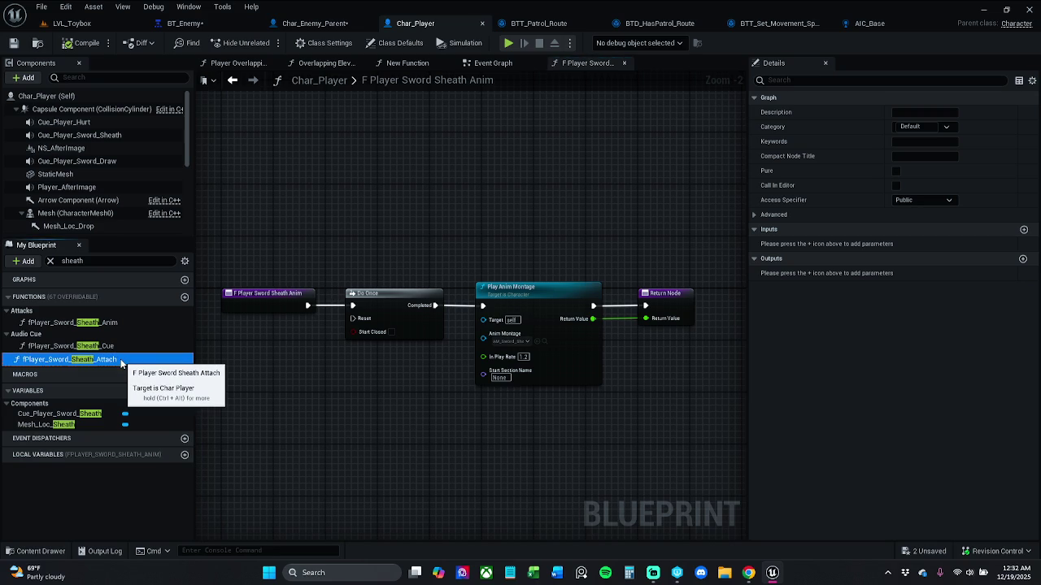
scroll(350, 327, up, 4)
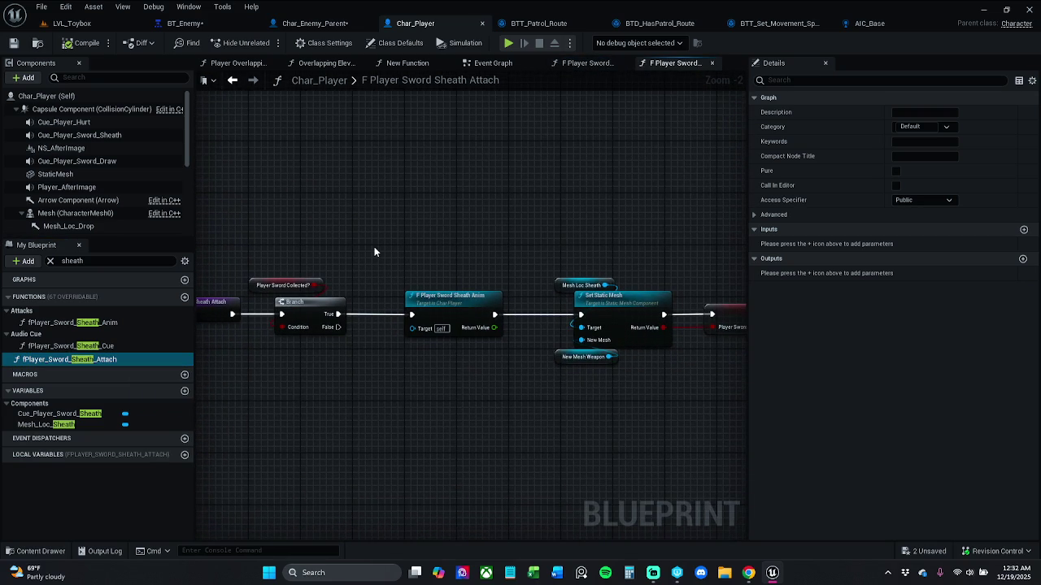
mouse_move(291, 256)
mouse_down()
mouse_move(751, 417)
mouse_move(838, 424)
mouse_move(782, 443)
mouse_move(747, 435)
mouse_up()
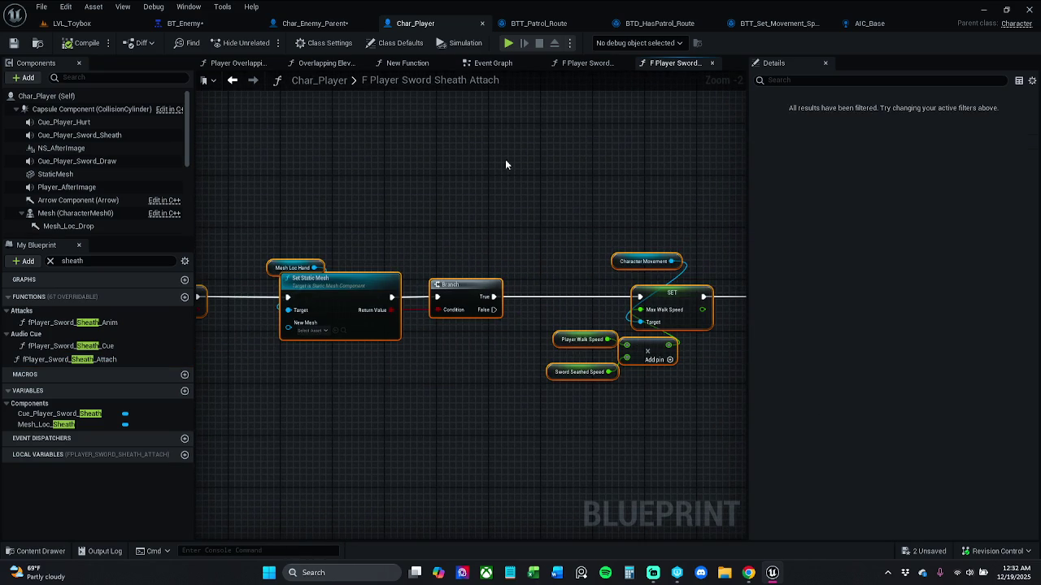
click(321, 24)
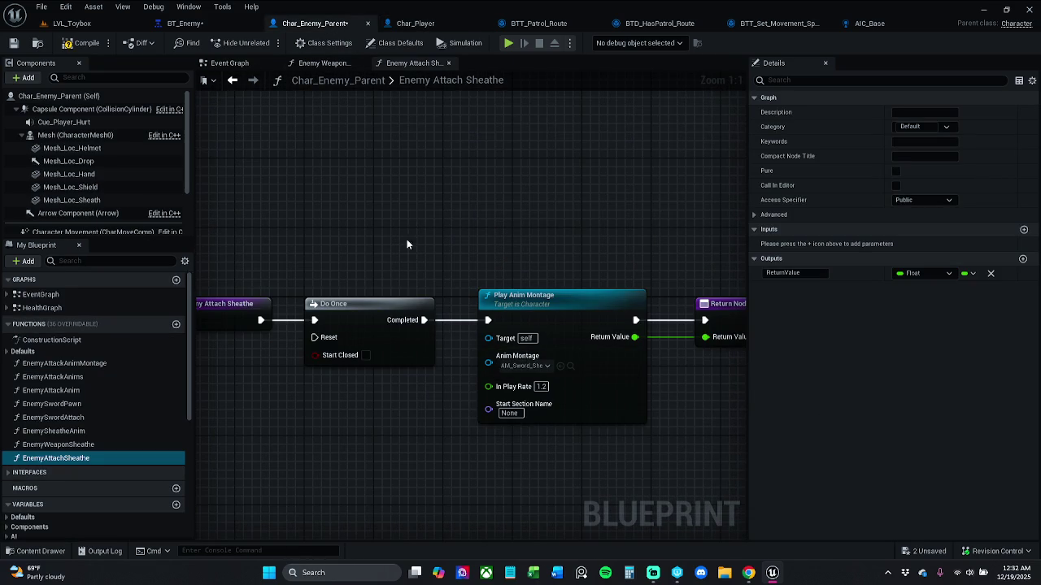
- Reposition the Enemy Attach Sheathe graph and select its entry node and function name
scroll(404, 289, down, 2)
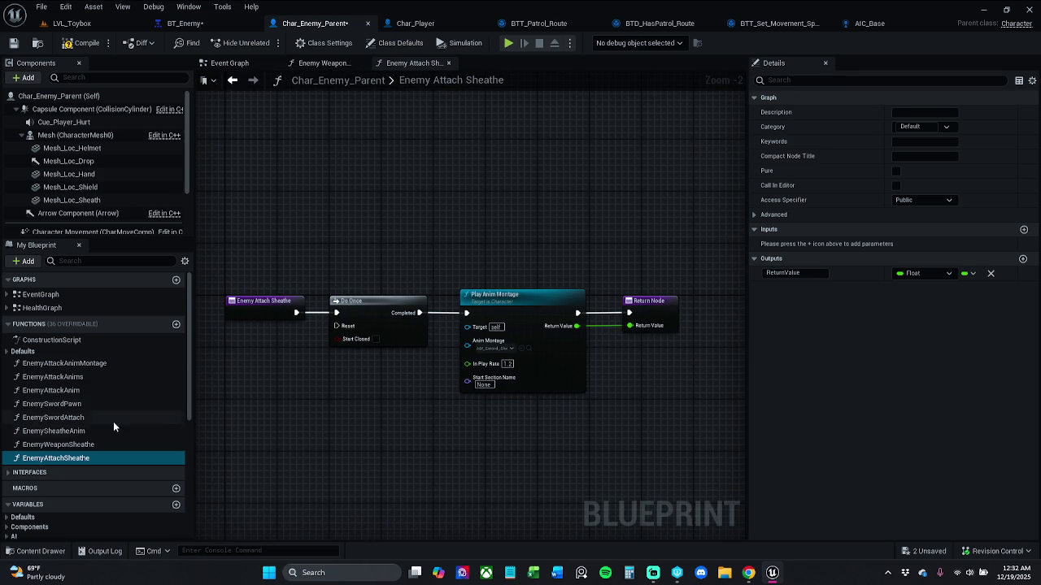
click(474, 415)
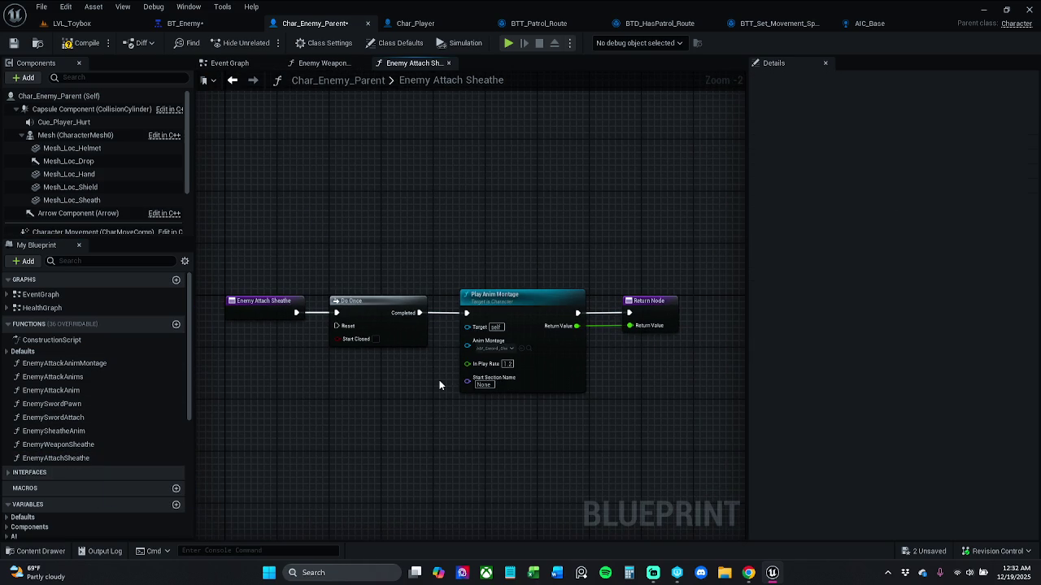
scroll(433, 365, up, 2)
scroll(412, 397, down, 1)
drag(386, 404, 425, 394)
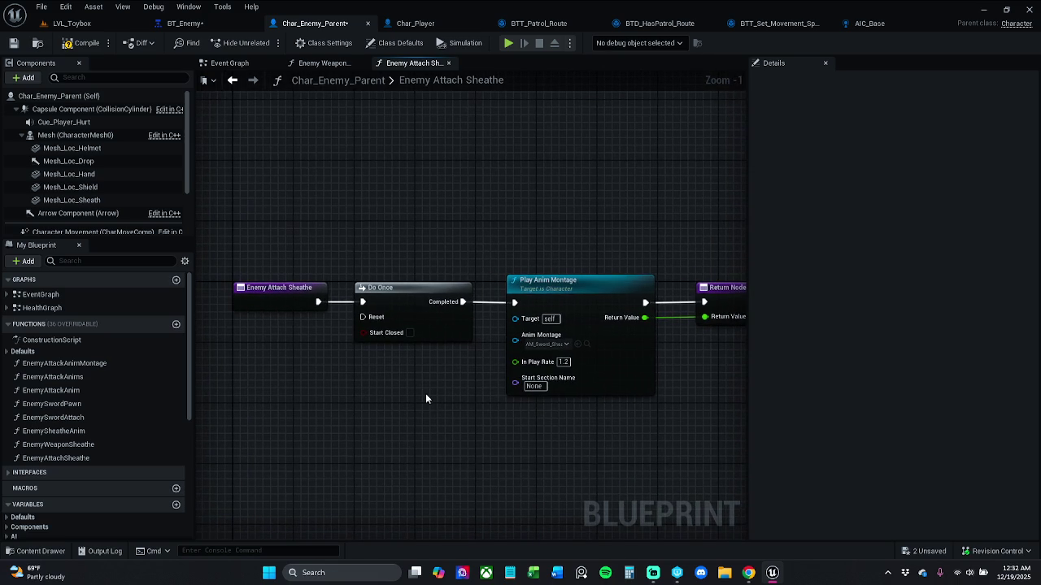
click(302, 307)
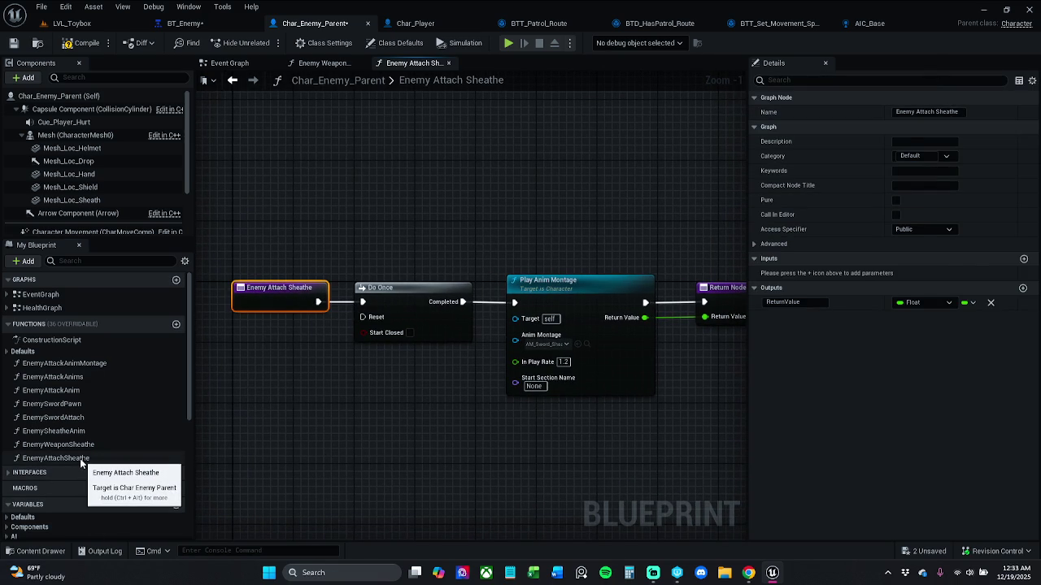
click(55, 458)
key(F2)
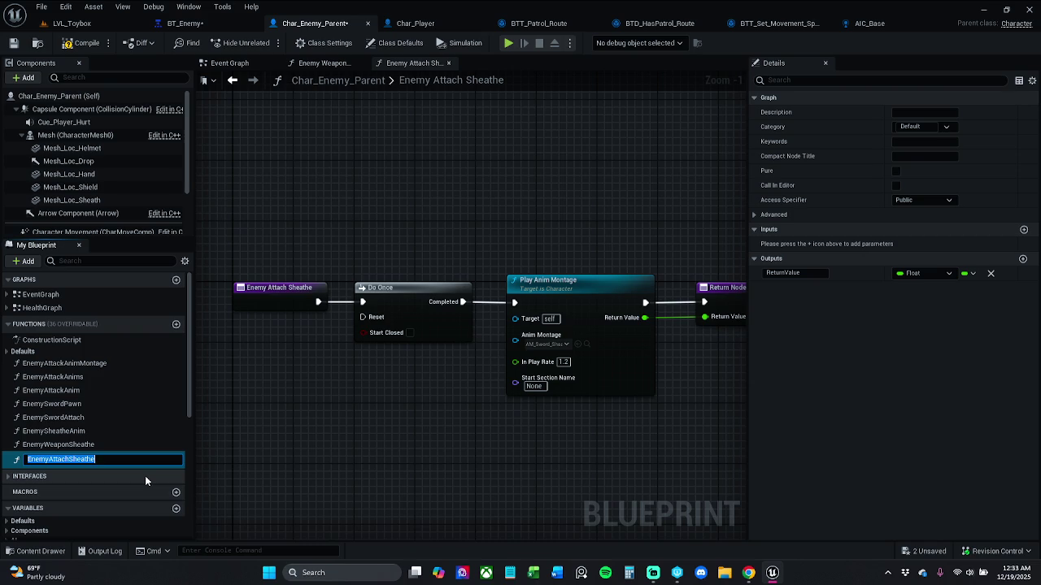
key(End)
- Check EnemySheatheAnim, then paste the copied sheath nodes into Enemy Attach Sheathe, accepting unresolved references
double_click(96, 430)
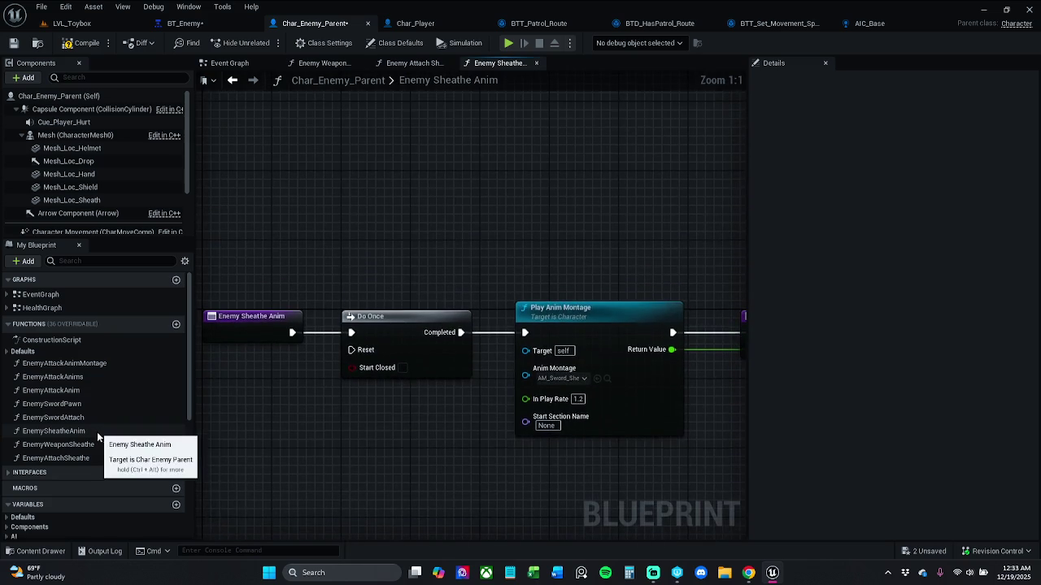
scroll(461, 412, down, 2)
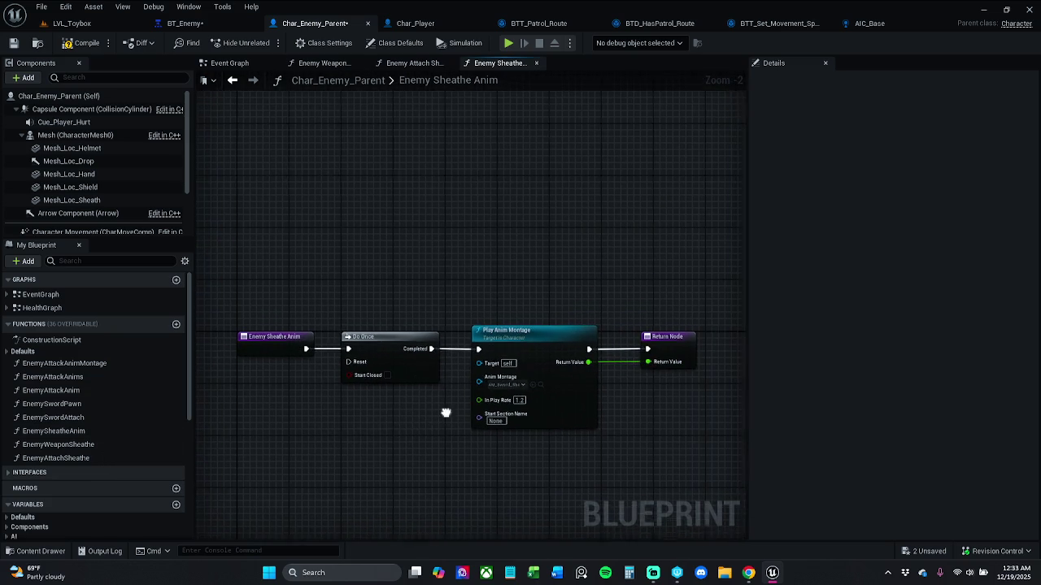
scroll(458, 415, up, 2)
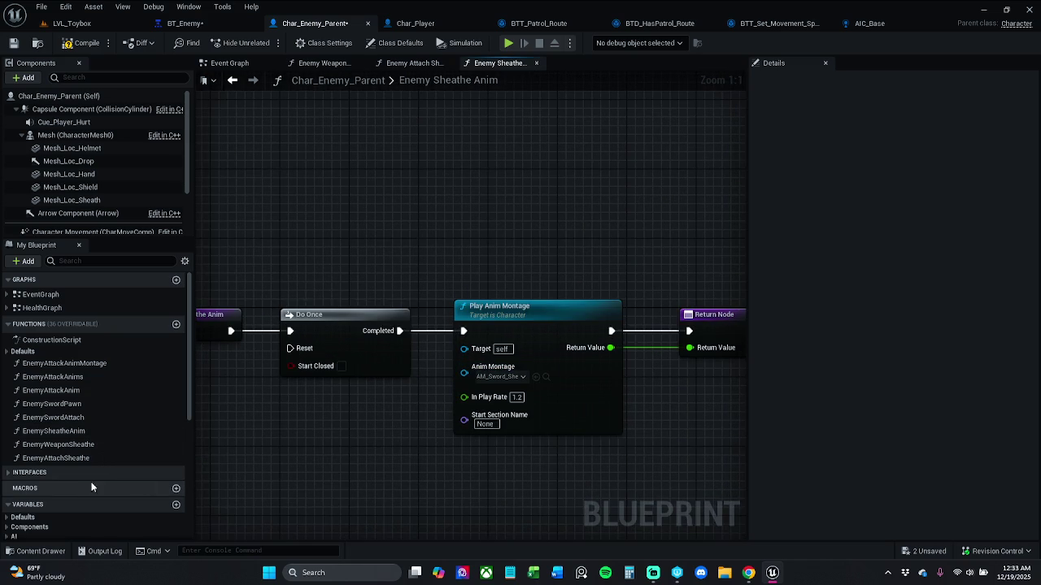
double_click(87, 458)
scroll(341, 403, down, 3)
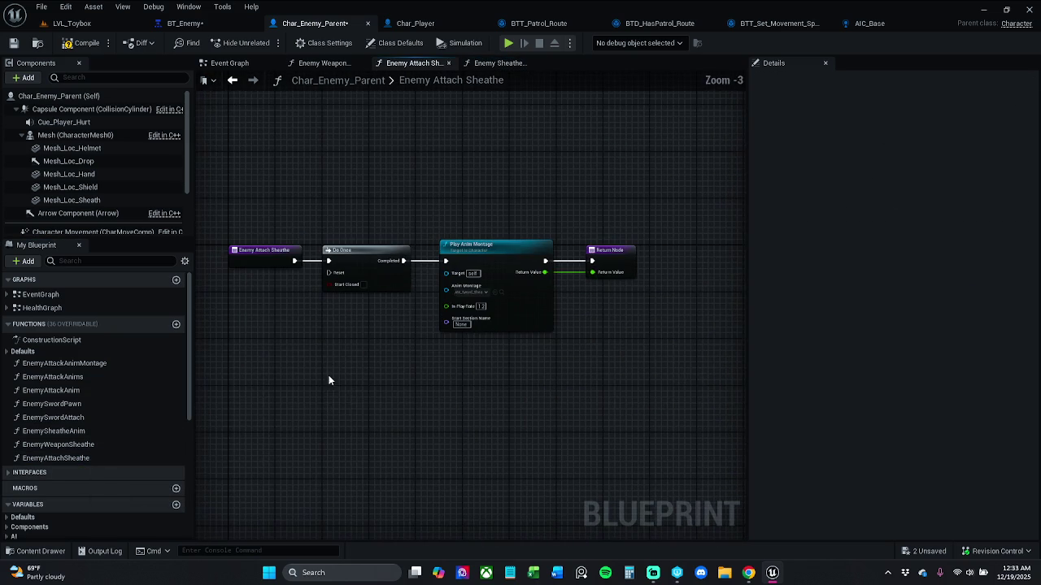
key(ctrl+v)
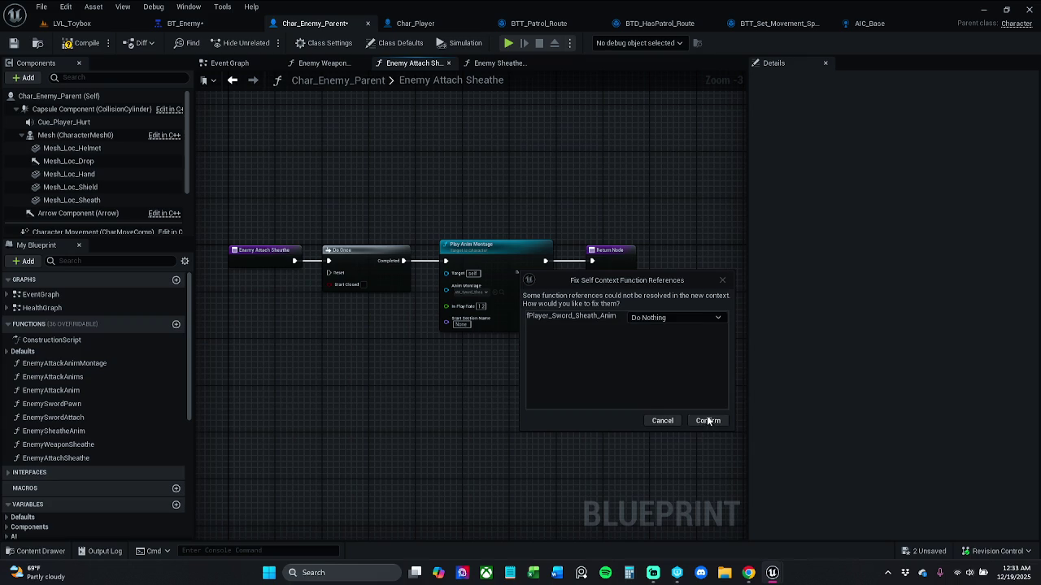
click(707, 421)
- Delete the mistakenly added Enemy Attach Sheathe call and the unresolved player sheath anim call
drag(378, 392, 600, 414)
key(ctrl+z)
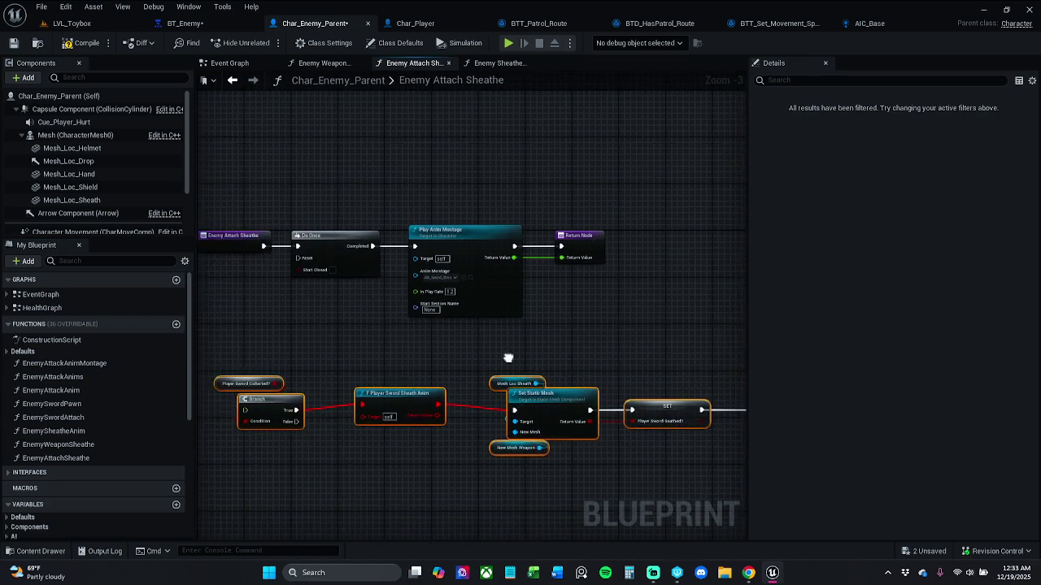
scroll(375, 389, up, 3)
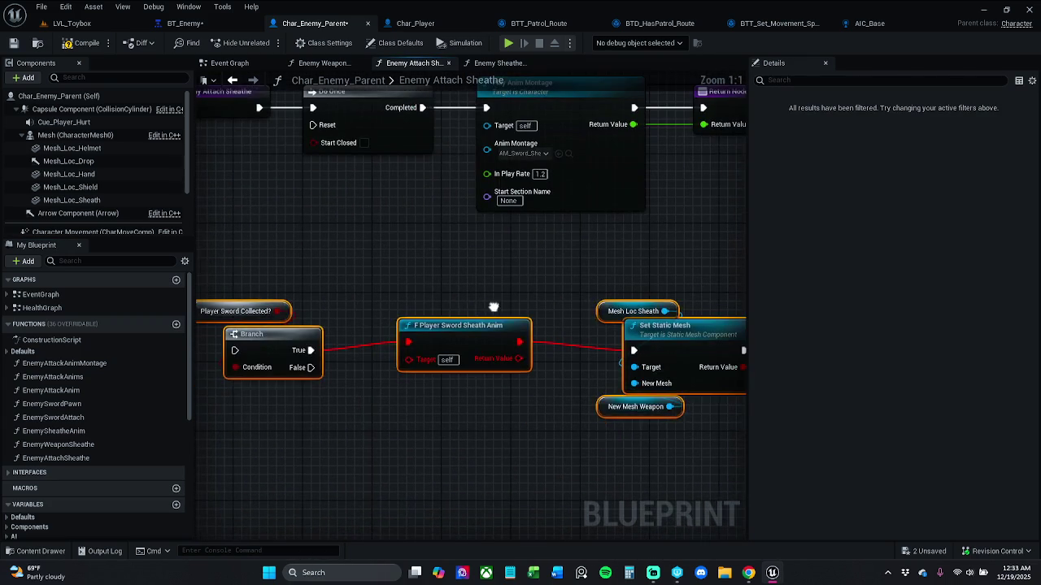
drag(310, 351, 386, 443)
text(Enemy)
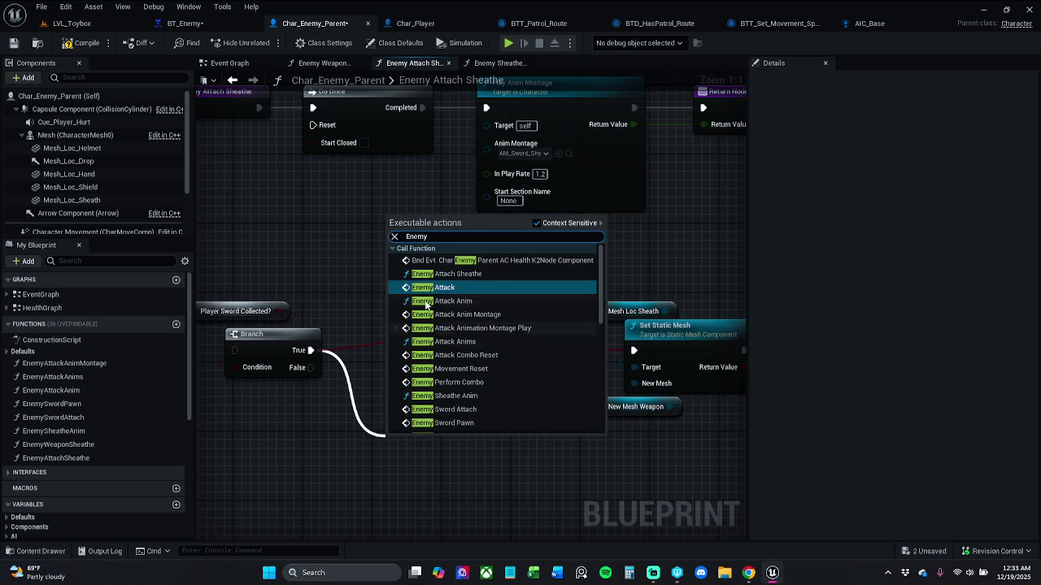
click(488, 274)
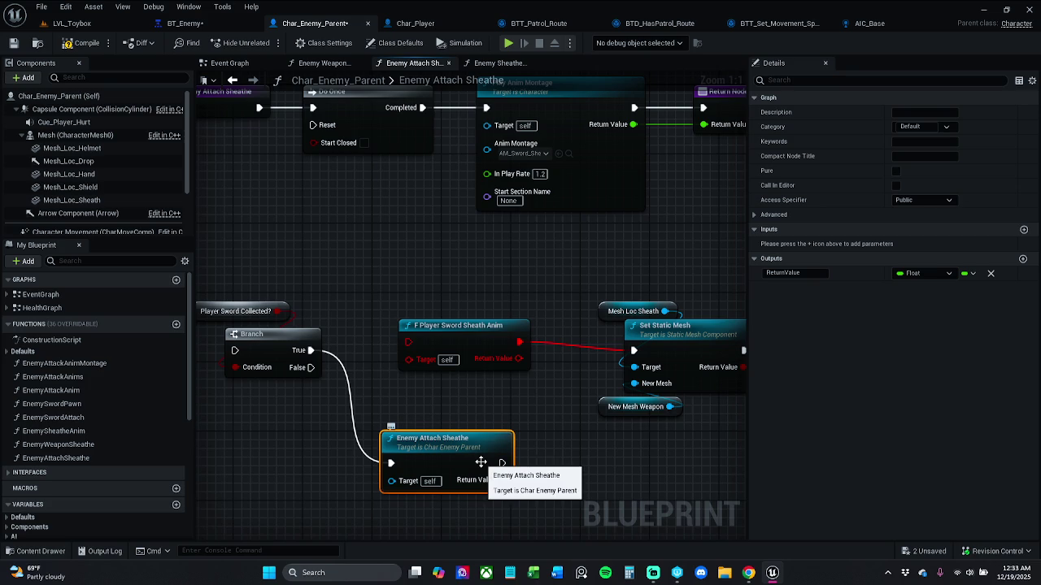
key(Delete)
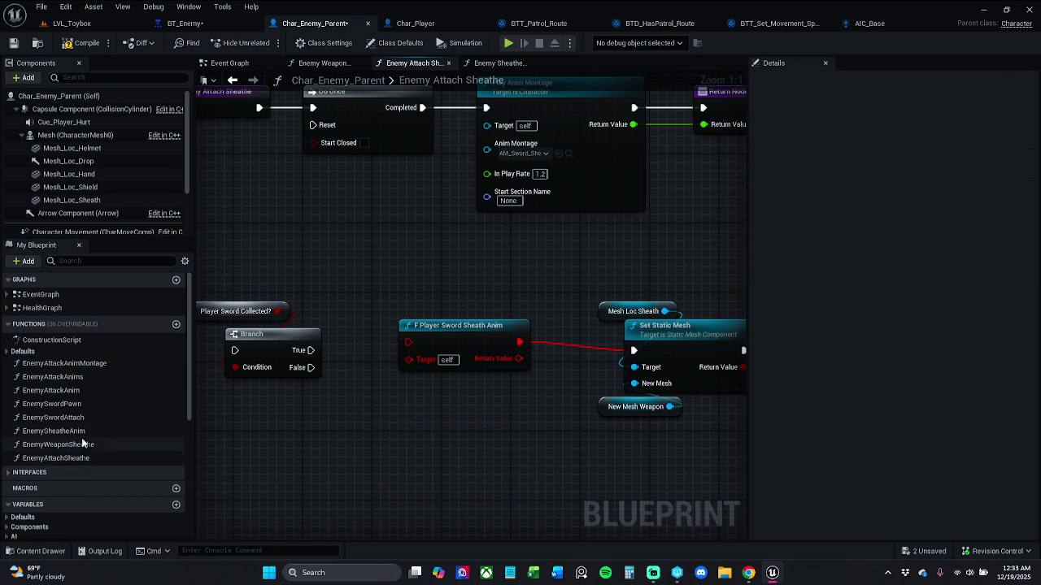
mouse_move(317, 350)
mouse_down()
mouse_move(438, 453)
mouse_move(427, 343)
mouse_up()
click(428, 343)
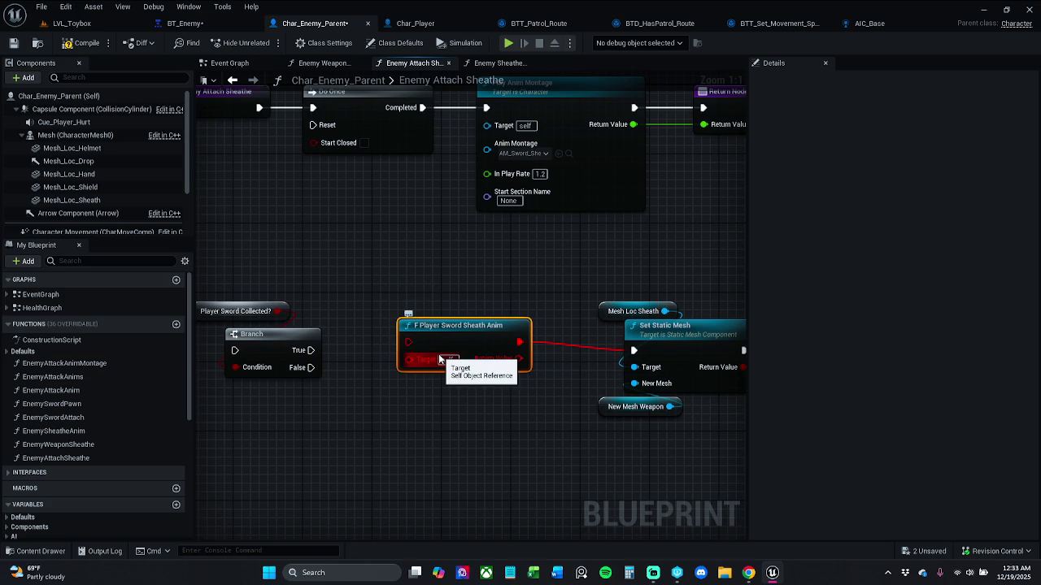
key(Delete)
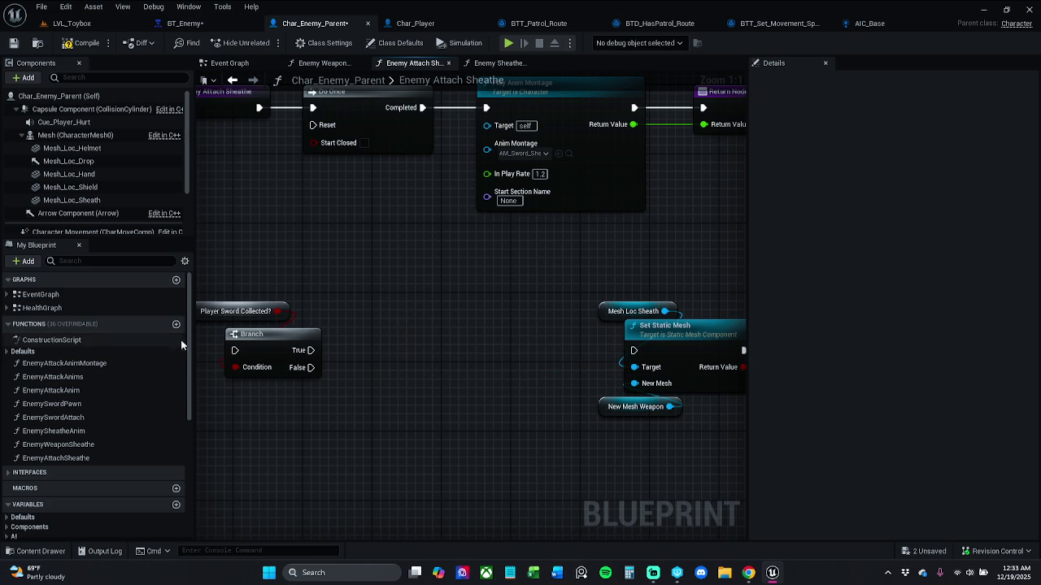
- Add an Enemy Sheathe Anim call on the Branch's True output
drag(311, 351, 382, 351)
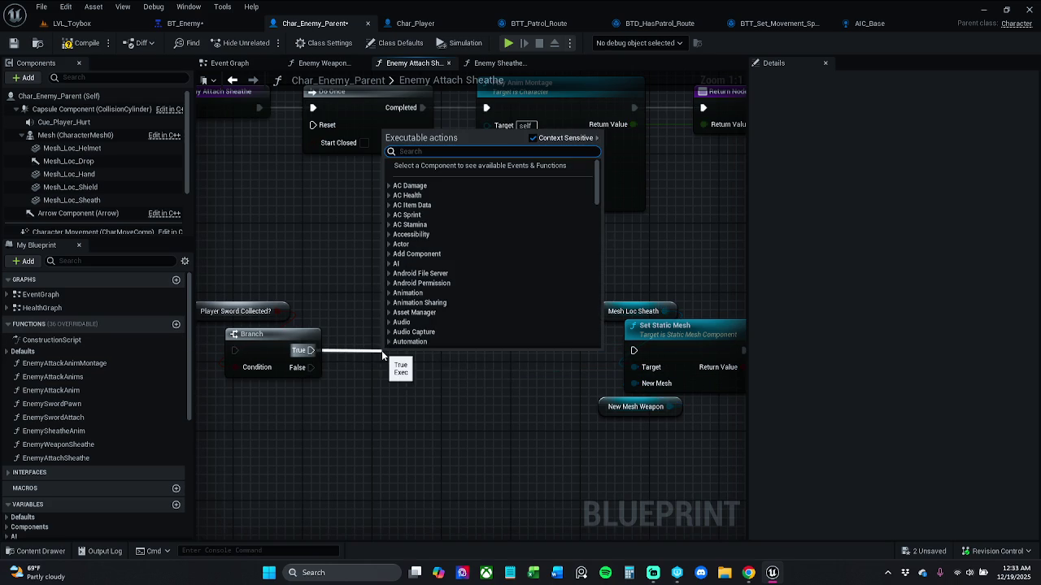
text(enemy)
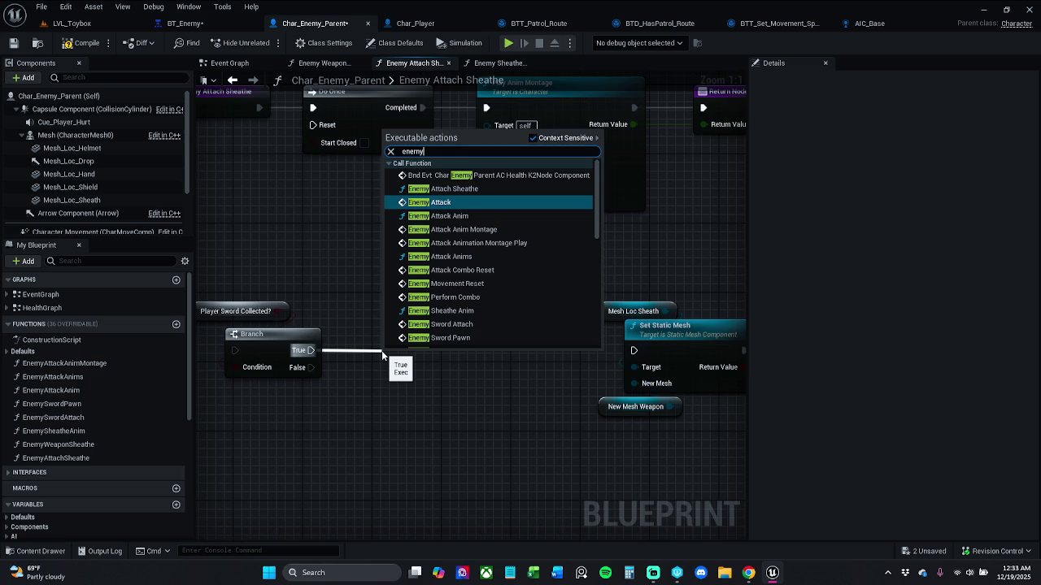
key(Down)
key(Down)
key(Down)
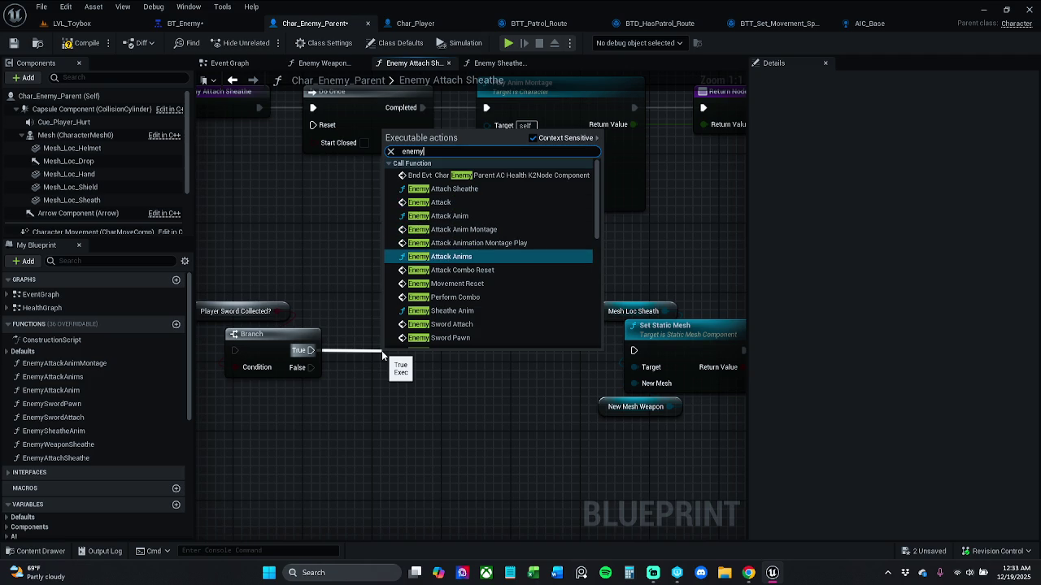
click(463, 311)
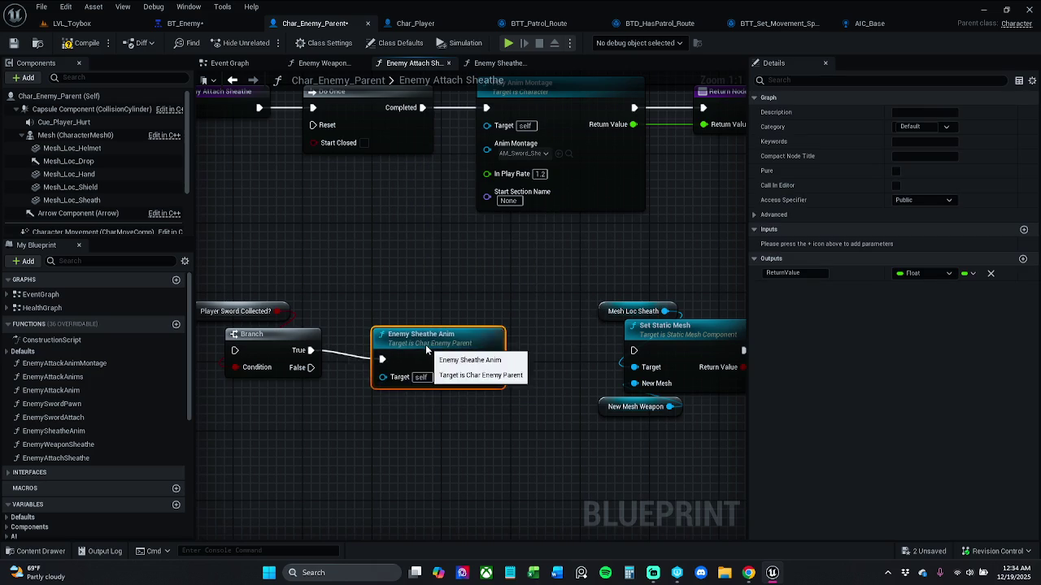
- Delete the original Play Anim Montage chain and its return node
scroll(427, 347, down, 2)
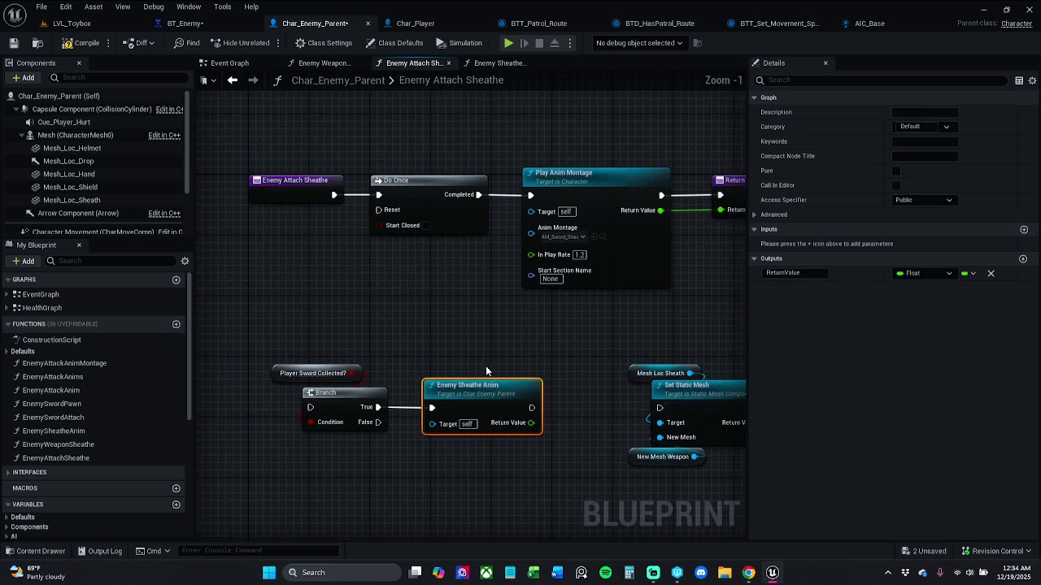
mouse_move(511, 371)
mouse_down()
mouse_move(461, 349)
mouse_move(396, 163)
mouse_up()
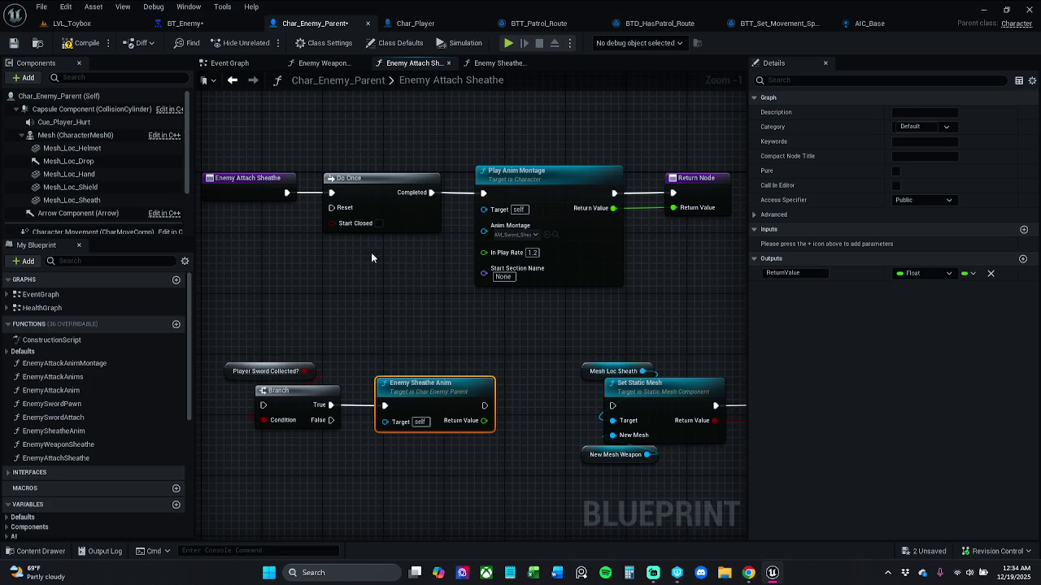
mouse_move(326, 148)
mouse_down()
mouse_move(693, 247)
mouse_move(477, 198)
mouse_move(32, 162)
mouse_up()
drag(529, 260, 411, 276)
key(Delete)
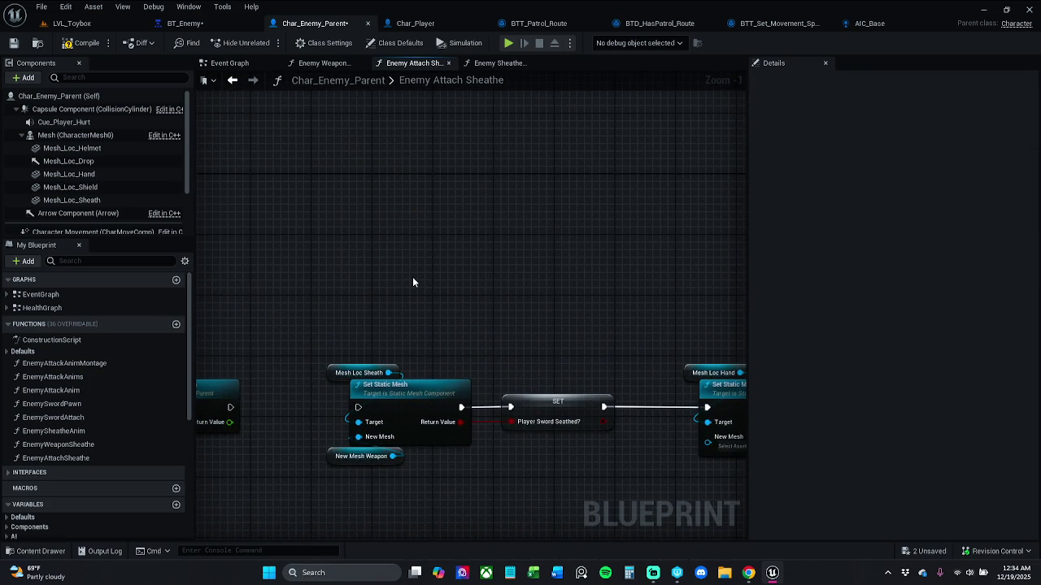
- Remove the float ReturnValue output from the function's return node
click(413, 23)
drag(514, 245, 395, 235)
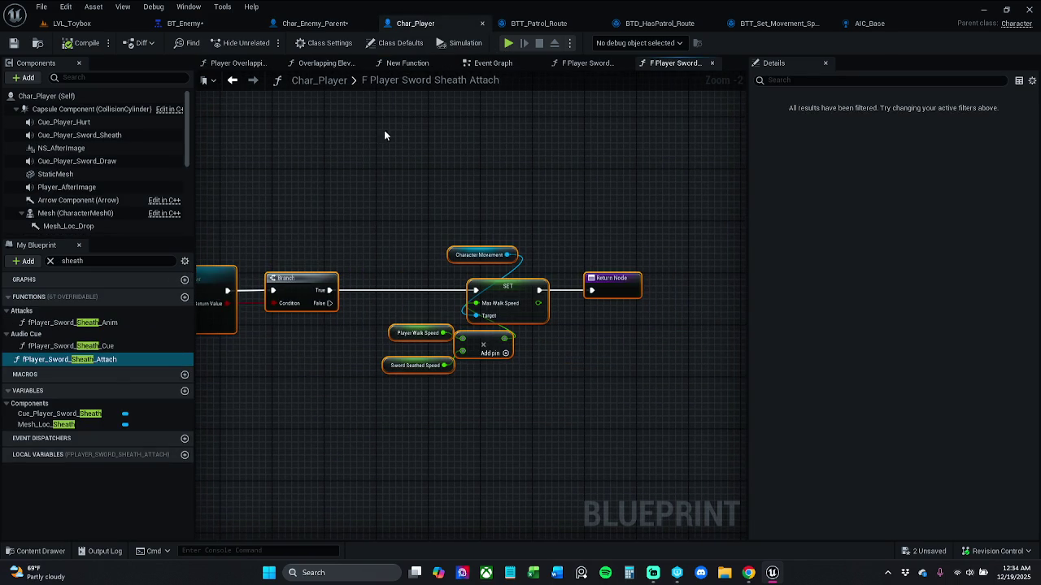
click(315, 23)
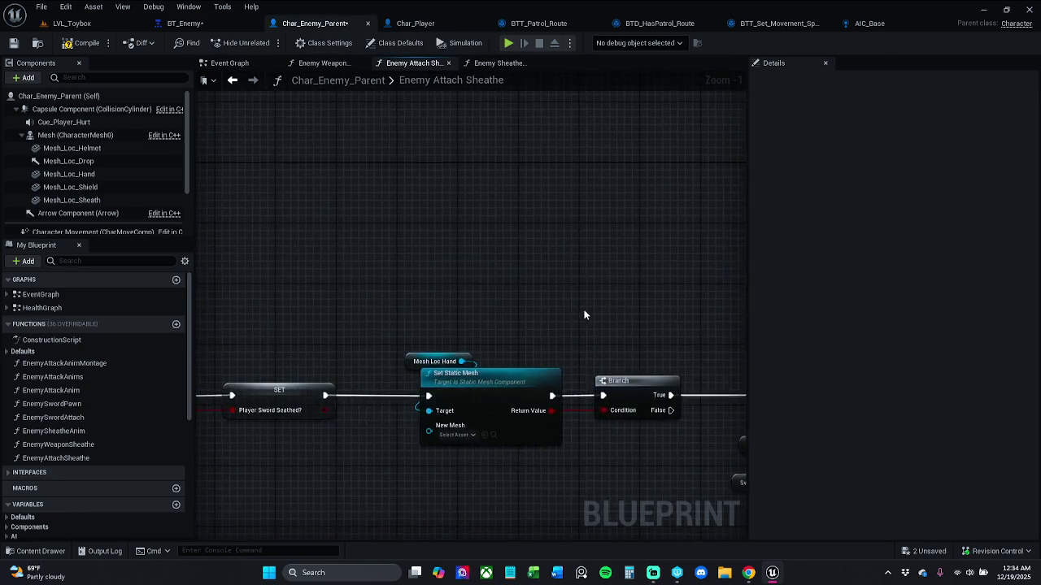
drag(567, 311, 275, 242)
click(705, 312)
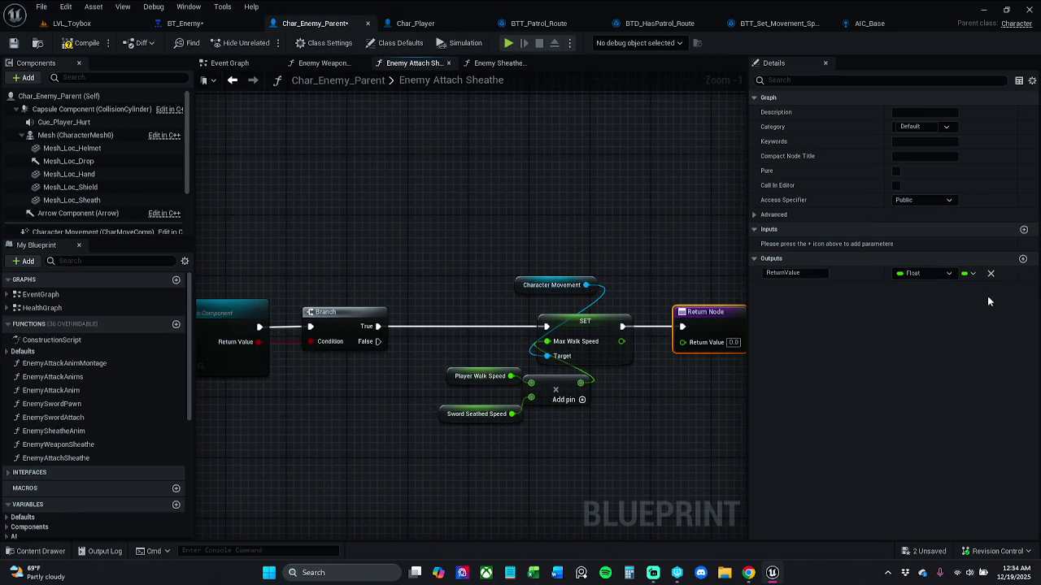
click(990, 273)
- Compare the enemy's sheath mesh nodes against the player's sword sheath attach chain
mouse_move(612, 446)
mouse_down()
mouse_move(514, 427)
mouse_move(515, 383)
mouse_move(600, 379)
mouse_up()
scroll(516, 382, down, 1)
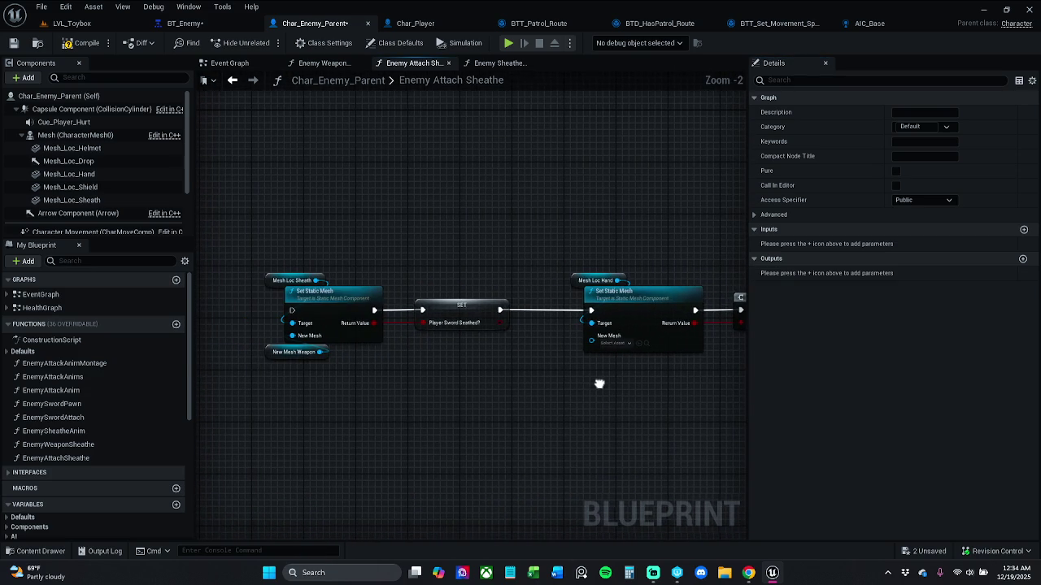
click(413, 24)
mouse_move(342, 179)
mouse_down()
mouse_move(488, 186)
mouse_move(490, 204)
mouse_up()
scroll(578, 177, down, 2)
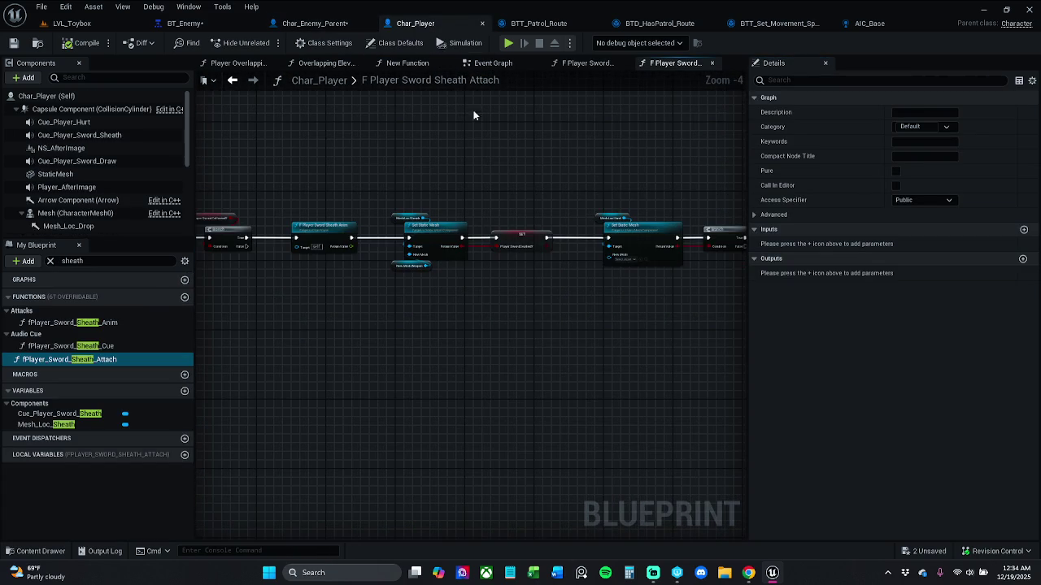
scroll(470, 113, up, 2)
click(314, 22)
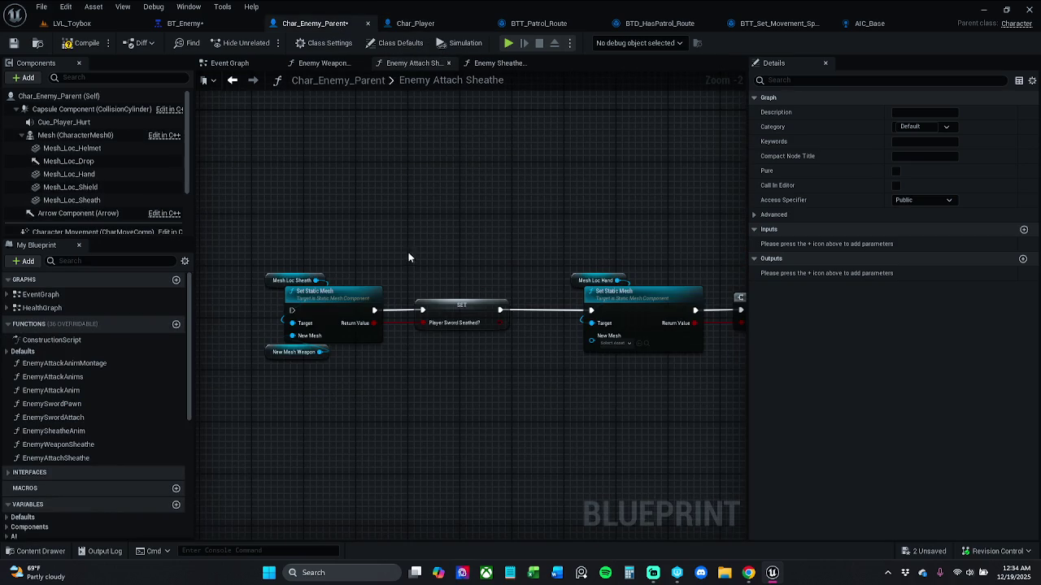
- Wire Enemy Sheathe Anim into Set Static Mesh and shift the Branch group right
drag(409, 258, 558, 170)
scroll(521, 185, down, 2)
drag(411, 185, 370, 203)
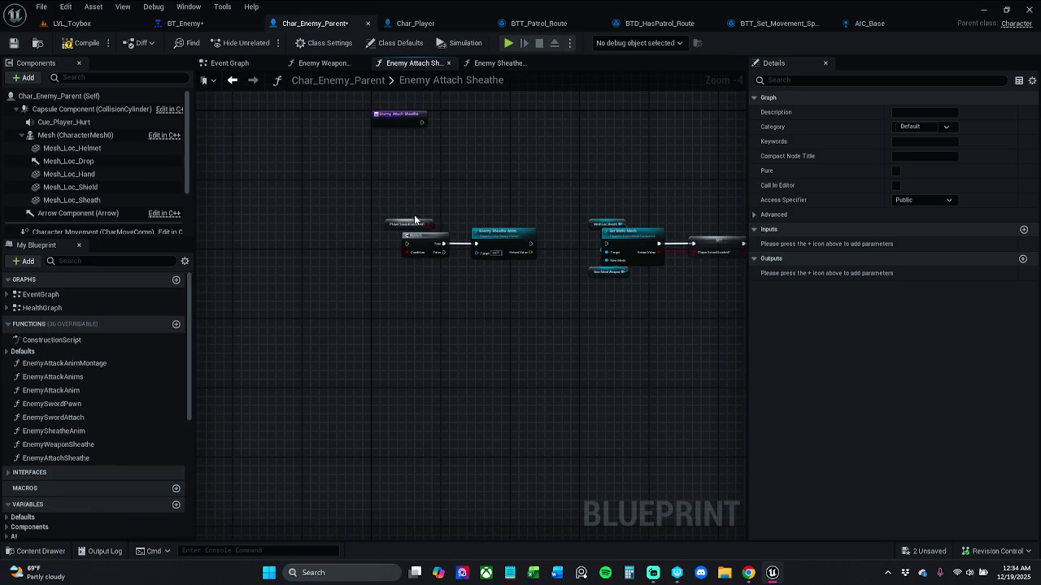
scroll(544, 244, up, 3)
mouse_move(525, 246)
mouse_down()
mouse_move(657, 236)
mouse_move(653, 246)
mouse_up()
drag(325, 198, 539, 279)
drag(485, 240, 555, 240)
- Swap the Branch condition and the SET node to use bEnemyHasSword?
click(238, 388)
scroll(130, 445, down, 5)
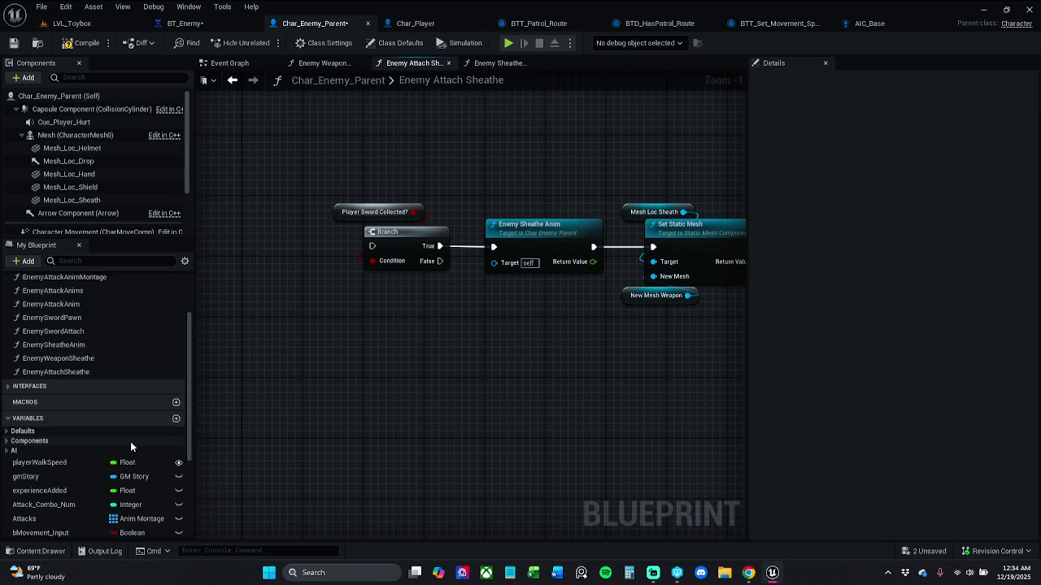
scroll(114, 452, down, 1)
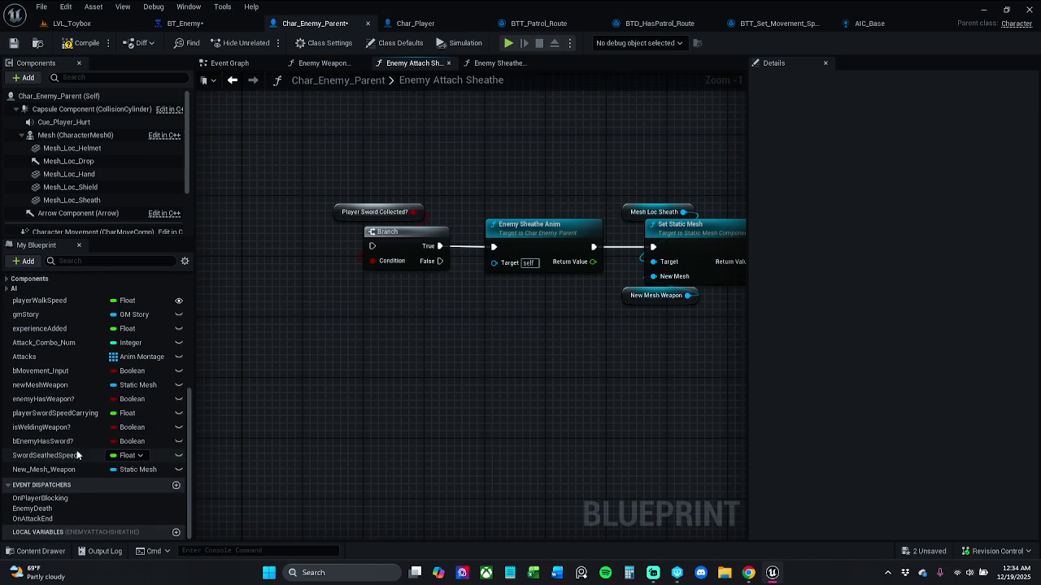
scroll(80, 456, down, 1)
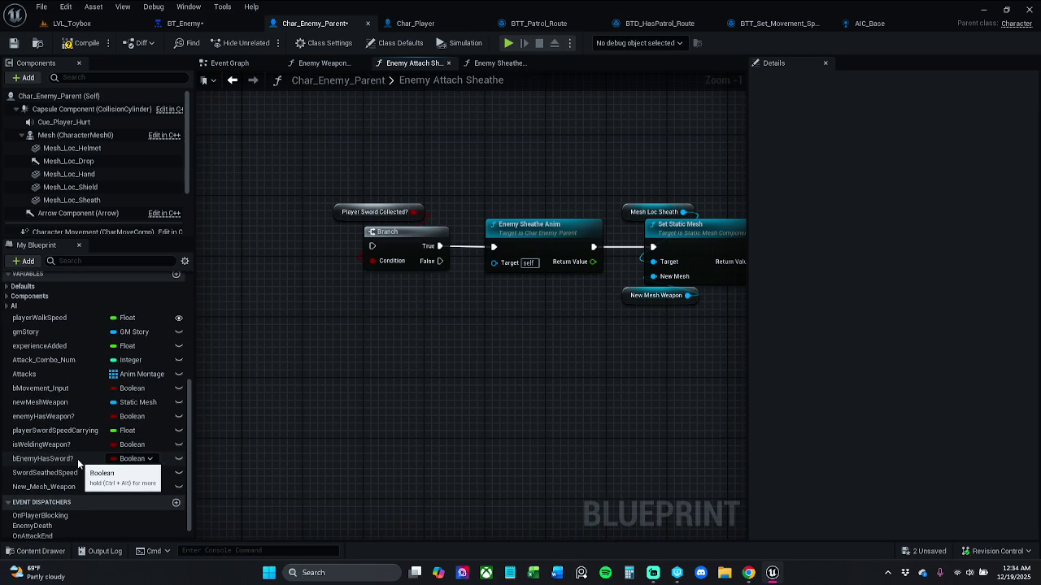
mouse_move(77, 459)
mouse_down()
mouse_move(383, 244)
mouse_move(338, 218)
mouse_up()
drag(546, 330, 223, 332)
mouse_move(55, 460)
mouse_down()
mouse_move(449, 296)
mouse_move(404, 238)
mouse_up()
click(411, 236)
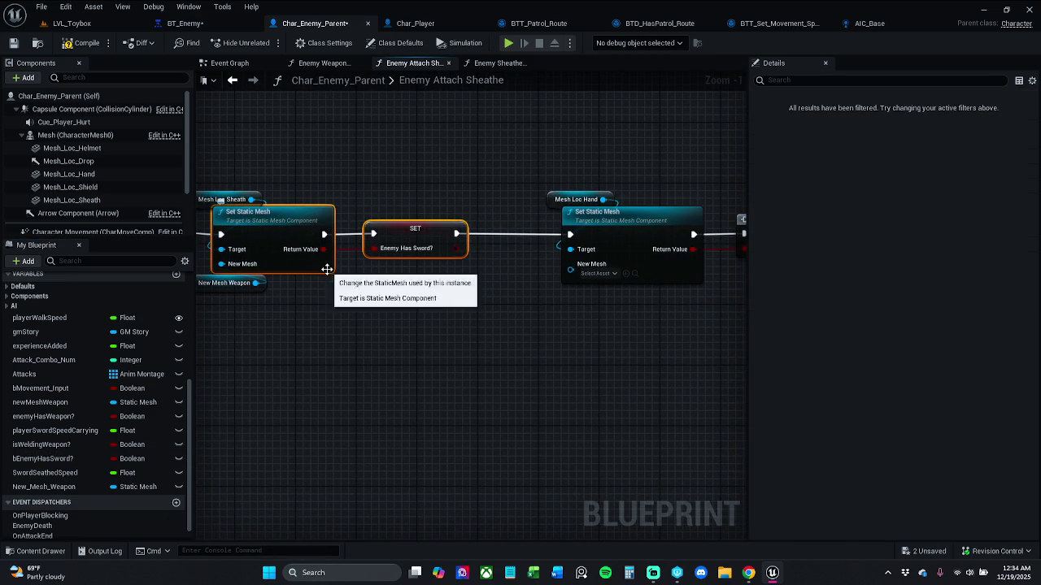
click(390, 335)
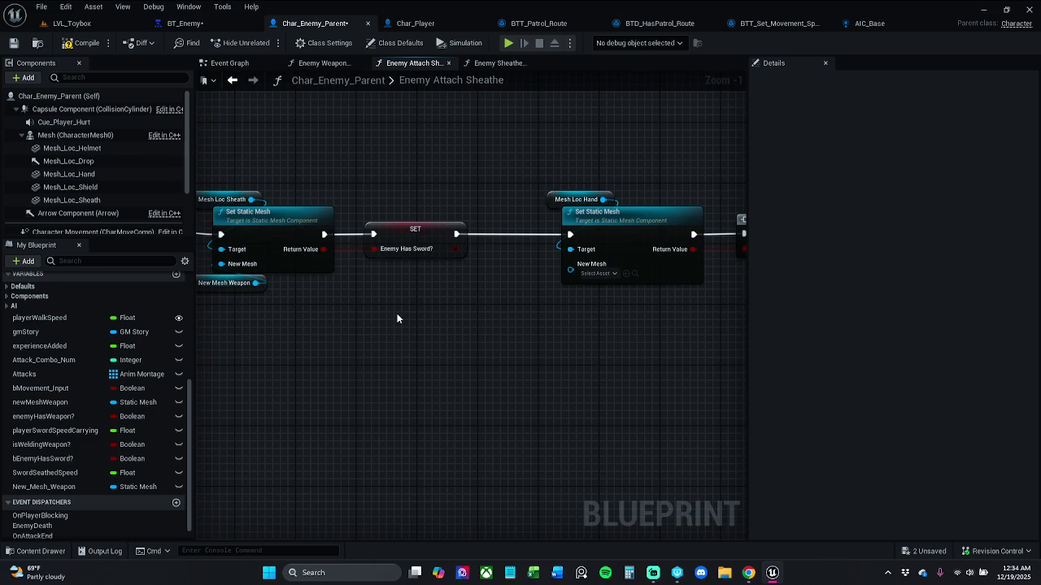
- Move the sheath chain beside the function entry and connect the entry to the Branch
mouse_move(375, 306)
mouse_down()
mouse_move(240, 298)
mouse_move(244, 305)
mouse_move(487, 256)
mouse_up()
scroll(489, 255, down, 3)
mouse_move(487, 303)
mouse_down()
mouse_move(723, 300)
mouse_move(536, 305)
mouse_up()
scroll(453, 267, down, 3)
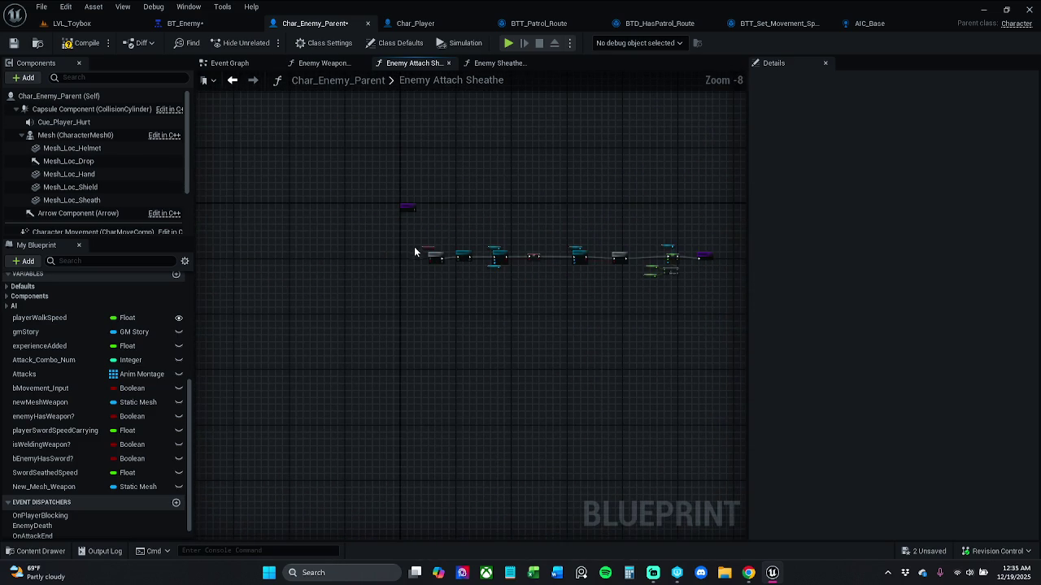
mouse_move(312, 223)
mouse_down()
mouse_move(548, 301)
mouse_move(725, 312)
mouse_up()
scroll(428, 275, up, 3)
mouse_move(379, 305)
mouse_down()
mouse_move(380, 194)
mouse_move(398, 189)
mouse_up()
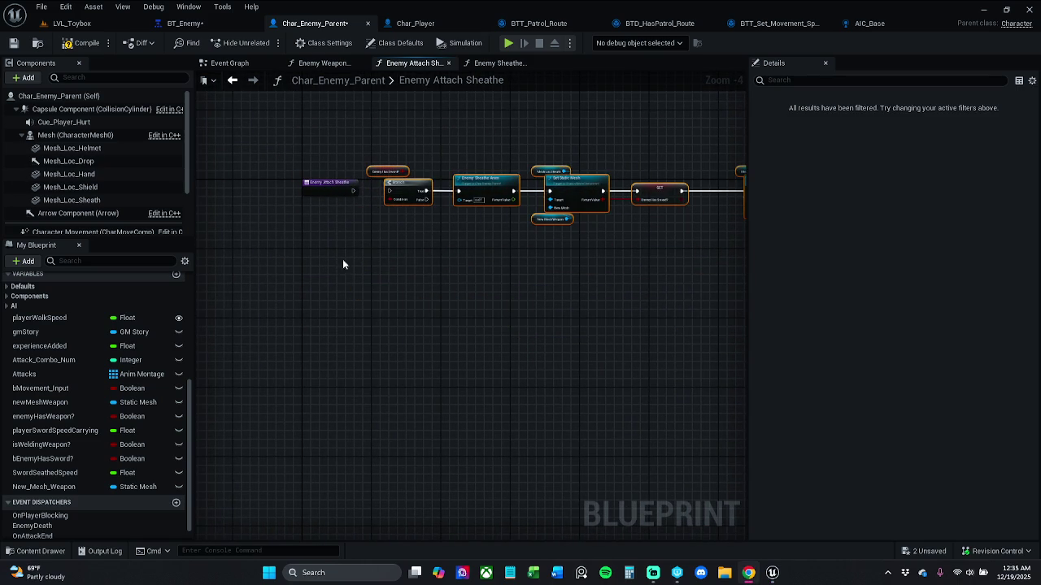
scroll(339, 211, up, 5)
drag(316, 257, 394, 259)
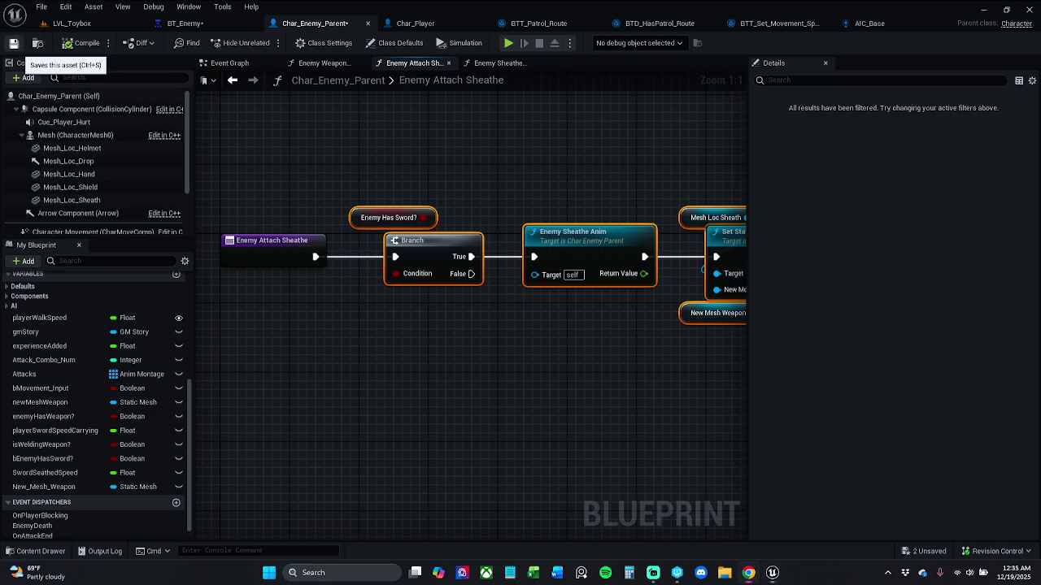
- Save Char_Enemy_Parent and open the Enemy Sheathe Anim function graph
click(14, 43)
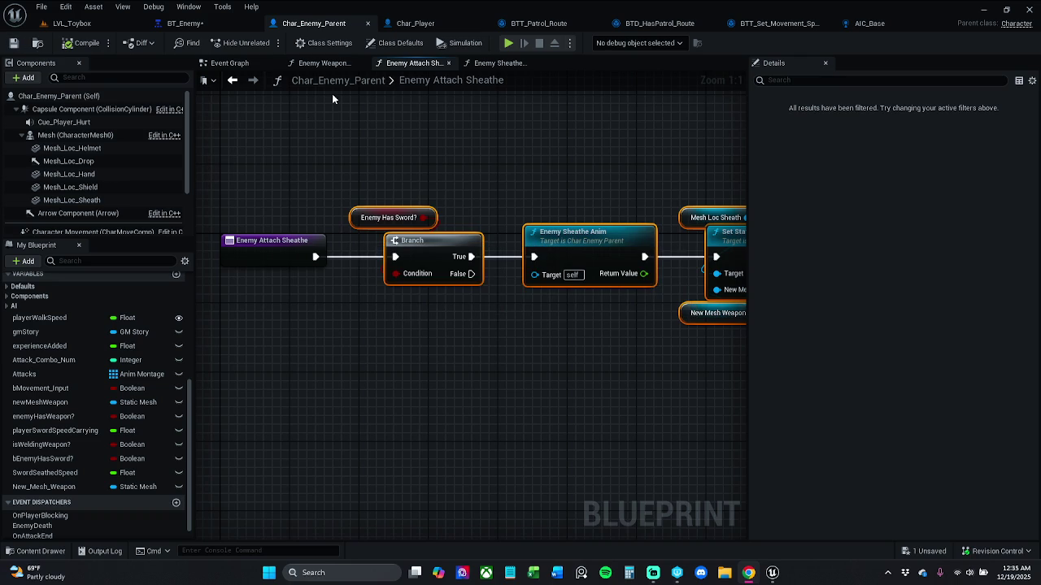
click(421, 142)
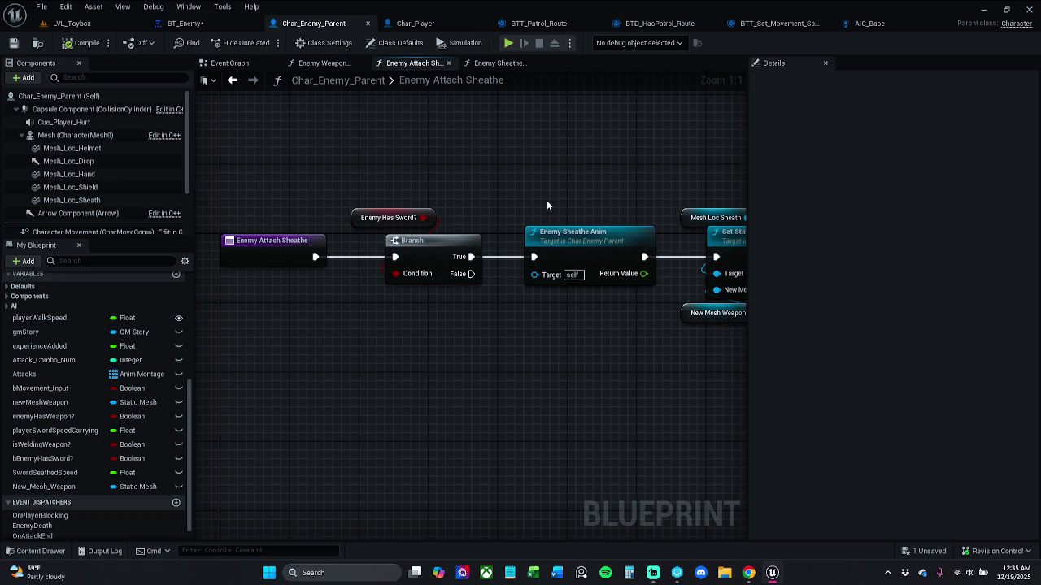
double_click(582, 231)
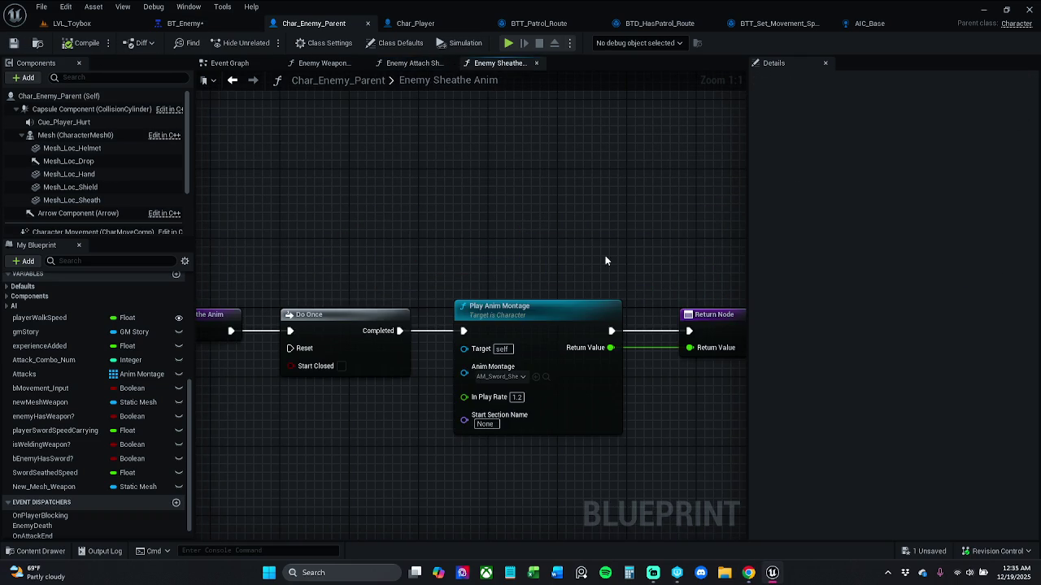
- Open AM_Sword_Sheath and extend the sheathe notify's end slightly, checking the pose at frame 23
click(534, 378)
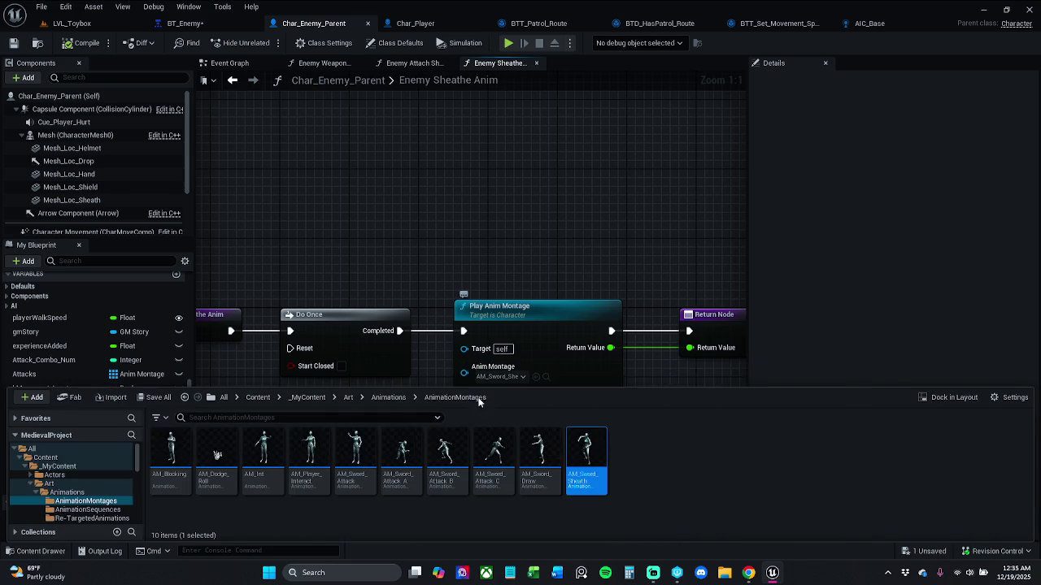
double_click(586, 458)
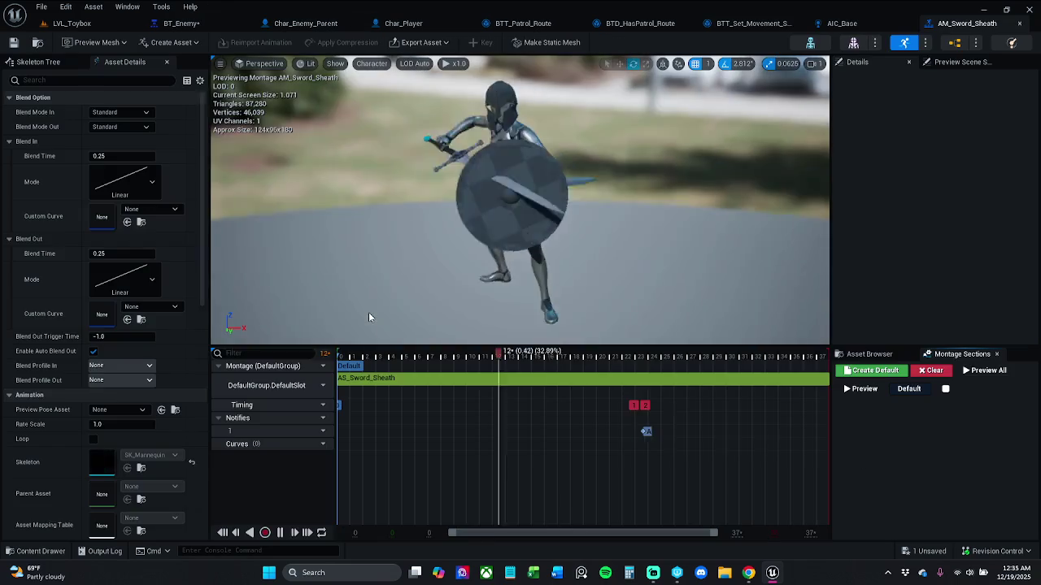
click(280, 533)
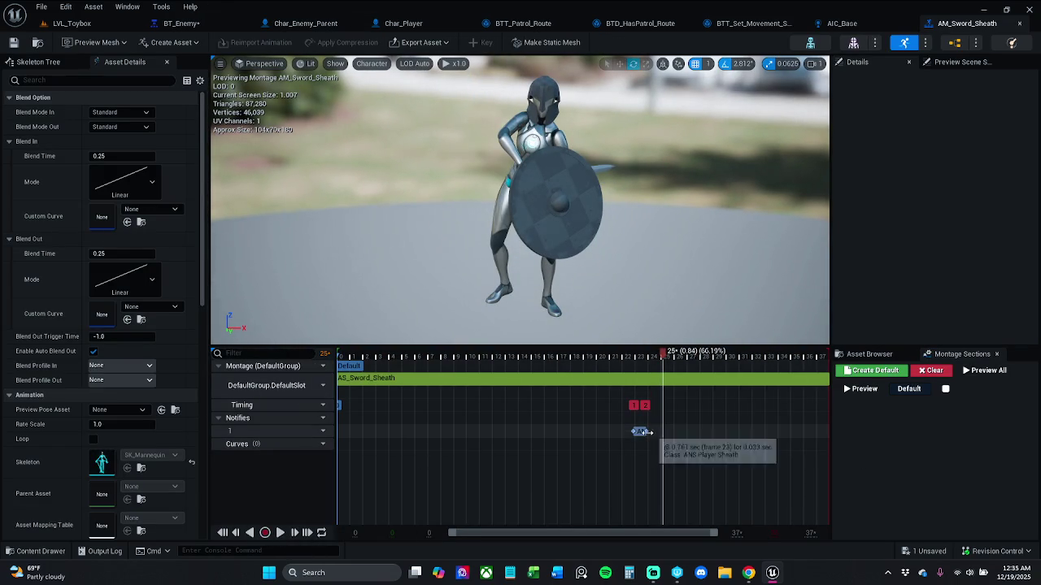
drag(648, 432, 697, 432)
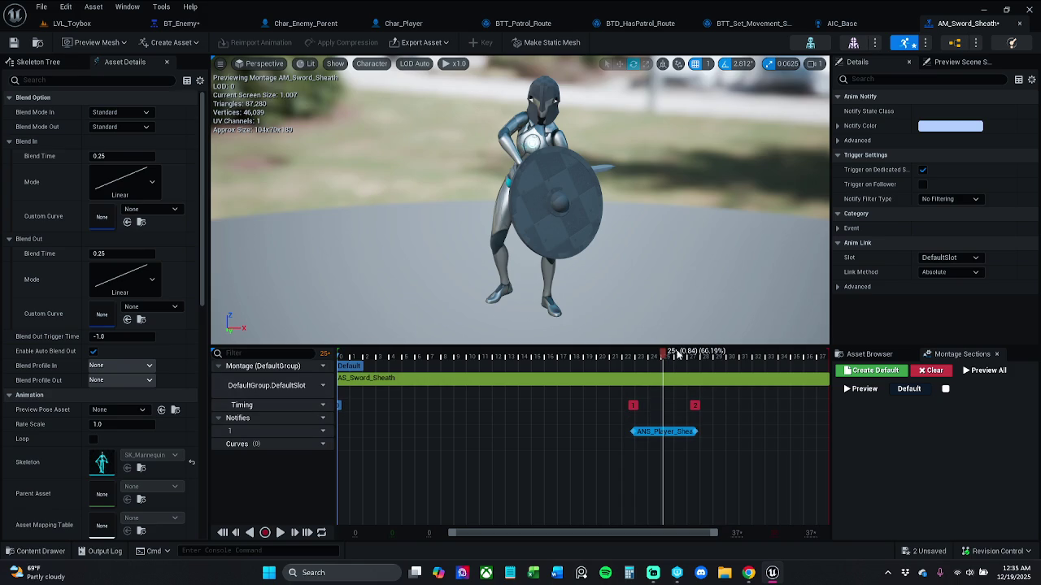
drag(697, 432, 656, 433)
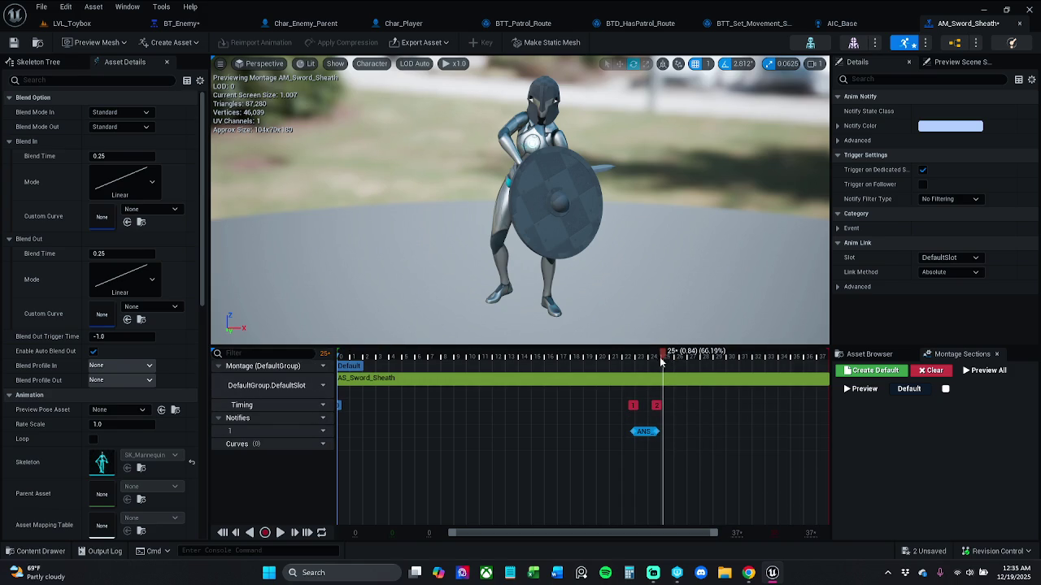
drag(663, 355, 632, 357)
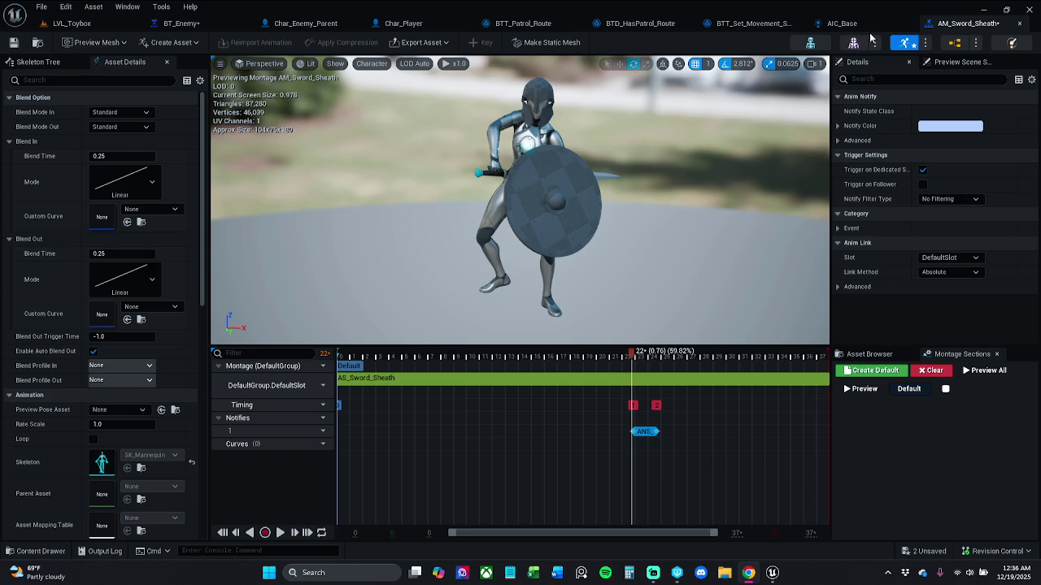
- Save the AM_Sword_Sheath montage with check-out, then close its editor
click(14, 42)
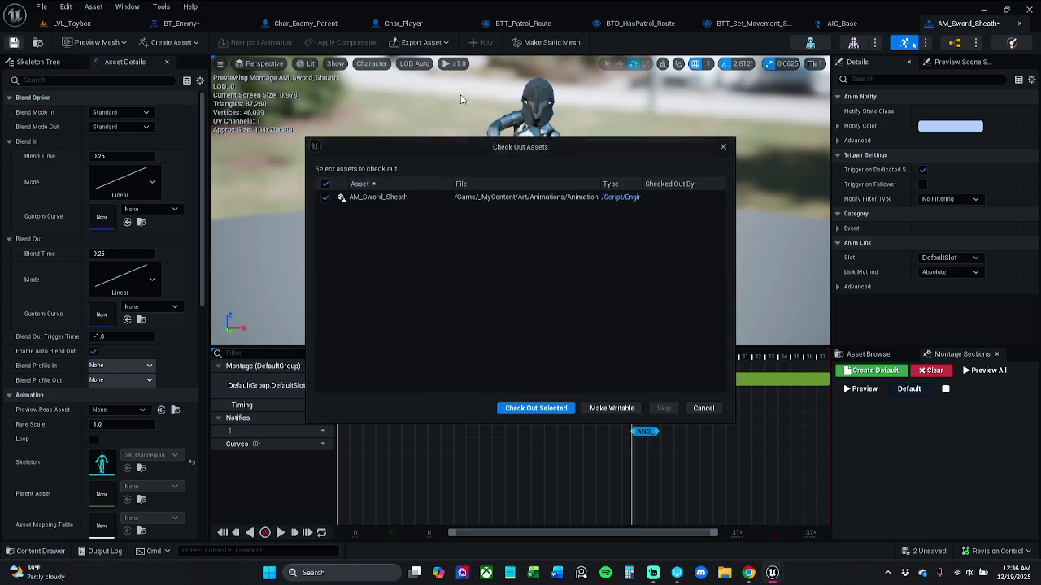
click(561, 408)
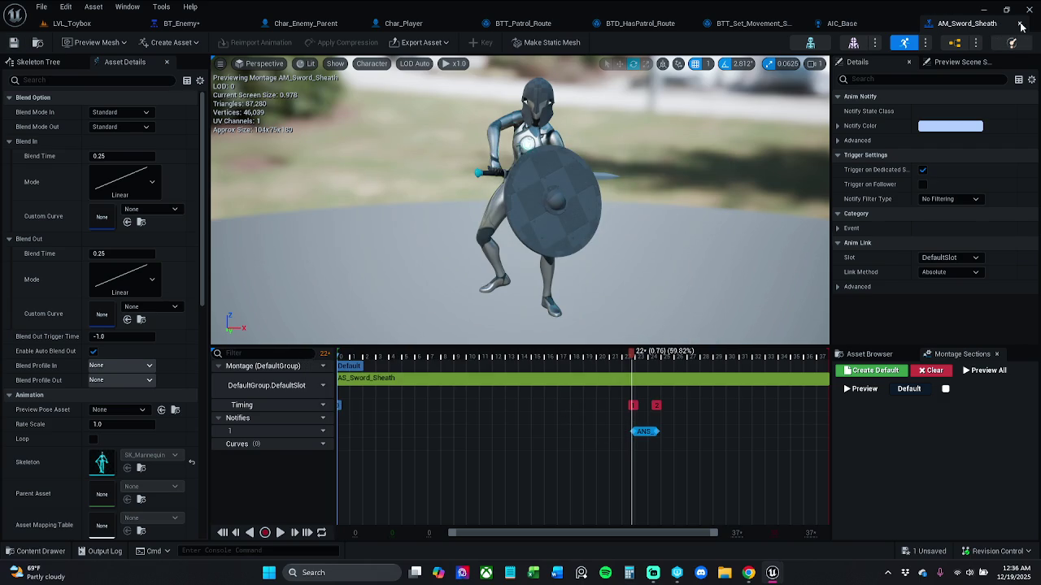
click(846, 23)
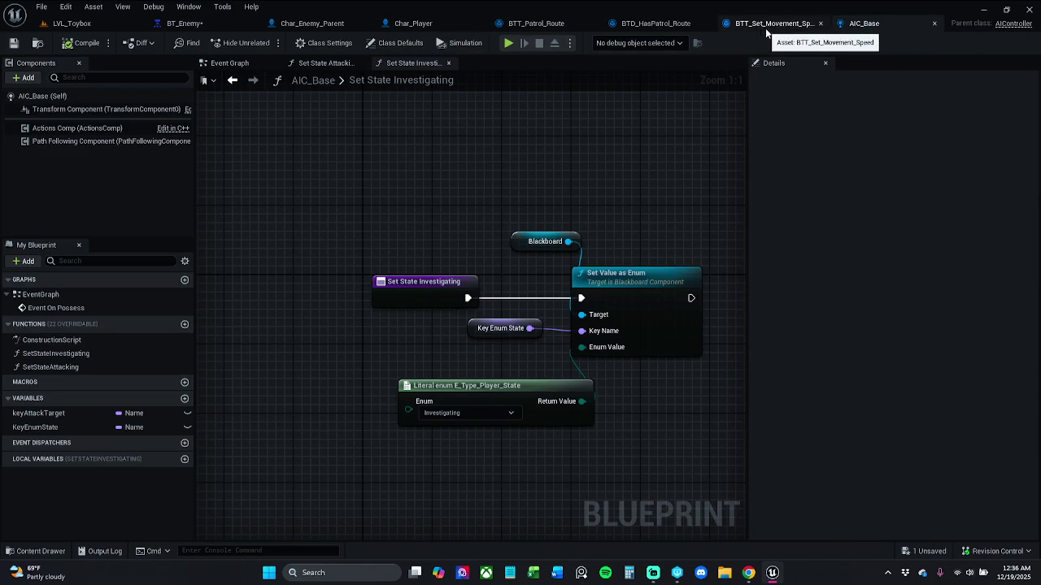
- Run File > Save All from BT_Enemy, then return to Char_Enemy_Parent
click(186, 23)
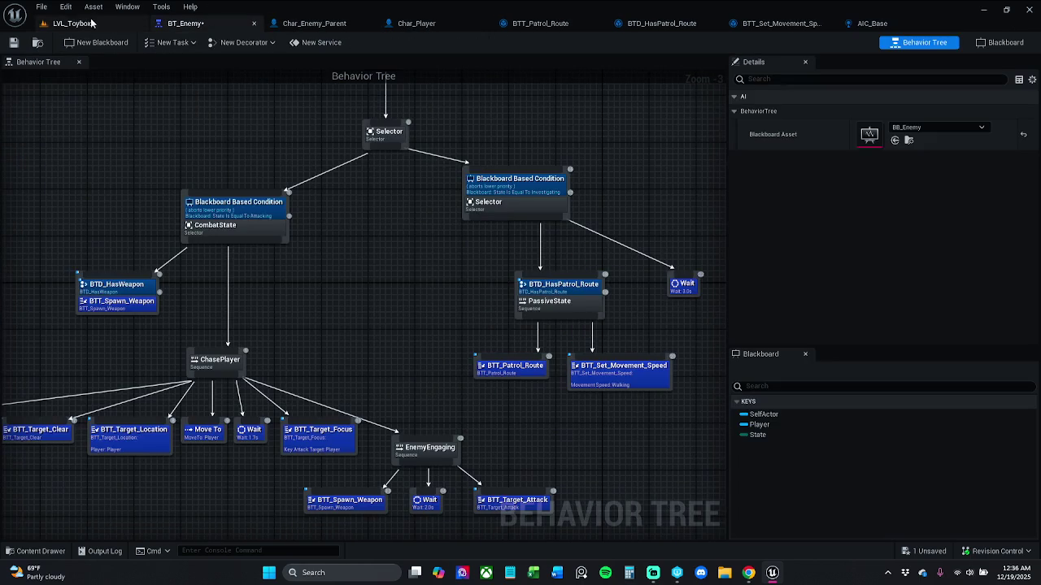
click(41, 6)
click(75, 70)
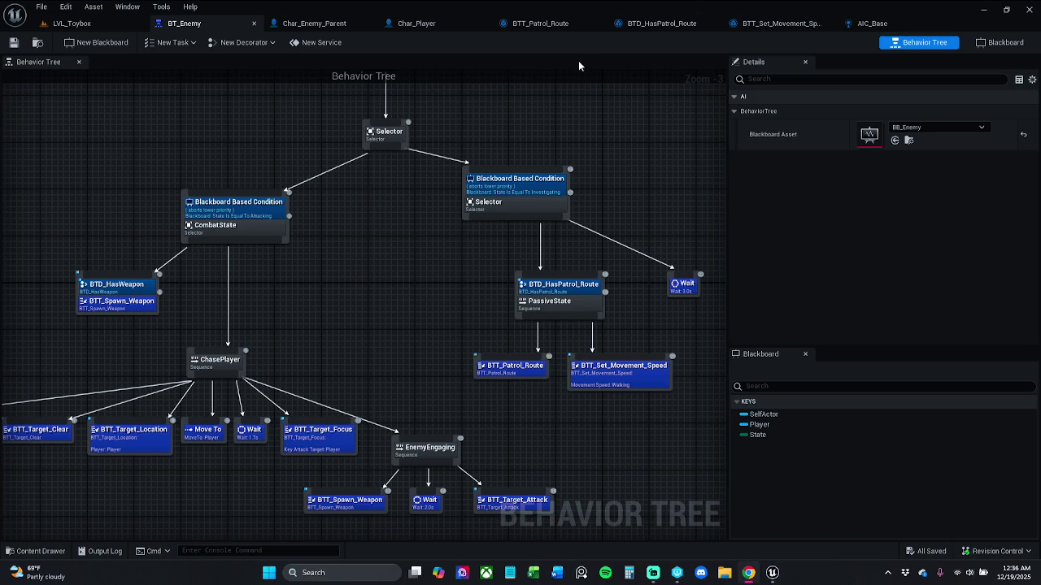
click(330, 24)
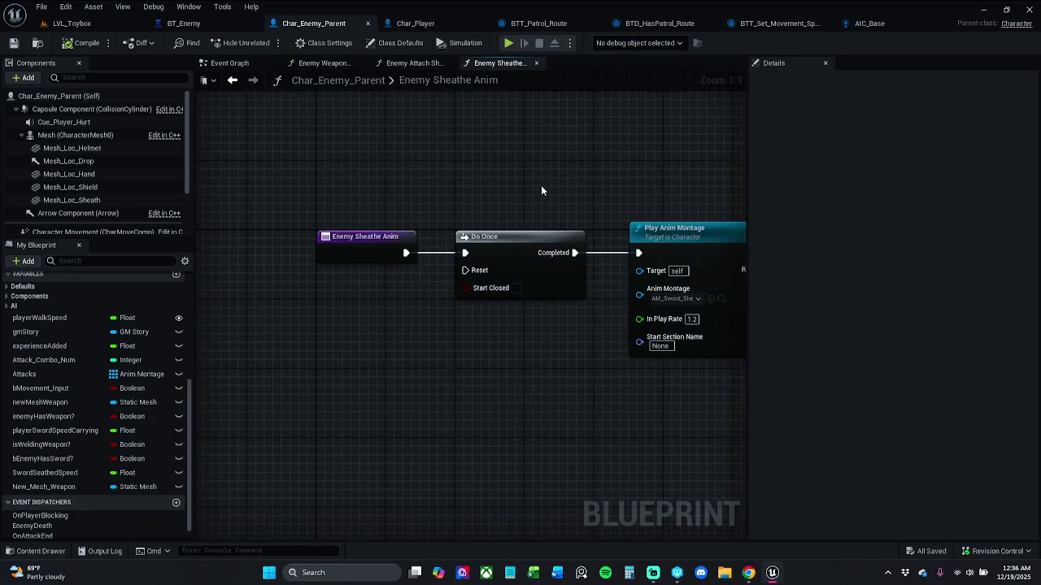
- Glance at the Event Graph, look over the Enemy Sheathe Anim nodes, then switch to LVL_Toybox
click(236, 64)
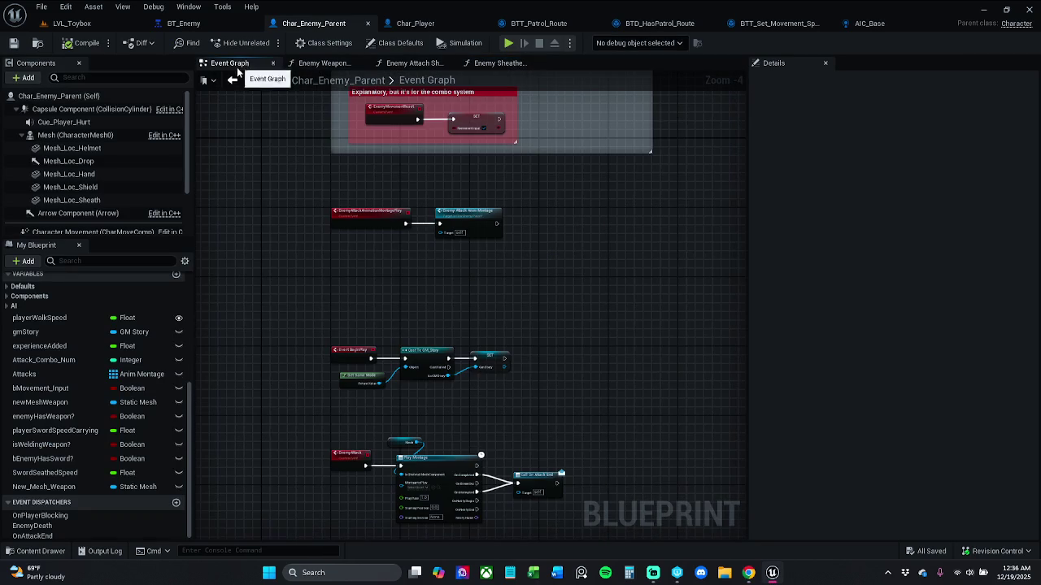
click(500, 63)
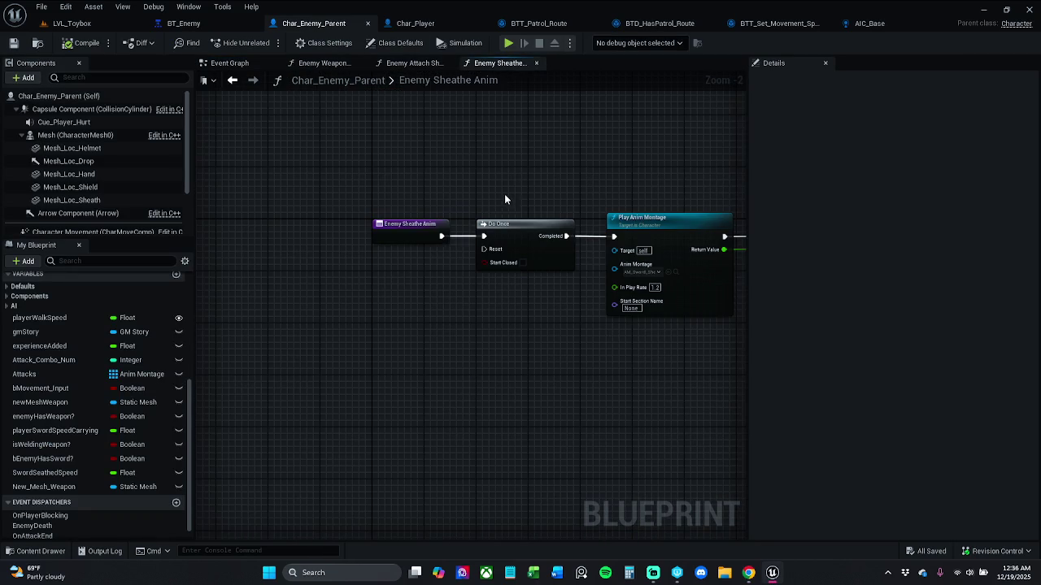
scroll(504, 198, down, 1)
scroll(276, 233, up, 1)
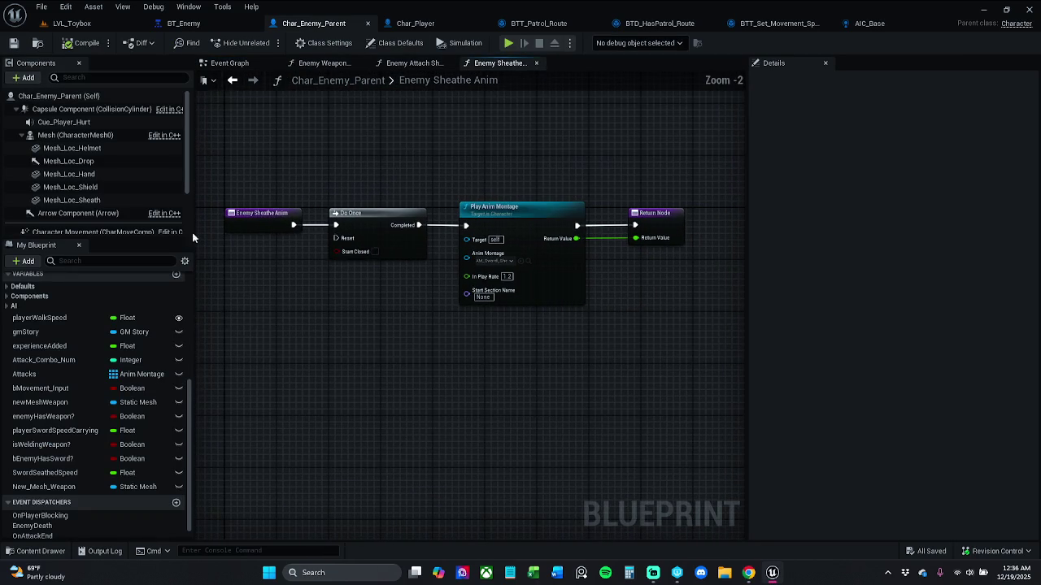
scroll(385, 288, down, 1)
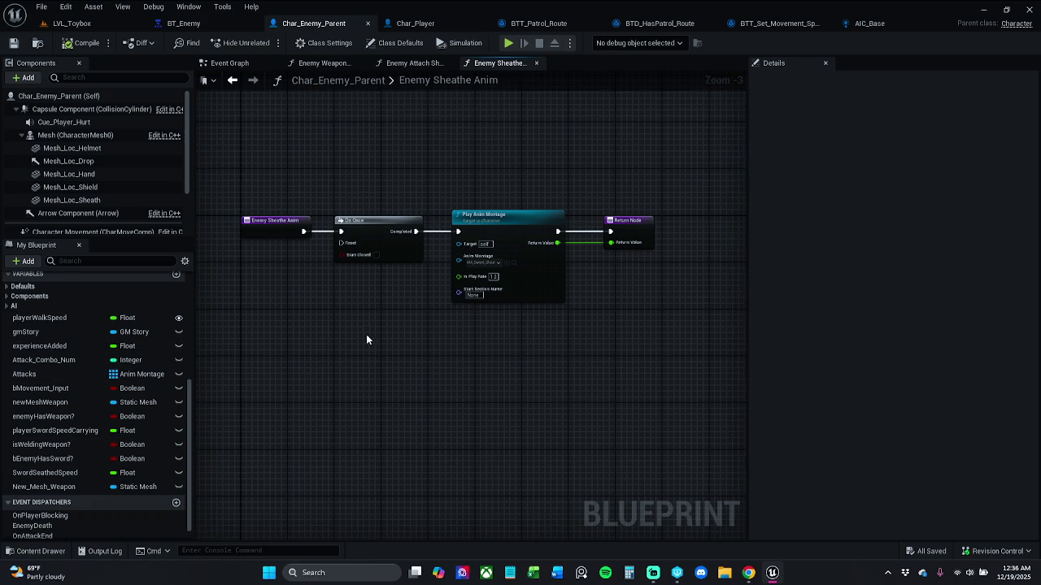
scroll(363, 262, up, 1)
drag(376, 247, 345, 260)
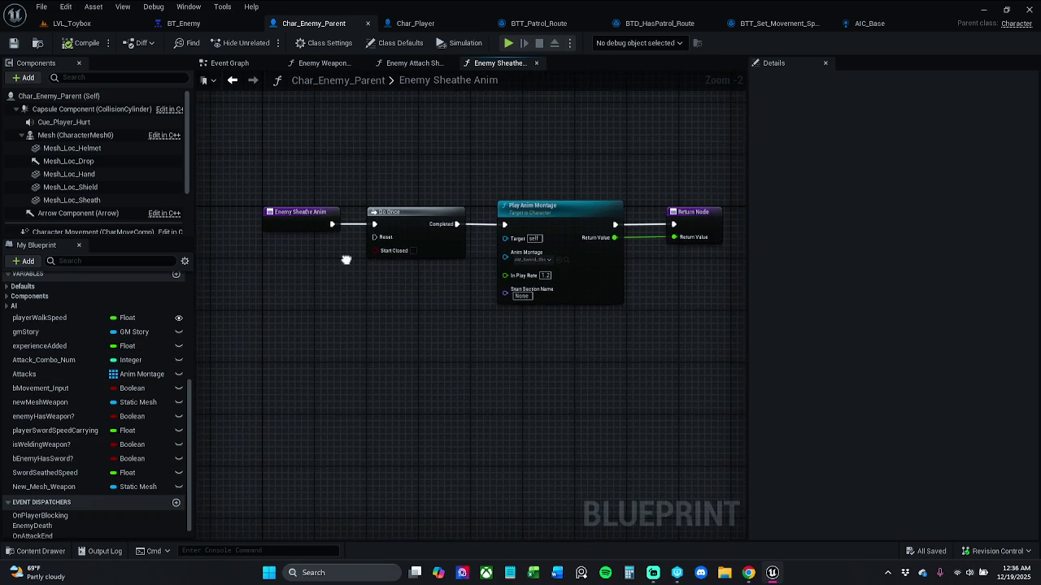
scroll(346, 260, down, 1)
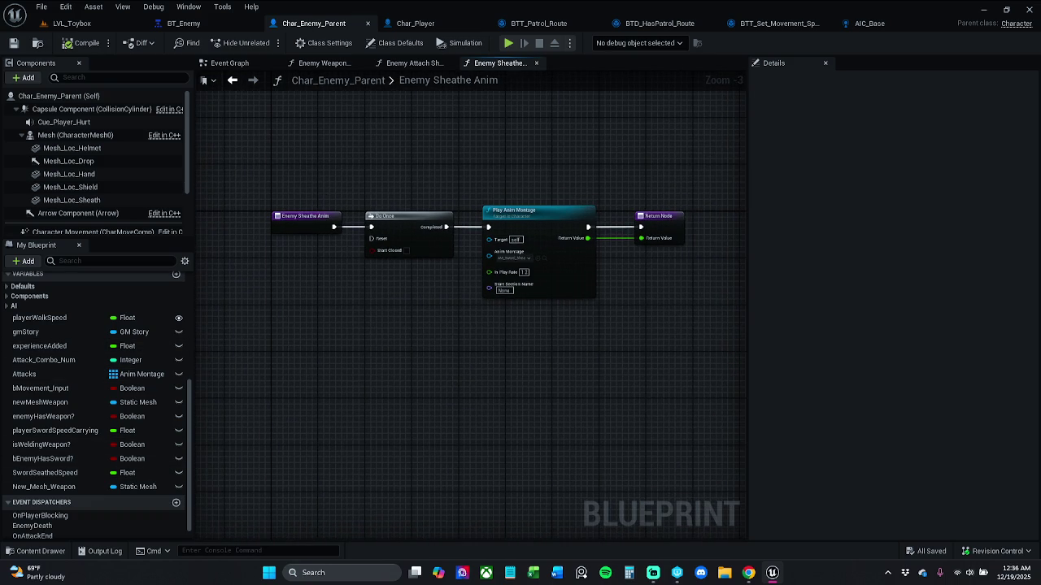
click(74, 25)
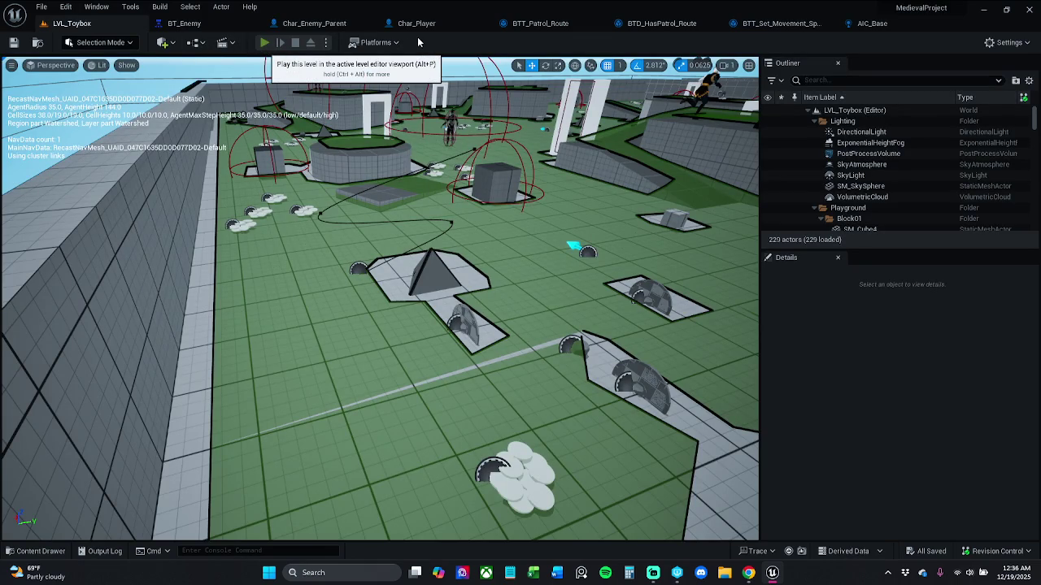
key(alt+p)
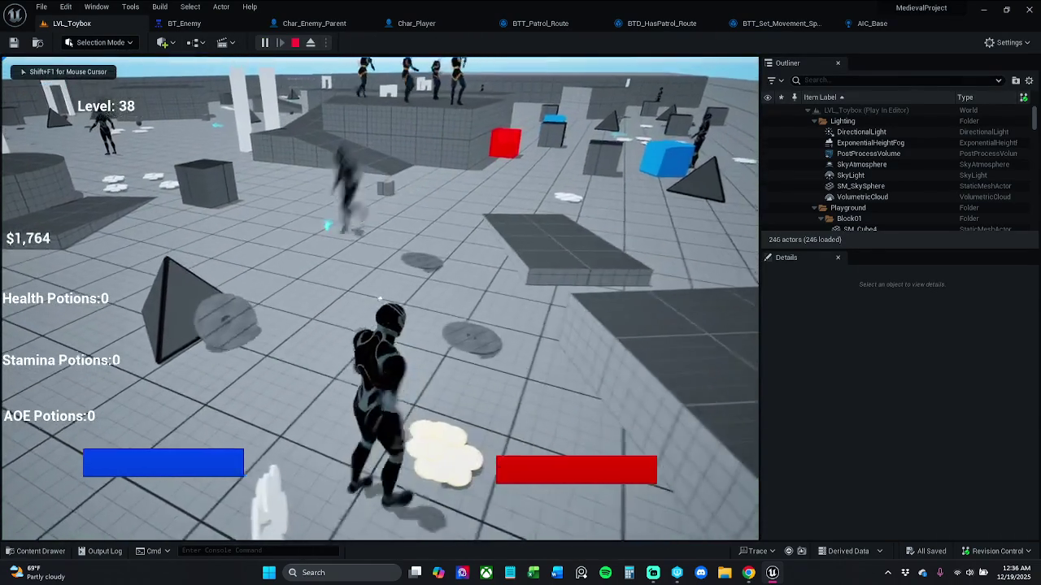
key(w)
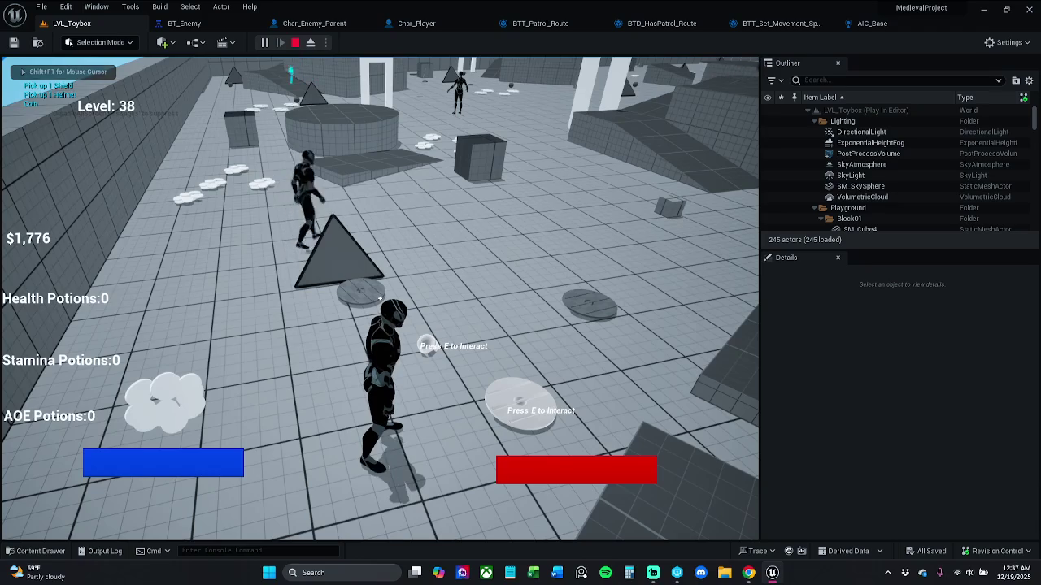
key(Escape)
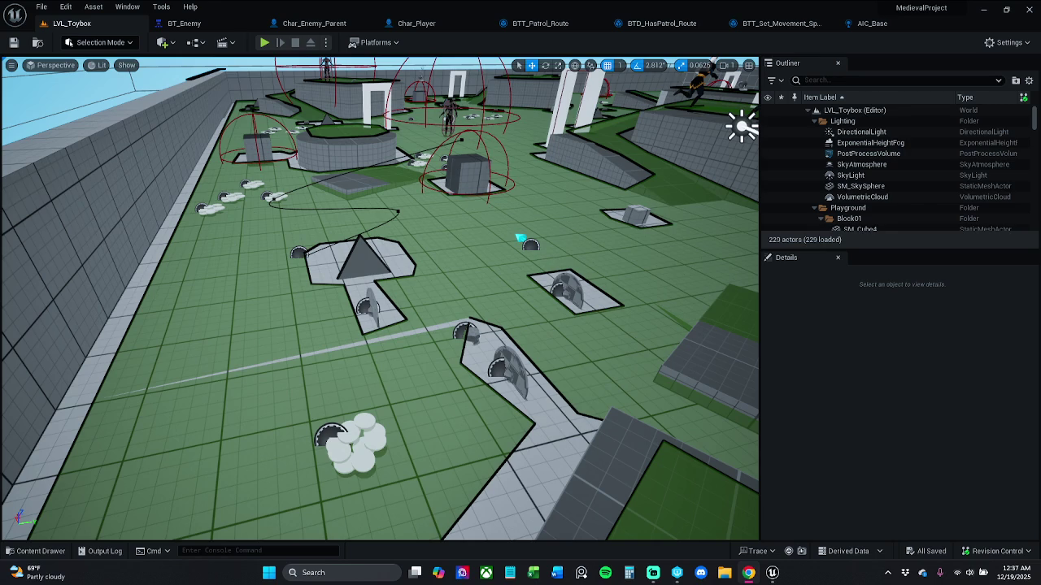
click(314, 23)
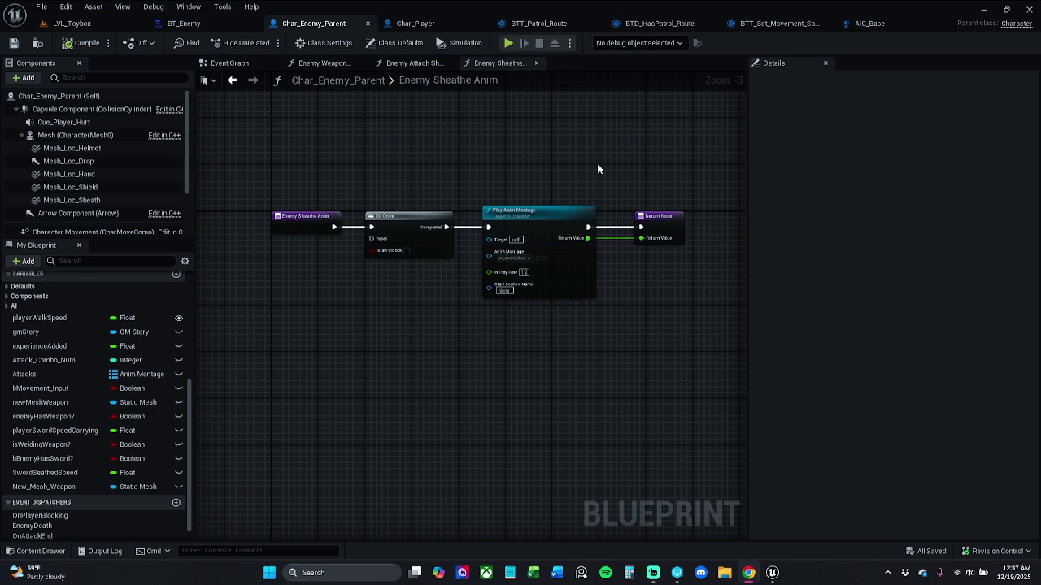
- Move the Do Once, Play Anim Montage and Return nodes lower to make room
drag(497, 180, 475, 182)
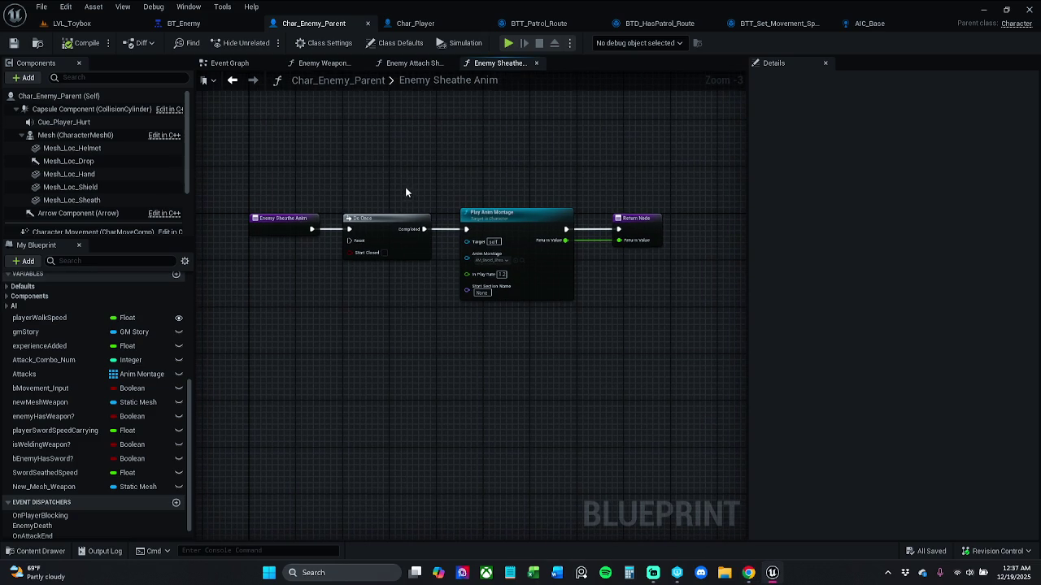
drag(381, 182, 645, 296)
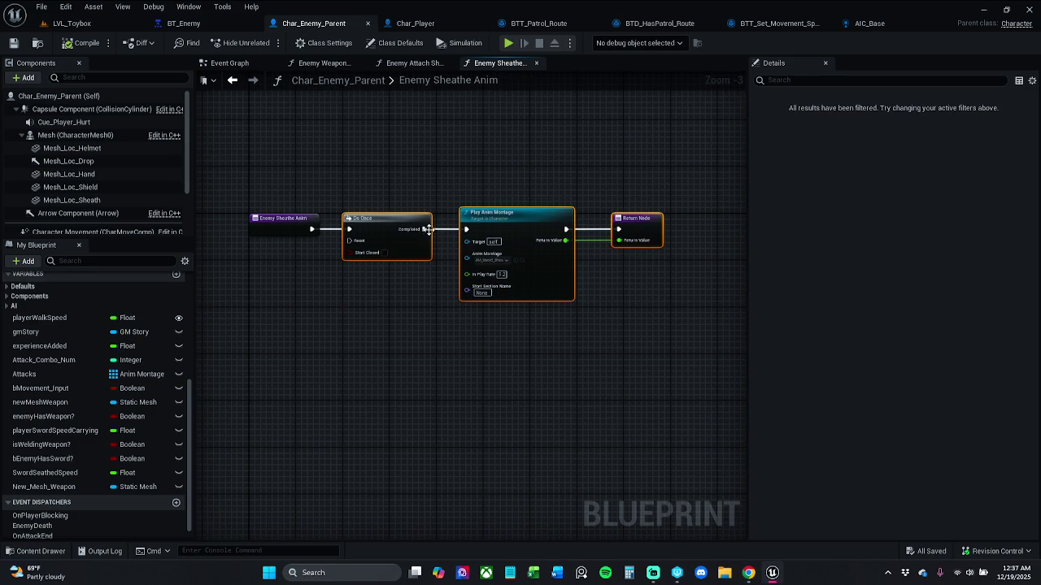
drag(388, 217, 401, 382)
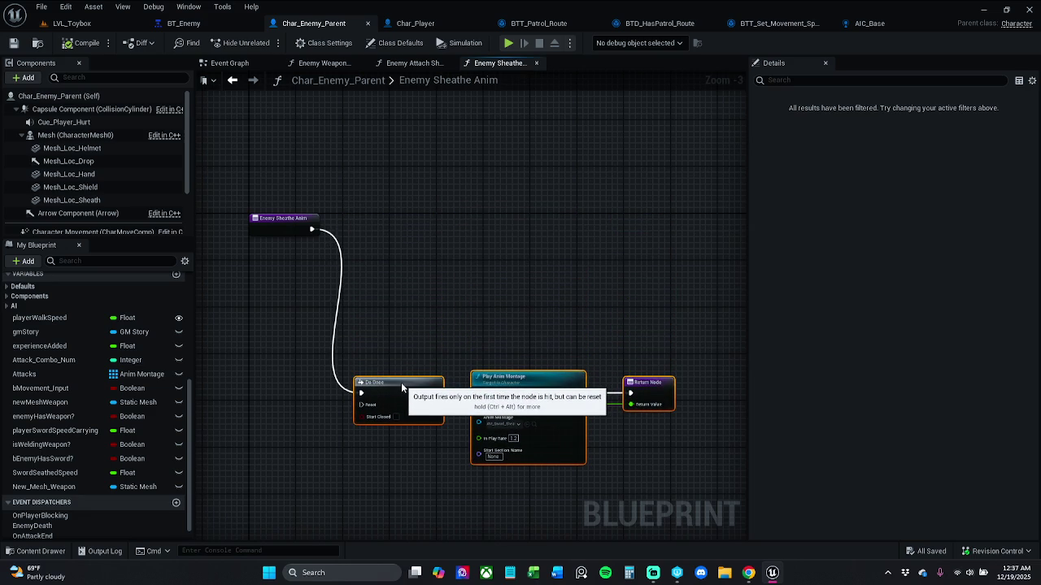
click(411, 208)
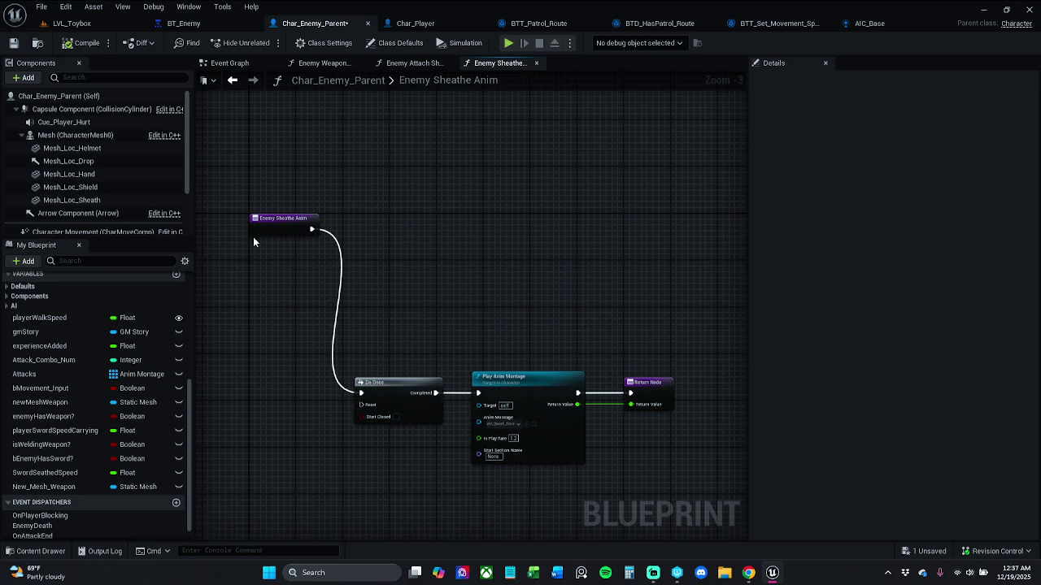
- Disconnect Enemy Sheathe Anim from Do Once, try adding a Montage Play node after it, then delete it
alt+click(312, 228)
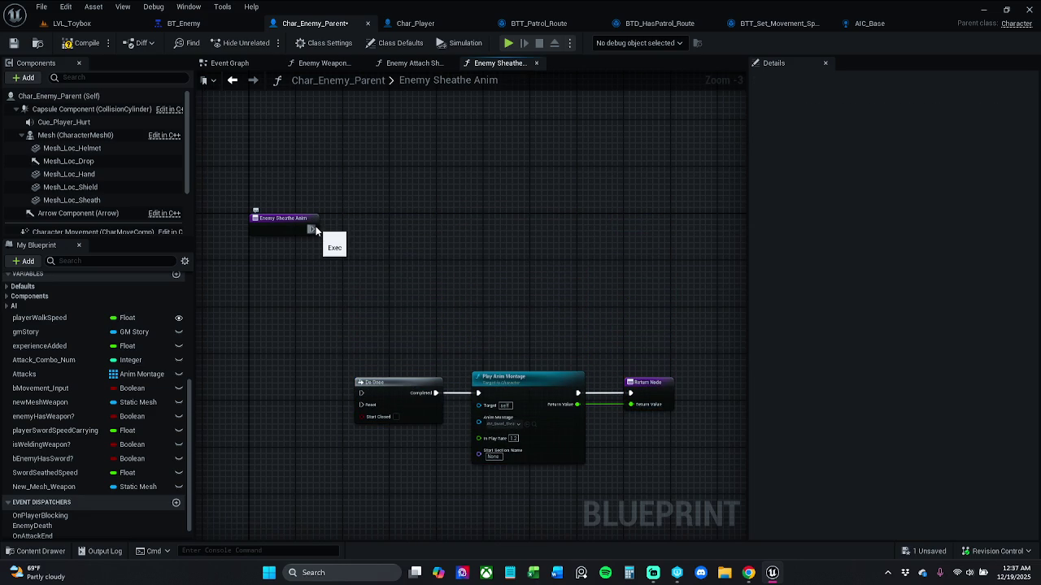
drag(313, 229, 361, 229)
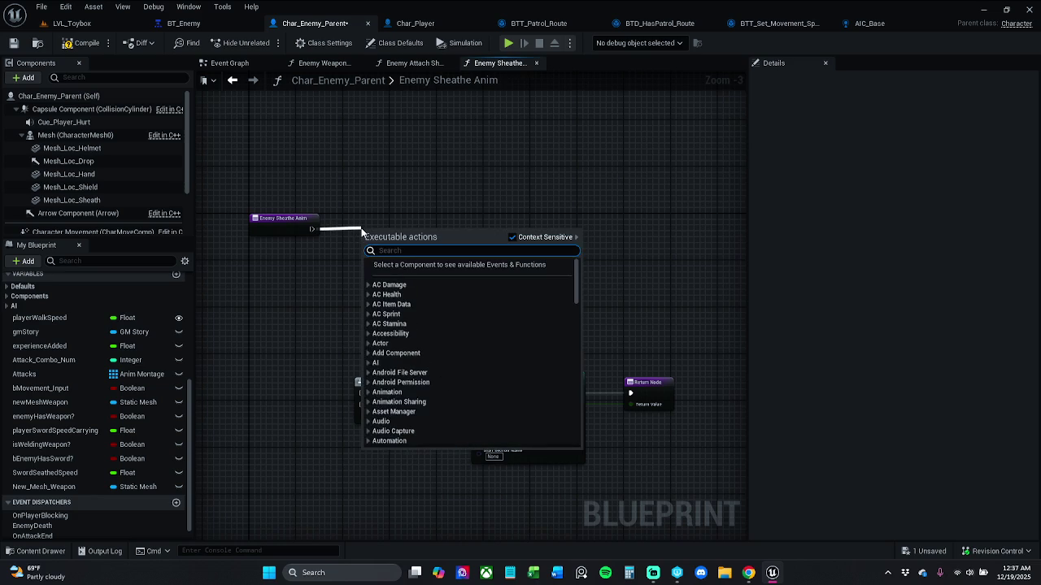
text(play montage)
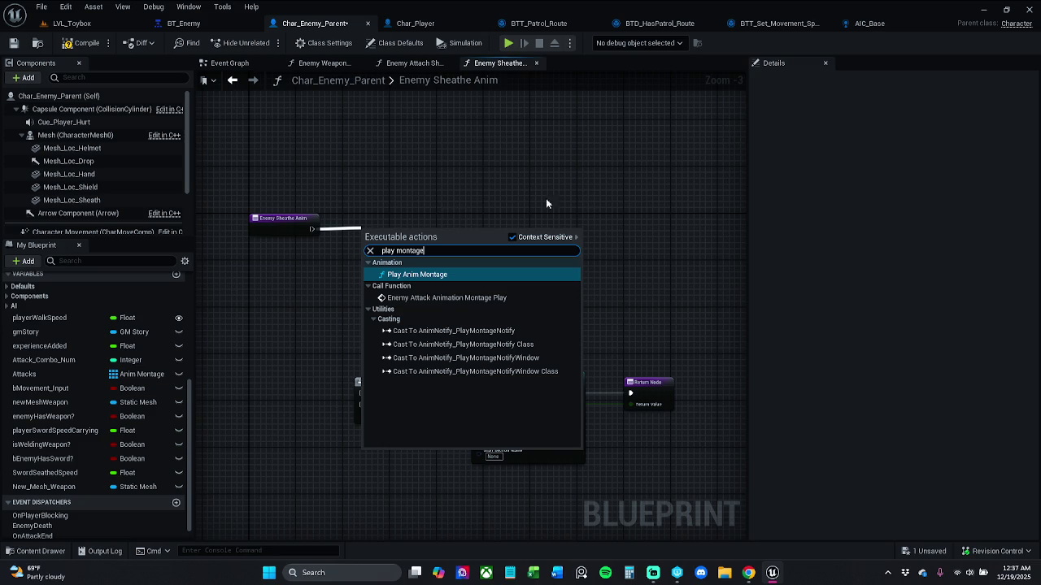
click(552, 237)
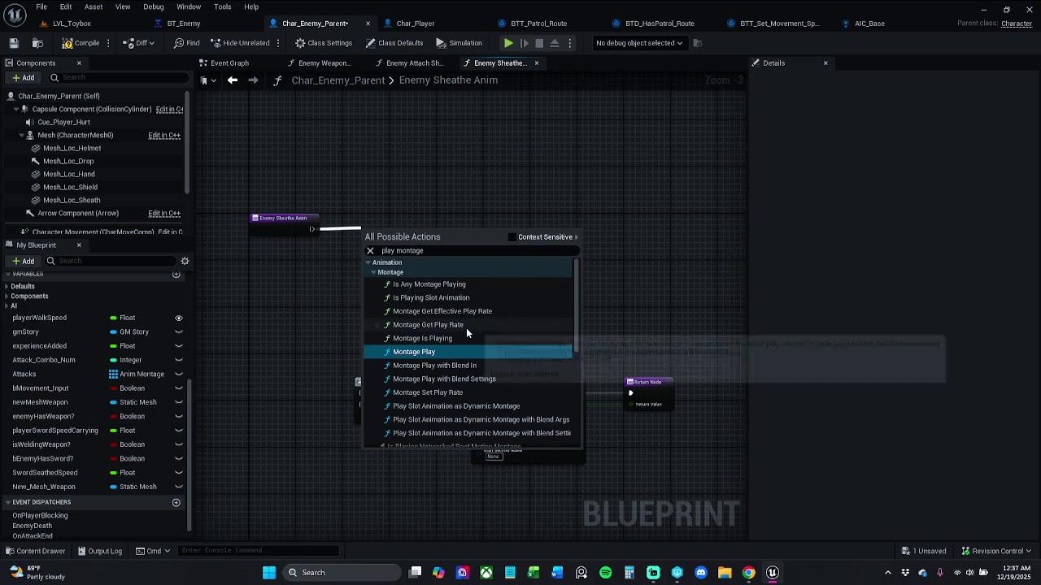
scroll(466, 328, down, 10)
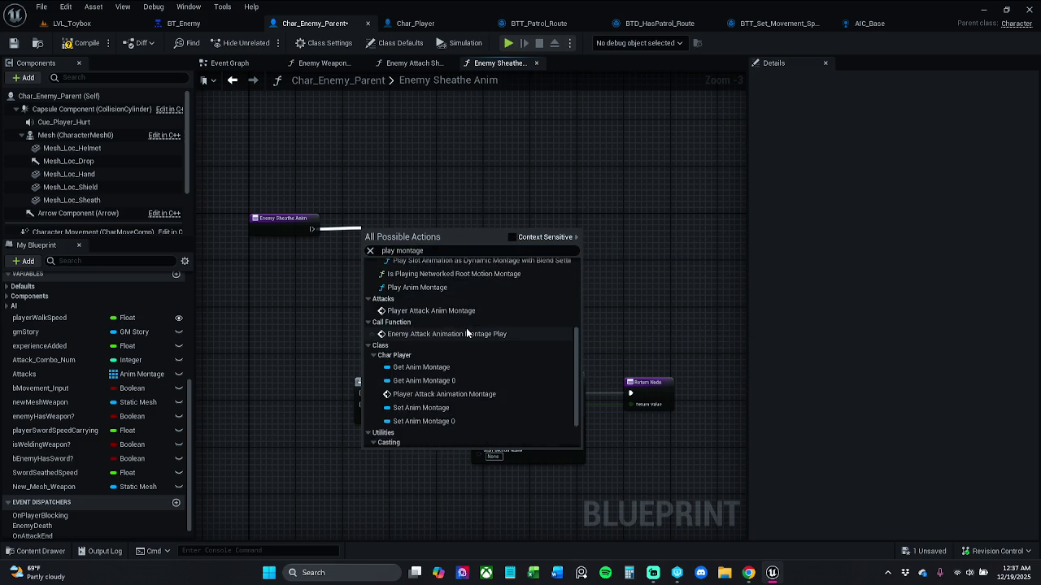
scroll(468, 332, up, 4)
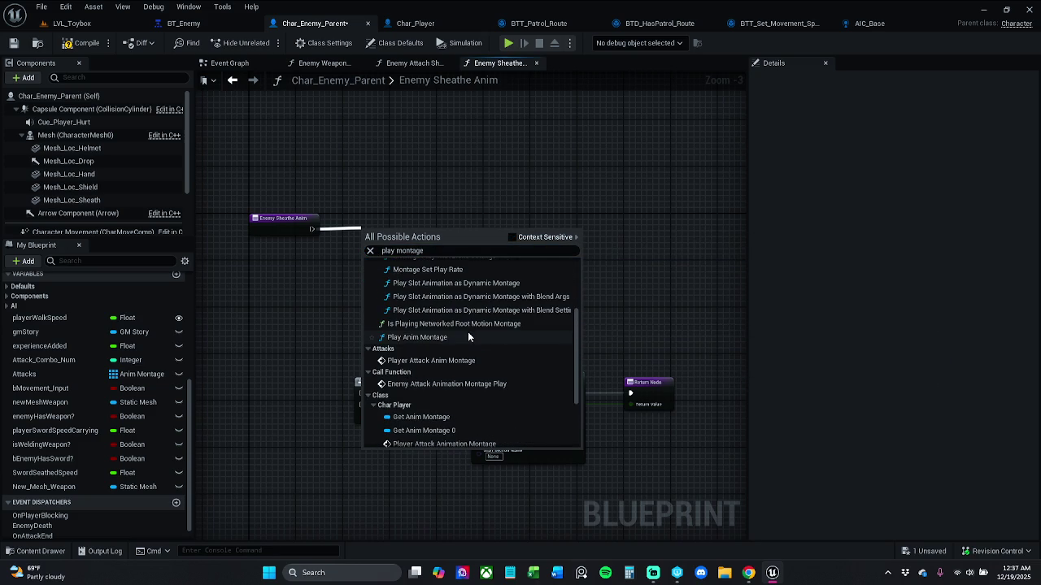
scroll(467, 332, up, 5)
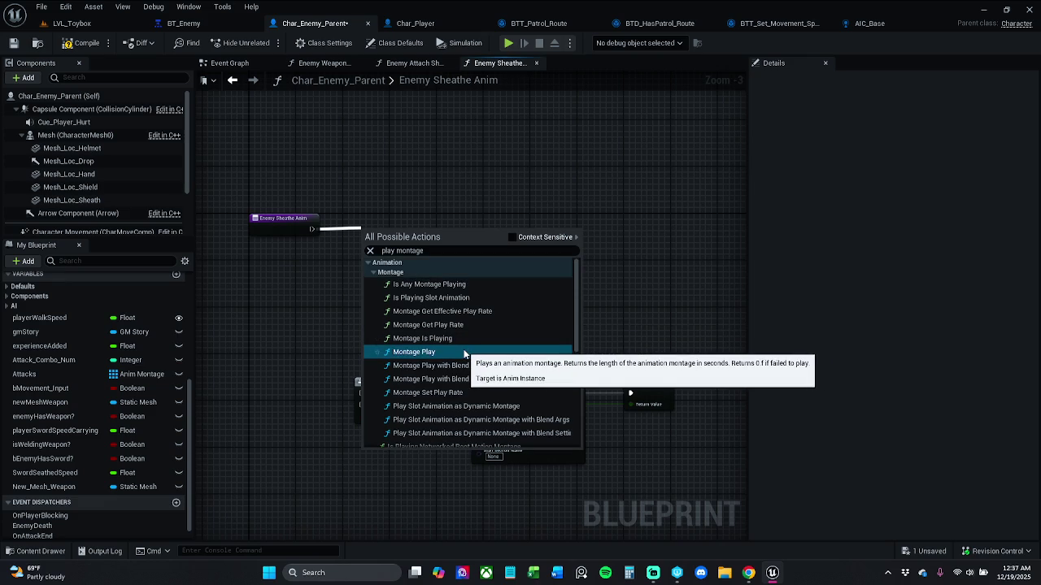
click(464, 353)
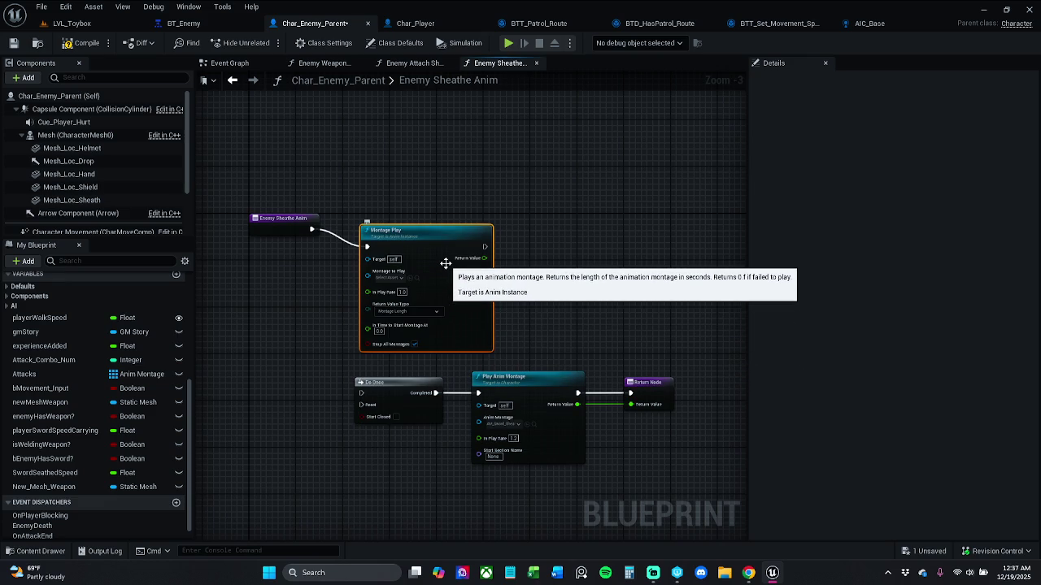
key(Delete)
- Move Do Once and Play Anim Montage up level with Enemy Sheathe Anim, then compile and save
drag(369, 351, 619, 428)
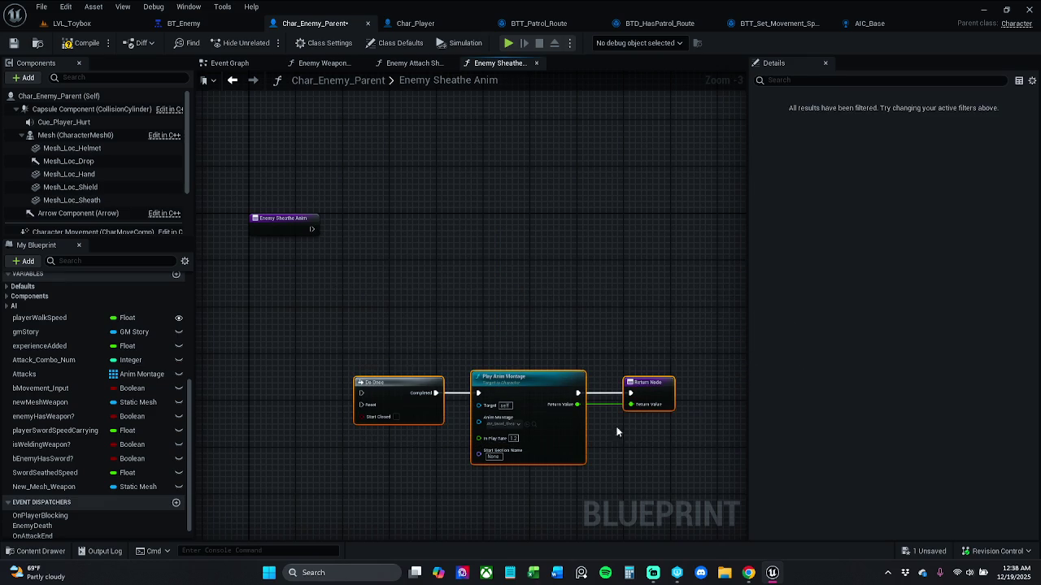
drag(518, 387, 513, 224)
click(396, 167)
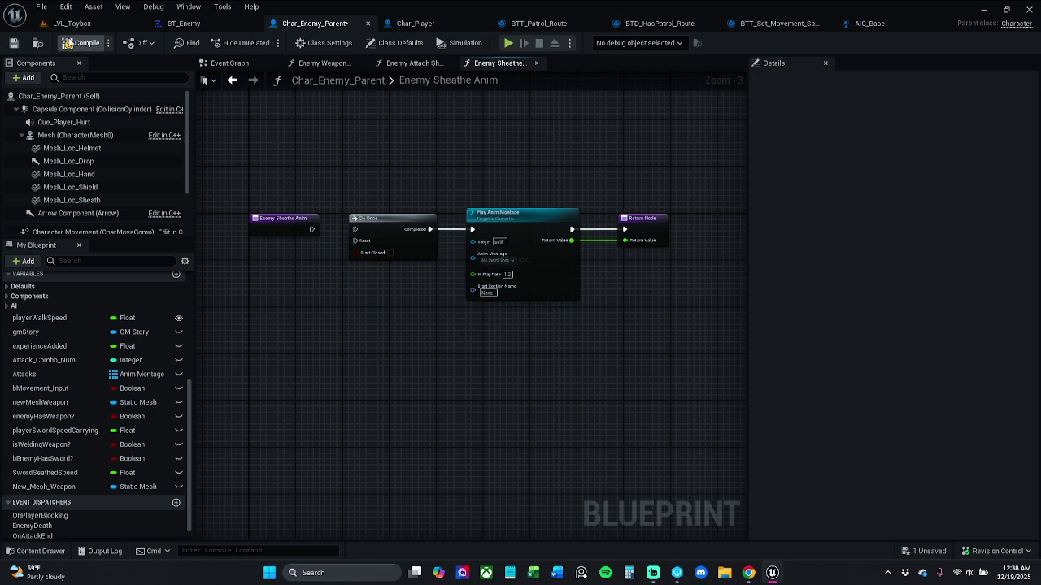
click(14, 43)
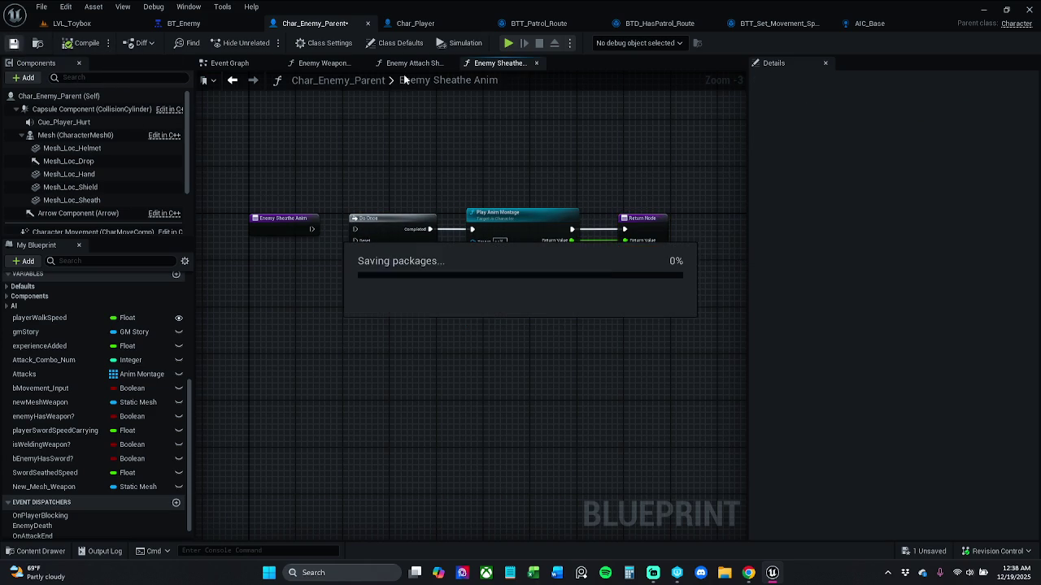
click(242, 64)
- Add a custom event keeping the default CustomEvent name, and place it below the EnemyAttack nodes
mouse_move(396, 382)
mouse_down()
mouse_move(395, 249)
mouse_move(339, 325)
mouse_move(363, 290)
mouse_up()
right_click(364, 290)
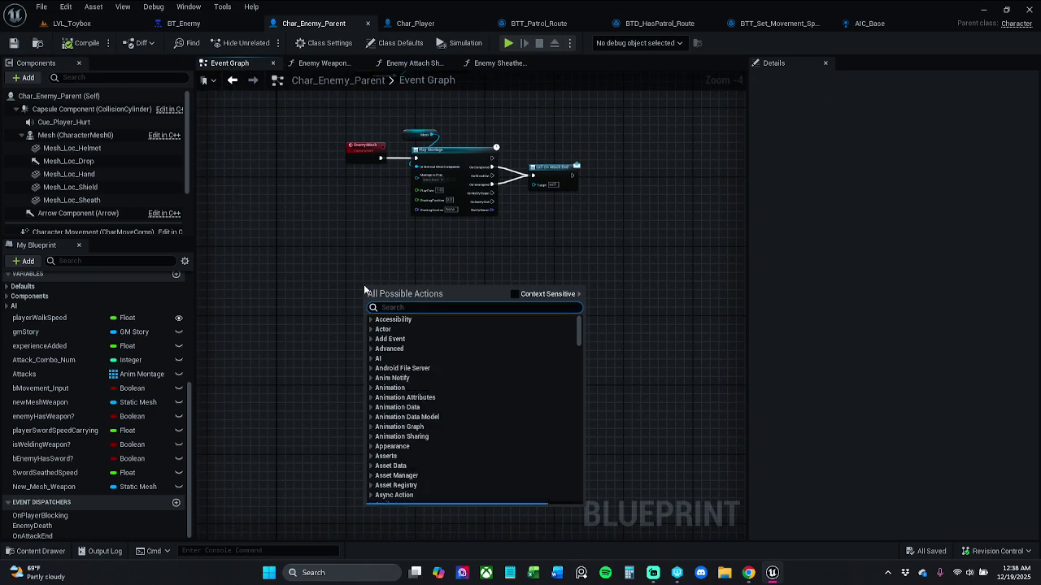
text(custo)
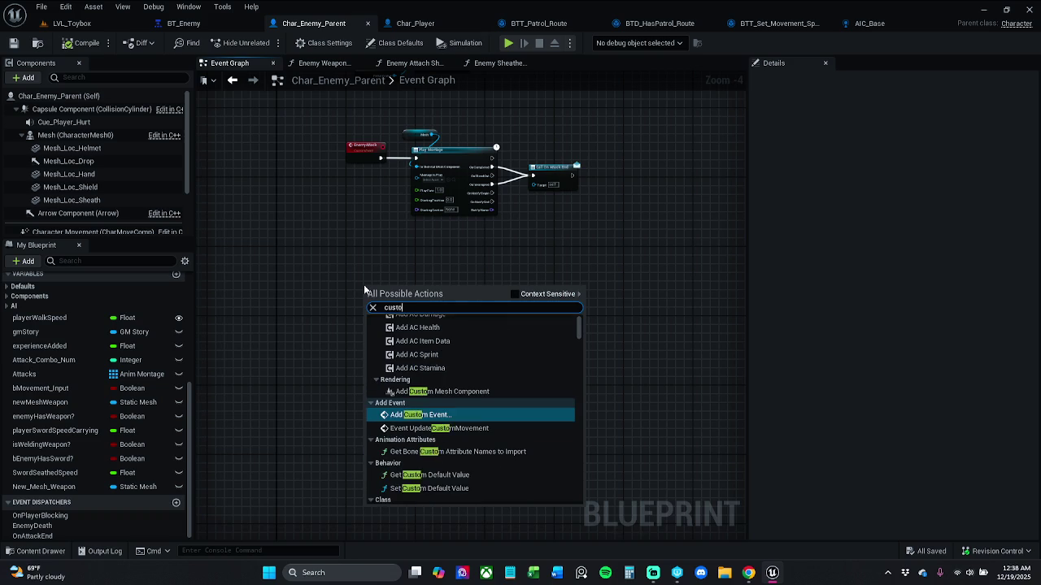
key(Return)
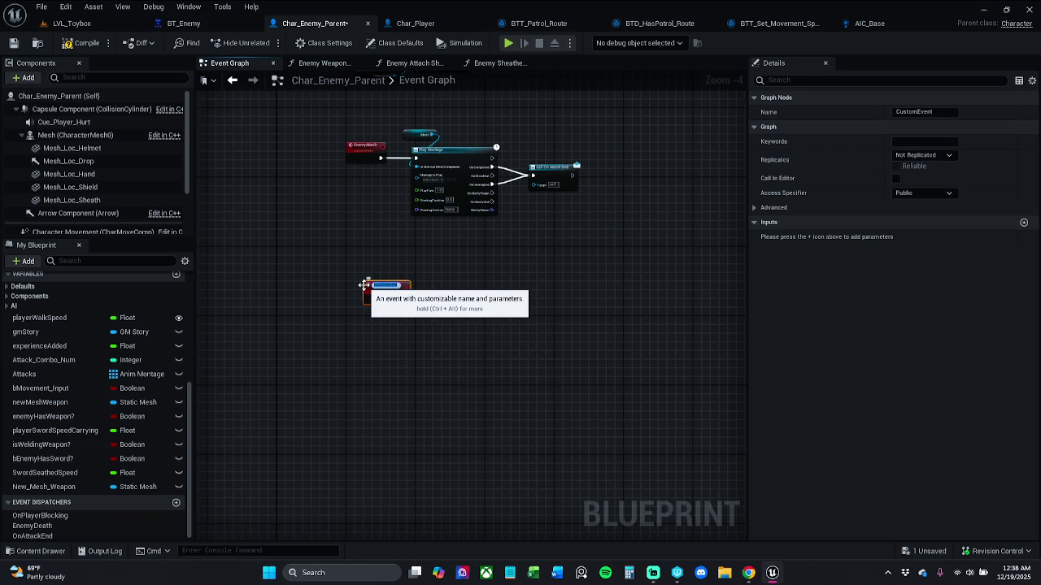
key(Return)
right_click(498, 278)
click(647, 283)
click(428, 298)
mouse_move(381, 294)
mouse_down()
mouse_move(359, 306)
mouse_move(363, 262)
mouse_move(362, 277)
mouse_up()
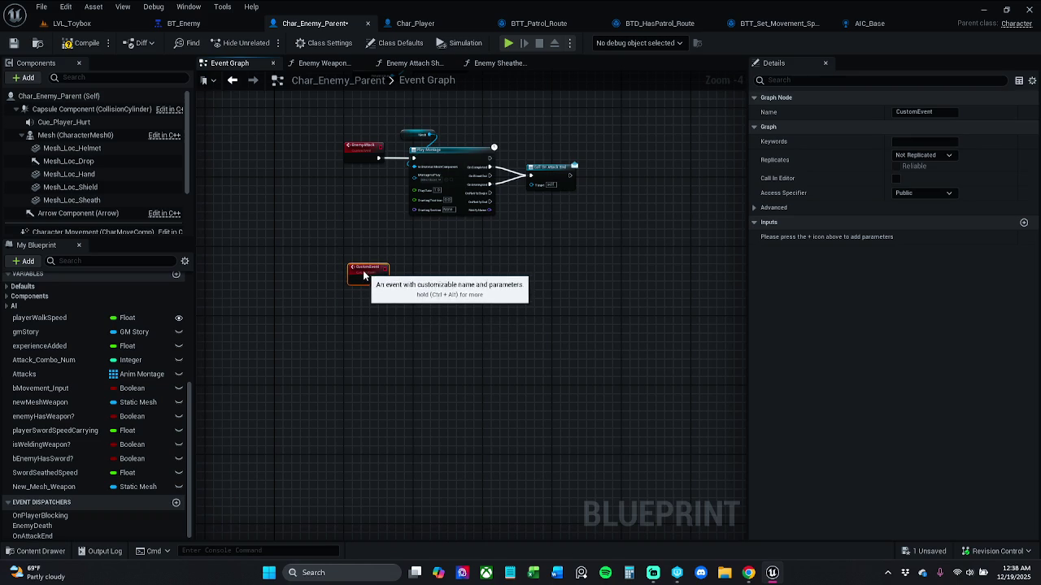
scroll(360, 278, up, 2)
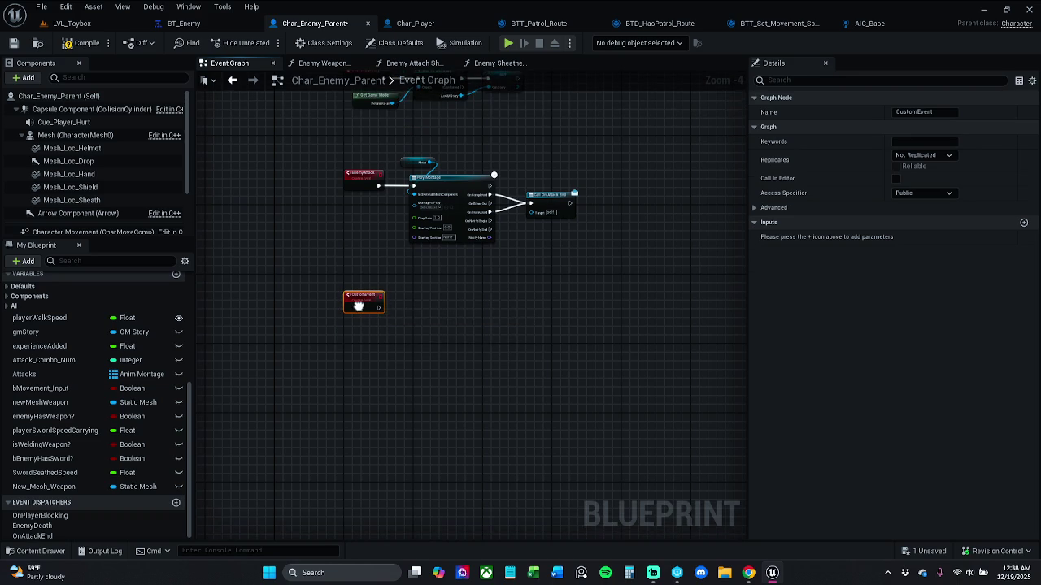
scroll(358, 306, up, 1)
drag(362, 301, 364, 337)
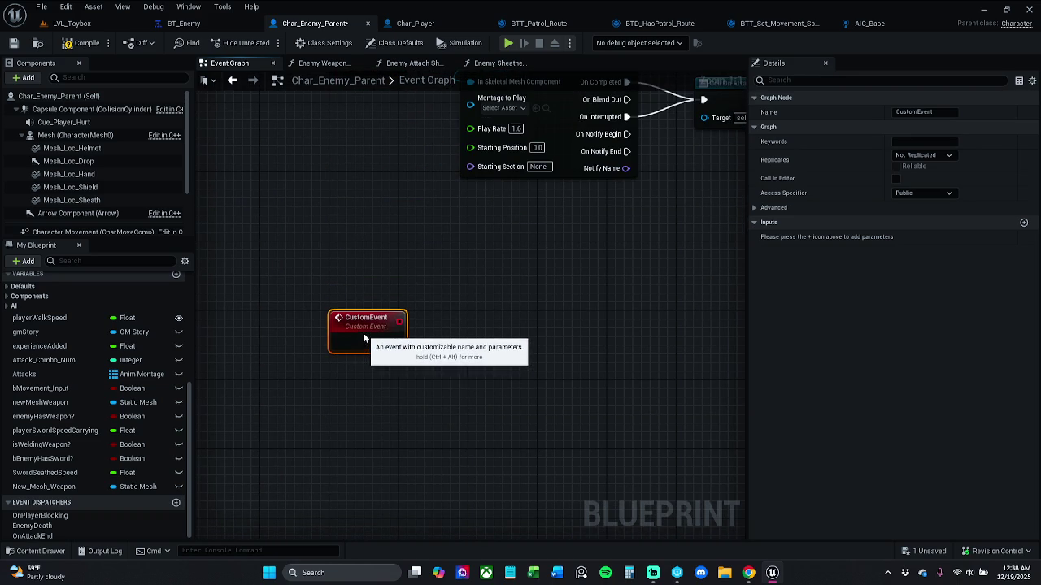
click(443, 298)
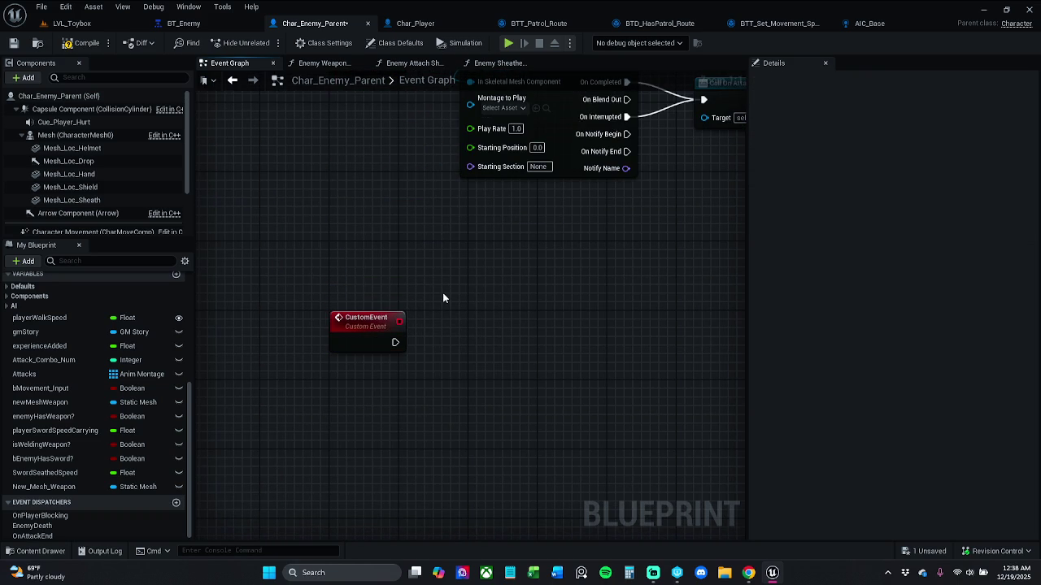
- Add a Play Montage node after CustomEvent, straightened in line with it
drag(395, 343, 456, 345)
text(play montage)
click(508, 176)
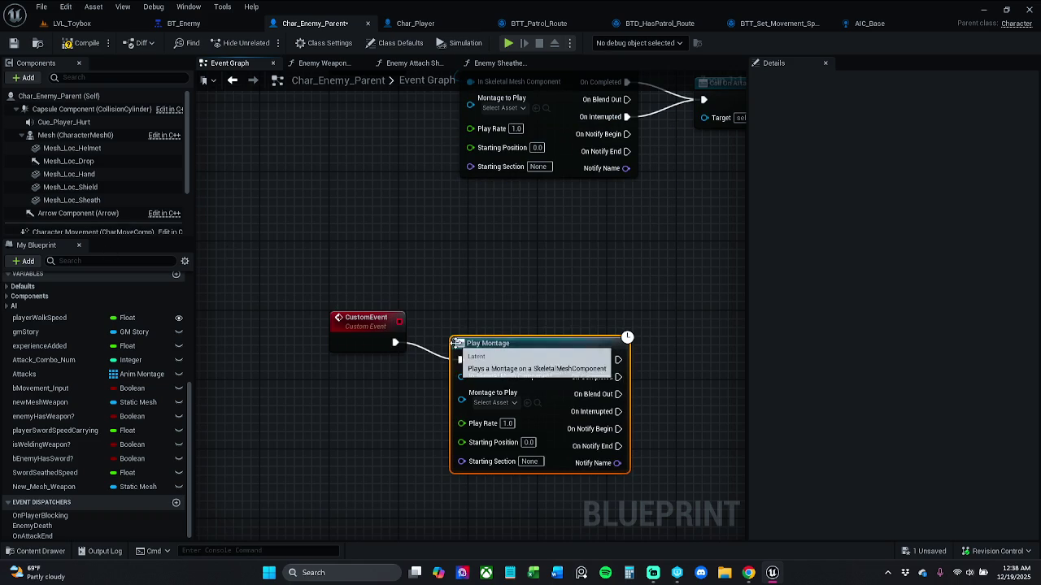
click(376, 332)
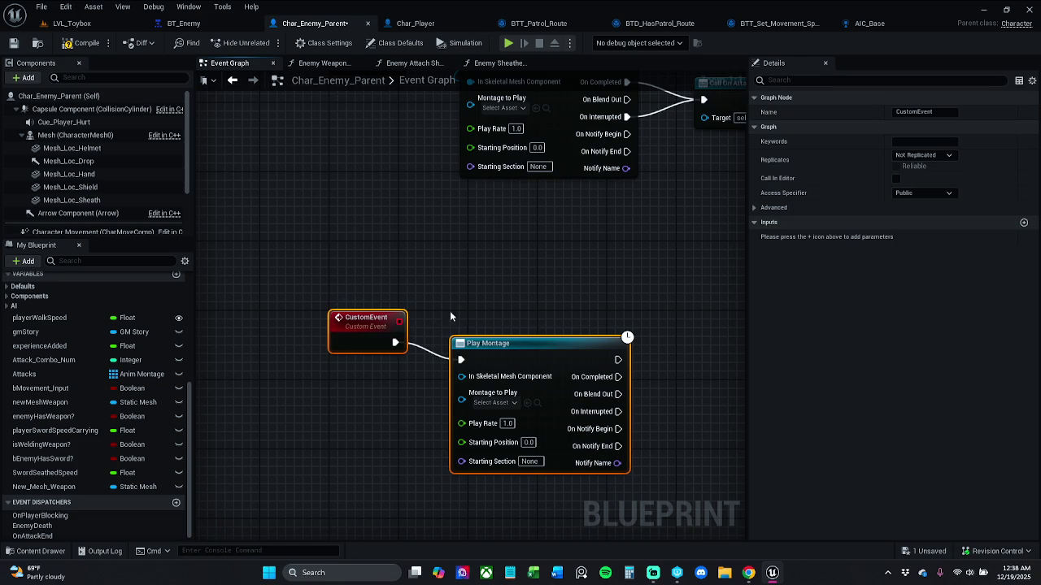
key(q)
click(489, 277)
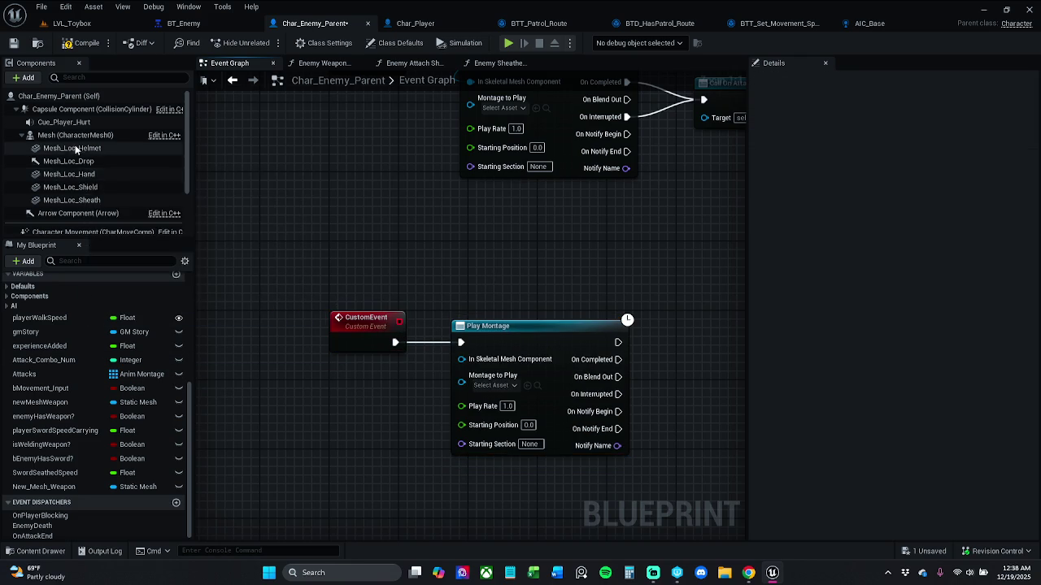
- Drop a character Mesh getter beside Play Montage, feeding its In Skeletal Mesh Component
mouse_move(73, 136)
mouse_down()
mouse_move(372, 278)
mouse_move(480, 364)
mouse_up()
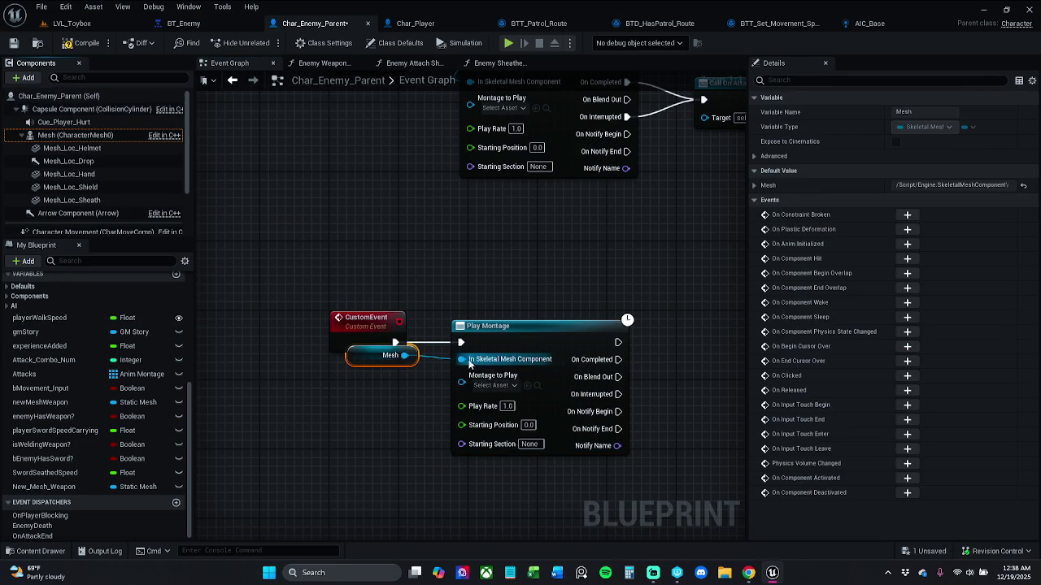
mouse_move(411, 362)
mouse_down()
mouse_move(483, 312)
mouse_move(508, 313)
mouse_move(509, 304)
mouse_move(448, 300)
mouse_up()
click(579, 269)
click(475, 305)
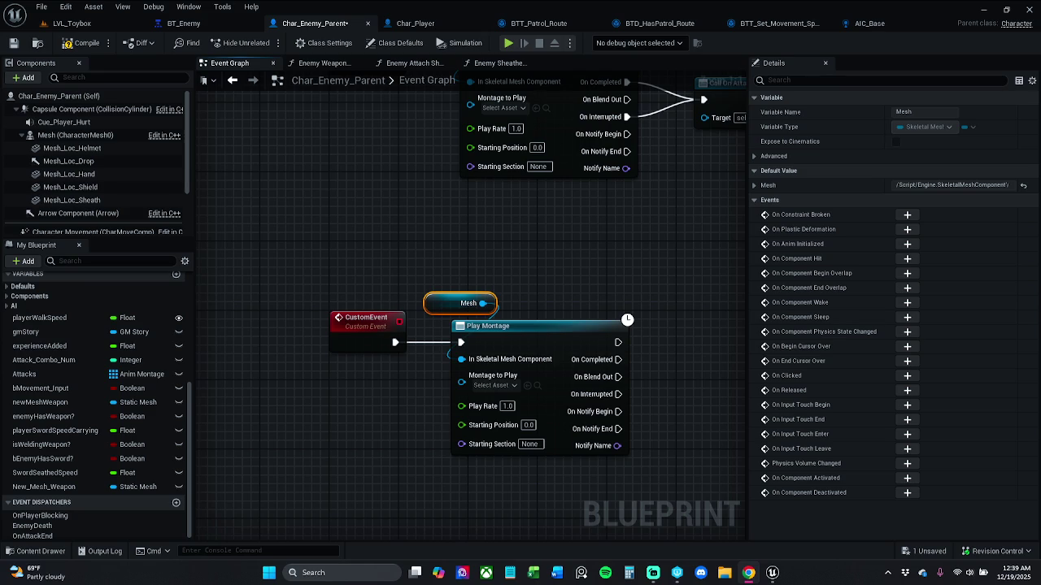
- Start a 'switch' node search from On Notify Begin, then cancel it
drag(325, 290, 192, 261)
click(276, 236)
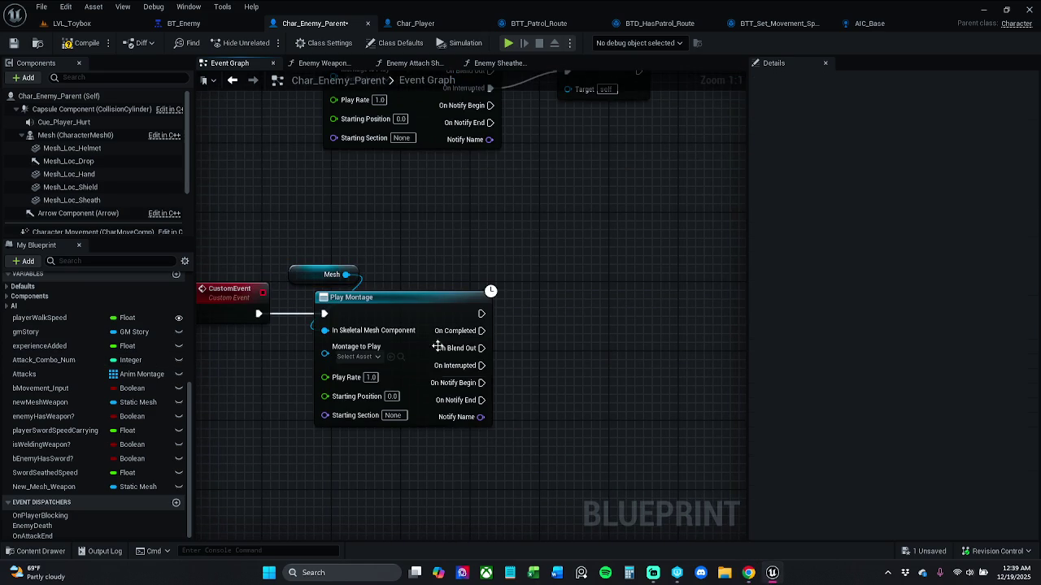
drag(472, 384, 555, 406)
text(switch)
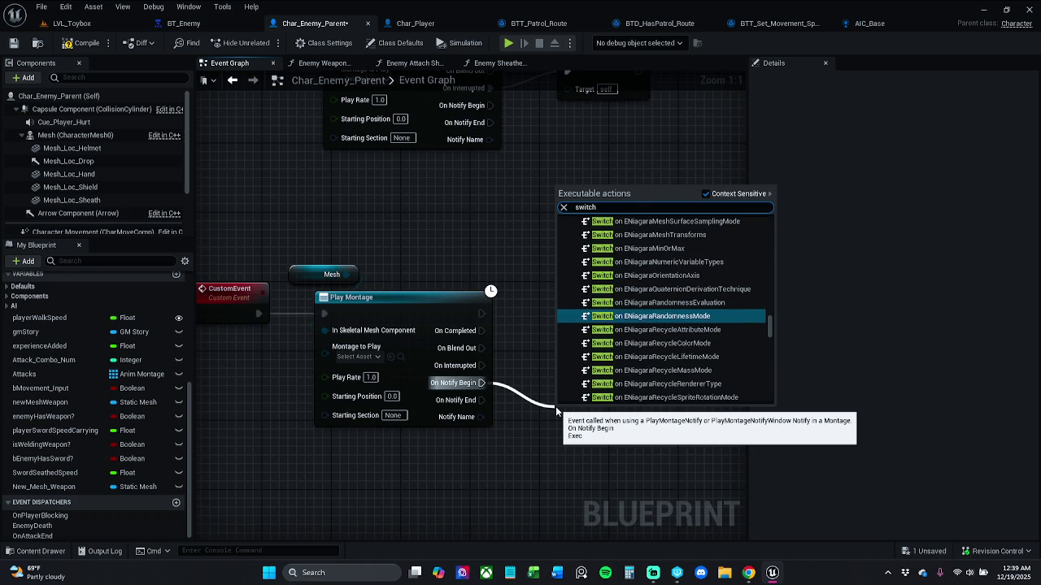
text( s)
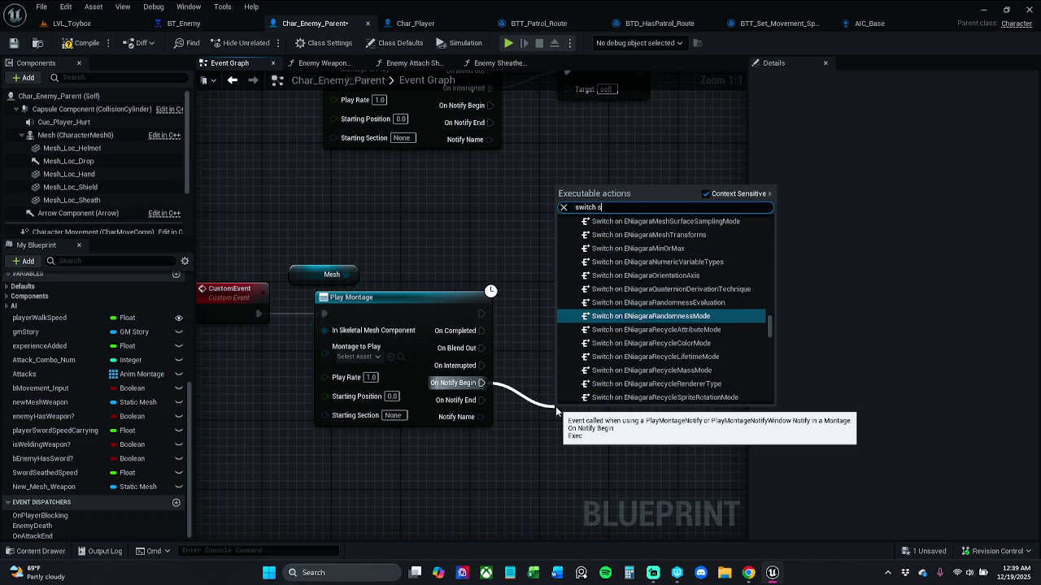
key(BackSpace)
key(BackSpace)
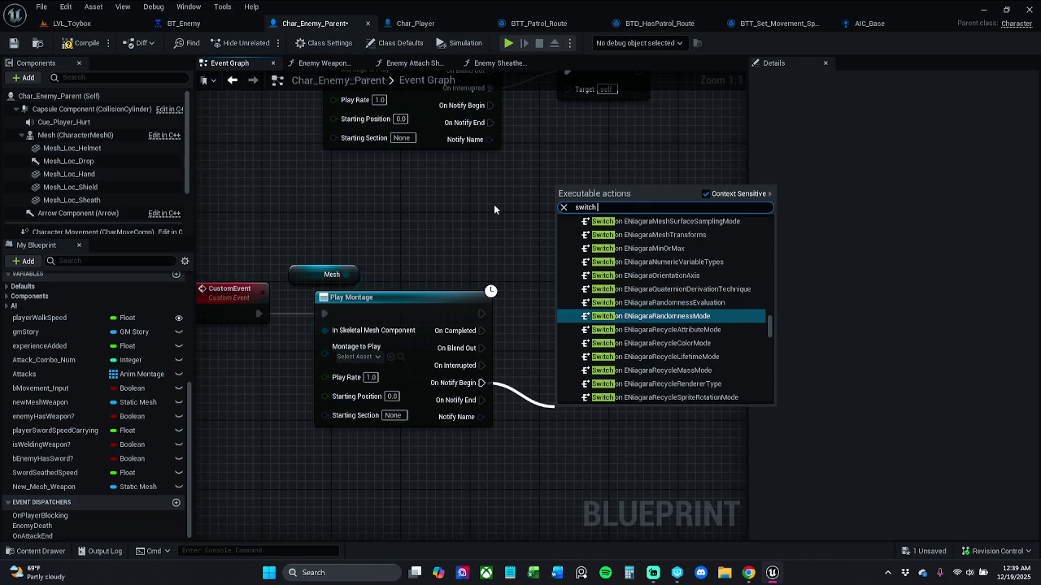
drag(631, 204, 470, 204)
key(BackSpace)
key(Escape)
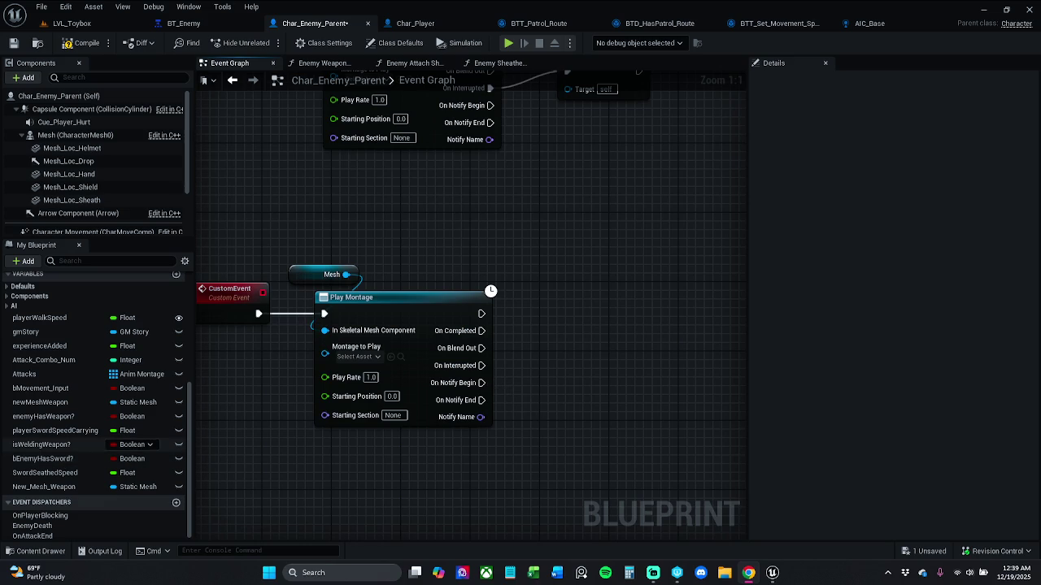
- Add a Switch on Name fed by Notify Name and executed from On Notify Begin
drag(627, 400, 526, 361)
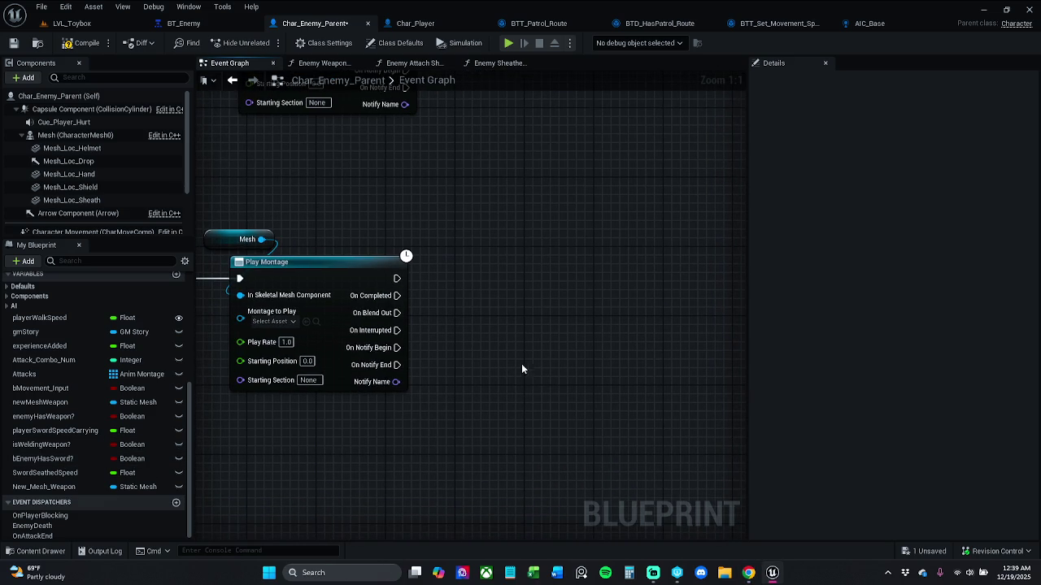
drag(396, 381, 468, 409)
text(switch)
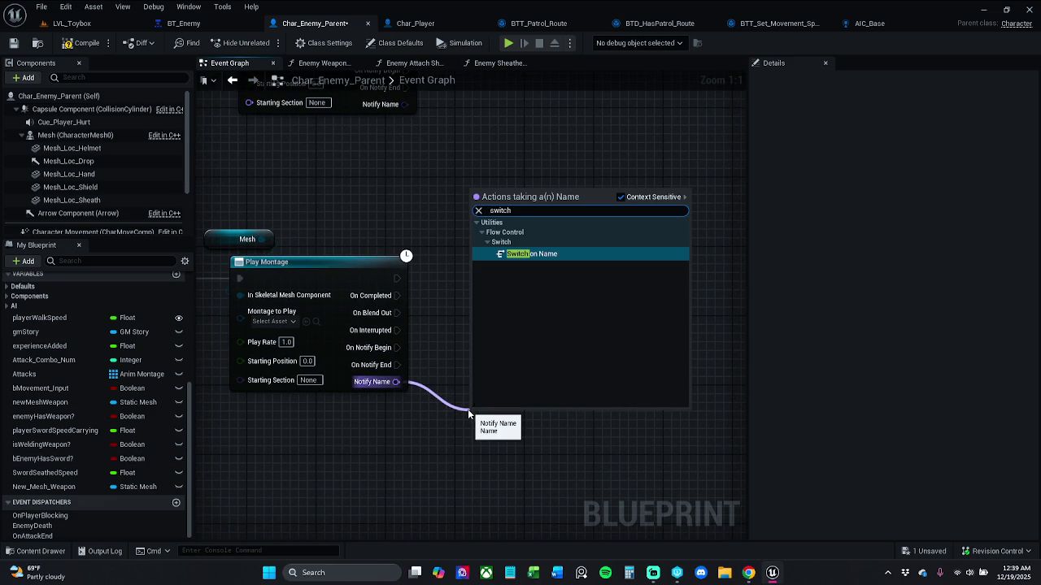
key(Return)
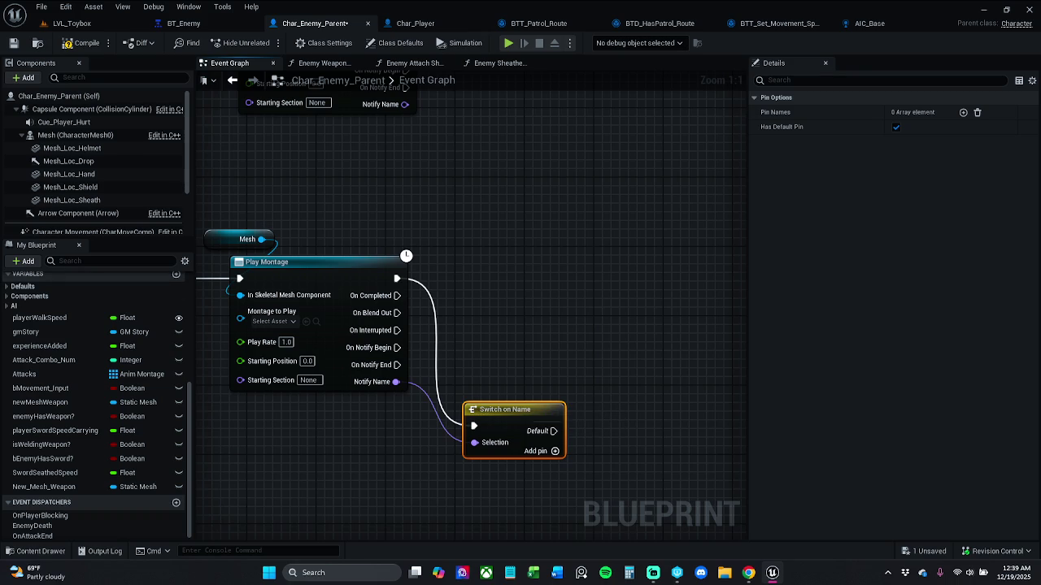
click(497, 351)
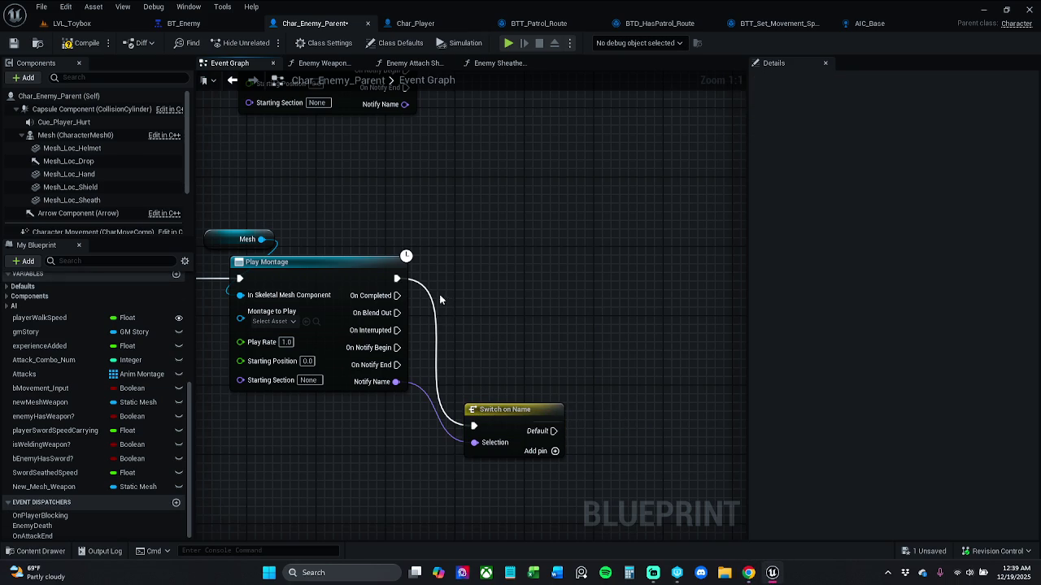
mouse_move(400, 282)
mouse_down()
mouse_move(470, 354)
mouse_move(399, 351)
mouse_up()
drag(512, 412, 513, 338)
click(611, 322)
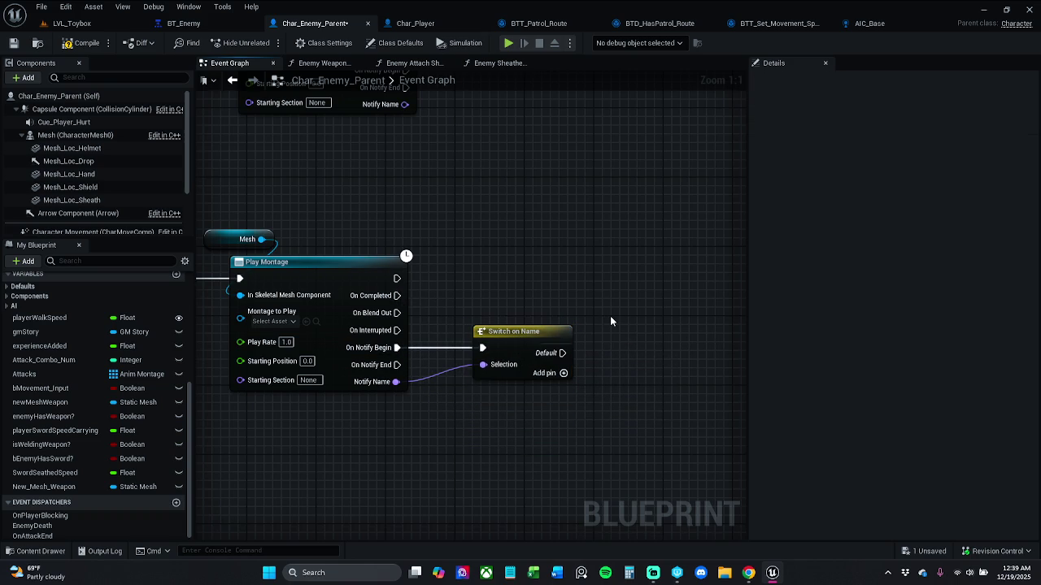
- In Details, remove Case 0, uncheck Has Default Pin, and add one output left as None
click(557, 385)
click(538, 370)
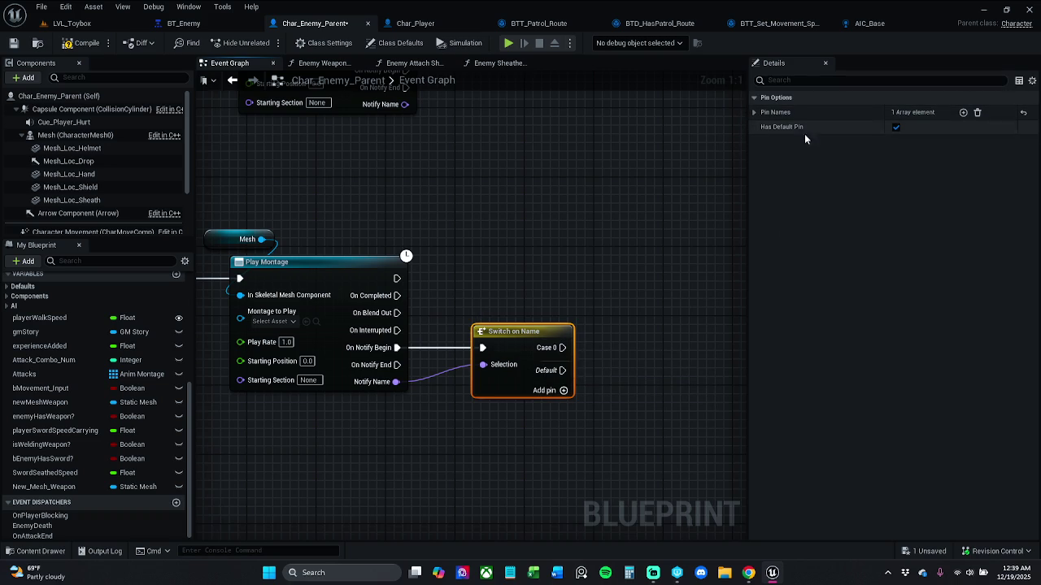
click(977, 112)
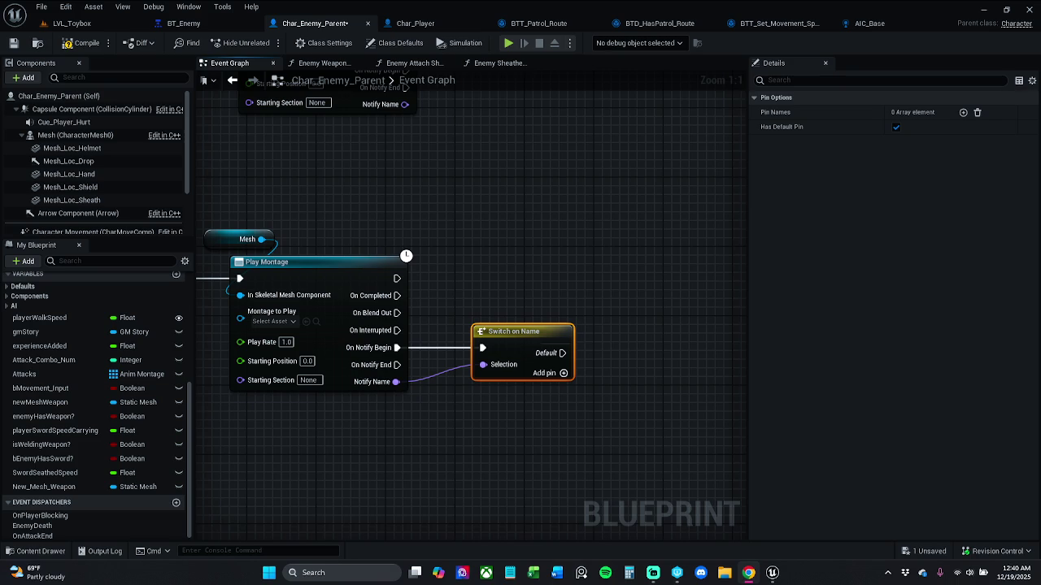
click(896, 128)
click(963, 112)
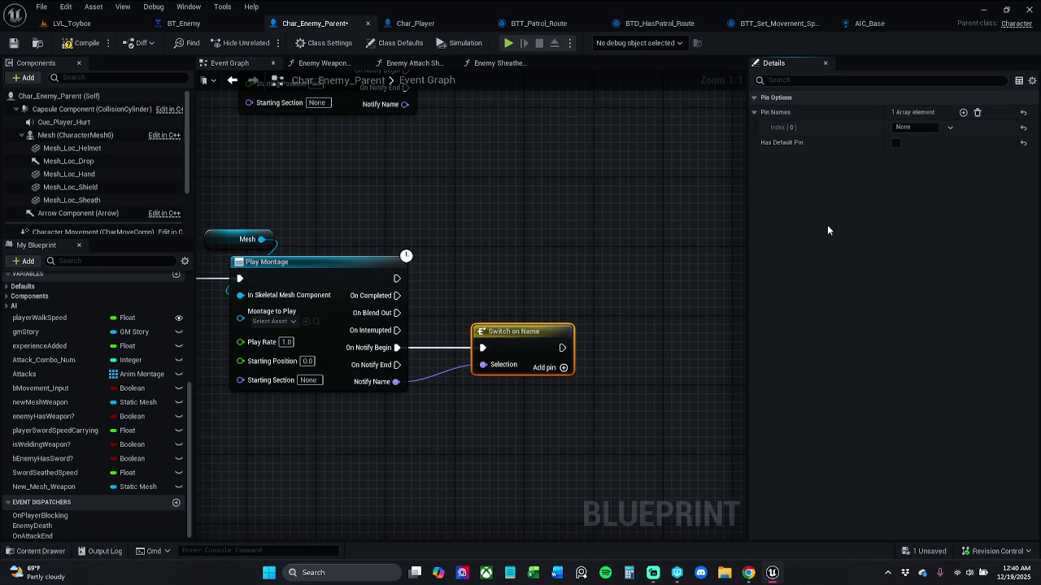
click(927, 127)
text(S)
key(BackSpace)
key(BackSpace)
key(BackSpace)
key(Escape)
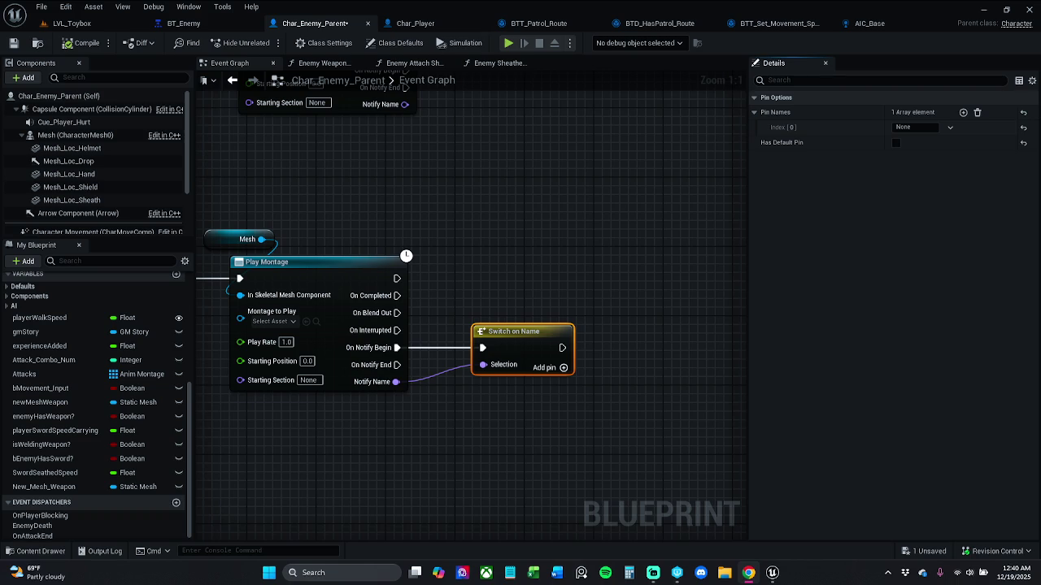
click(246, 27)
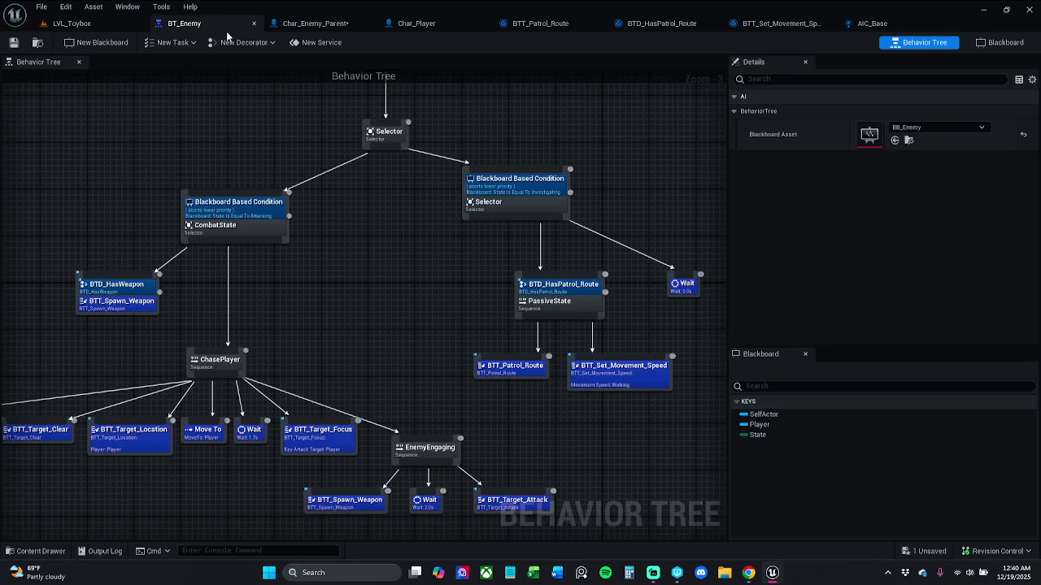
click(313, 23)
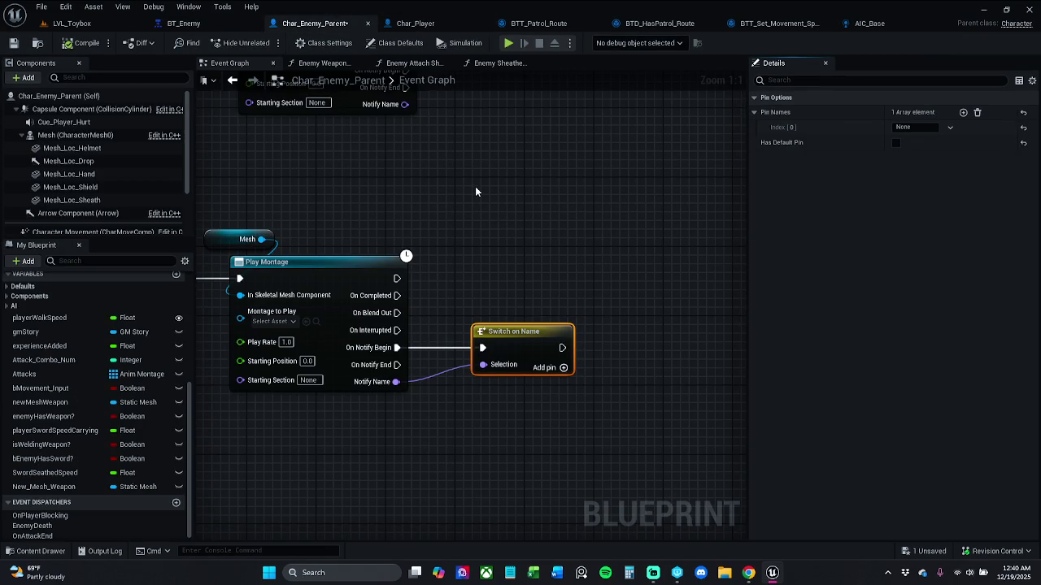
click(195, 23)
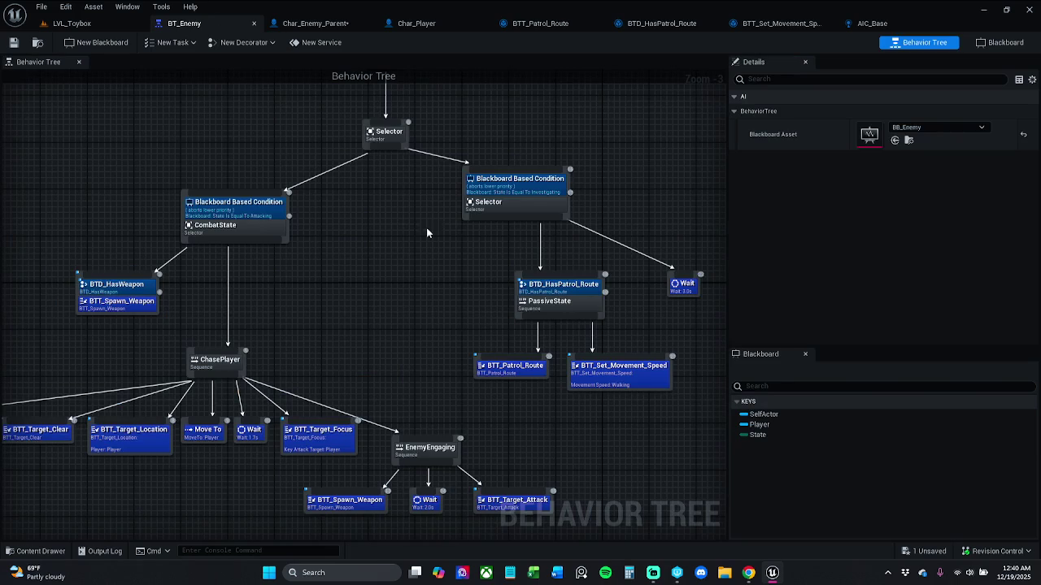
click(326, 26)
click(455, 195)
mouse_move(490, 166)
mouse_down()
mouse_move(494, 183)
mouse_move(480, 177)
mouse_move(398, 232)
mouse_move(477, 408)
mouse_up()
scroll(479, 176, down, 2)
scroll(395, 355, down, 7)
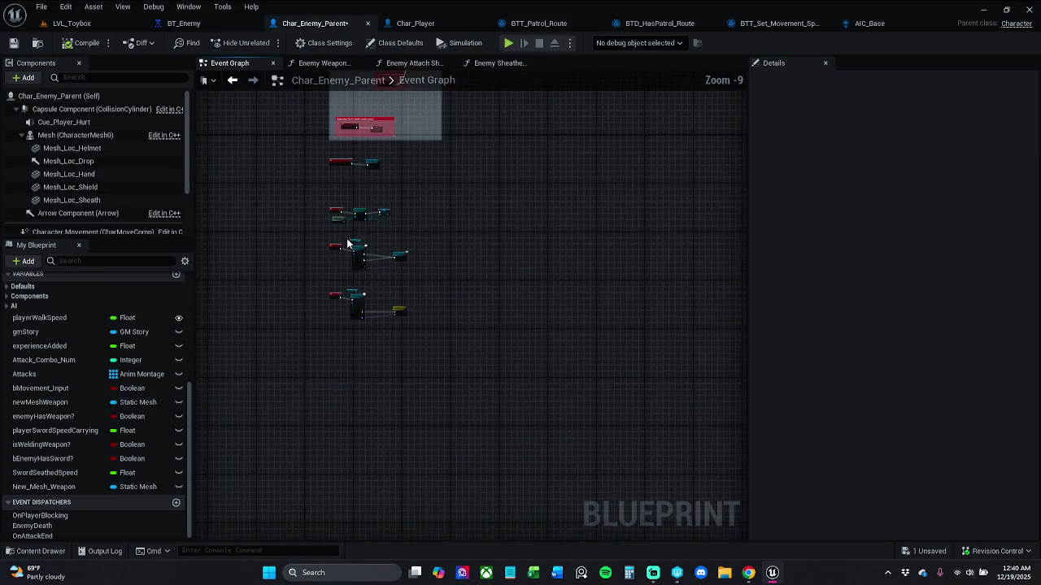
mouse_move(344, 244)
mouse_down()
mouse_move(349, 330)
mouse_move(349, 304)
mouse_up()
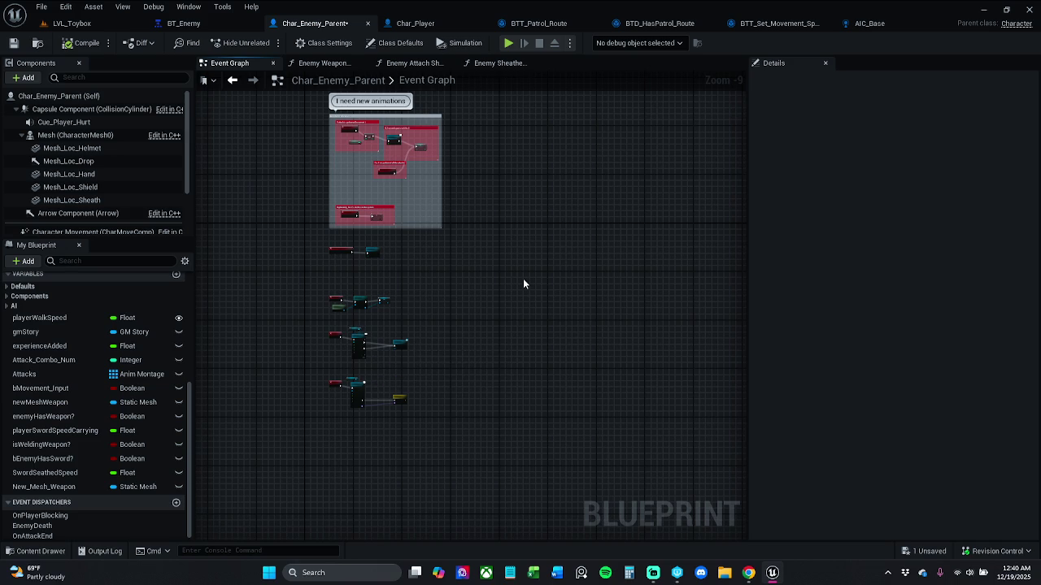
scroll(350, 295, up, 4)
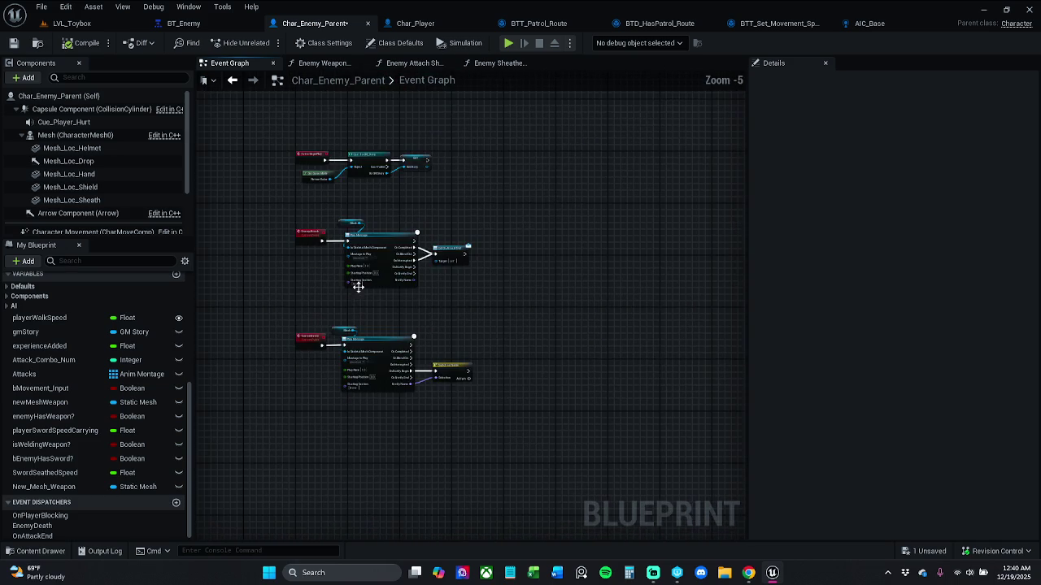
scroll(392, 302, up, 3)
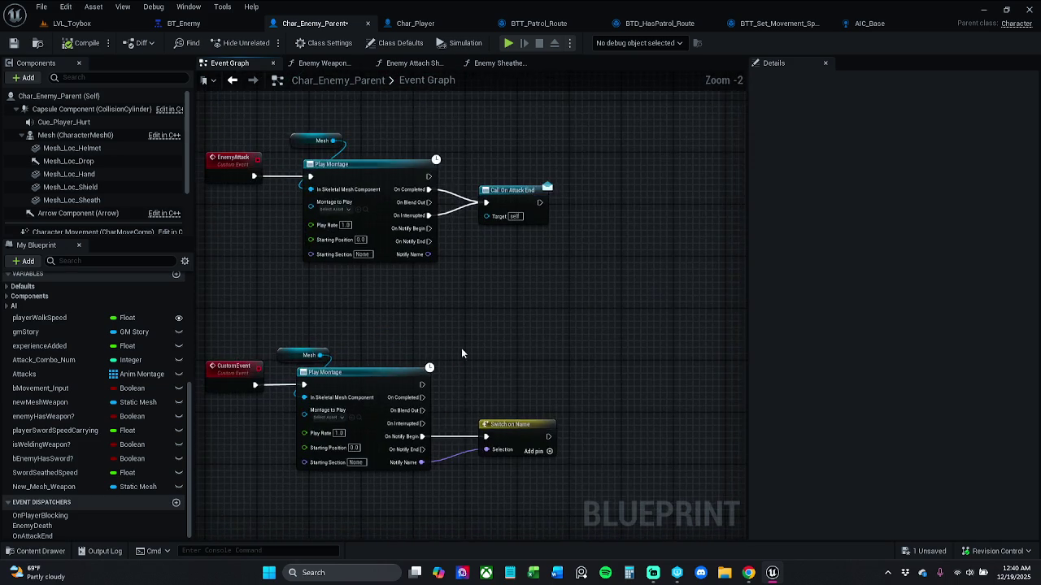
drag(542, 372, 530, 372)
click(537, 319)
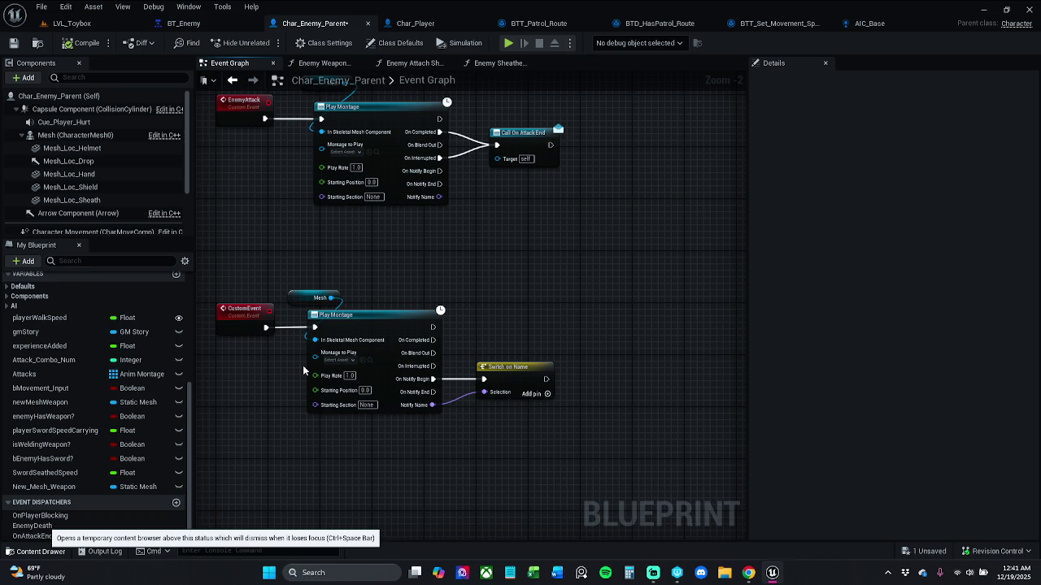
key(ctrl+space)
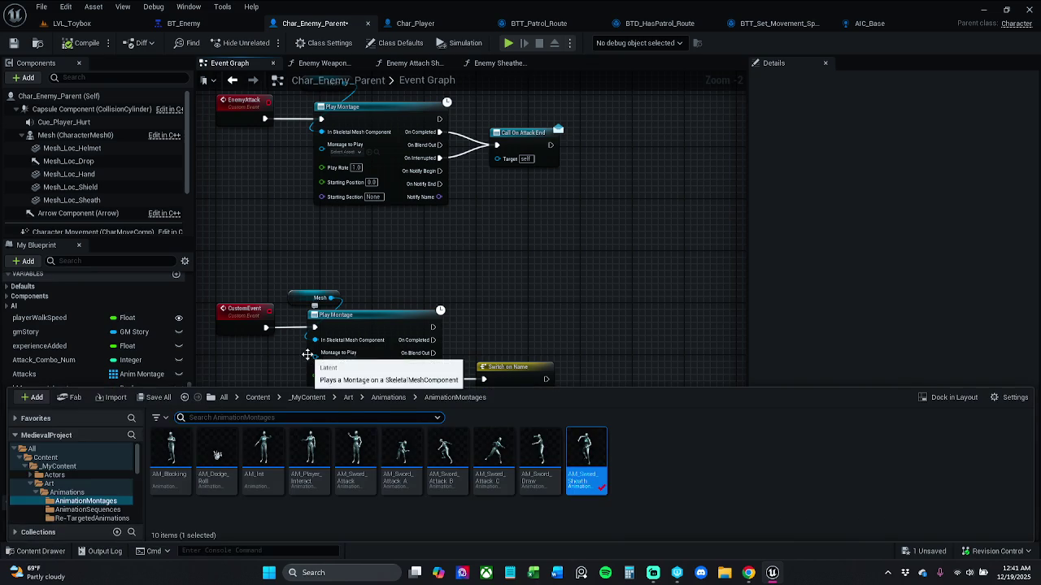
- In AM_Sword_Sheath, drag the ANS_Player_Sheath notify's end later on the timeline, then close the montage
double_click(585, 470)
click(644, 432)
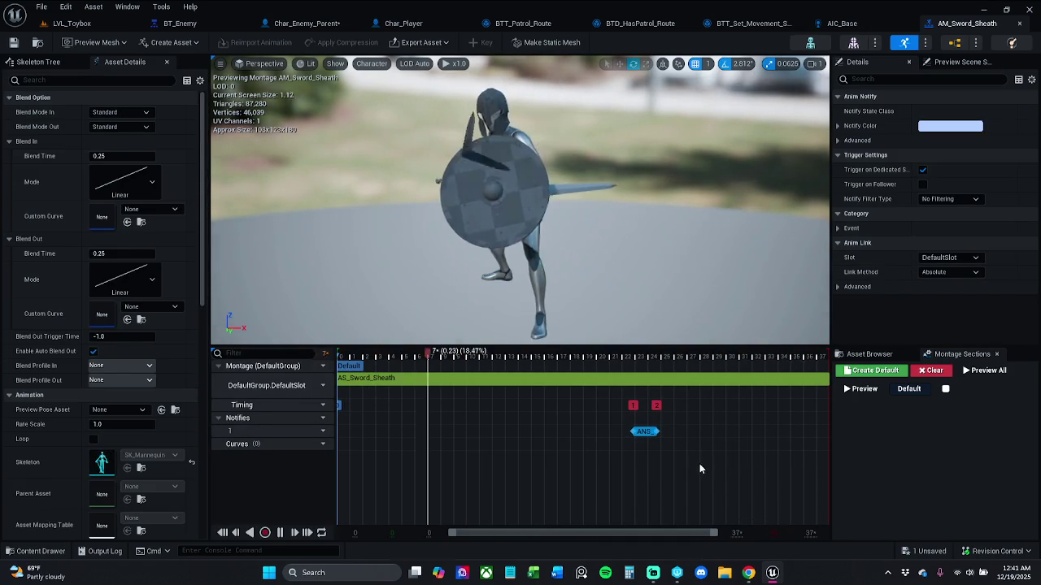
mouse_move(693, 429)
mouse_down()
mouse_move(758, 432)
mouse_move(658, 439)
mouse_up()
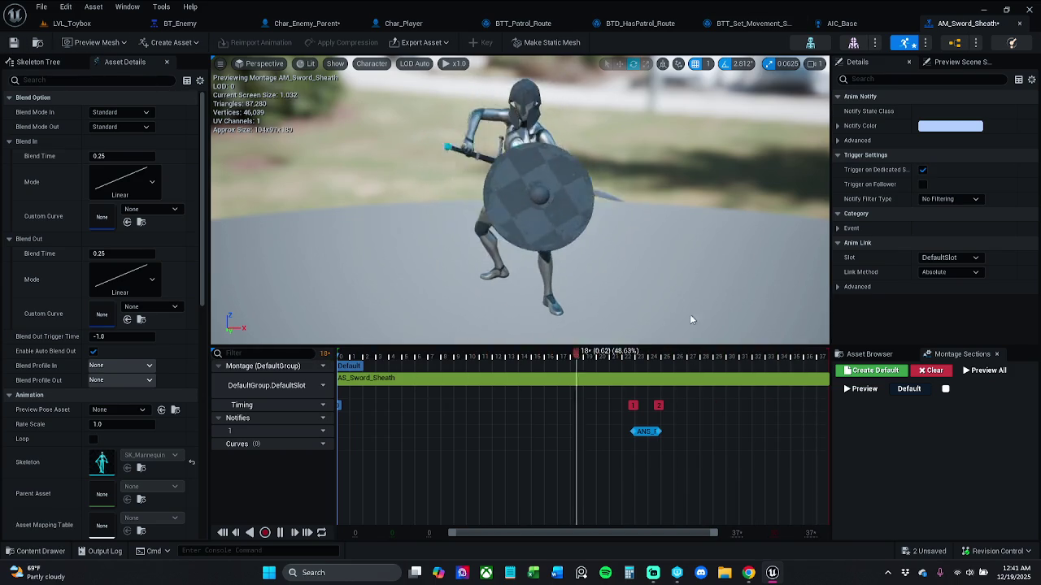
drag(661, 436, 670, 433)
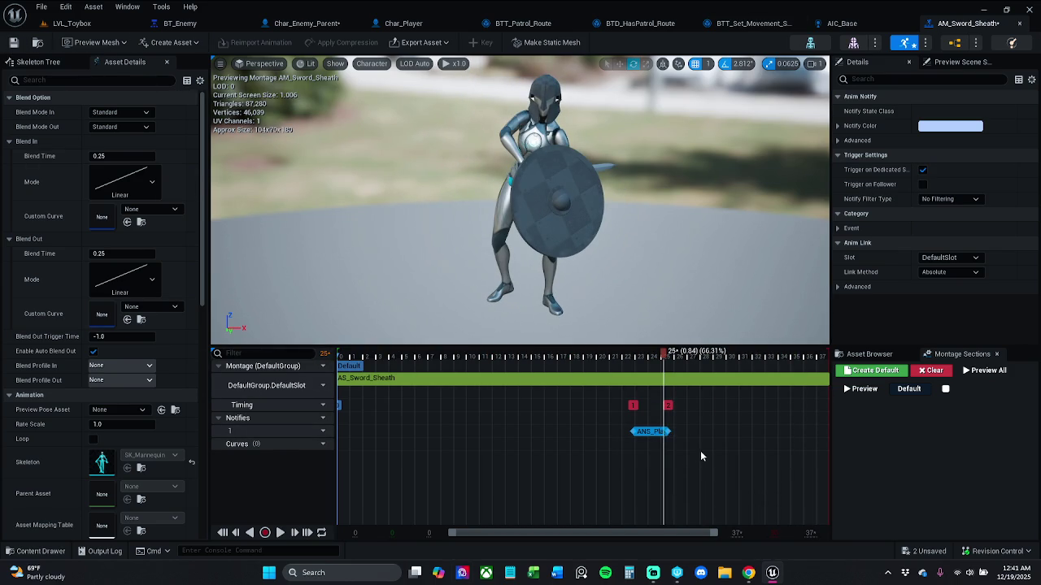
mouse_move(670, 431)
mouse_down()
mouse_move(734, 431)
mouse_move(704, 432)
mouse_up()
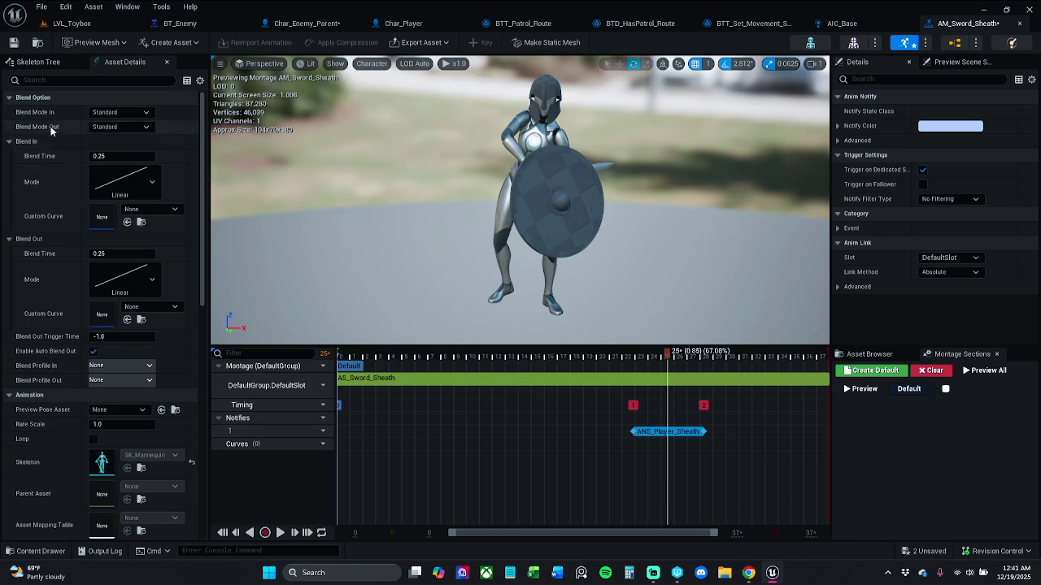
click(1018, 23)
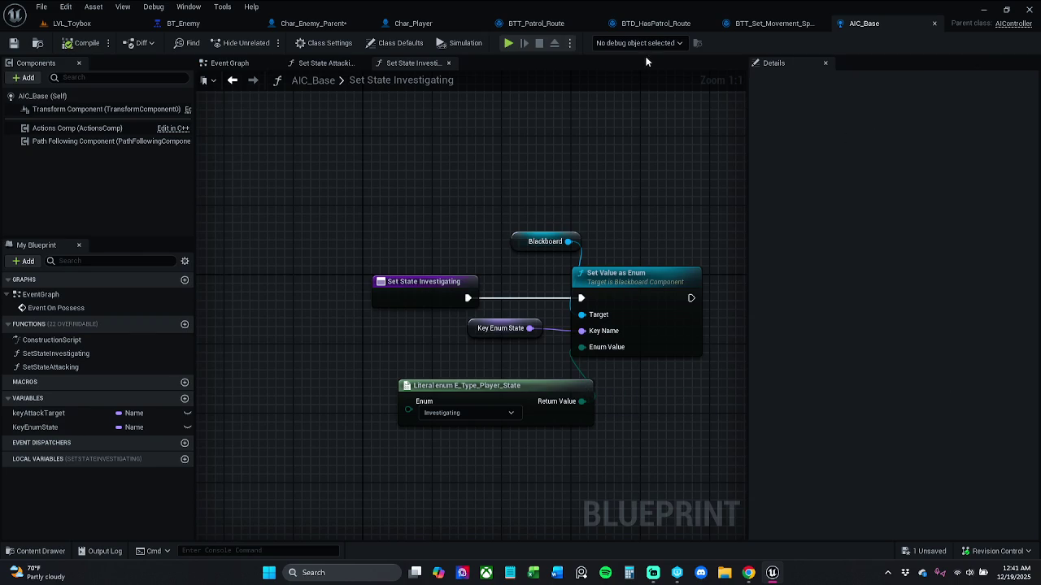
- Back in Char_Enemy_Parent, name the Switch on Name's Pin Names [0] output ANS_Player_Sheathe
click(325, 27)
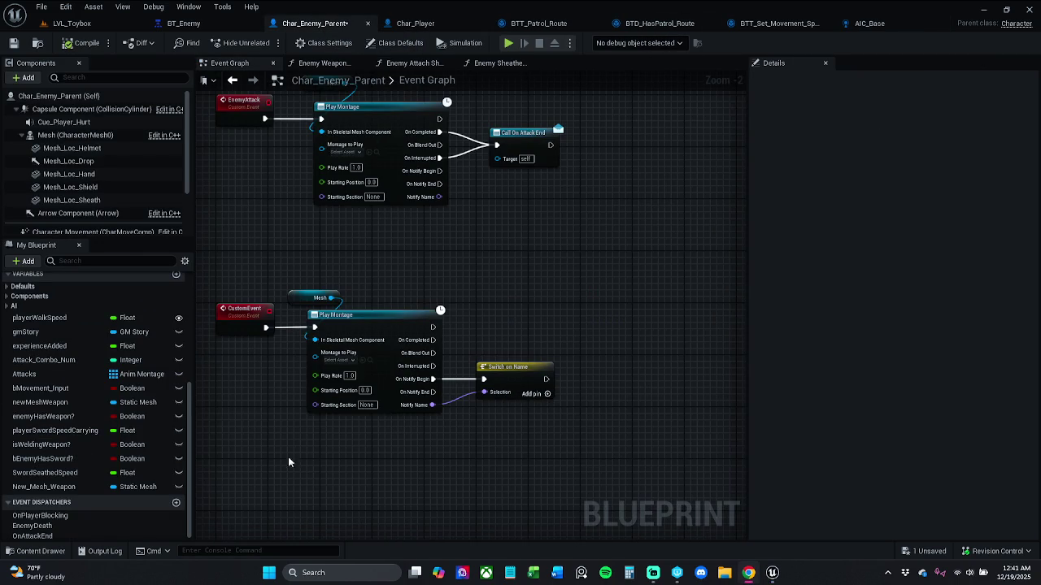
click(508, 381)
click(915, 127)
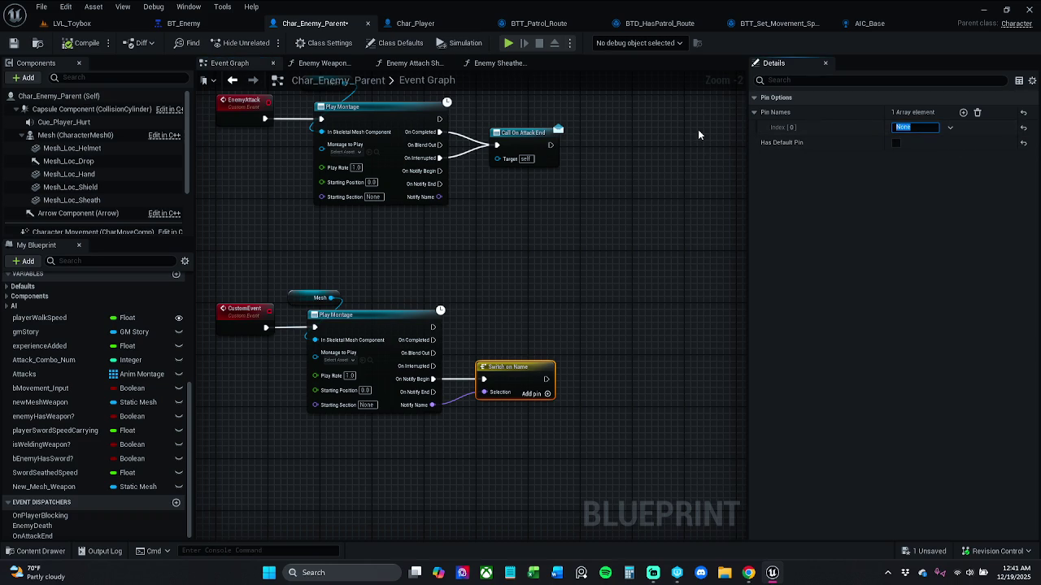
text(ANS_Player_)
text(Sheathe)
key(Return)
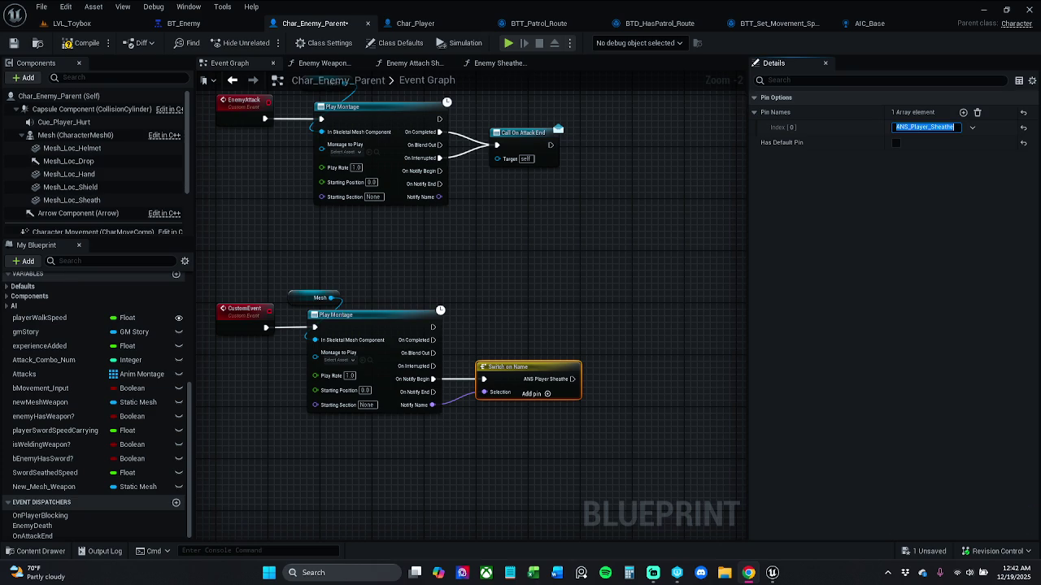
drag(475, 82, 490, 177)
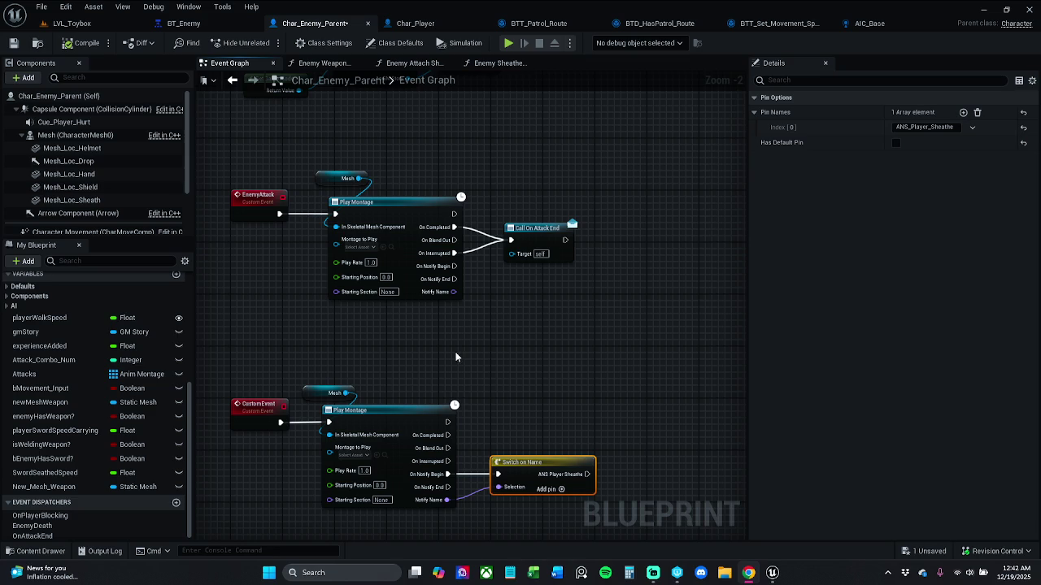
- Search Find Results for 'enemyAttack' and open the Enemy Attack Animation Montage Play match
scroll(447, 361, up, 3)
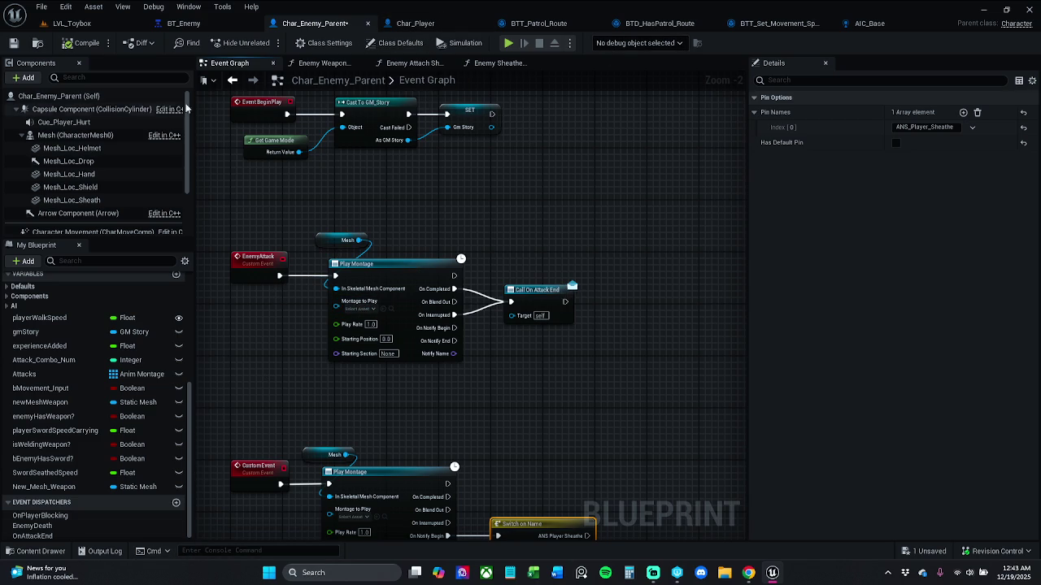
click(176, 6)
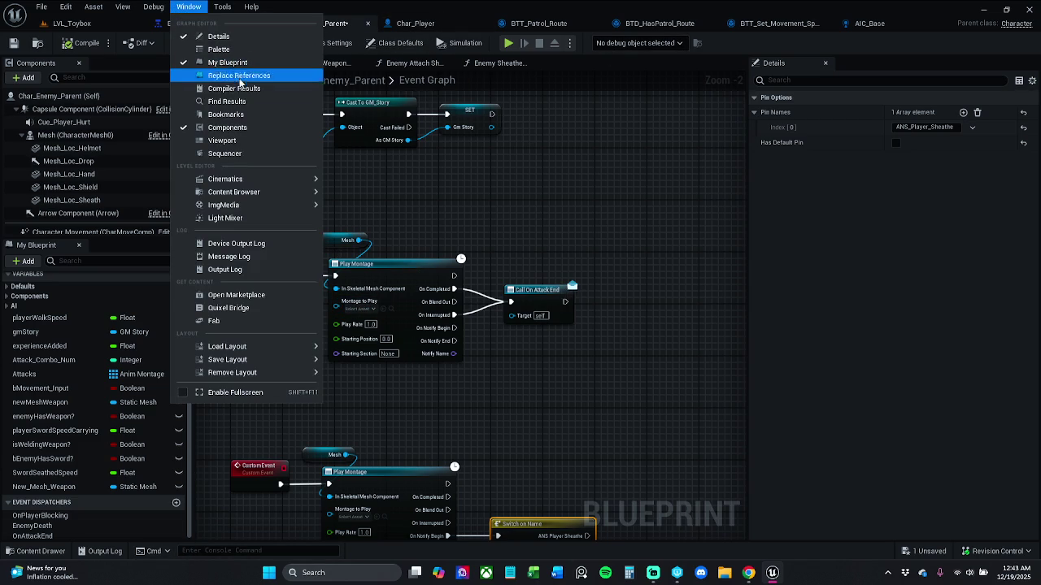
click(213, 113)
click(318, 454)
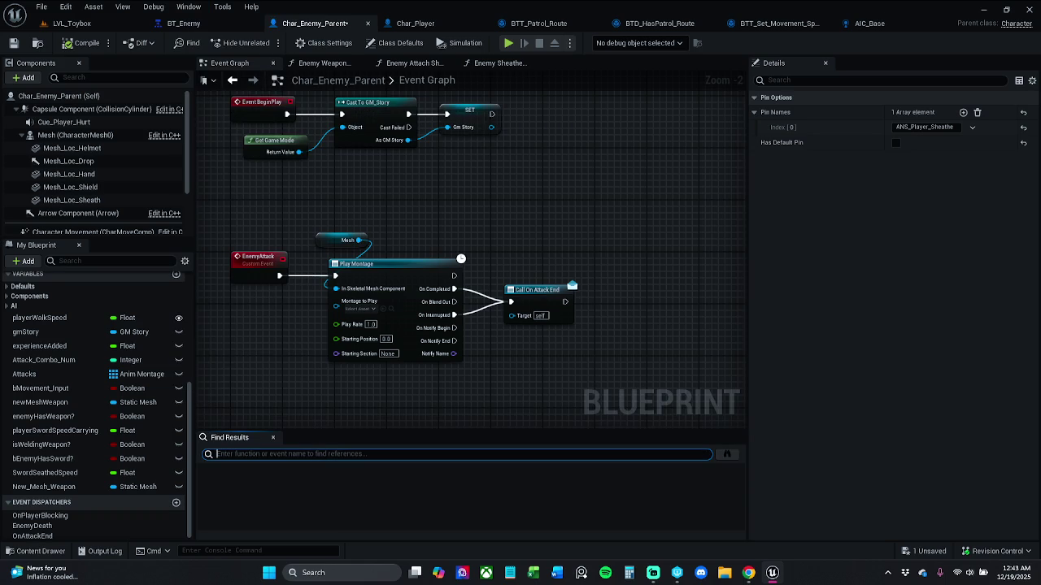
text(enemyA)
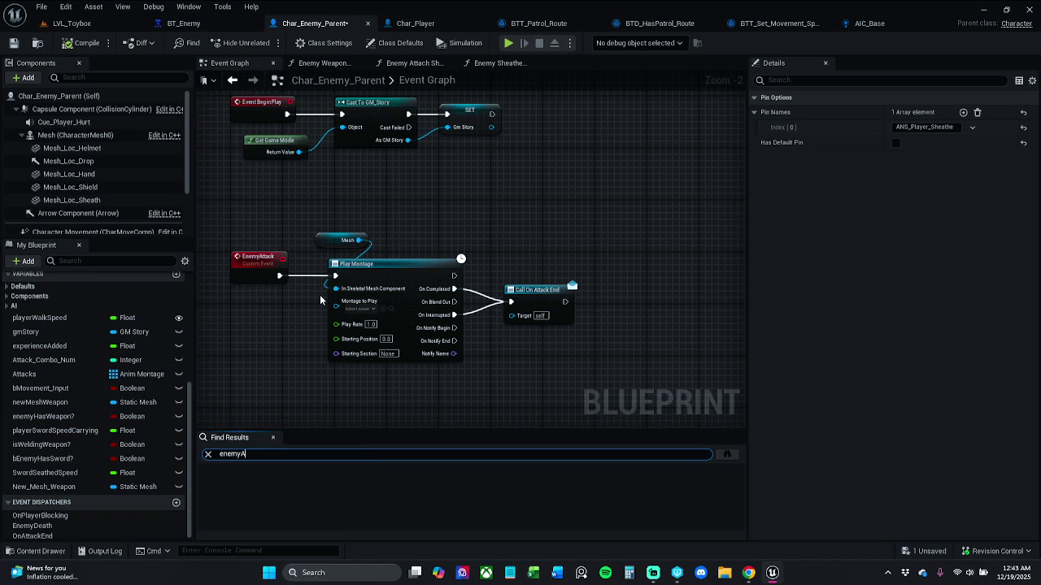
text(ttack)
key(Return)
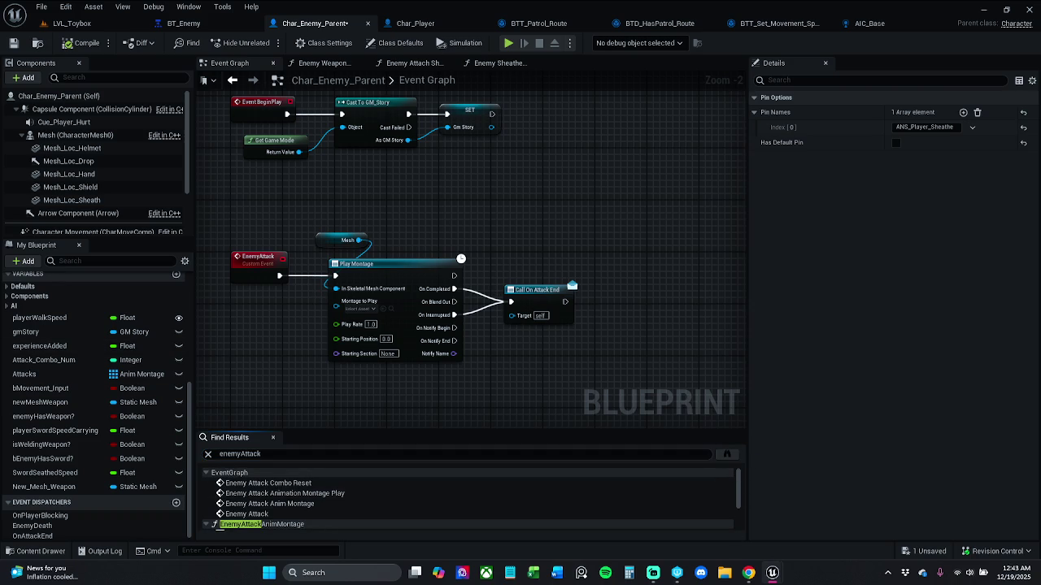
double_click(284, 493)
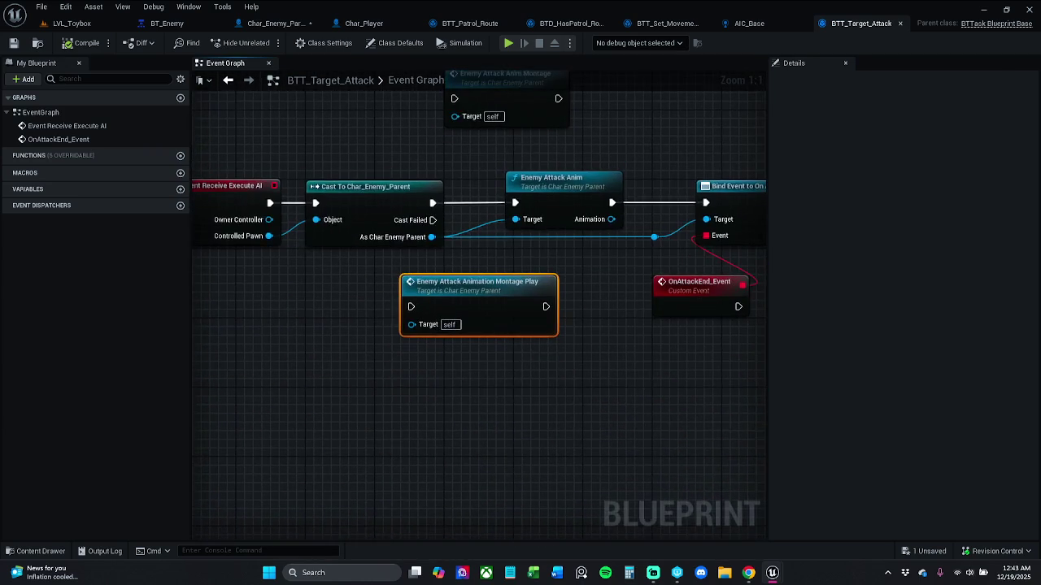
- Return to Char_Enemy_Parent and jump through Enemy Attack Anim Montage to the EnemyAttack custom event
key(ctrl+Tab)
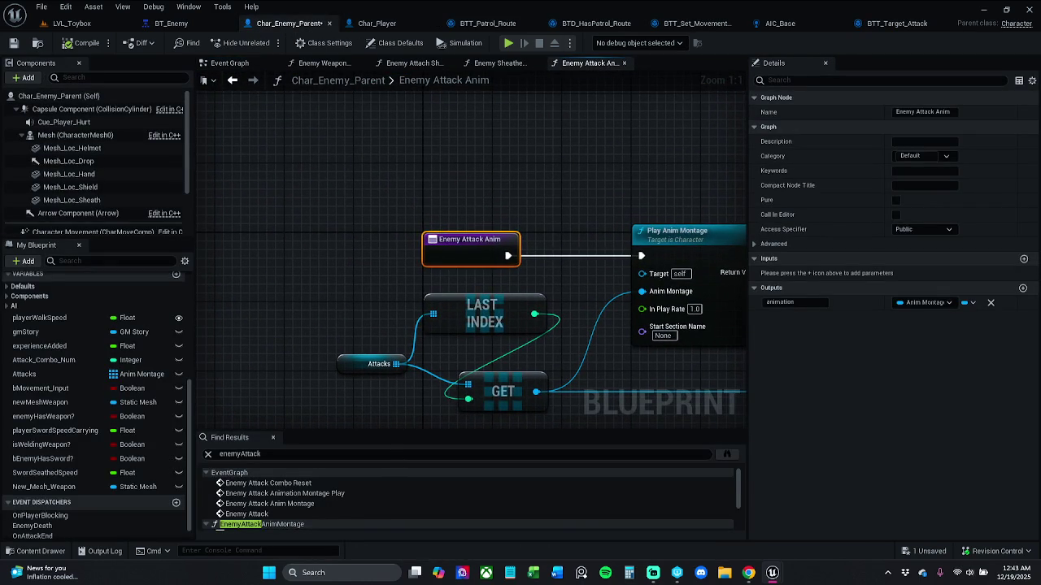
key(Escape)
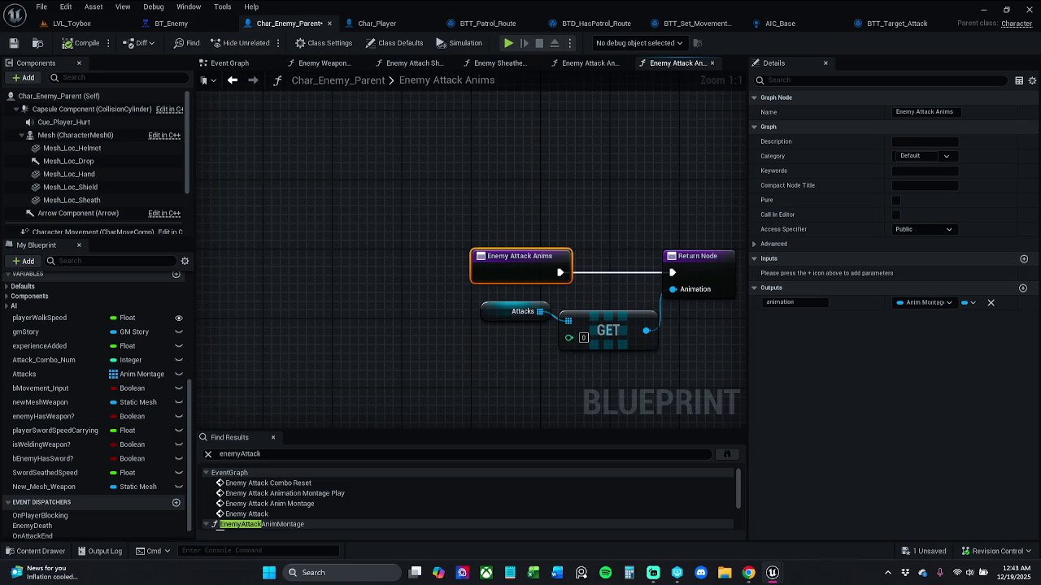
drag(578, 296, 415, 230)
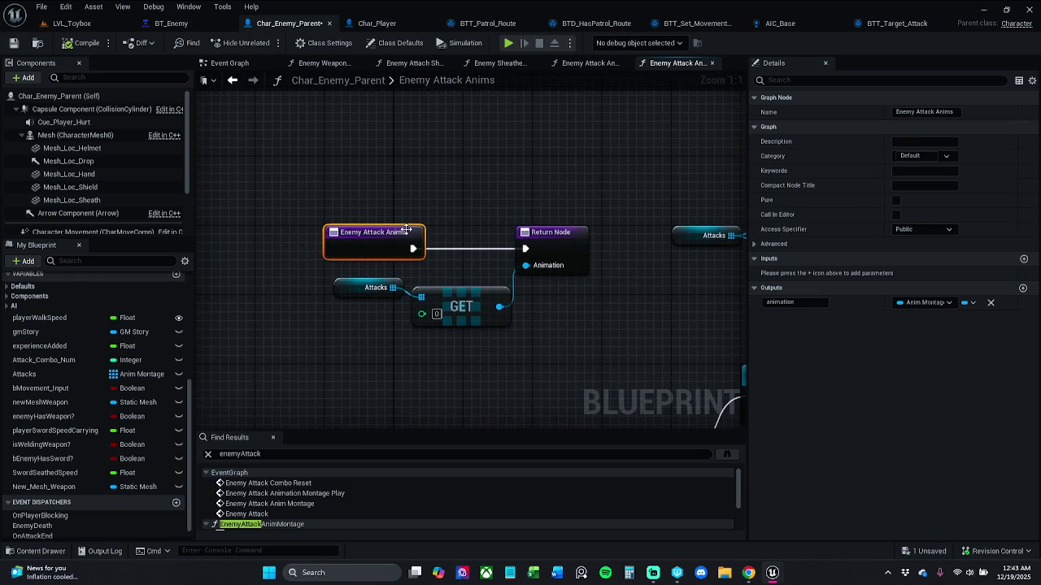
scroll(423, 228, down, 2)
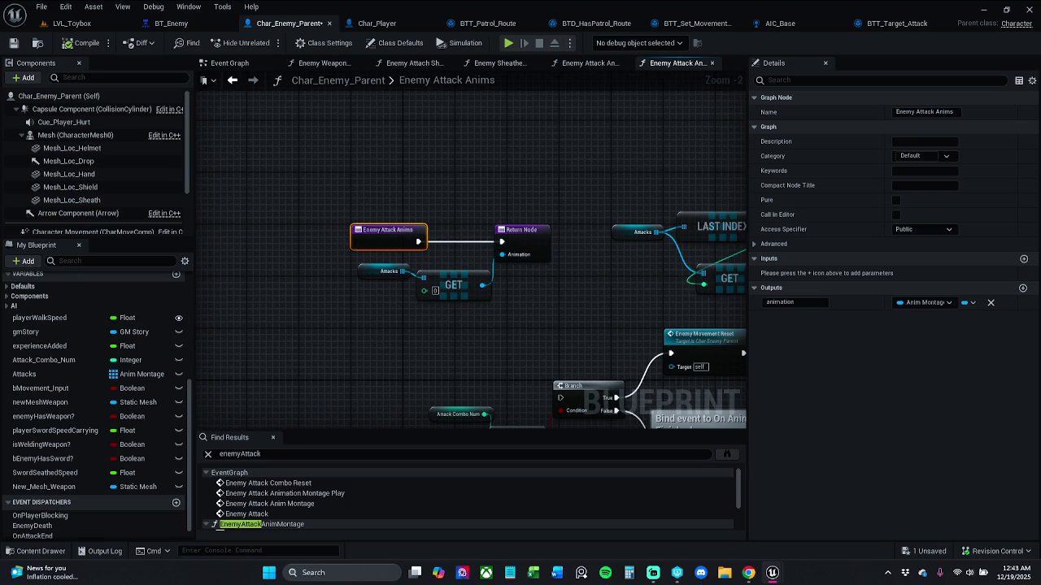
key(Escape)
double_click(218, 526)
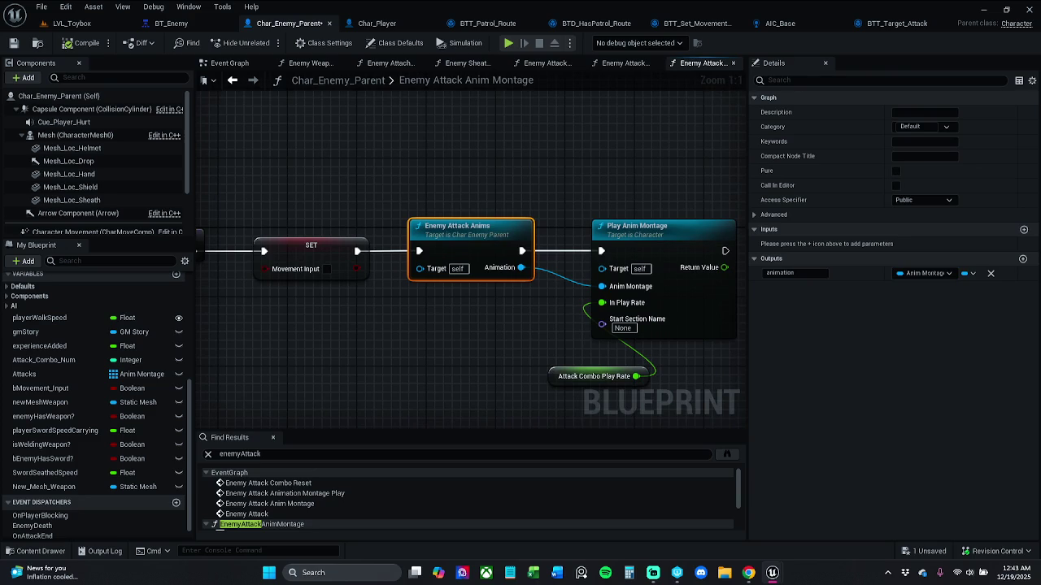
double_click(218, 525)
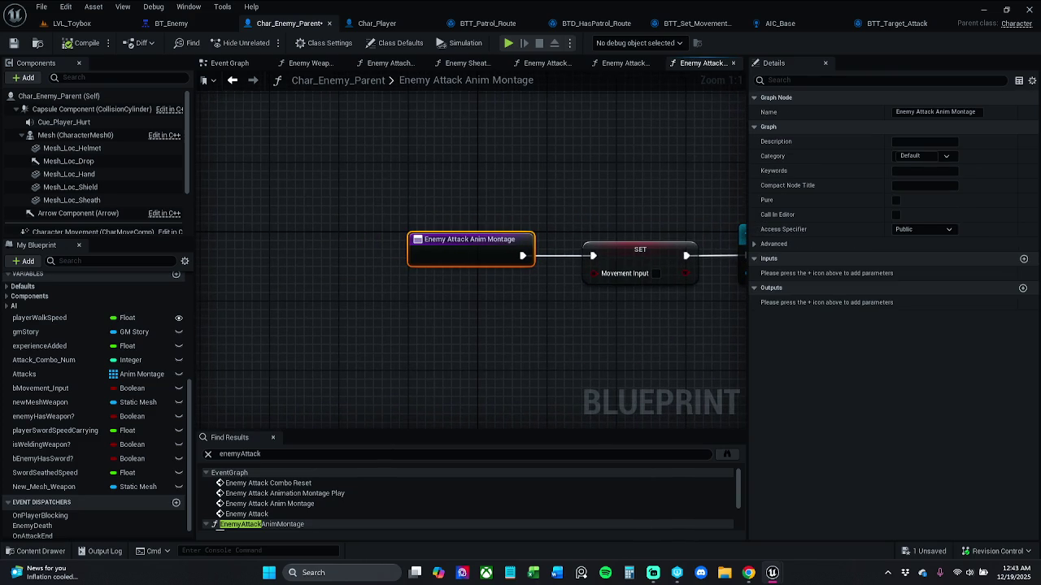
key(Escape)
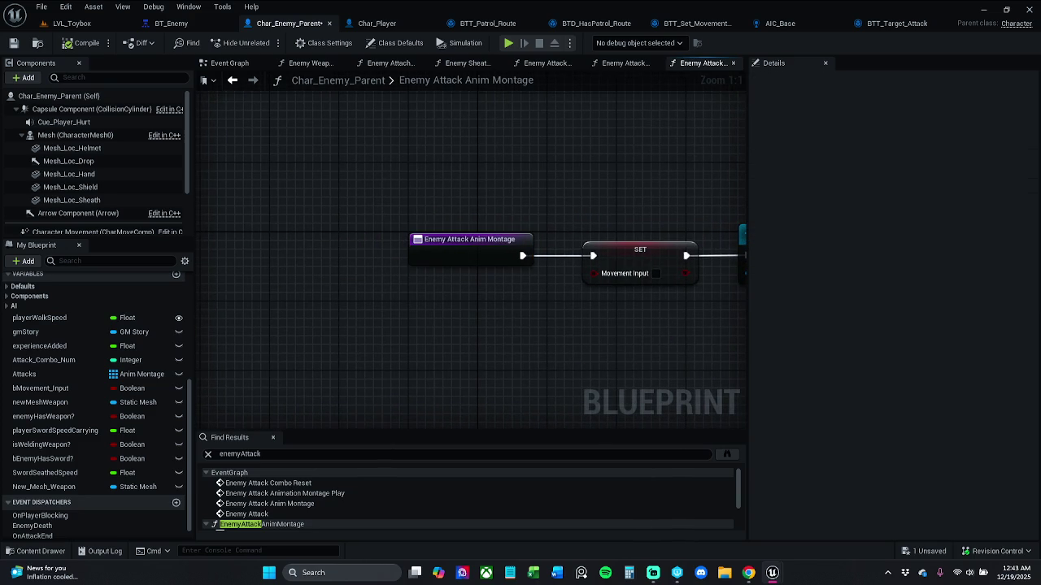
double_click(247, 514)
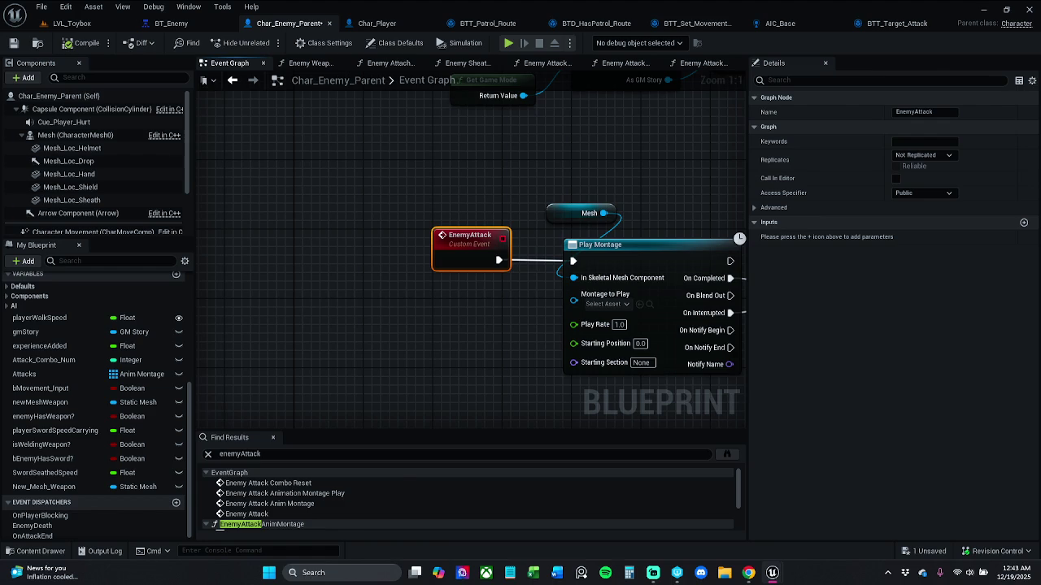
- Open Find in Blueprints for enemyAttack and reposition its floating window
key(ctrl+shift+f)
drag(877, 190, 901, 193)
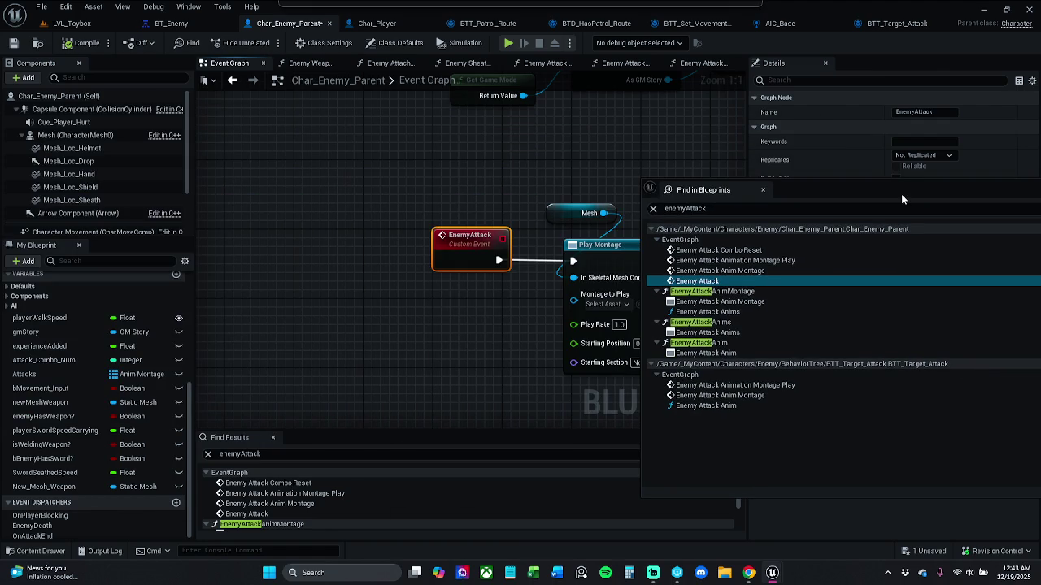
drag(900, 198, 321, 195)
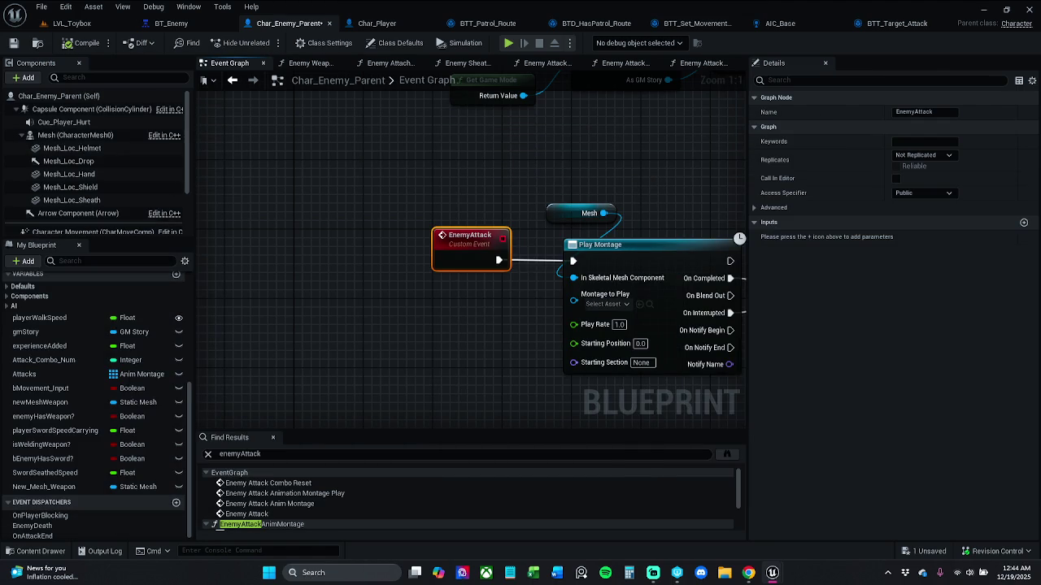
- From BT_Enemy, open the BTT_Spawn_Weapon task and follow its call into Enemy Sword Pawn
click(177, 22)
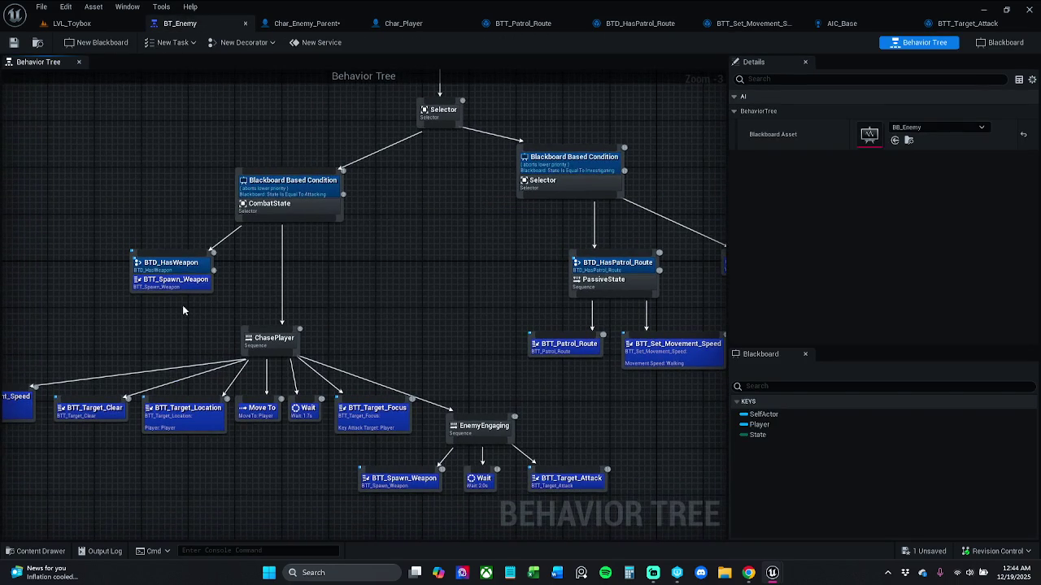
scroll(162, 275, up, 1)
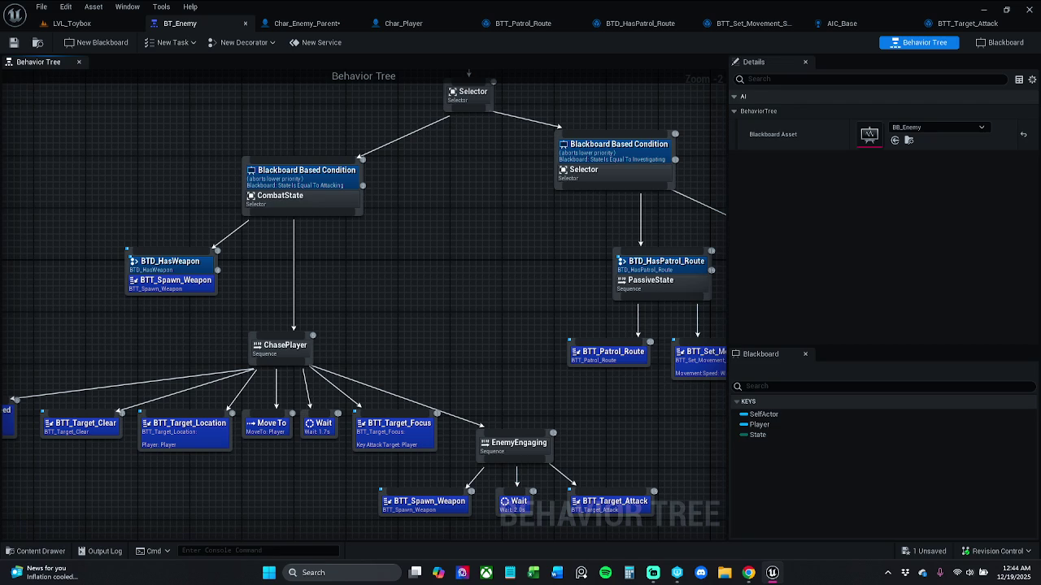
click(174, 288)
double_click(173, 288)
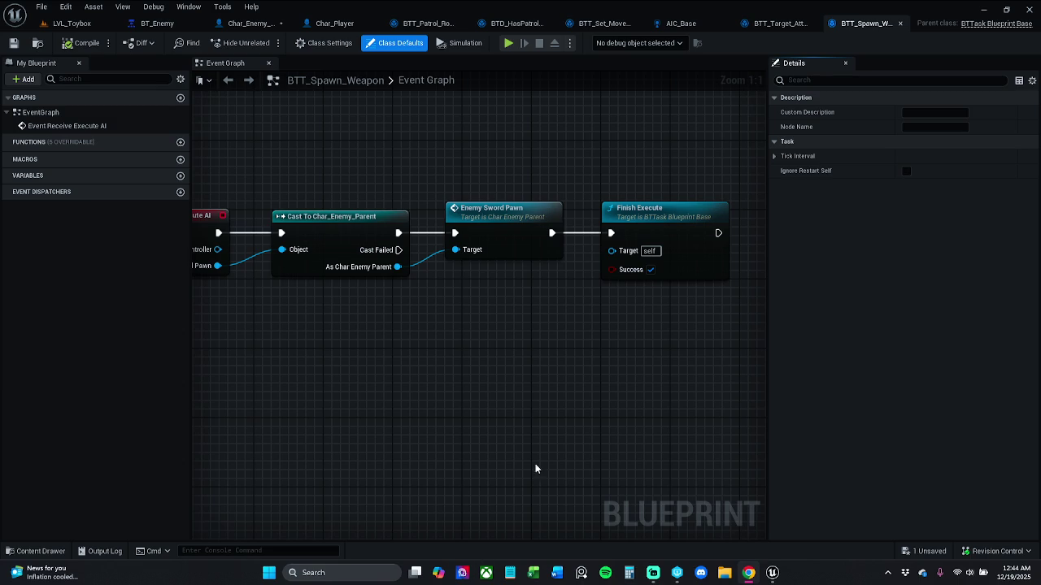
double_click(486, 236)
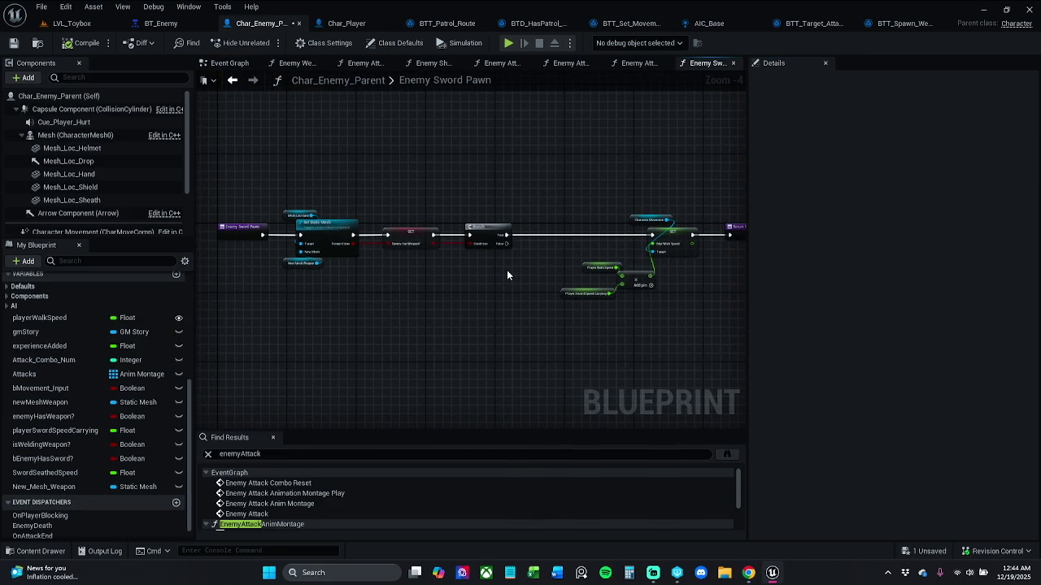
- Close the search results and bring the Enemy Sword Pawn entry node into view
click(273, 437)
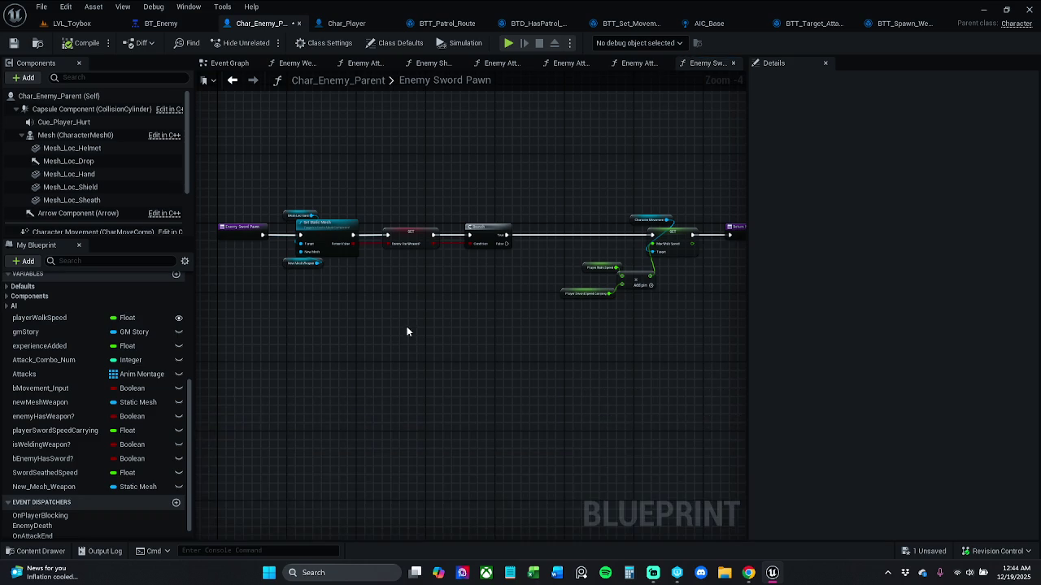
scroll(416, 262, up, 2)
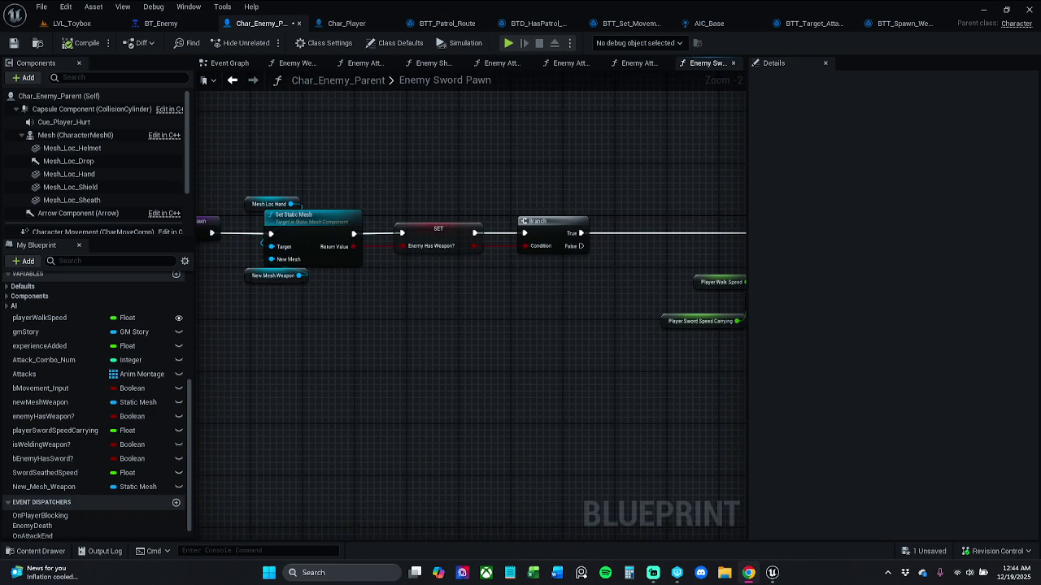
drag(322, 296, 368, 303)
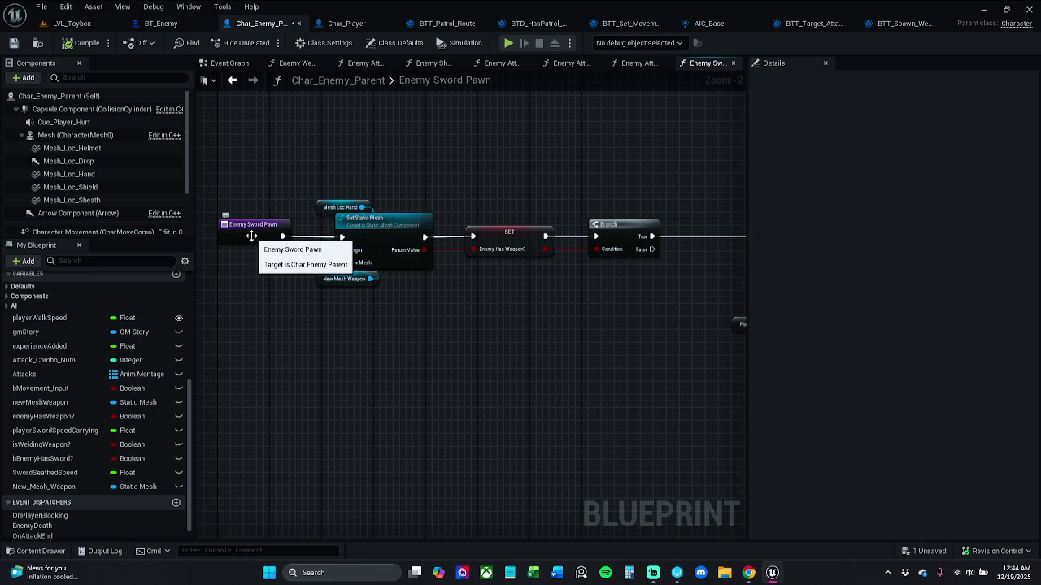
scroll(65, 350, up, 3)
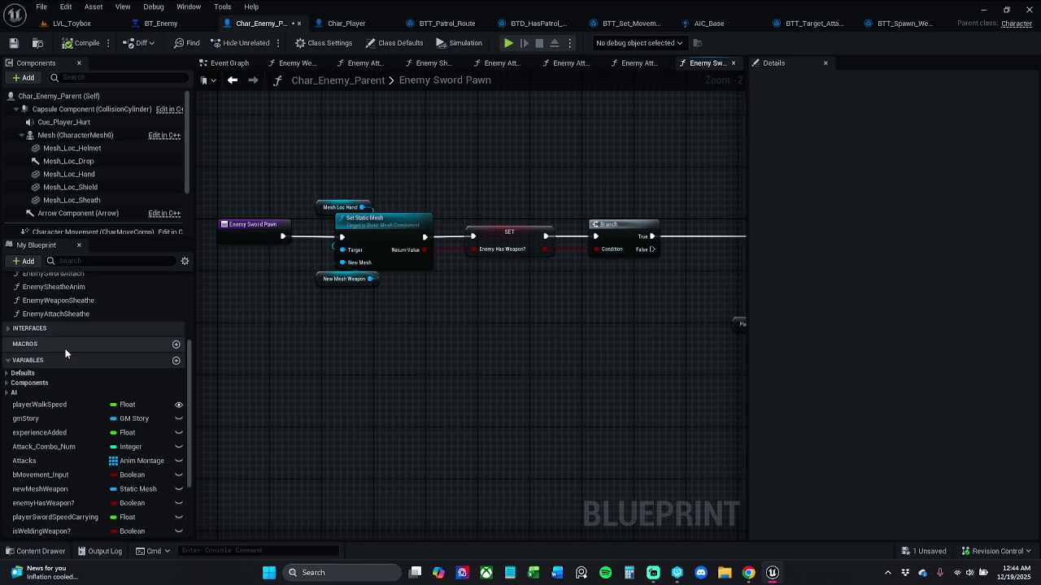
scroll(65, 351, up, 1)
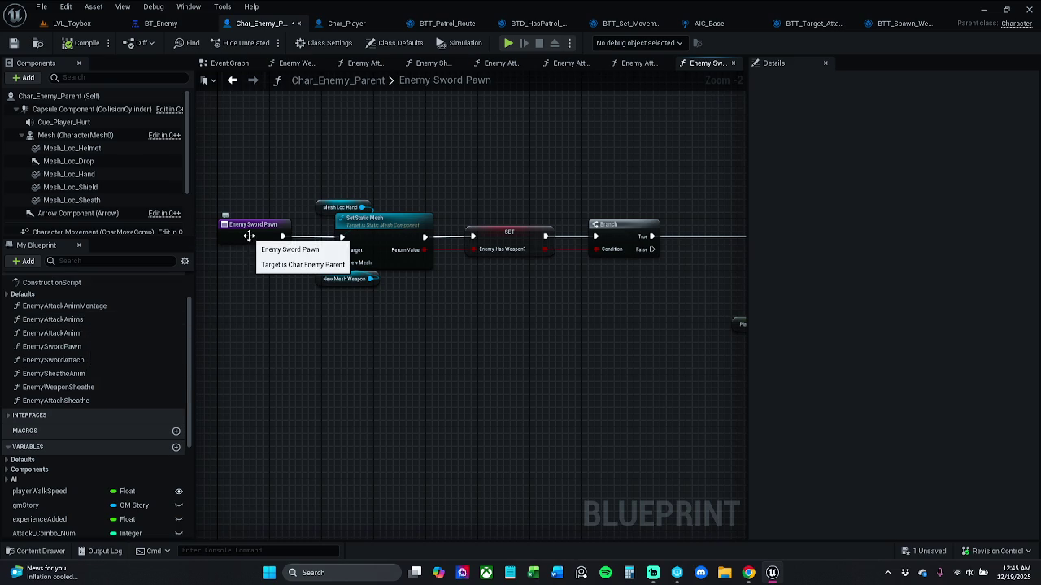
- In the My Blueprint Functions list, insert an S to rename EnemySwordPawn to EnemySwordSpawn
double_click(86, 347)
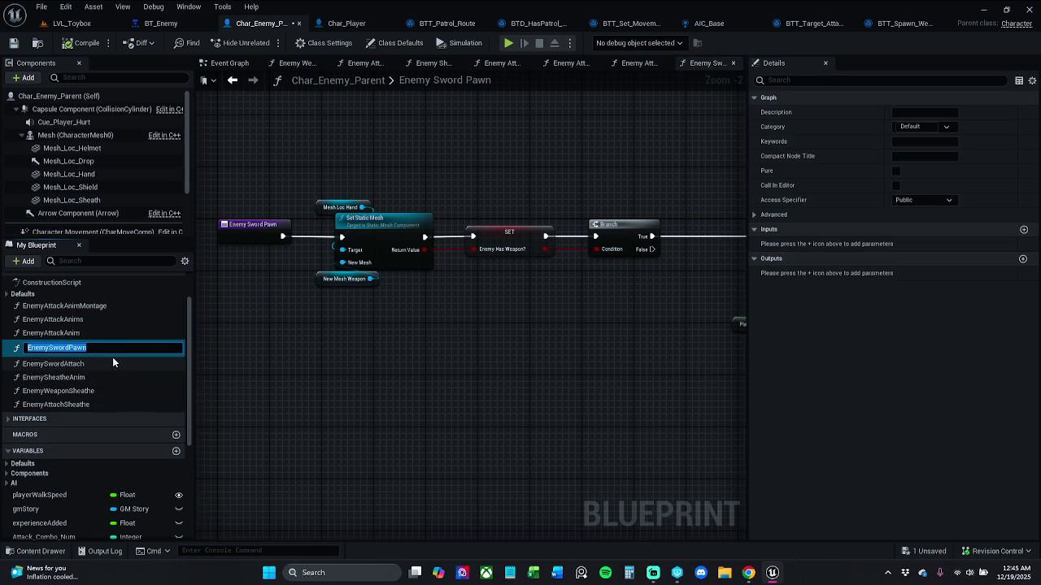
key(End)
key(Left)
key(Left)
key(Left)
text(S)
key(Return)
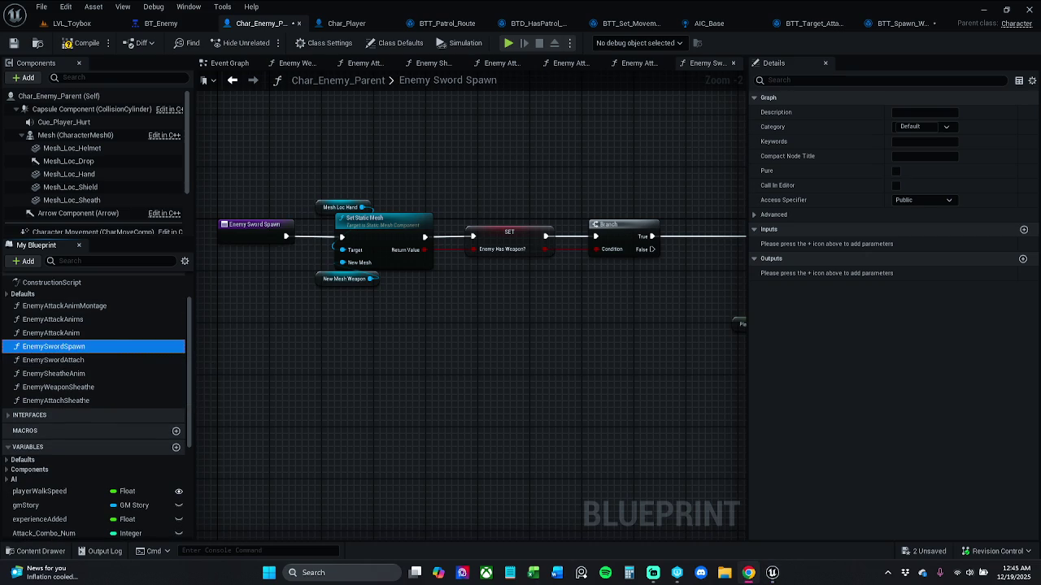
click(411, 290)
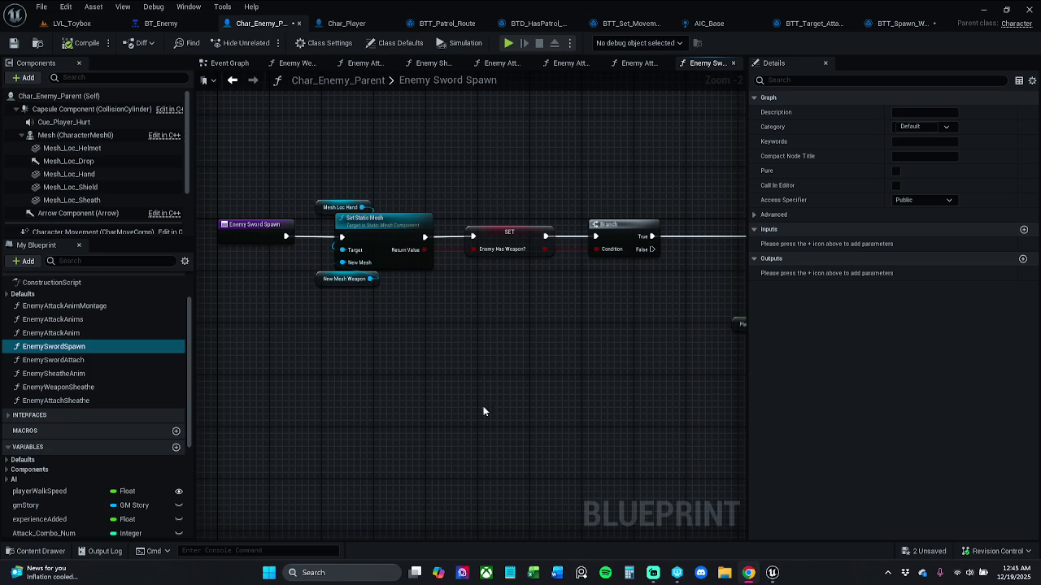
- Move the Set Static Mesh nodes lower in the graph, leaving the SET node behind
scroll(386, 222, down, 2)
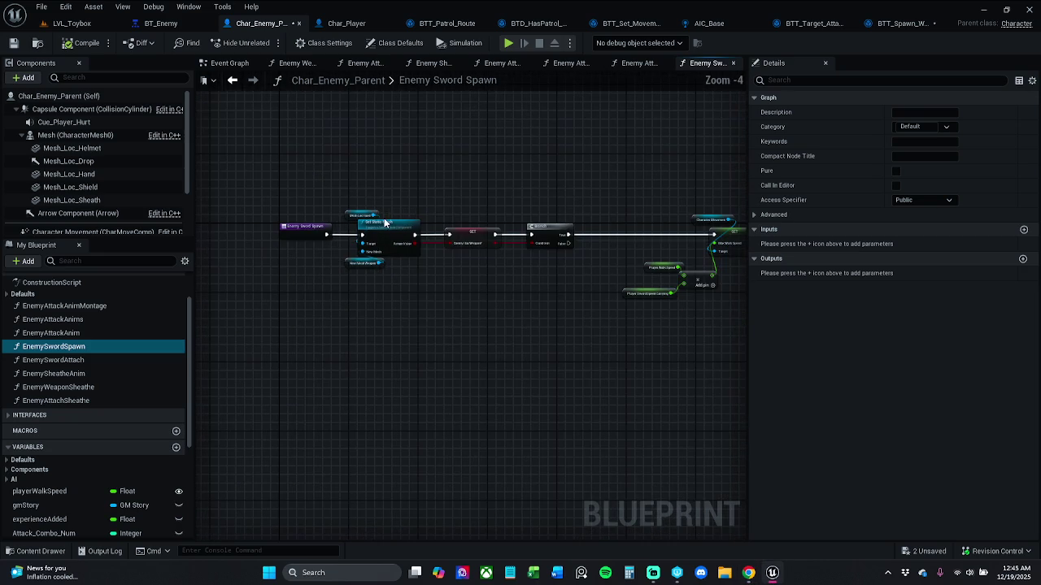
drag(349, 183, 477, 305)
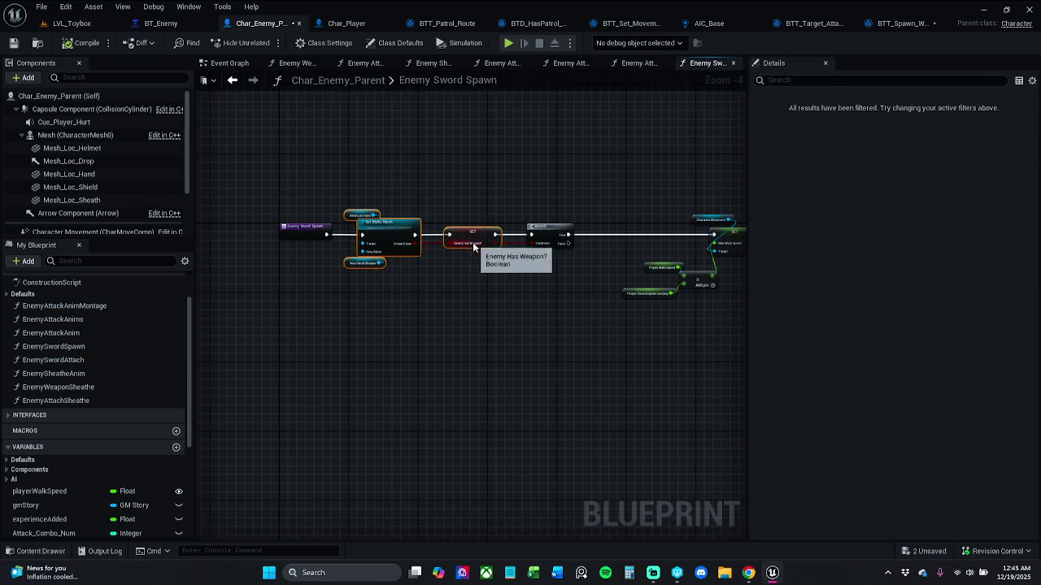
click(358, 190)
drag(359, 204, 419, 299)
drag(399, 226, 395, 356)
- Shift the SET and Branch nodes slightly right and break Set Static Mesh's execution link to SET
click(406, 249)
mouse_move(360, 170)
mouse_down()
mouse_move(614, 308)
mouse_move(777, 323)
mouse_move(646, 309)
mouse_up()
drag(425, 230, 434, 230)
click(376, 225)
scroll(362, 272, up, 3)
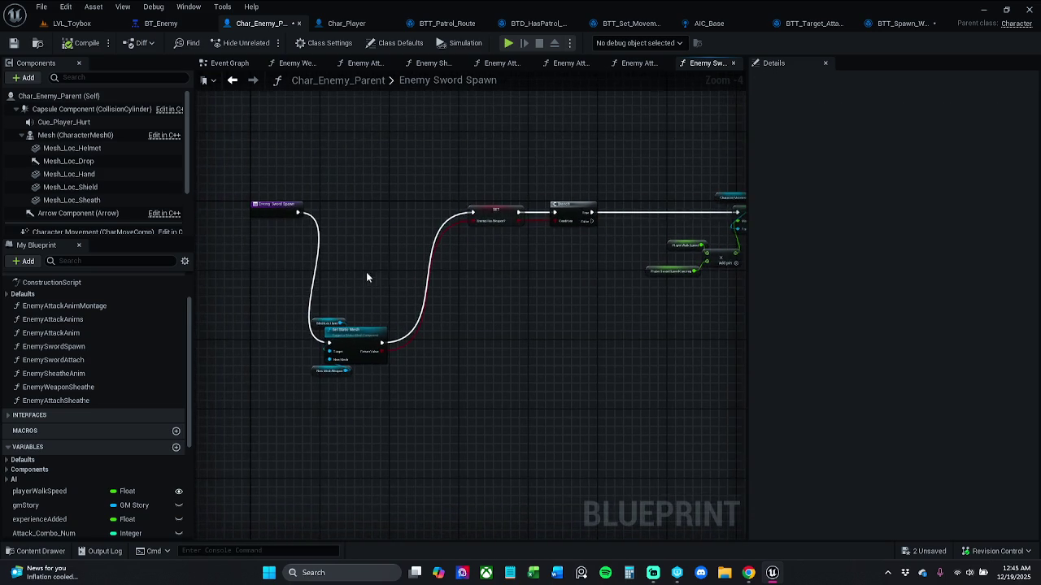
alt+click(492, 203)
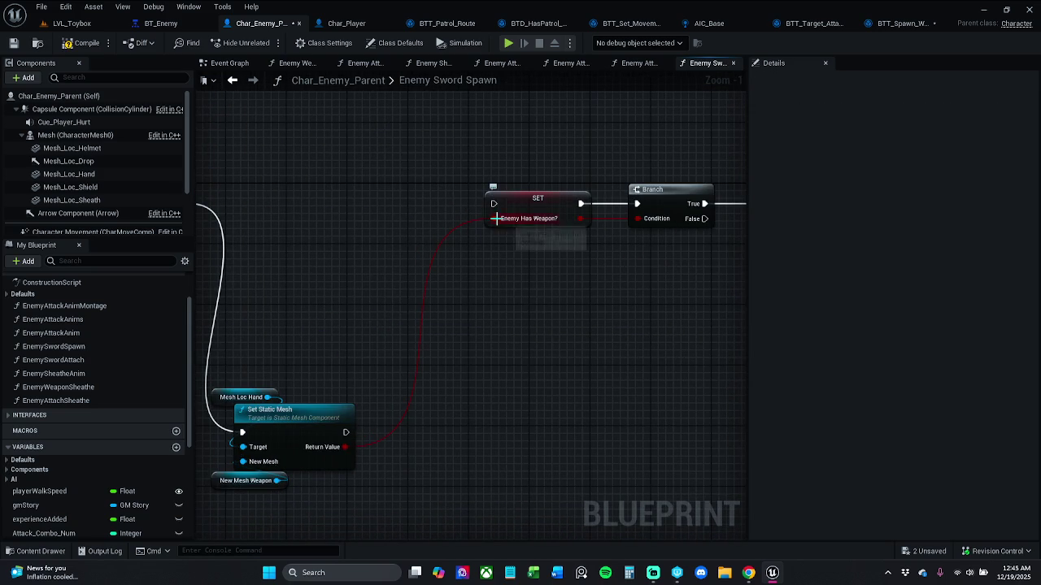
- Pan to the Enemy Sword Spawn entry and drag a new execution wire from it
mouse_move(410, 253)
mouse_down()
mouse_move(406, 233)
mouse_move(461, 255)
mouse_up()
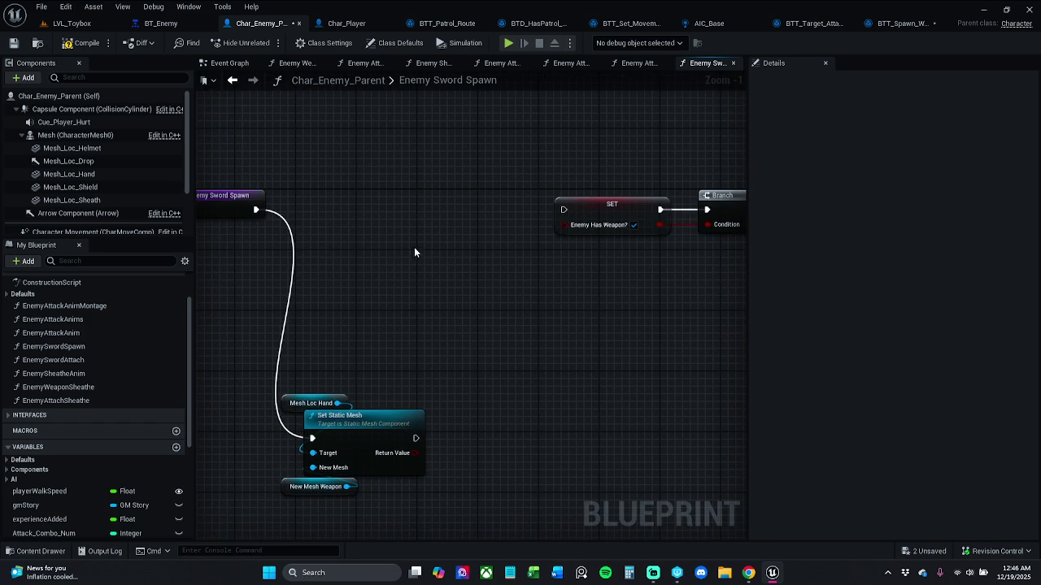
drag(306, 259, 310, 265)
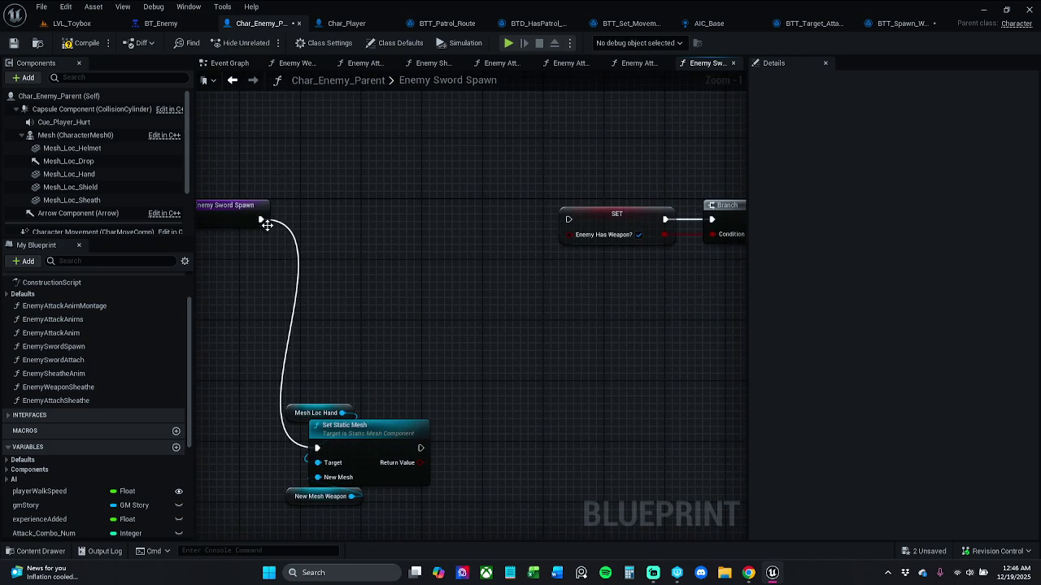
drag(260, 220, 346, 223)
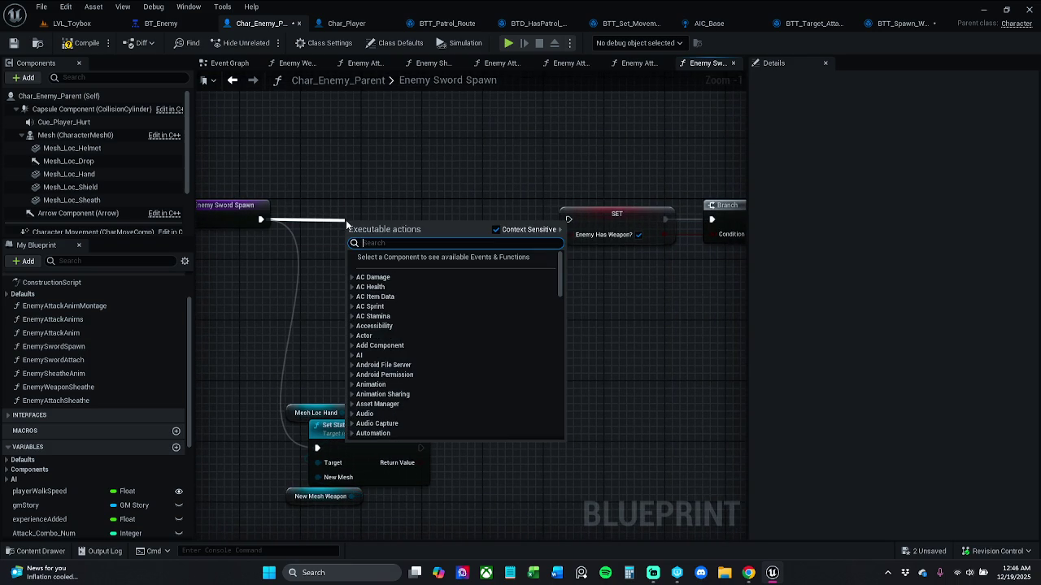
- Add a Spawn Actor from Class node after the entry and wire its execution into SET
text(spa)
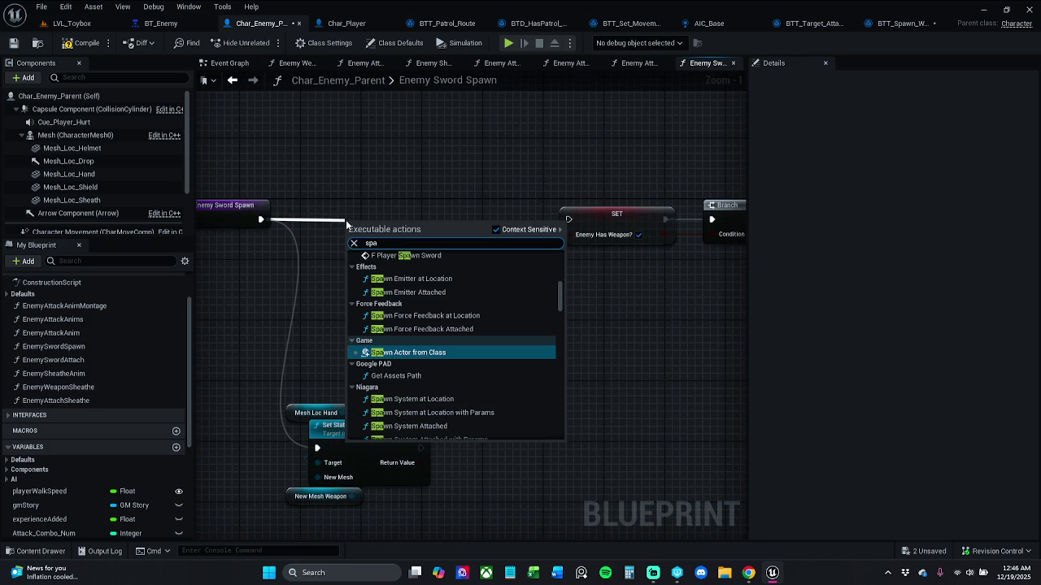
text(en)
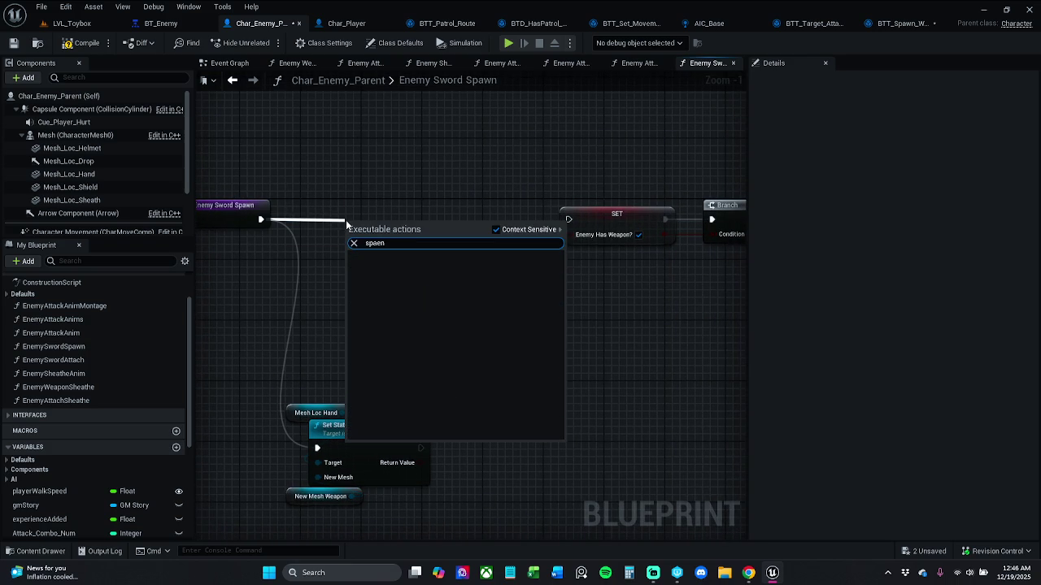
key(BackSpace)
key(BackSpace)
text(wn)
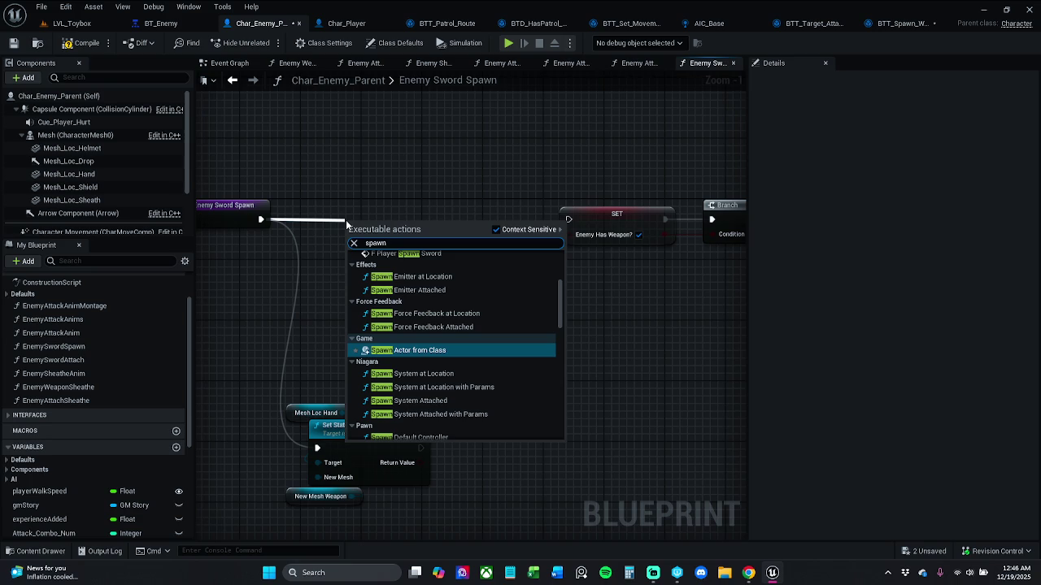
key(Return)
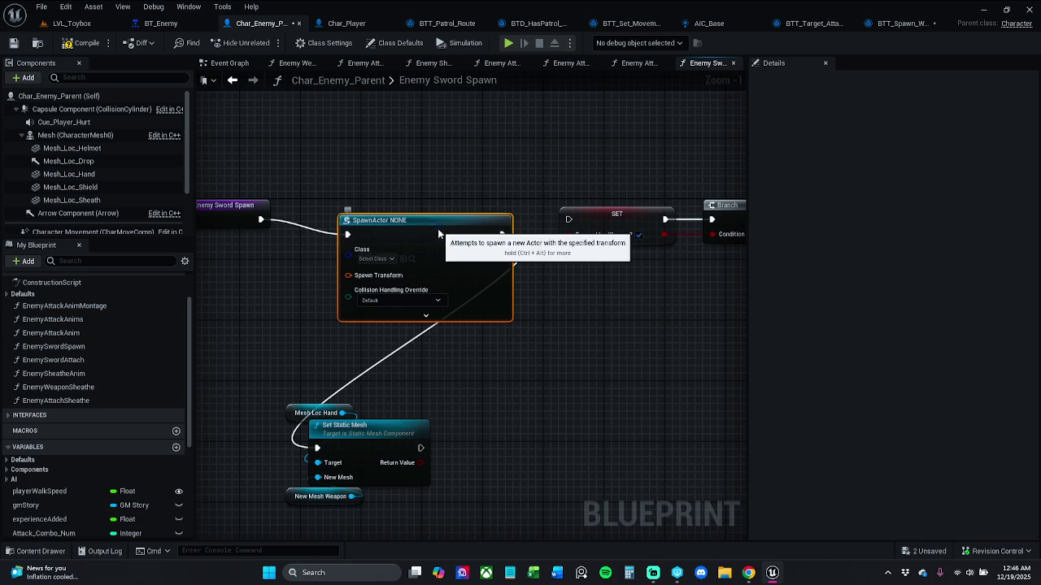
drag(438, 230, 417, 216)
mouse_move(479, 219)
mouse_down()
mouse_move(494, 231)
mouse_move(567, 223)
mouse_up()
key(Escape)
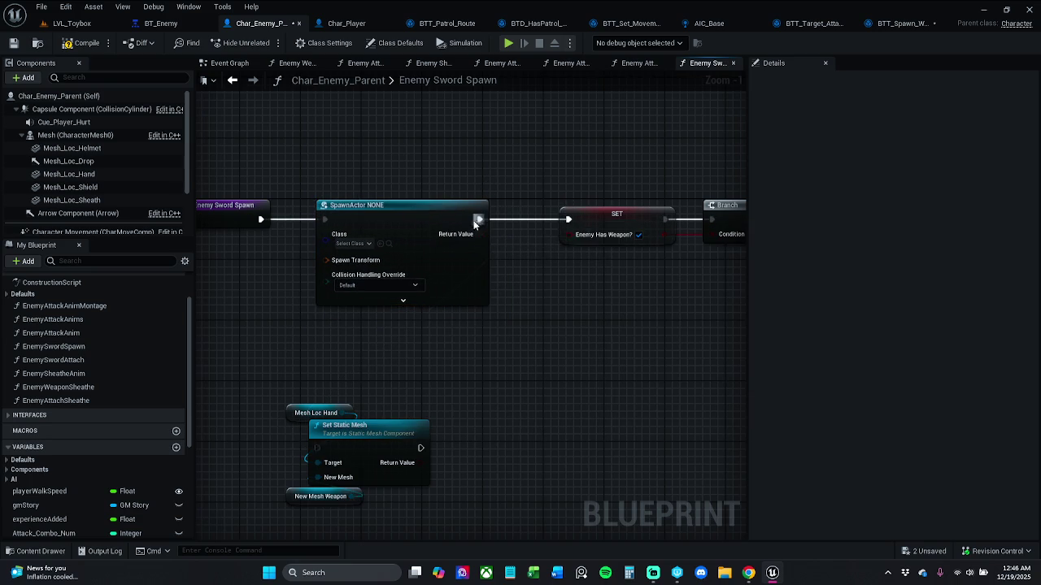
drag(469, 221, 453, 221)
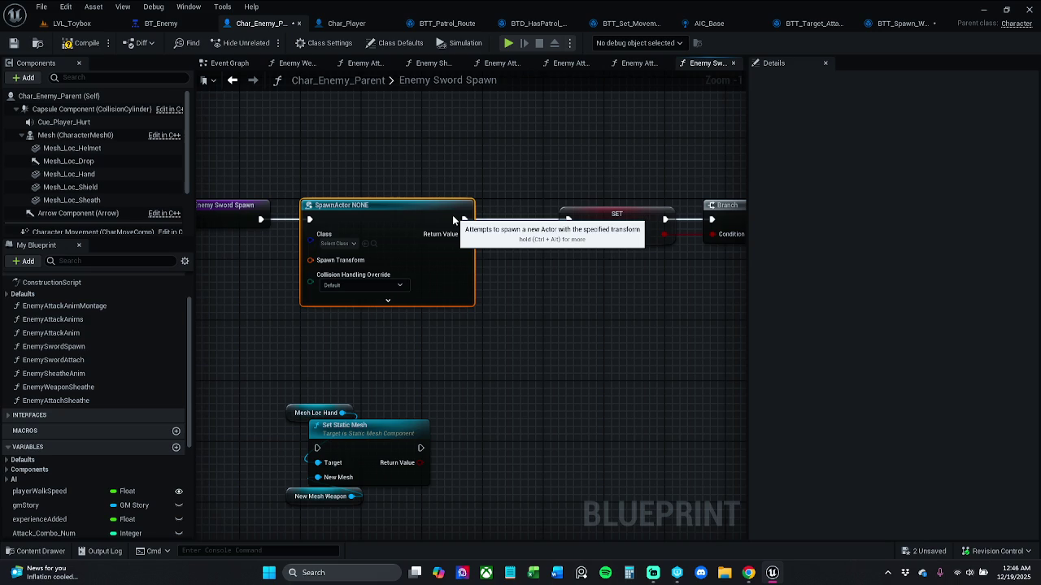
- Set the spawn node's class to BP_Item_Sword
click(338, 243)
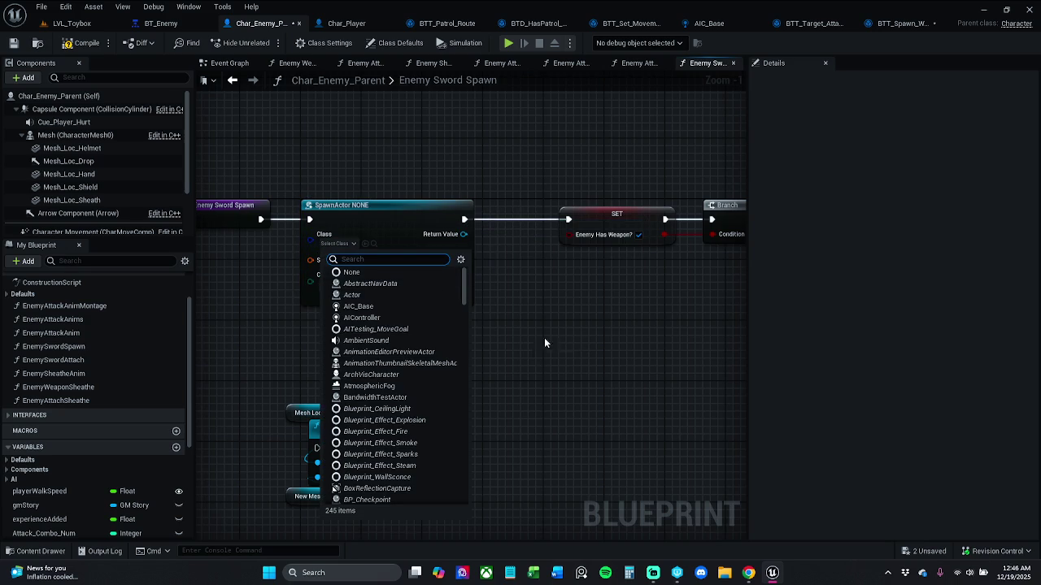
text(bp )
text(item)
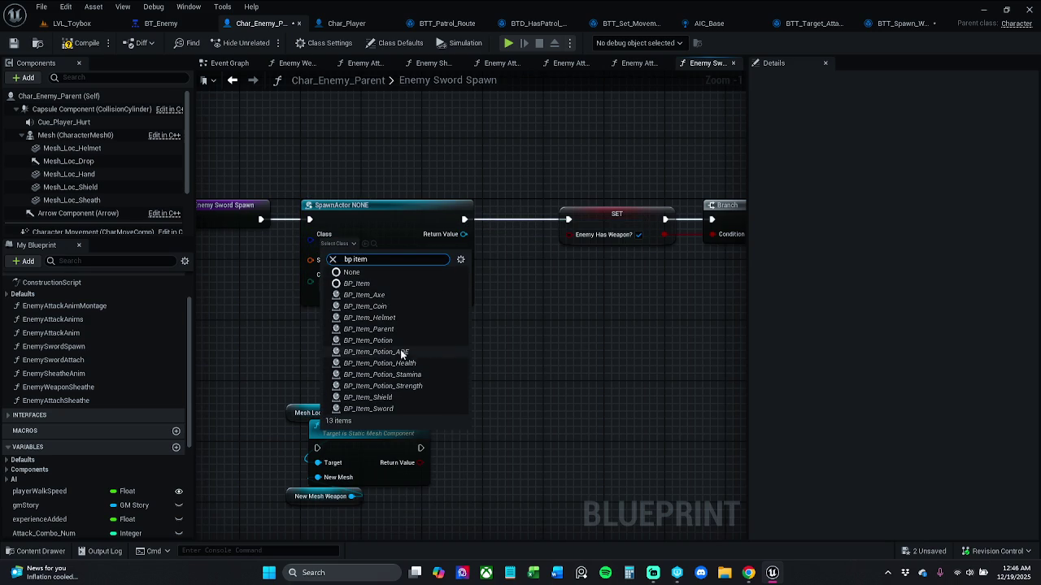
click(407, 408)
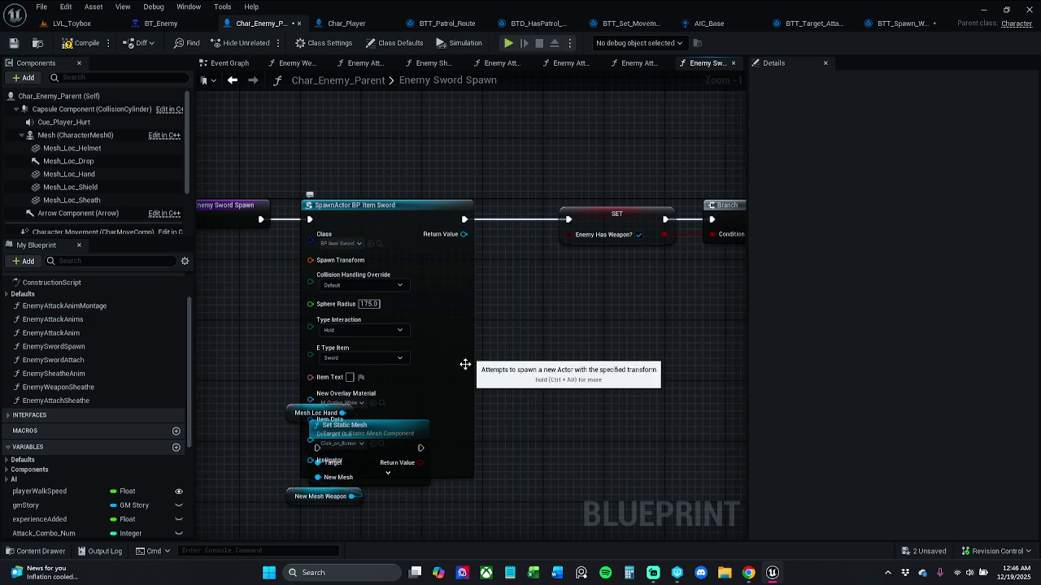
- Reposition the SpawnActor BP Item Sword node back in line with the execution chain
click(313, 497)
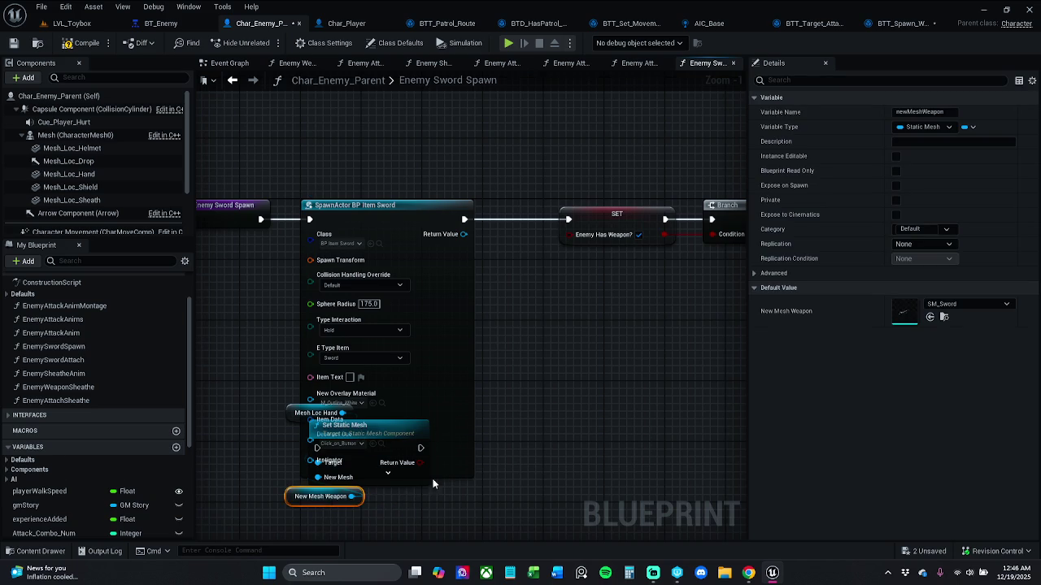
click(388, 473)
click(398, 514)
click(423, 464)
drag(472, 402, 478, 246)
click(471, 361)
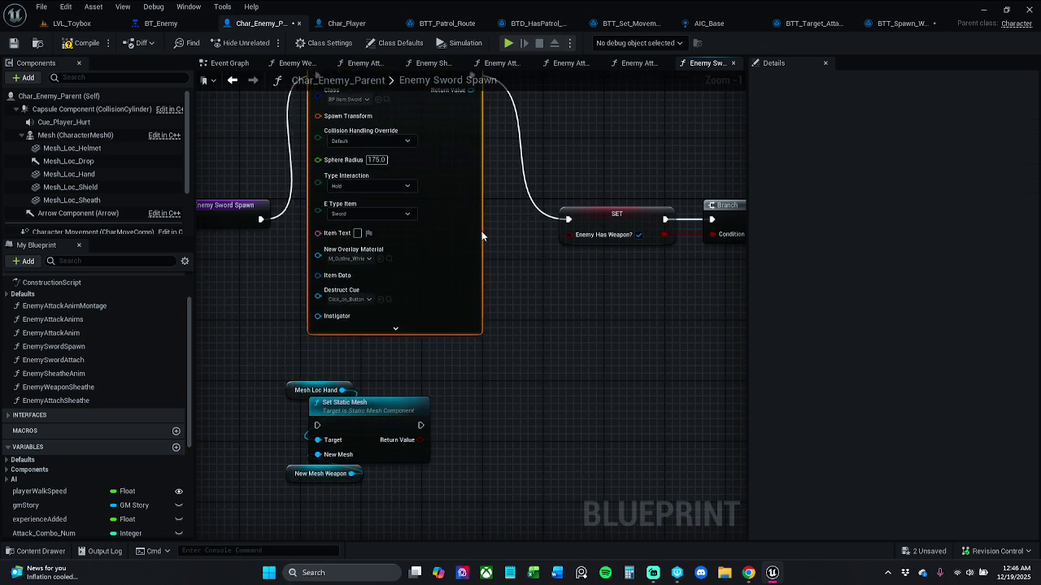
drag(471, 406, 532, 325)
mouse_move(444, 439)
mouse_down()
mouse_move(365, 321)
mouse_move(218, 472)
mouse_move(205, 506)
mouse_up()
mouse_move(476, 220)
mouse_down()
mouse_move(498, 327)
mouse_move(515, 347)
mouse_up()
click(559, 290)
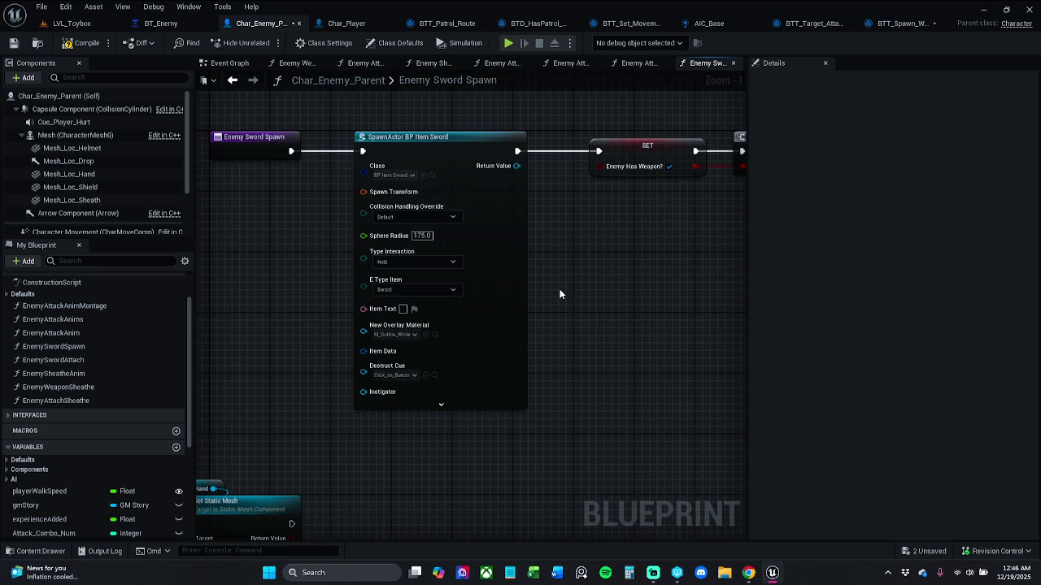
- Briefly show and hide the spawn node's advanced inputs, then select the SET, Branch and walk-speed nodes
click(443, 404)
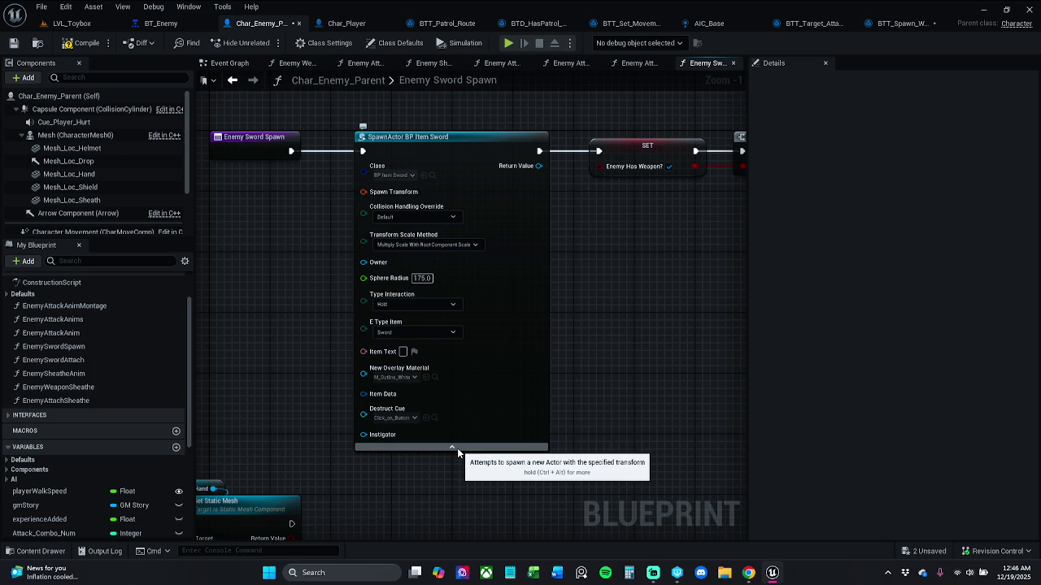
click(457, 448)
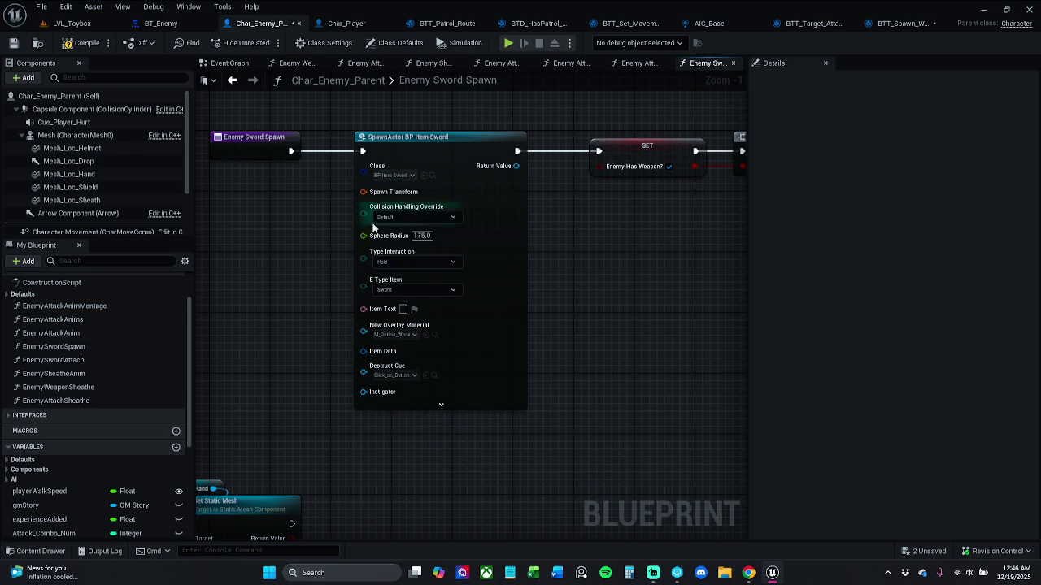
scroll(391, 237, up, 1)
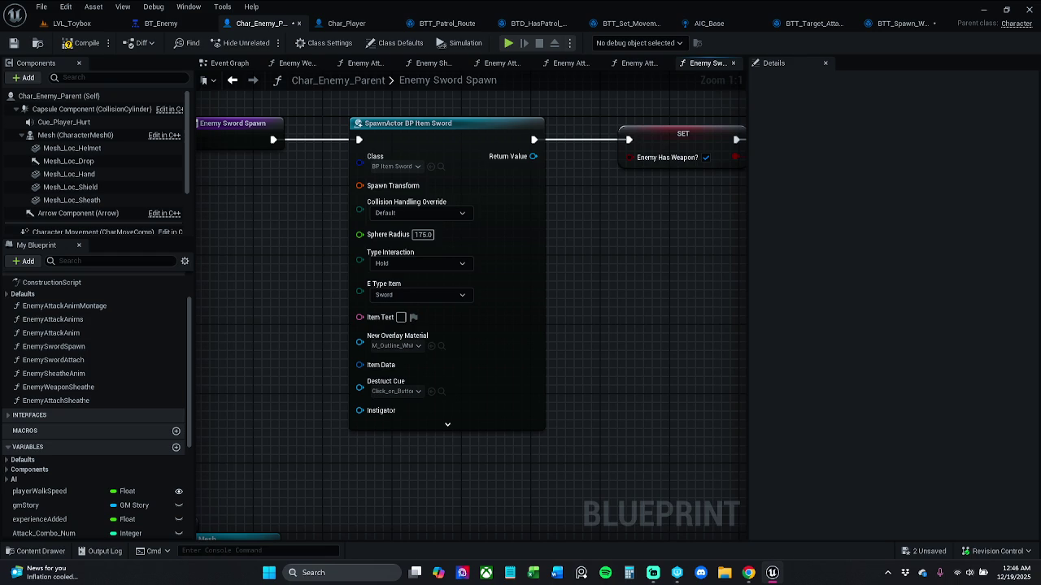
scroll(391, 399, down, 4)
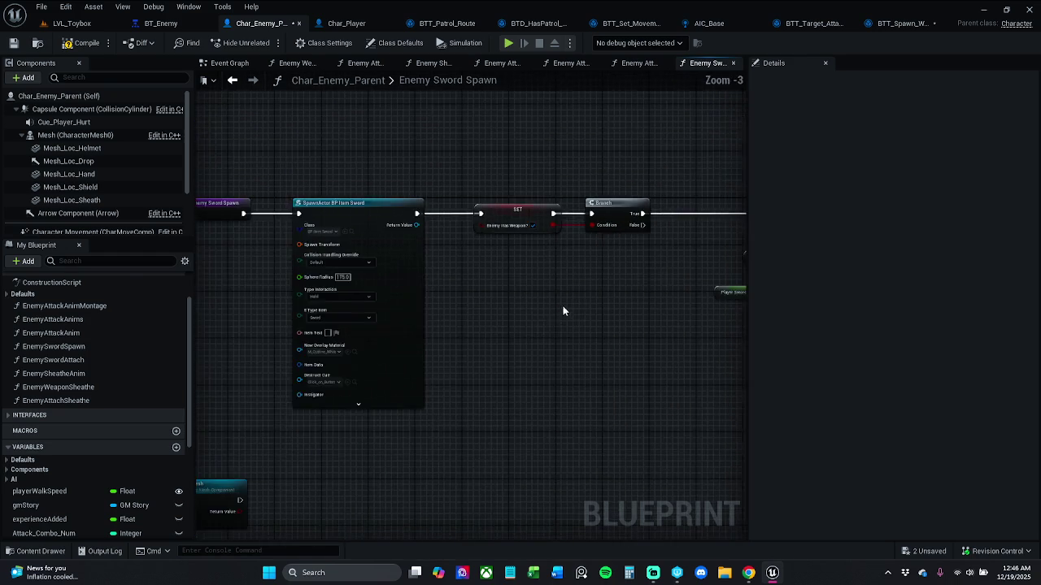
mouse_move(355, 174)
mouse_down()
mouse_move(530, 313)
mouse_move(771, 402)
mouse_move(656, 398)
mouse_up()
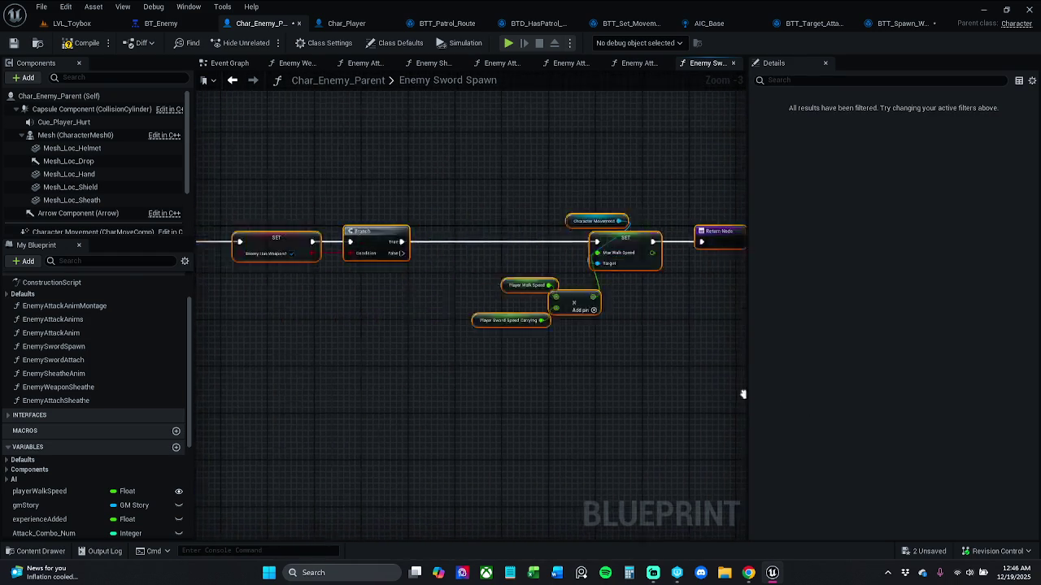
- Shift the selected nodes right and discard an unwanted NewLocalVar made from the spawned sword
drag(458, 212, 500, 209)
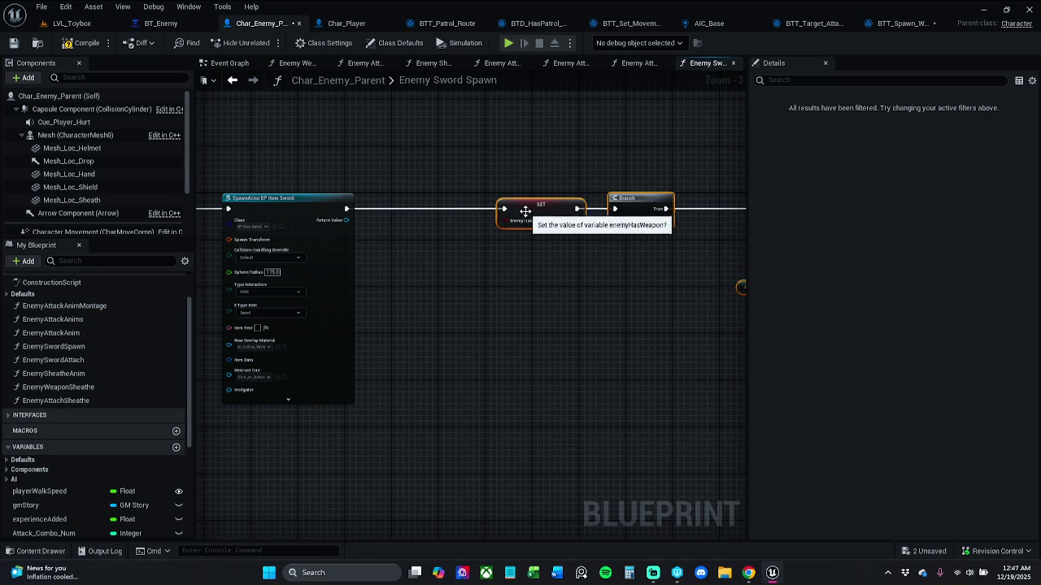
scroll(358, 217, up, 3)
drag(326, 219, 394, 231)
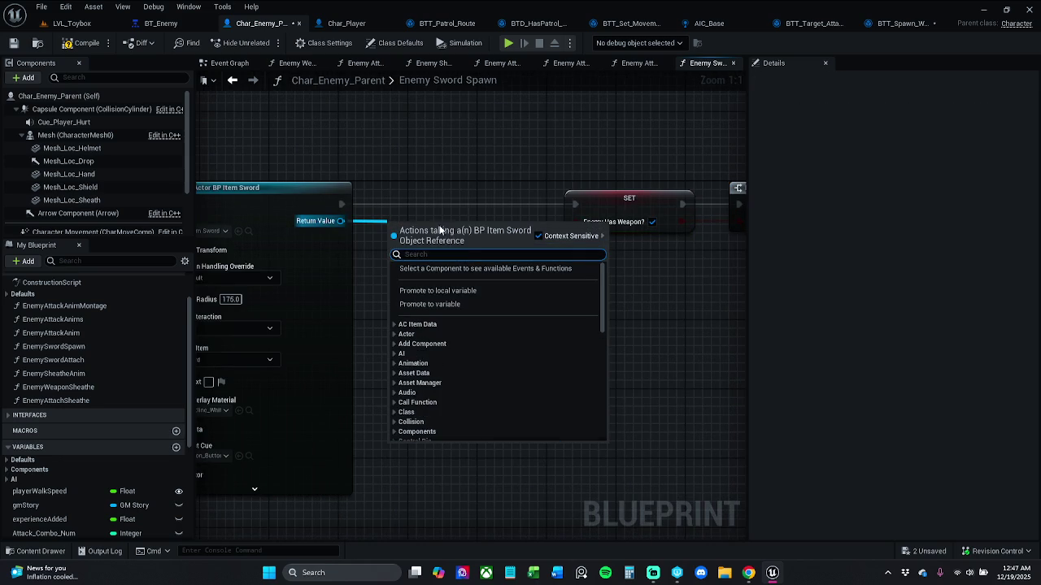
click(469, 294)
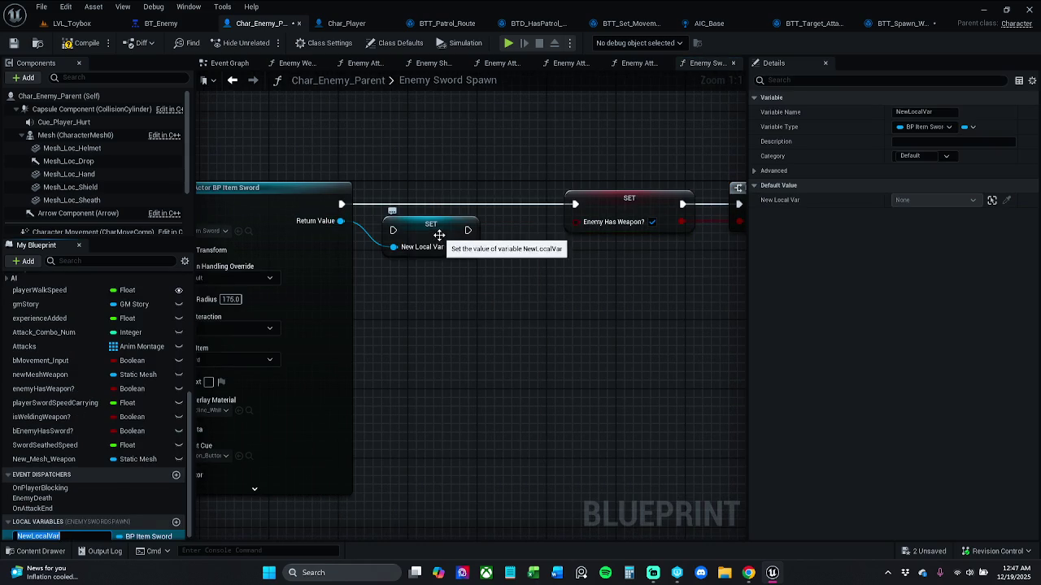
click(445, 238)
key(Delete)
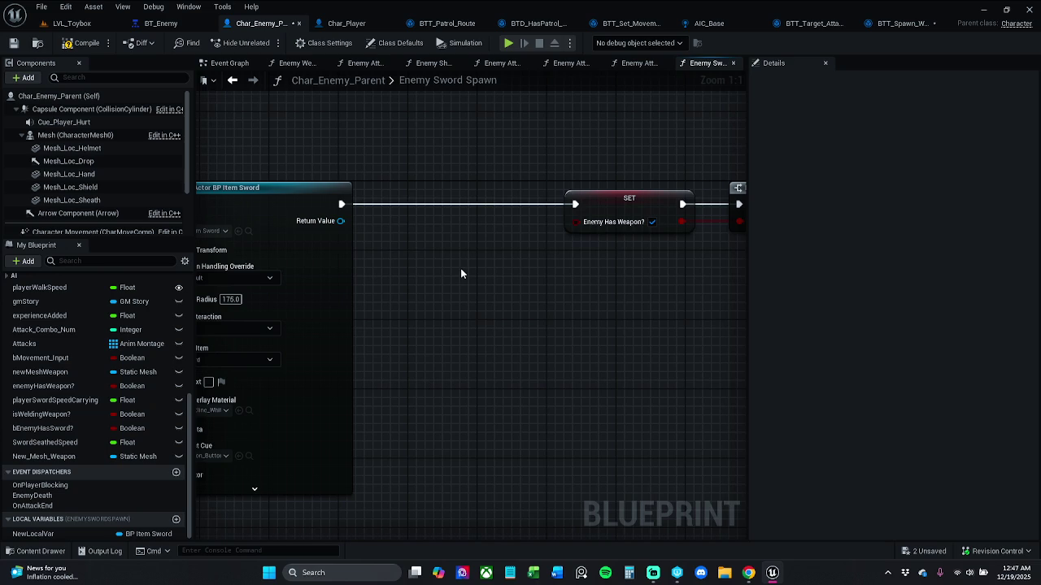
click(55, 534)
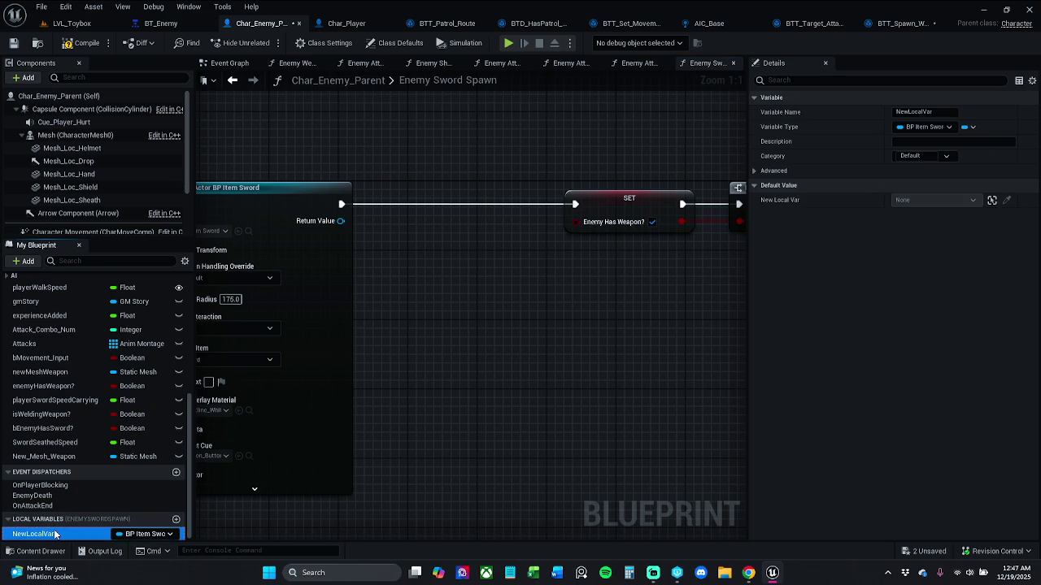
key(Delete)
- Promote the spawned sword to a new variable, setting it before SET Enemy Has Weapon
mouse_move(330, 222)
mouse_down()
mouse_move(430, 228)
mouse_move(431, 212)
mouse_move(342, 204)
mouse_up()
click(478, 303)
drag(458, 204, 575, 204)
drag(341, 220, 402, 221)
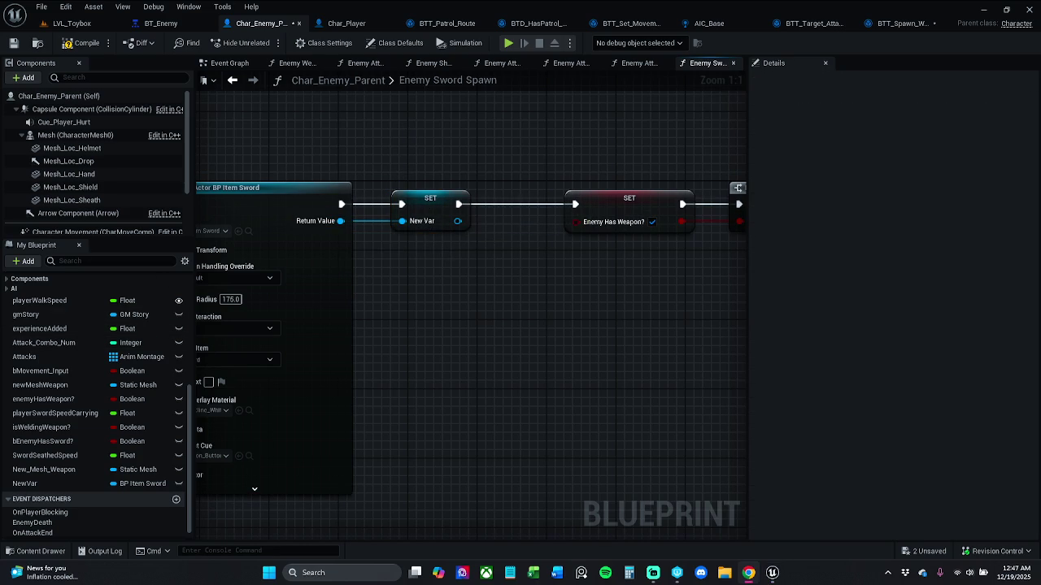
- Rename the new variable to weaponMesh
click(418, 215)
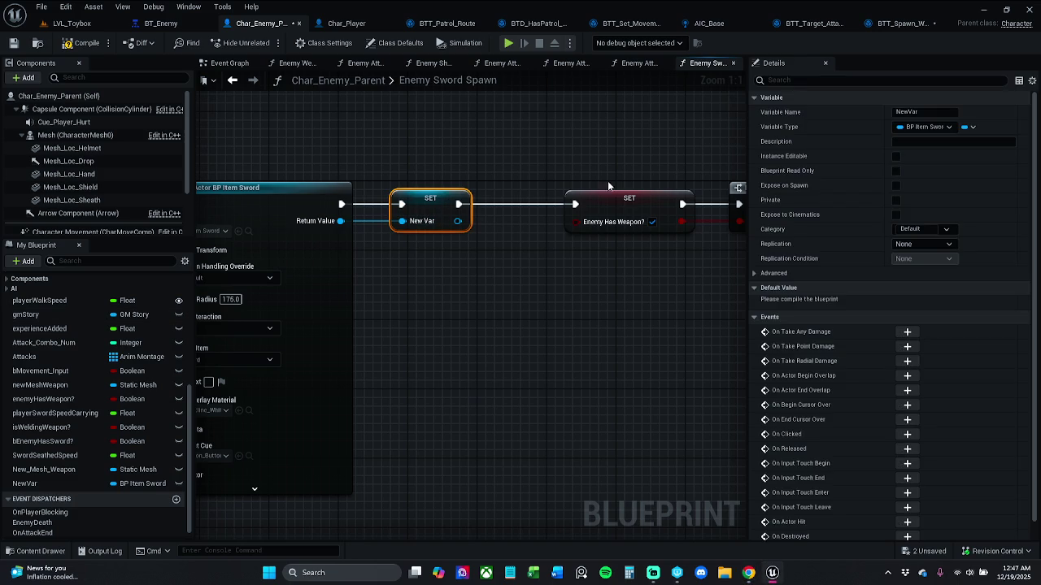
click(901, 111)
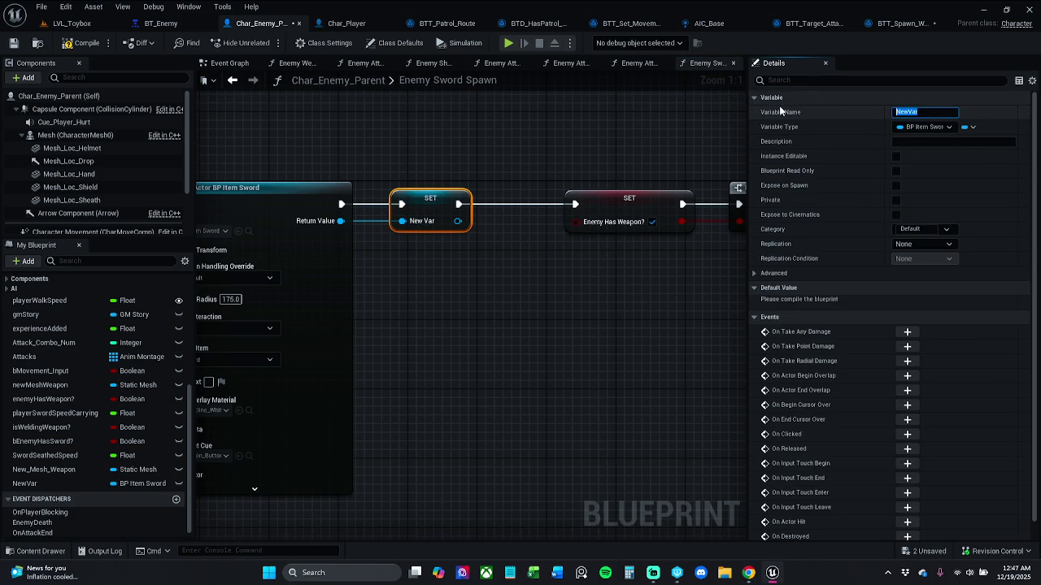
text(WeaponMes)
text(h)
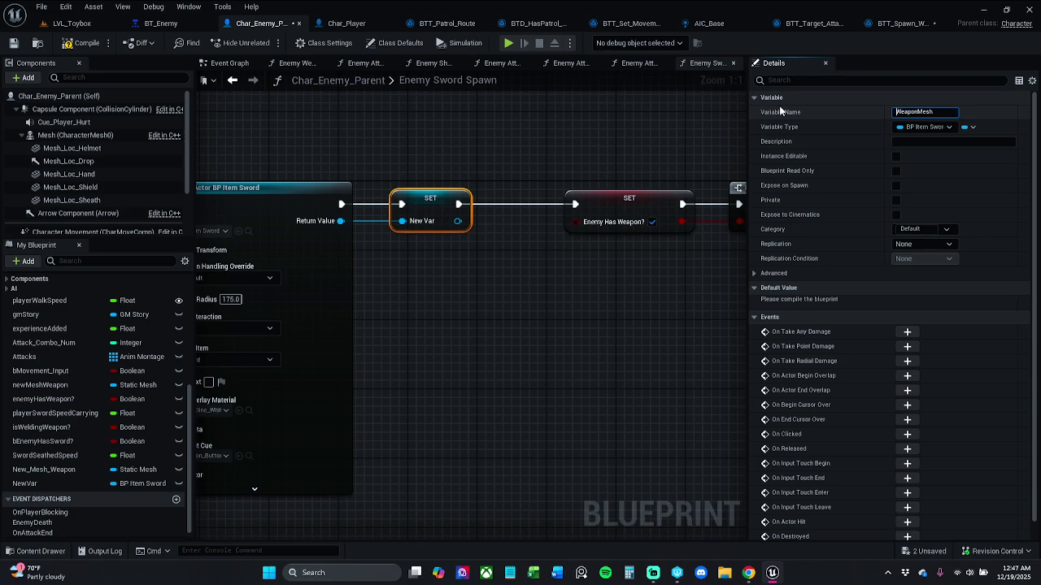
key(Home)
key(Delete)
text(w)
key(Return)
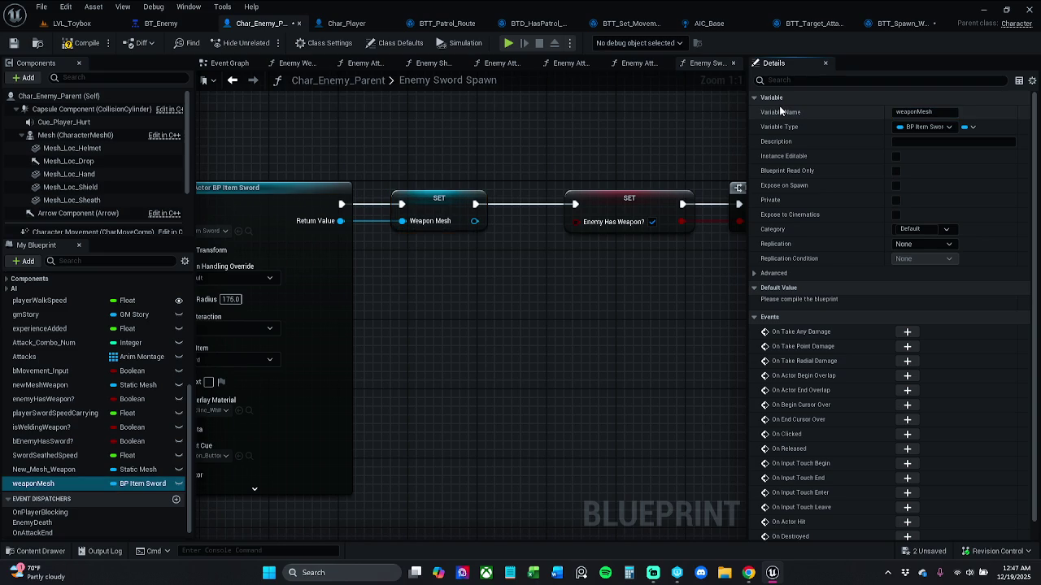
- Compile the blueprint and jump to the spawn node's missing Spawn Transform error
click(81, 44)
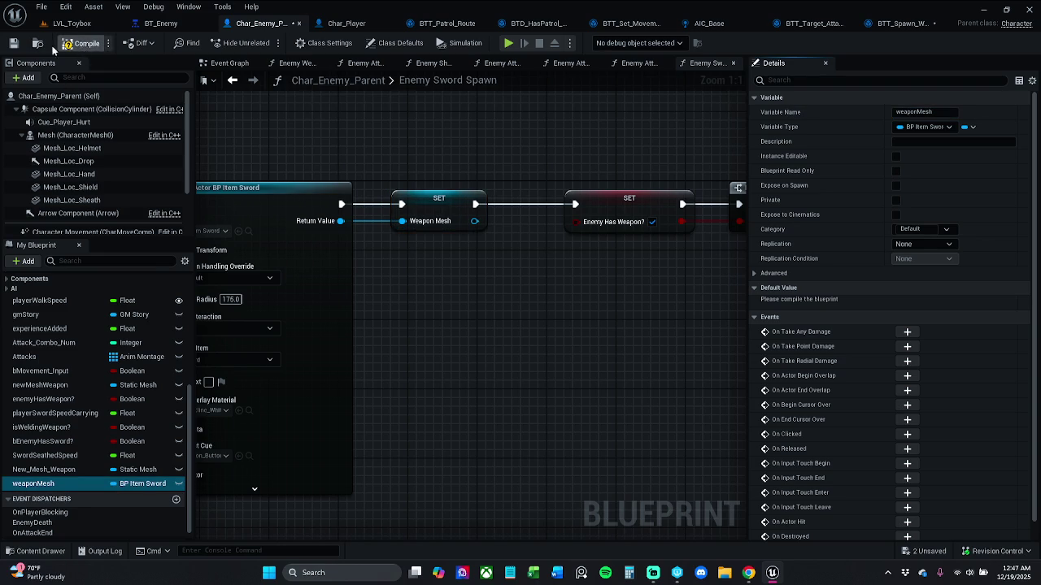
click(356, 460)
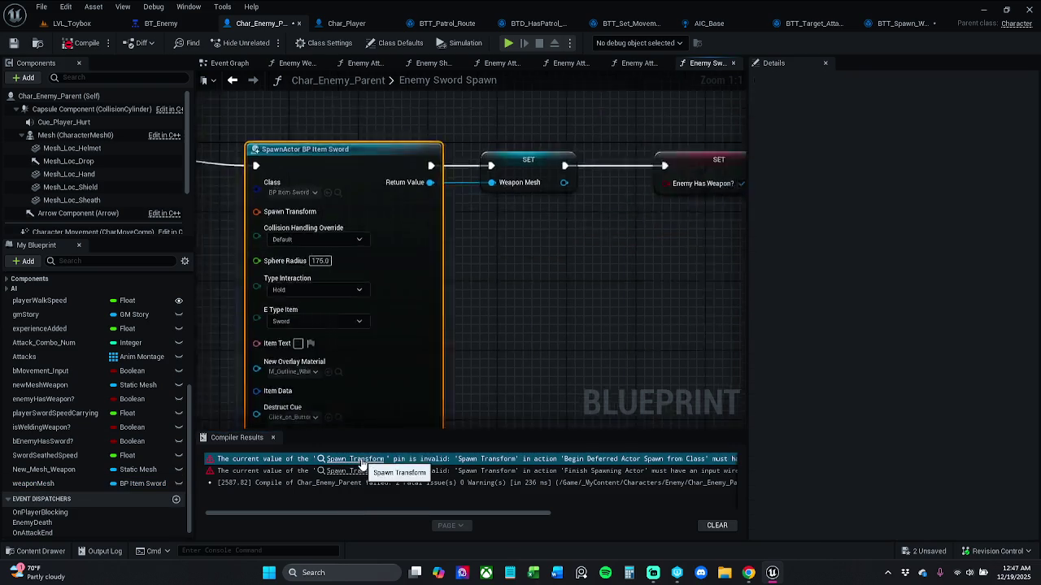
click(272, 438)
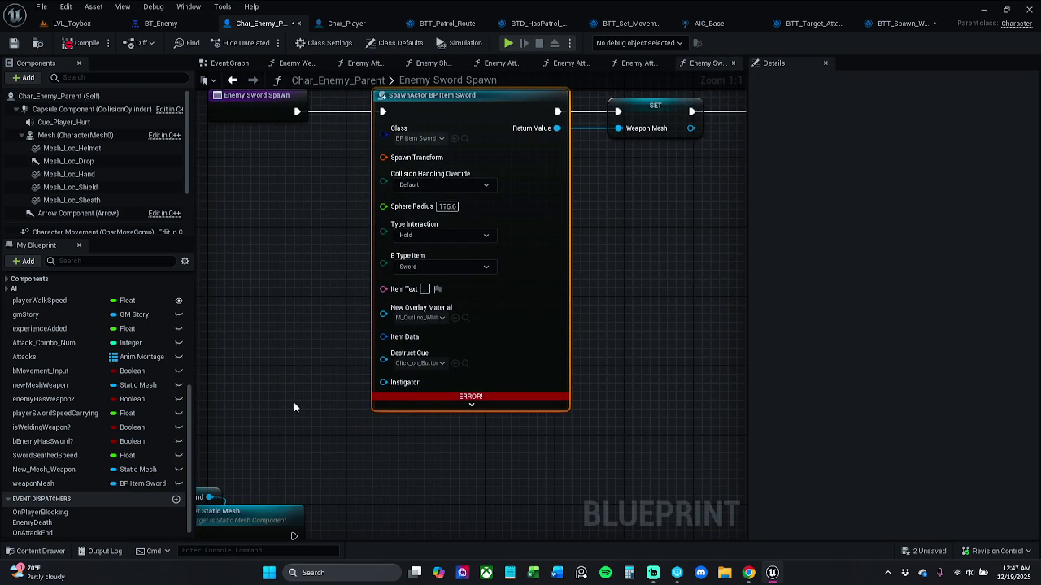
click(324, 246)
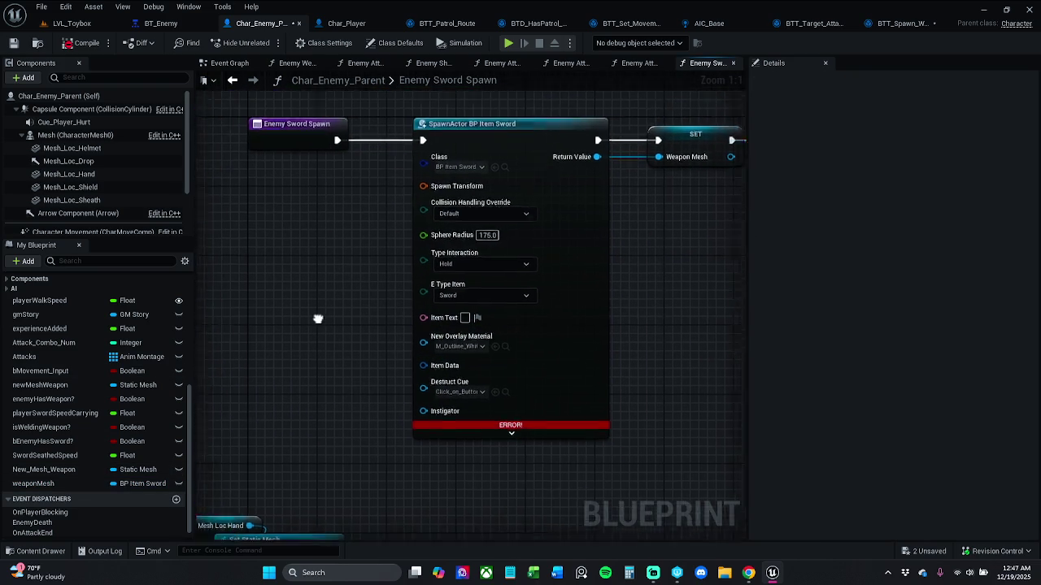
- Feed Get Actor Transform into Spawn Transform, recompile, and save Char_Enemy_Parent
drag(490, 198, 432, 220)
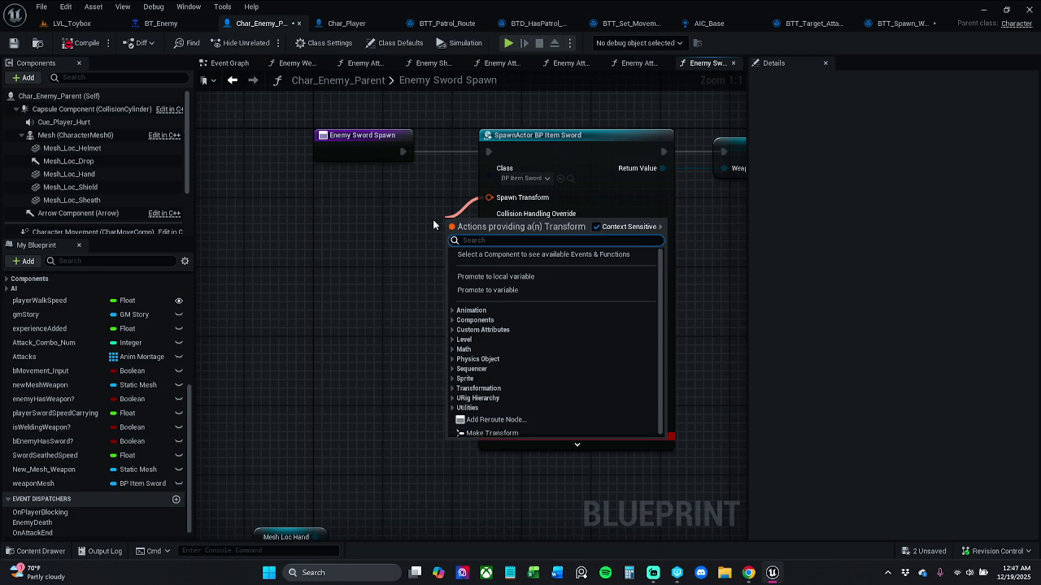
text(get)
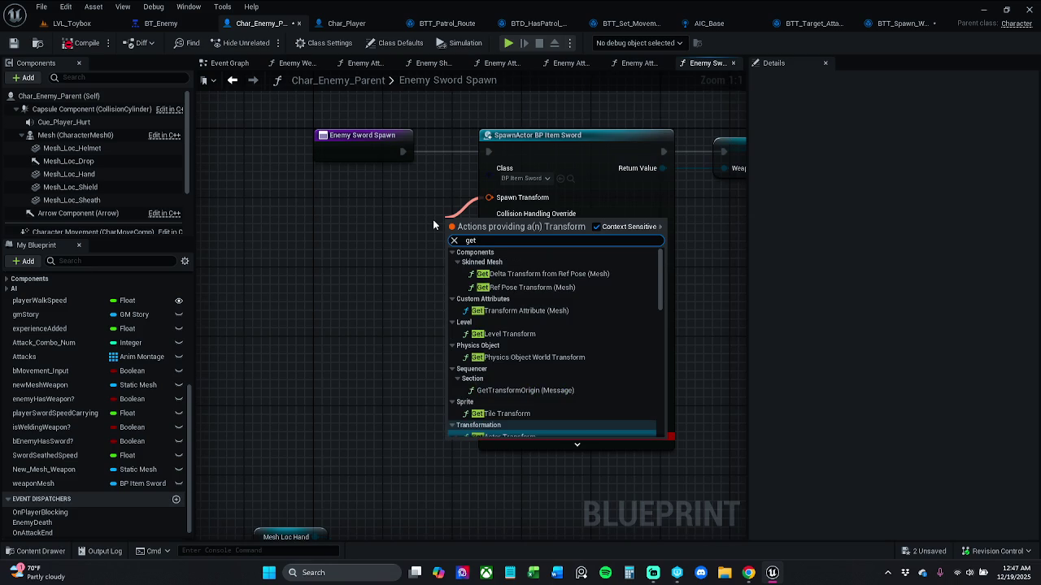
text( act)
key(Return)
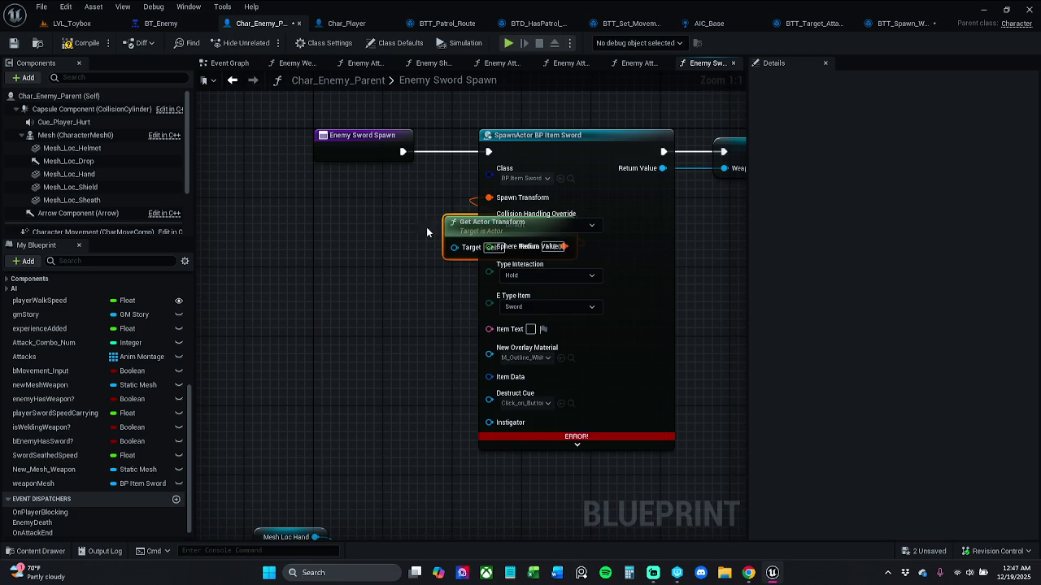
mouse_move(468, 224)
mouse_down()
mouse_move(354, 233)
mouse_move(354, 216)
mouse_up()
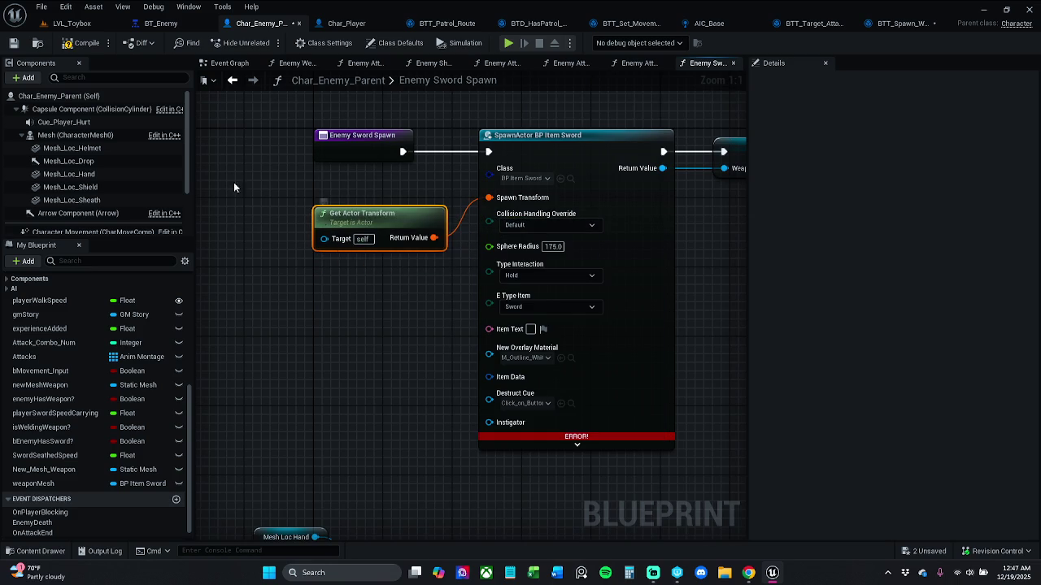
click(348, 316)
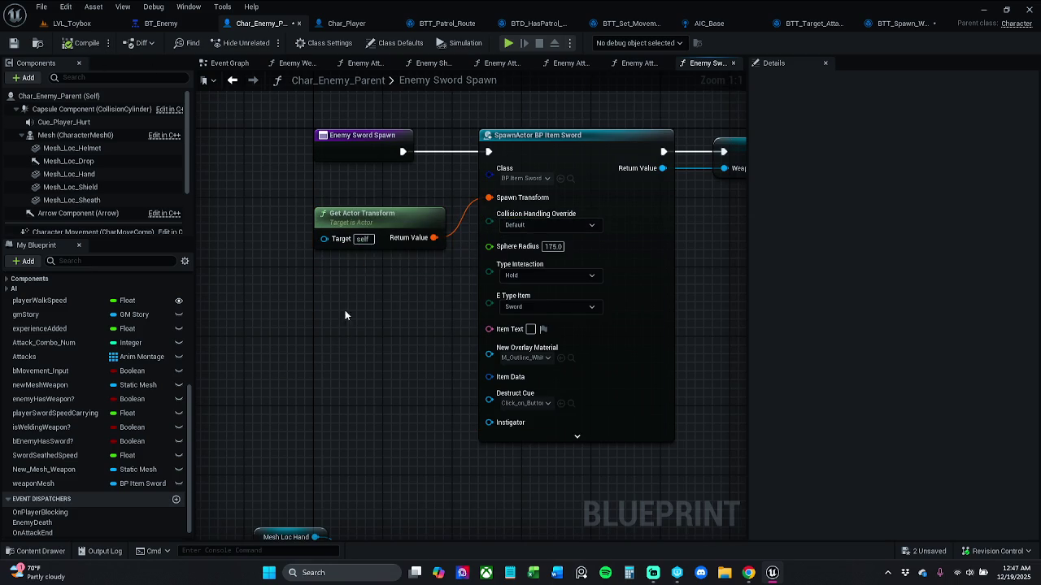
click(394, 230)
click(374, 261)
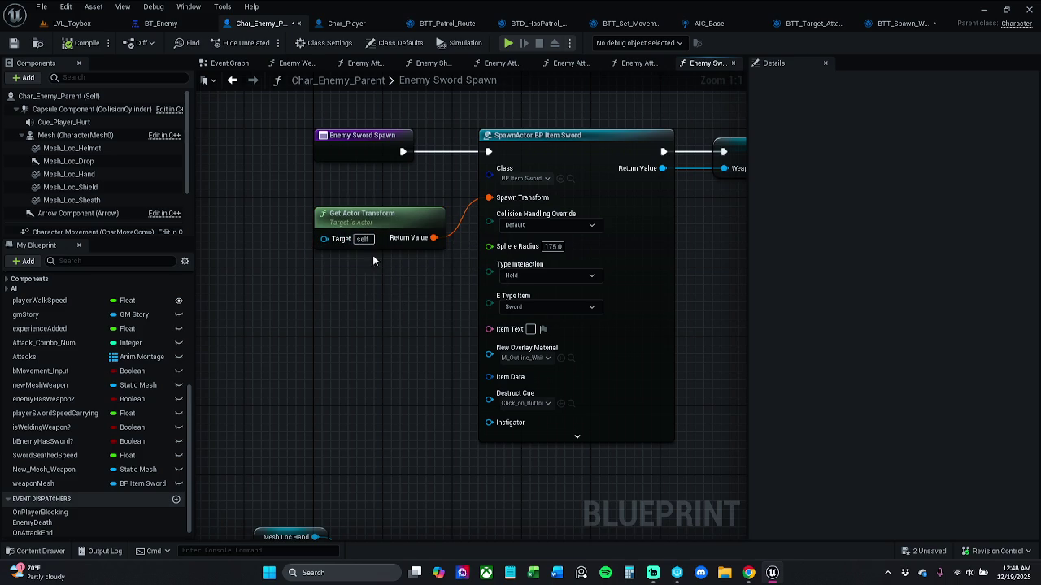
click(13, 42)
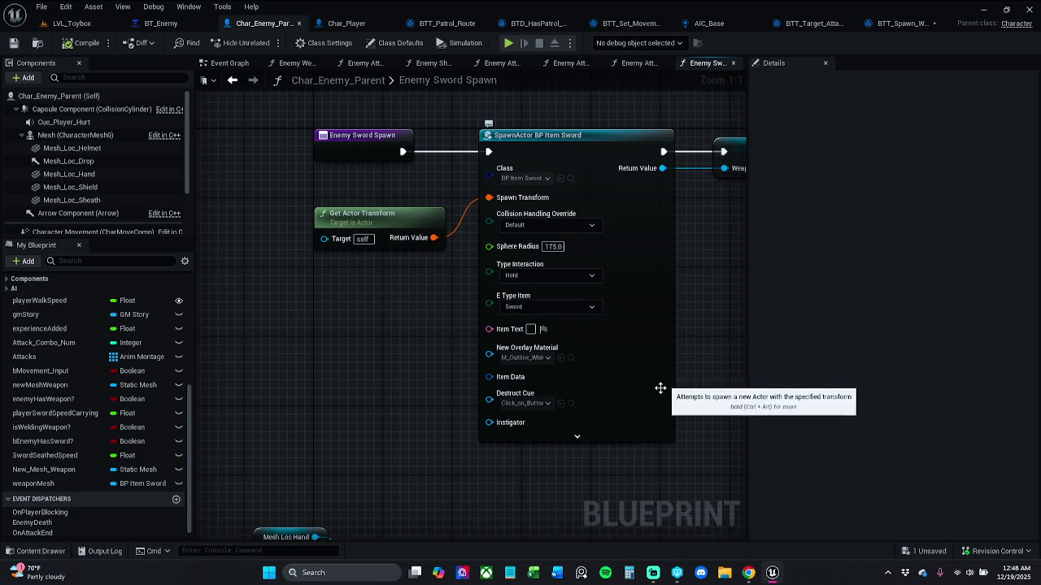
- Pan and zoom along the function to bring the spawn and SET node chain mid-canvas
drag(686, 401, 638, 395)
scroll(633, 355, down, 1)
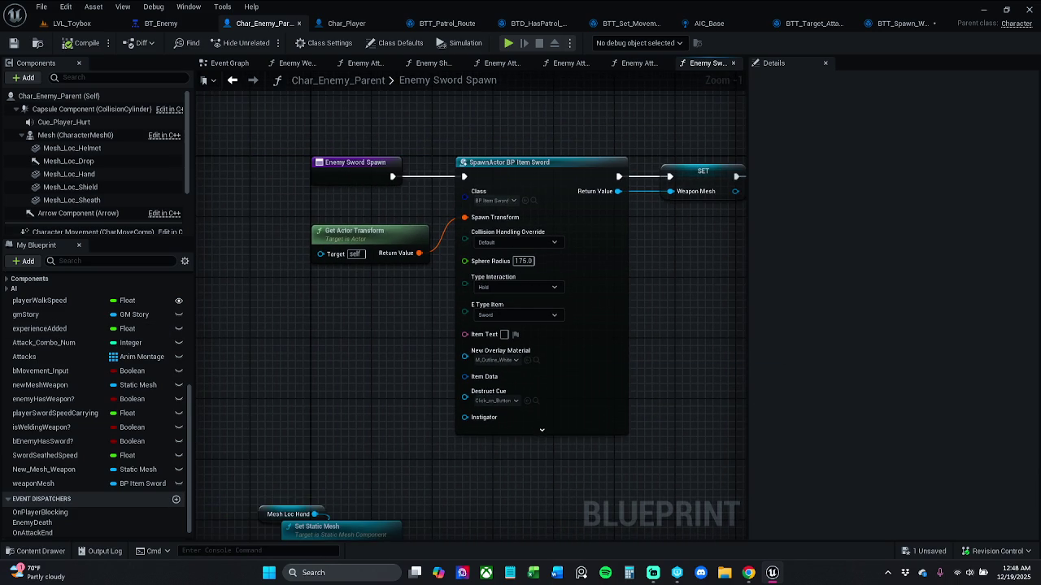
mouse_move(632, 344)
mouse_down()
mouse_move(339, 344)
mouse_move(434, 349)
mouse_move(367, 351)
mouse_up()
scroll(374, 349, down, 3)
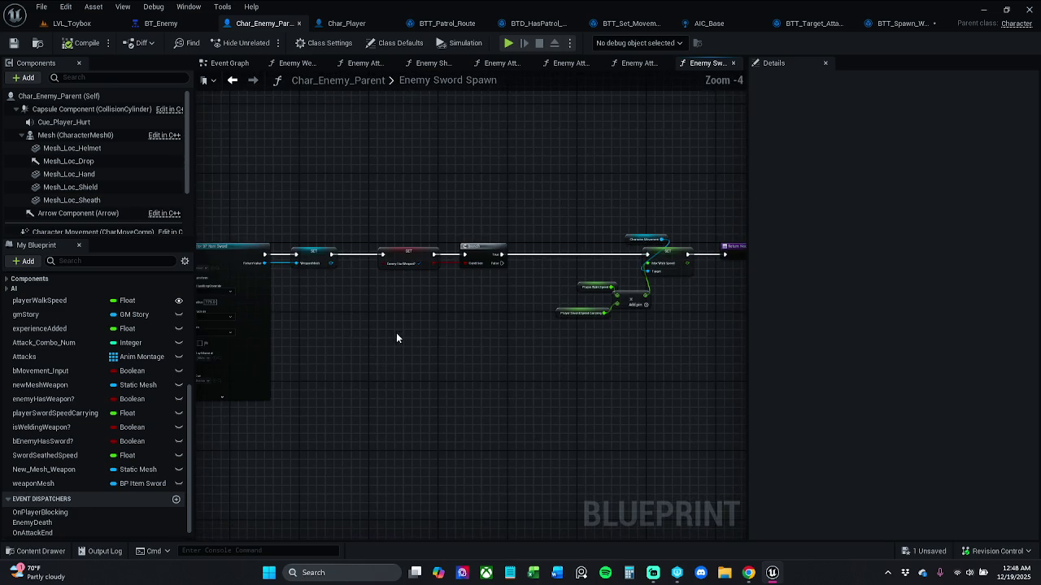
drag(416, 234, 697, 347)
click(317, 437)
drag(317, 437, 633, 231)
scroll(377, 248, up, 5)
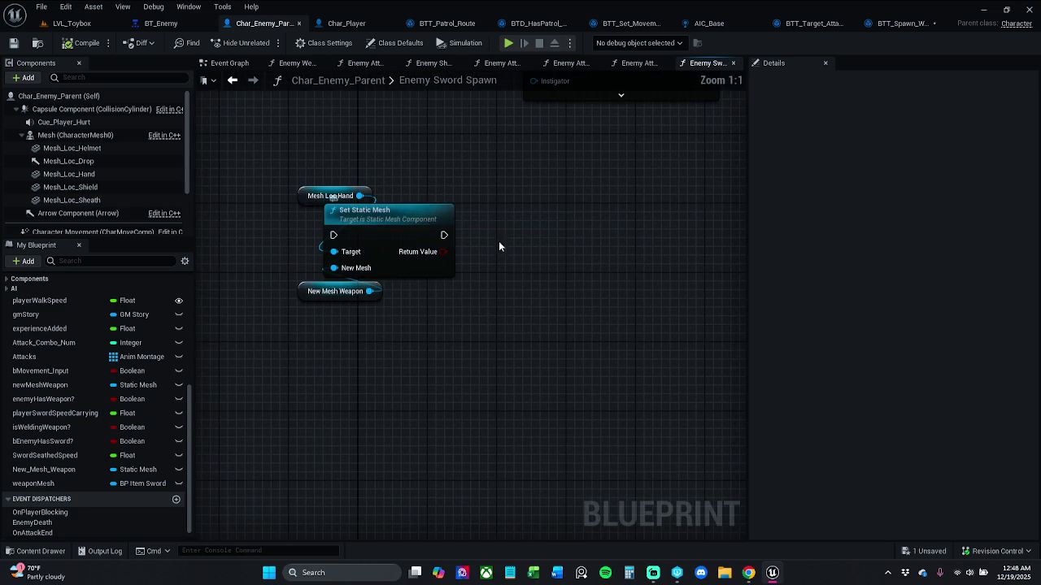
scroll(480, 235, down, 4)
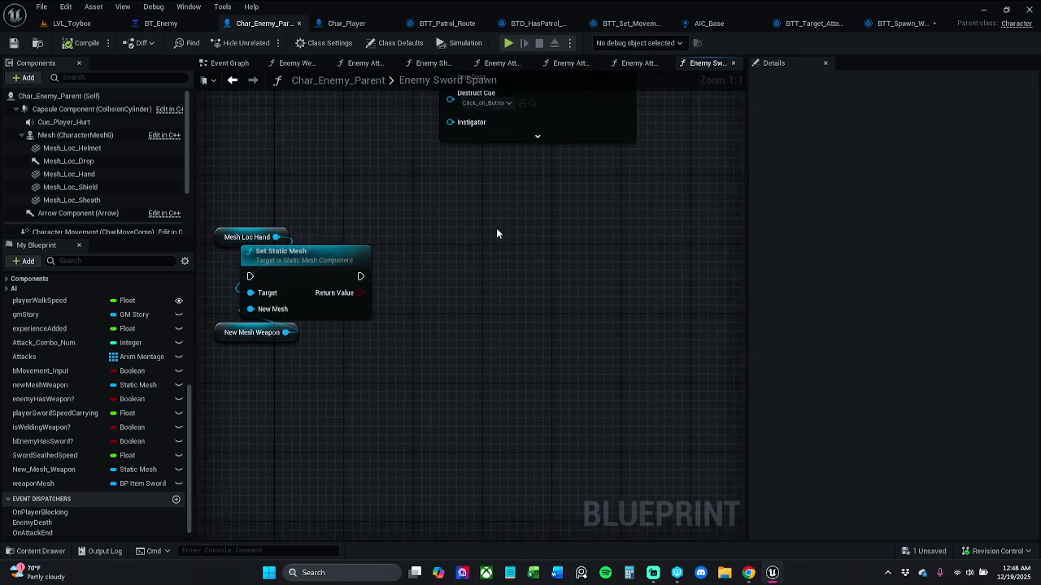
drag(445, 166, 419, 222)
- Move the Enemy Has Weapon SET, Branch and speed nodes roughly 250 px further right
mouse_move(438, 154)
mouse_down()
mouse_move(731, 329)
mouse_move(781, 325)
mouse_up()
scroll(781, 325, down, 2)
scroll(642, 349, up, 2)
drag(485, 205, 691, 205)
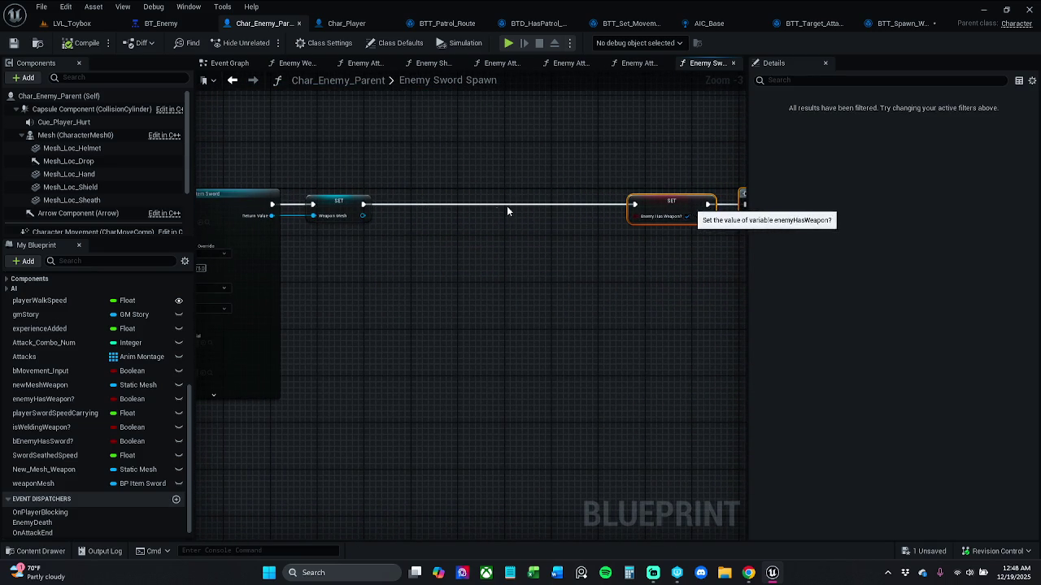
scroll(542, 207, up, 1)
scroll(574, 204, down, 1)
mouse_move(574, 204)
mouse_down()
mouse_move(658, 204)
mouse_move(603, 194)
mouse_up()
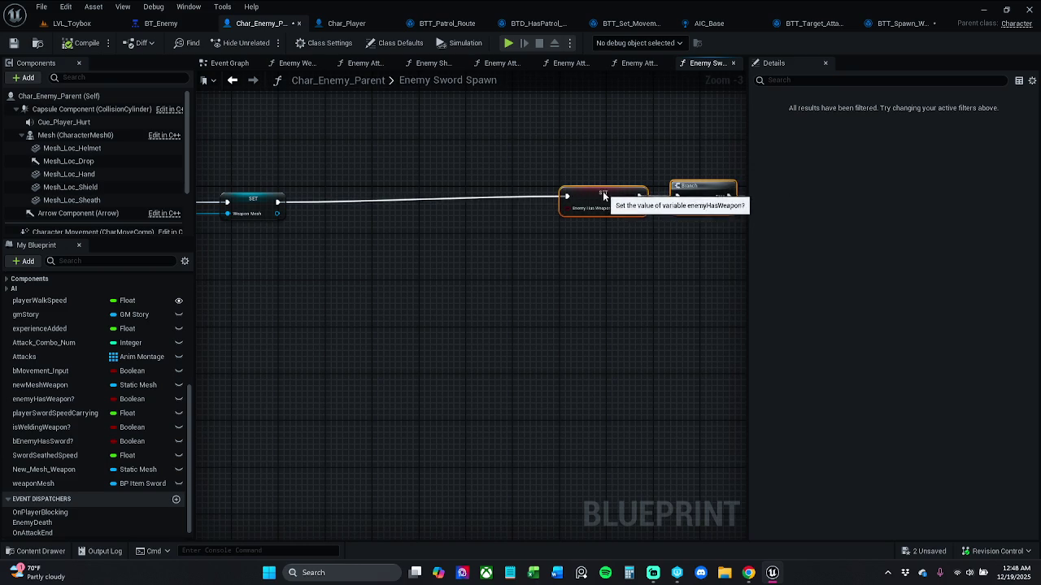
scroll(418, 193, up, 3)
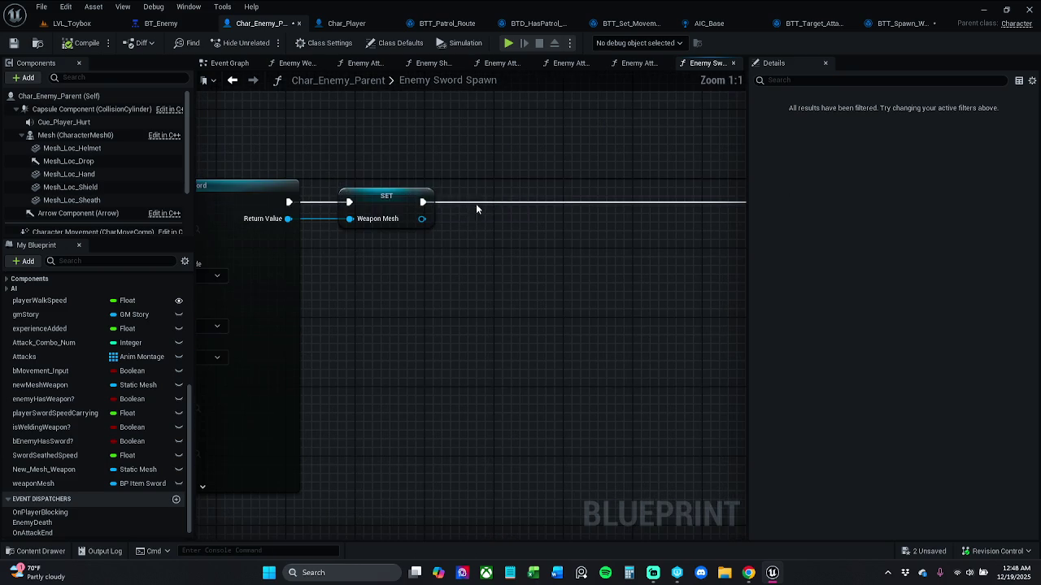
drag(423, 202, 467, 201)
- Add an Attach Component To Component node for Mesh and place the Mesh getter above it
text(attach)
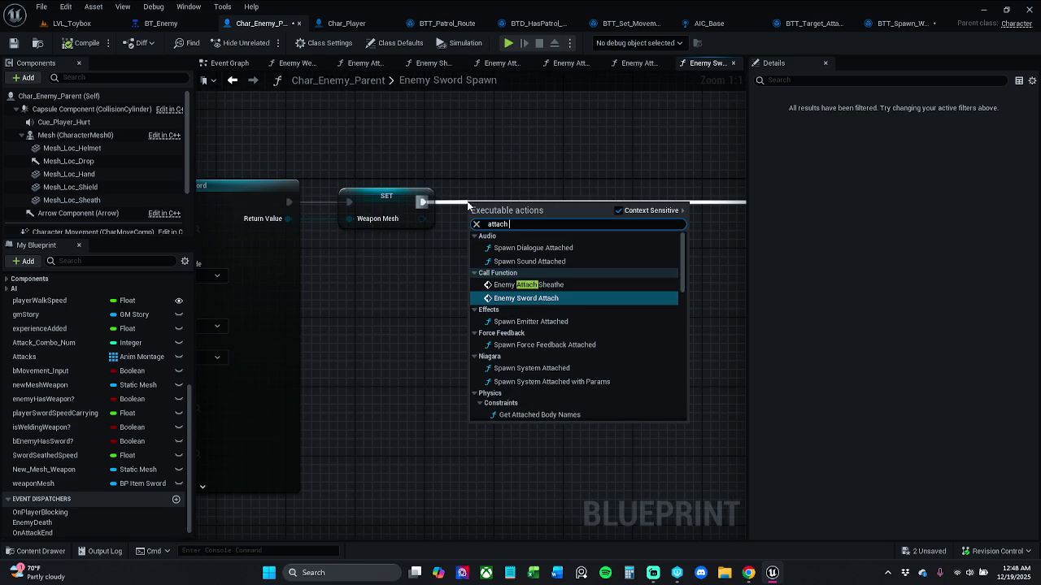
text( component)
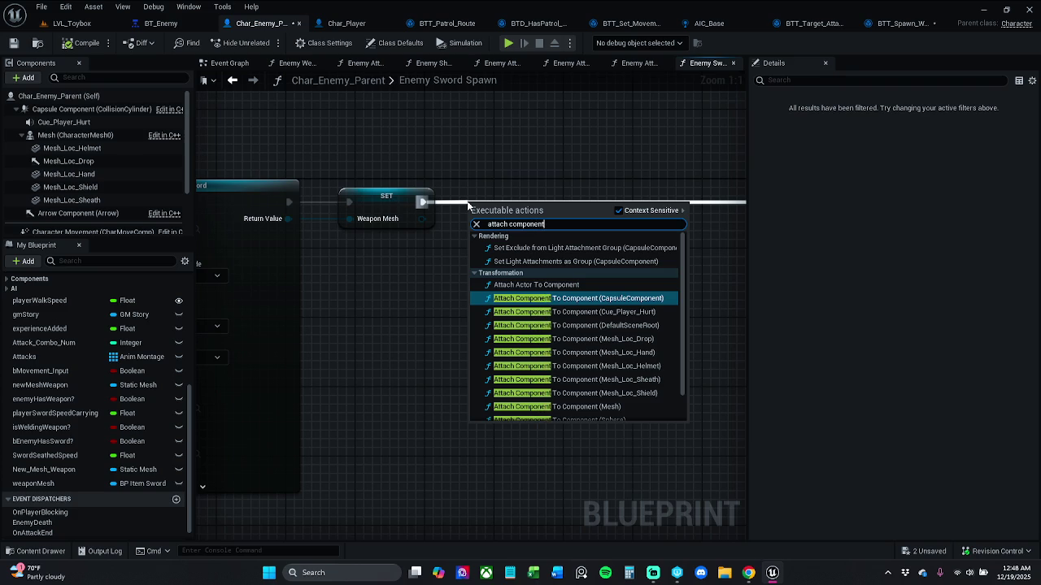
text( to)
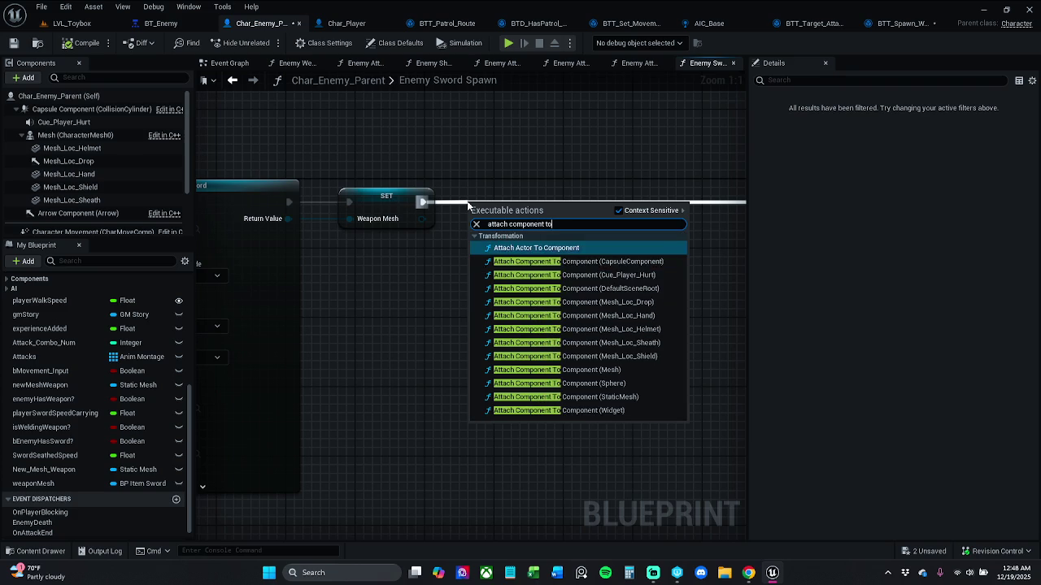
text( component)
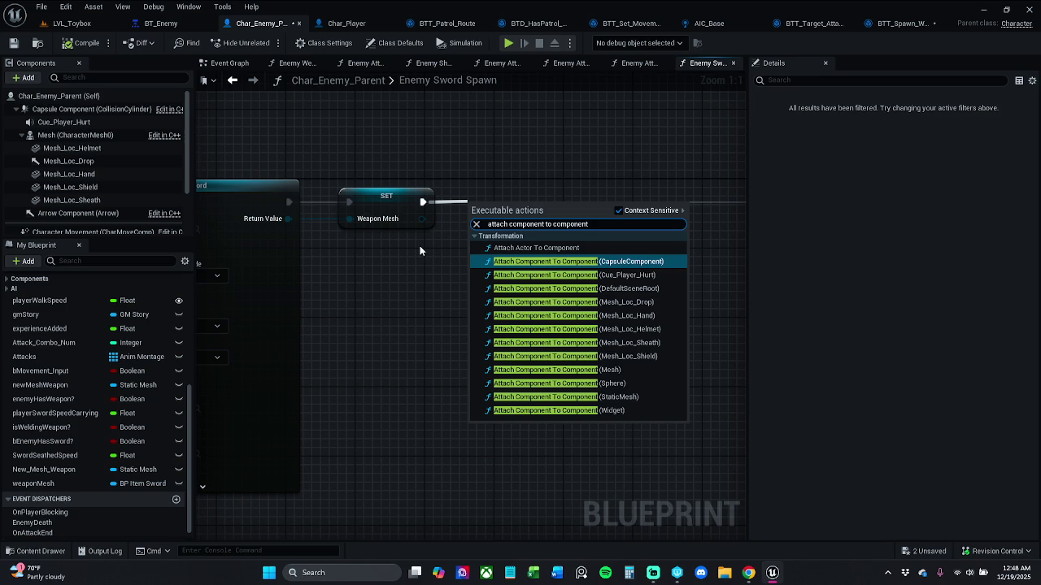
click(621, 370)
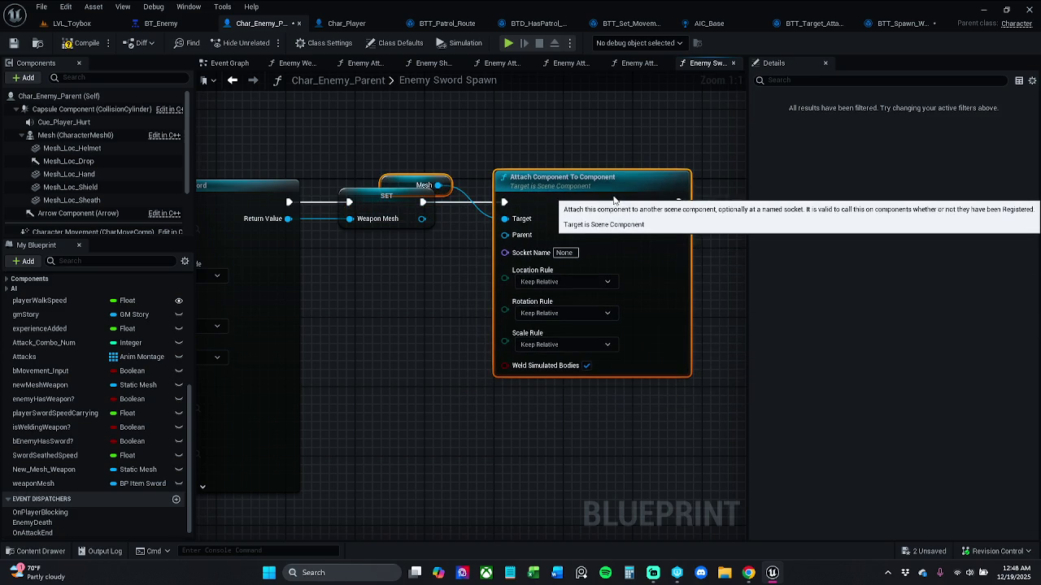
drag(504, 174, 504, 165)
click(467, 167)
drag(431, 180, 545, 141)
- Try wiring Weapon Mesh into the attach node's Target input
click(529, 180)
ctrl+click(393, 199)
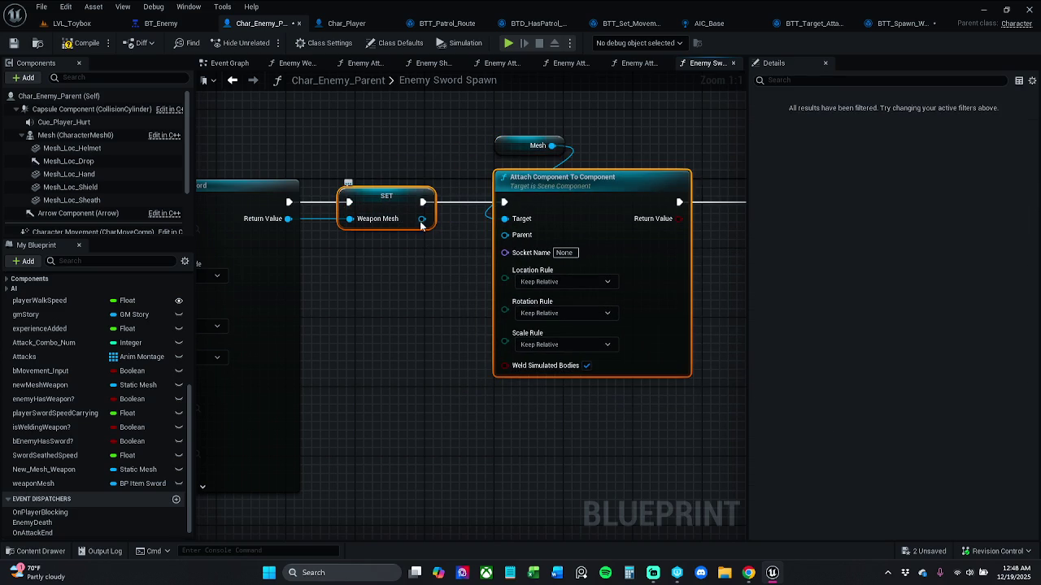
click(431, 265)
mouse_move(421, 219)
mouse_down()
mouse_move(527, 230)
mouse_move(454, 325)
mouse_move(443, 297)
mouse_up()
scroll(443, 298, down, 2)
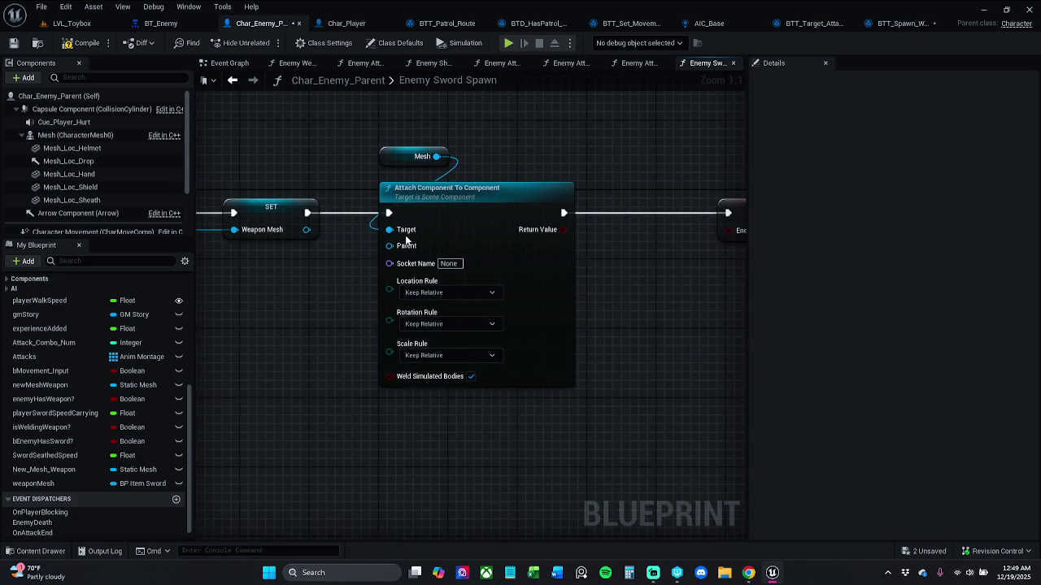
- Nudge the Mesh and attach nodes into place and select the Socket Name value
click(419, 175)
ctrl+click(467, 228)
drag(487, 220, 517, 211)
click(514, 180)
mouse_move(469, 166)
mouse_down()
mouse_move(558, 204)
mouse_move(512, 210)
mouse_up()
click(515, 173)
click(500, 209)
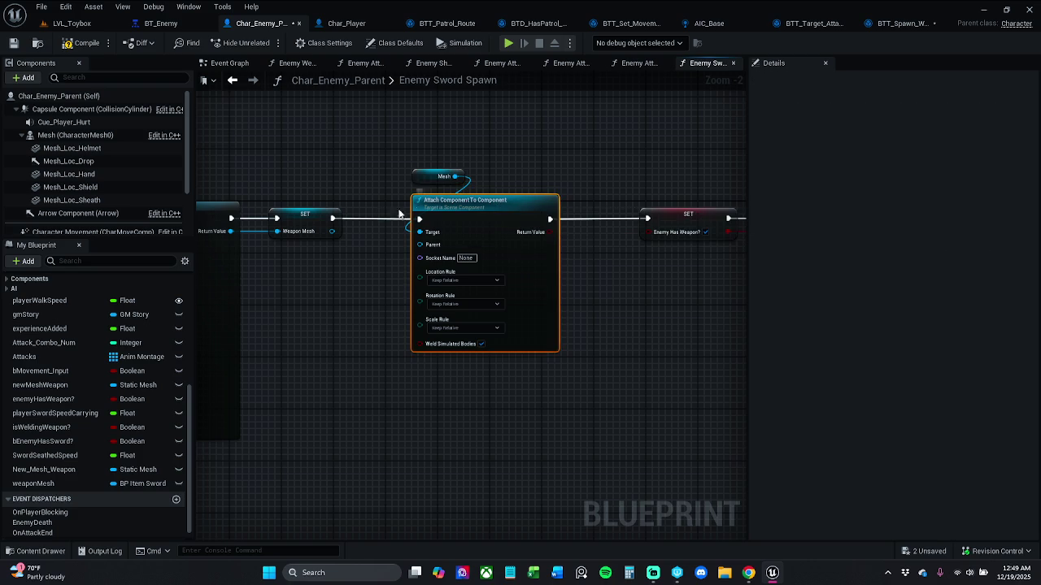
ctrl+click(340, 234)
click(348, 170)
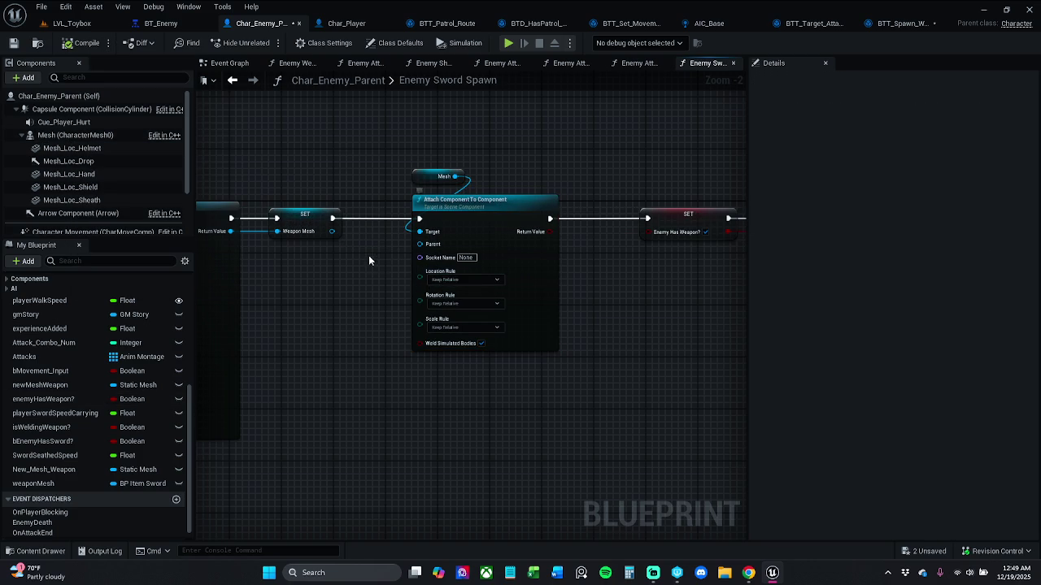
scroll(372, 258, up, 2)
click(465, 279)
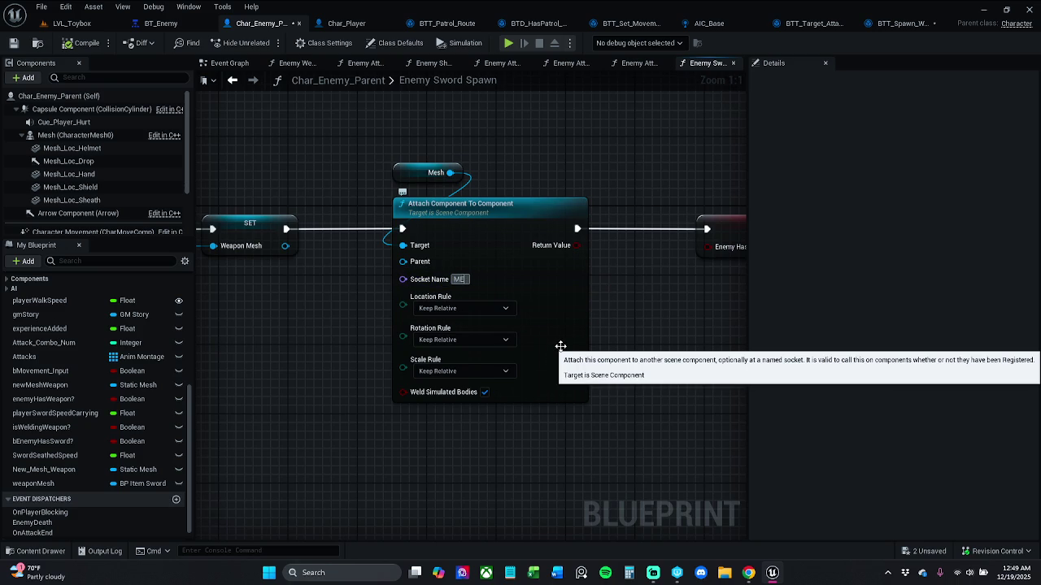
- Set the attach node's Socket Name to Mesh_Loc_Hand, then compile and save
key(BackSpace)
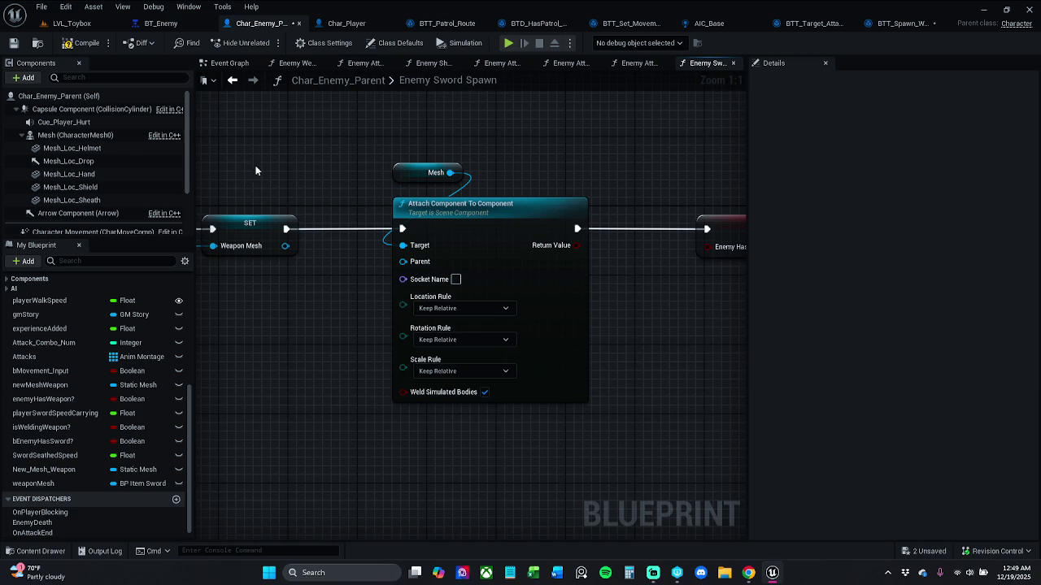
click(73, 175)
key(F2)
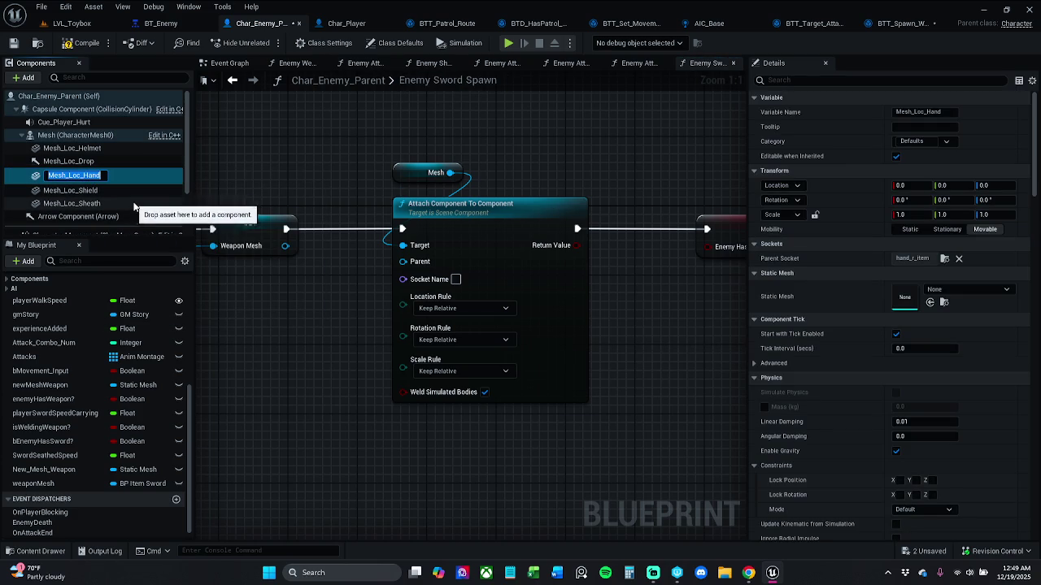
click(456, 280)
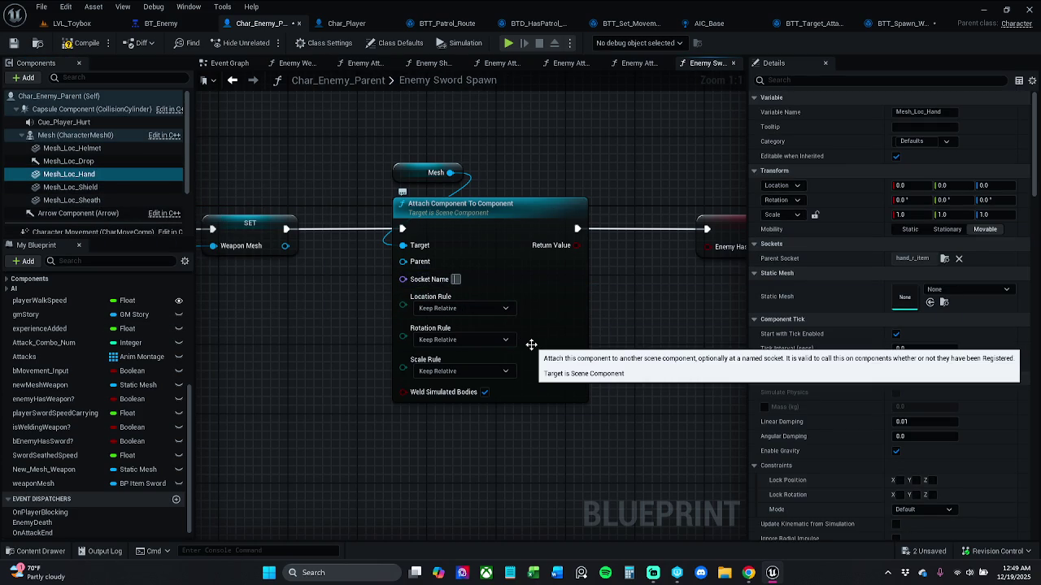
key(ctrl+v)
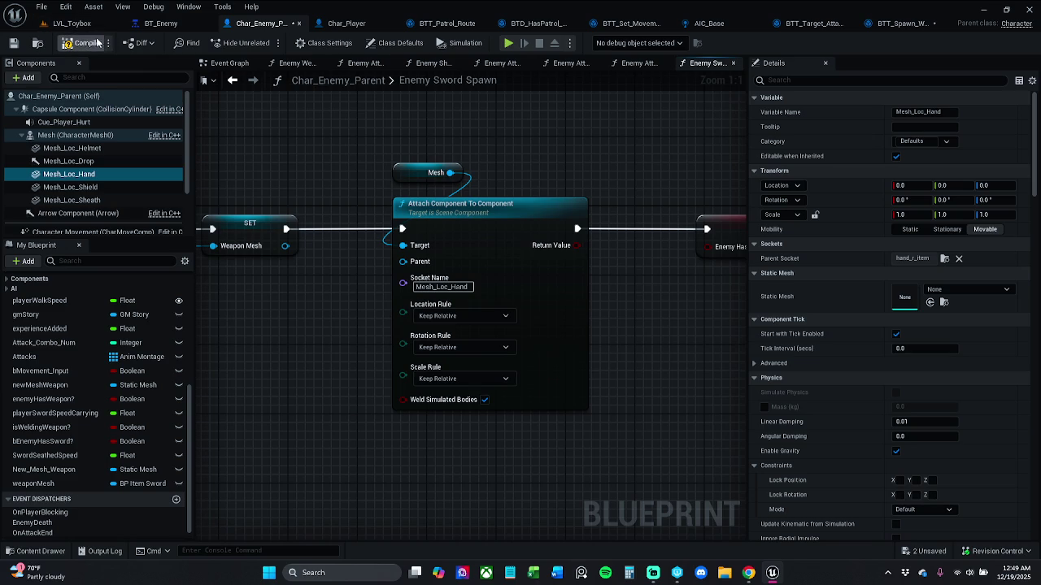
click(14, 43)
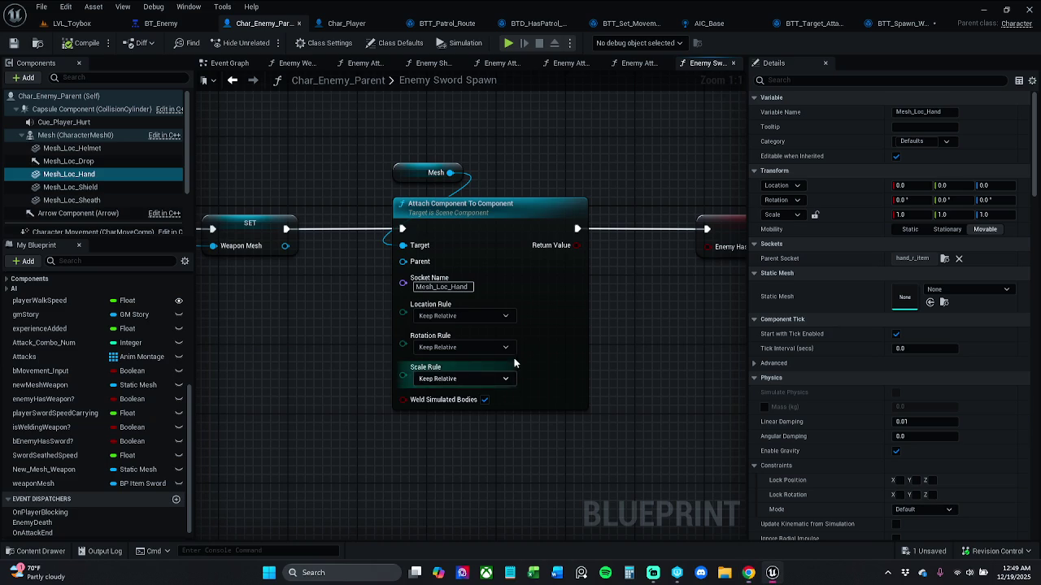
- Set the Location, Rotation and Scale rules all to Snap to Target
click(460, 307)
click(447, 331)
click(465, 337)
click(453, 363)
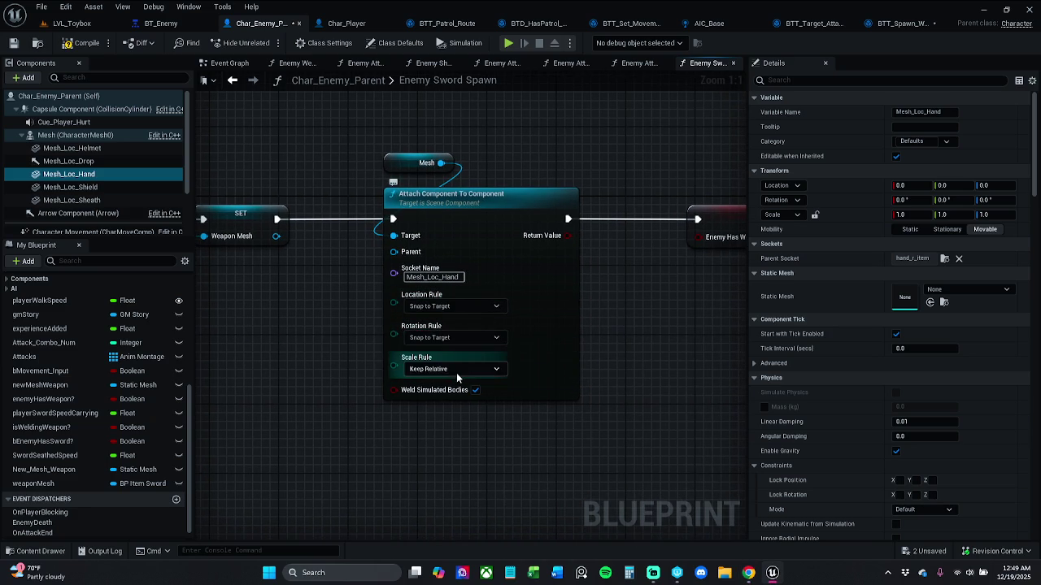
click(456, 371)
click(453, 393)
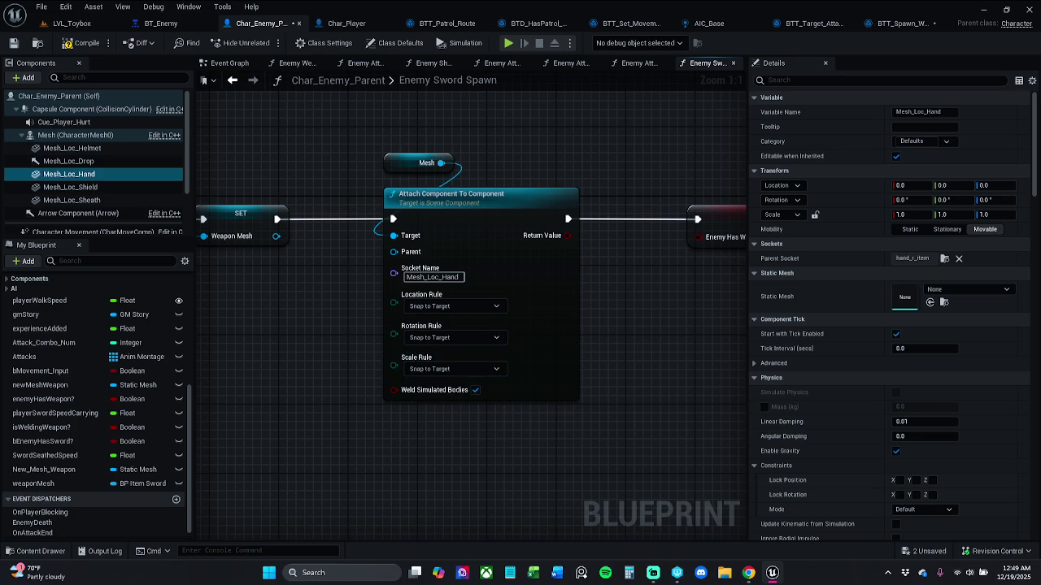
drag(358, 314, 663, 336)
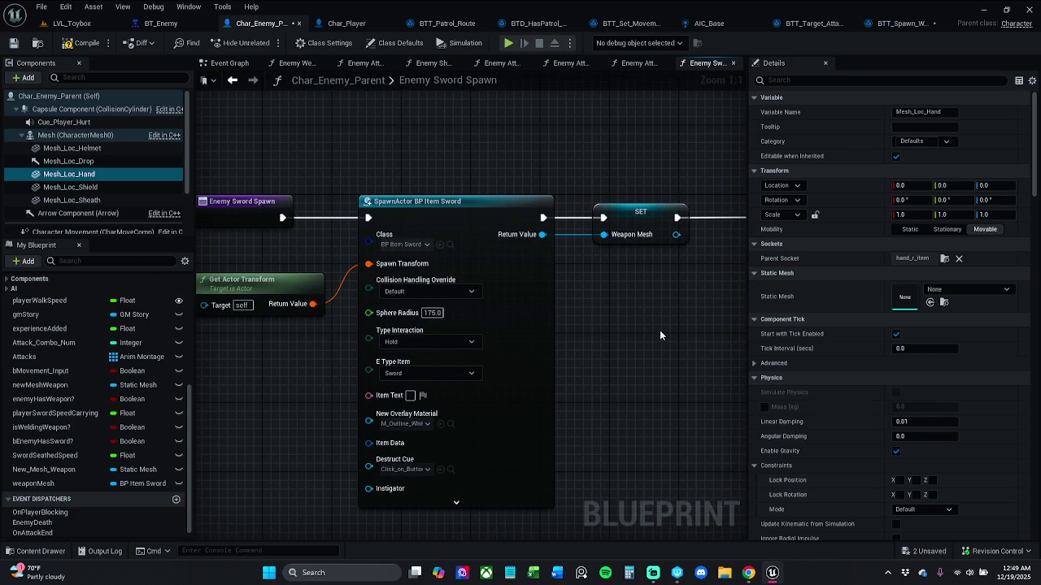
mouse_move(660, 335)
mouse_down()
mouse_move(692, 335)
mouse_move(290, 323)
mouse_up()
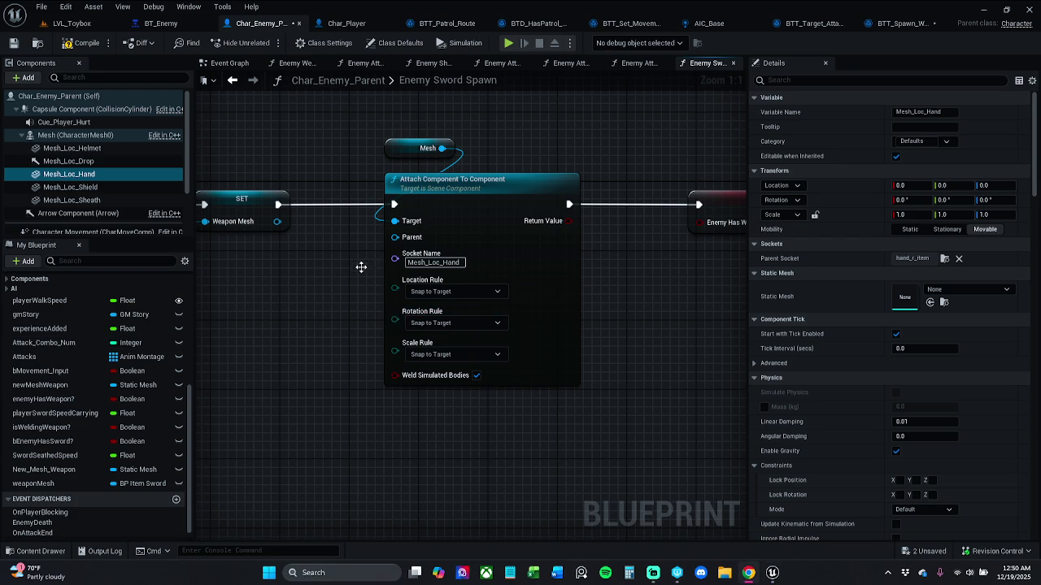
- Wire the character Mesh into the Parent input of Attach Component To Component
drag(317, 254, 420, 252)
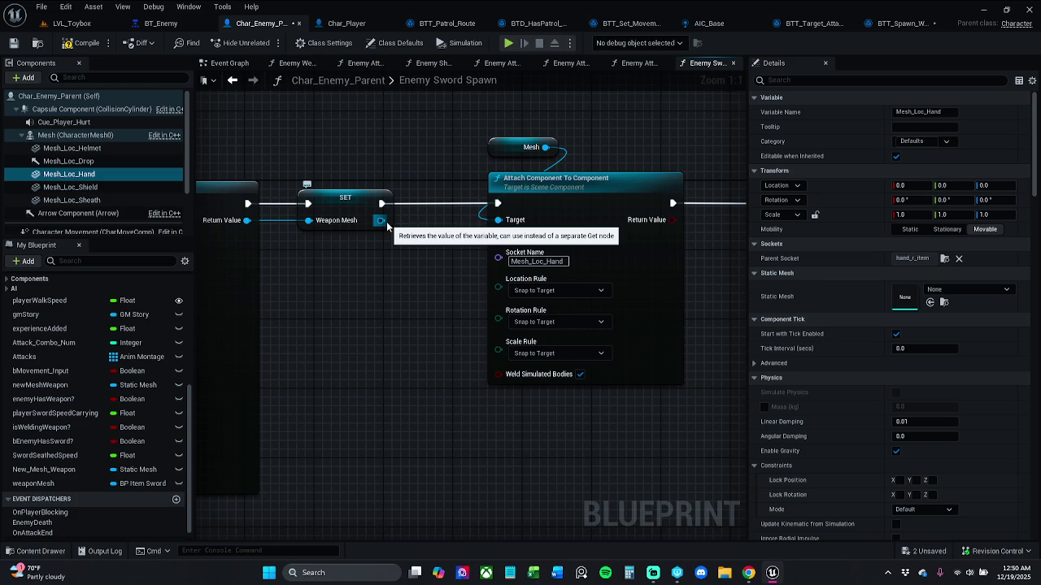
mouse_move(386, 221)
mouse_down()
mouse_move(500, 222)
mouse_move(512, 242)
mouse_move(520, 234)
mouse_move(480, 273)
mouse_up()
click(604, 148)
mouse_move(544, 147)
mouse_down()
mouse_move(507, 244)
mouse_move(386, 228)
mouse_up()
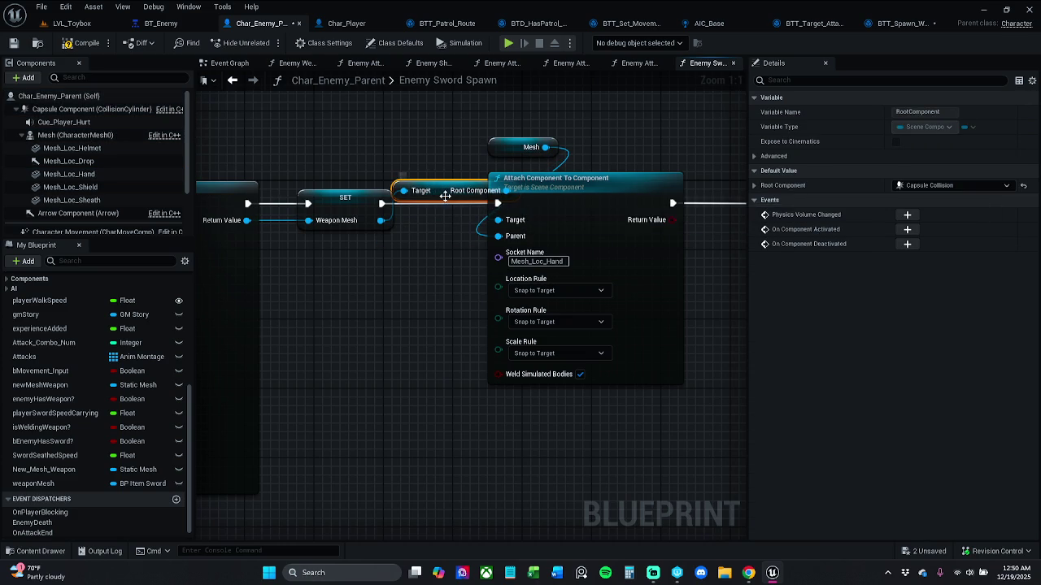
- Move the Get Root Component node below the wire and shift the attach nodes right
drag(446, 196, 419, 240)
mouse_move(382, 123)
mouse_down()
mouse_move(790, 239)
mouse_move(789, 365)
mouse_move(572, 353)
mouse_up()
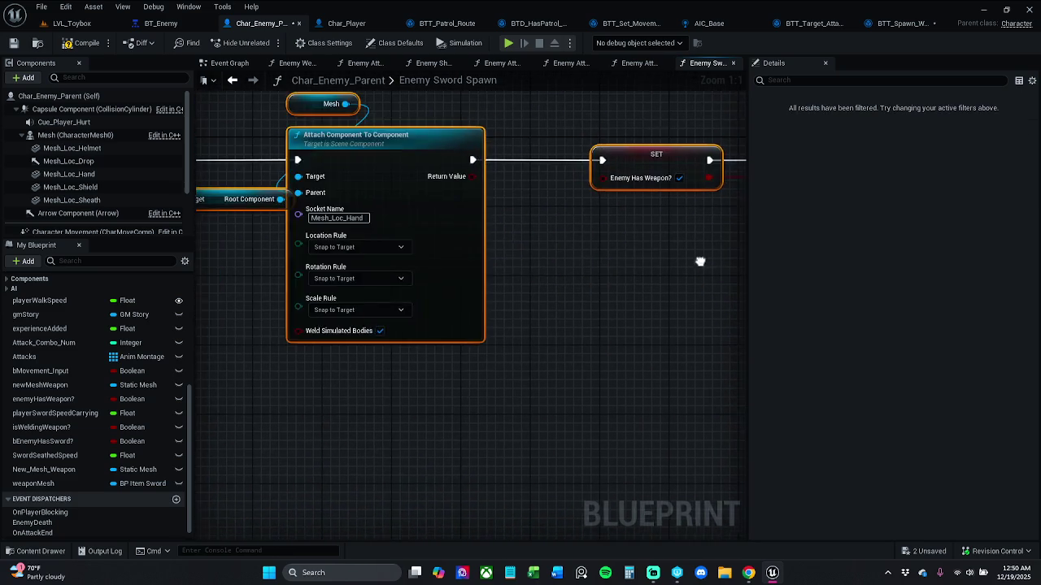
drag(657, 262, 720, 267)
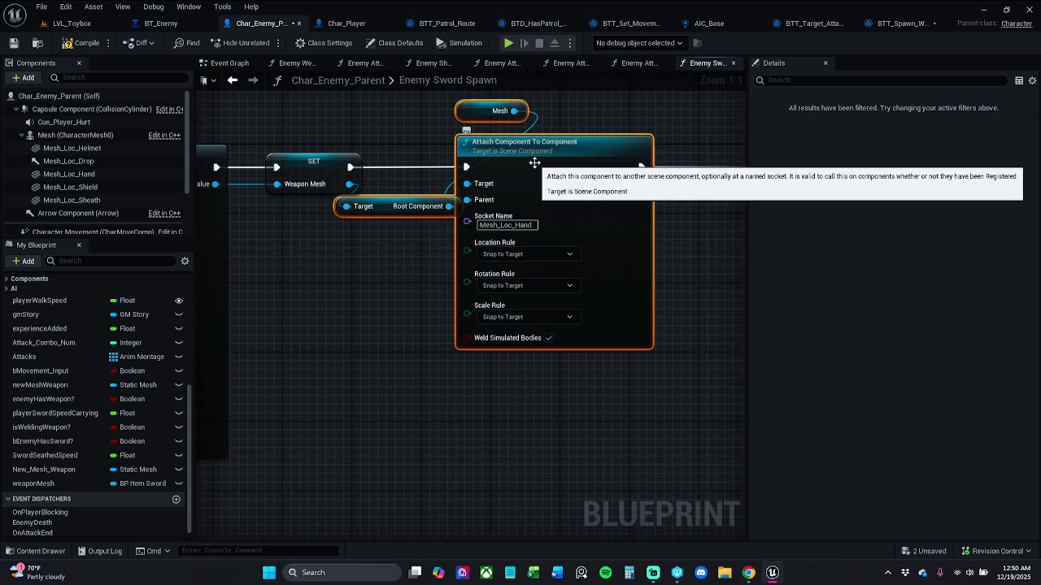
drag(534, 164, 569, 164)
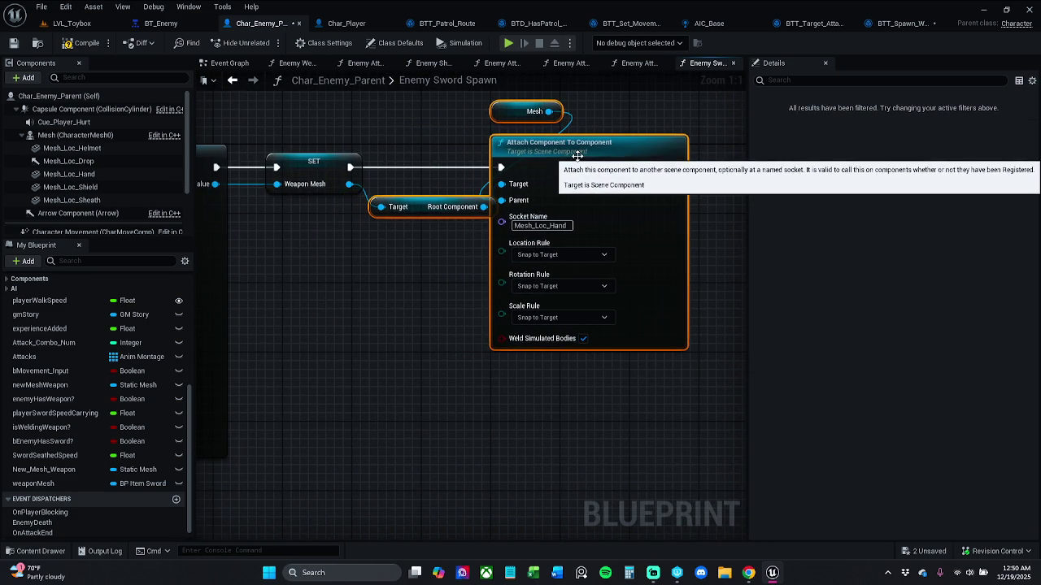
drag(603, 154, 638, 155)
click(516, 260)
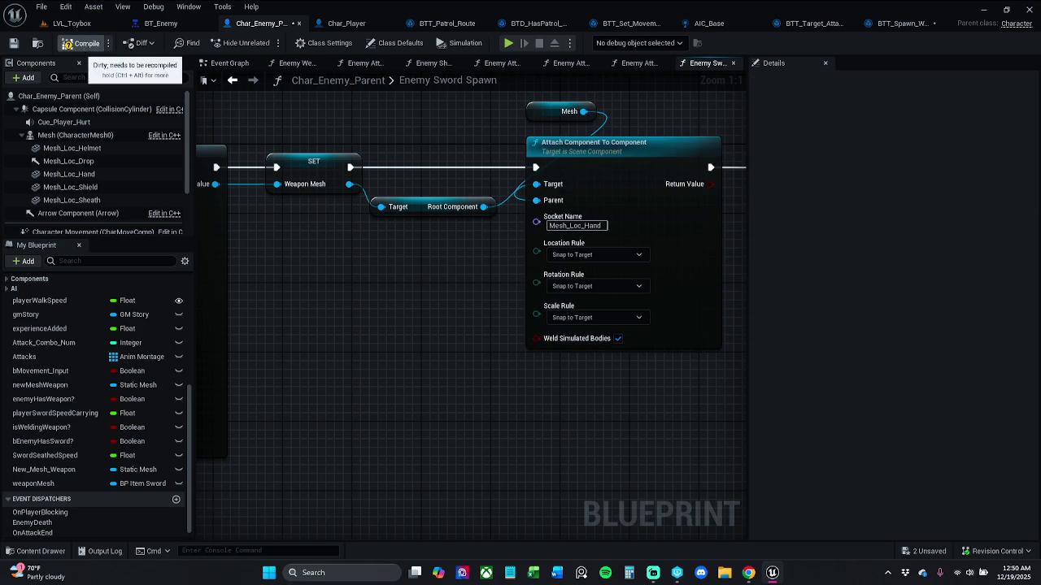
- Replace socket Mesh_Loc_Hand with hand_r_item on the attach node, saving before and after
click(13, 43)
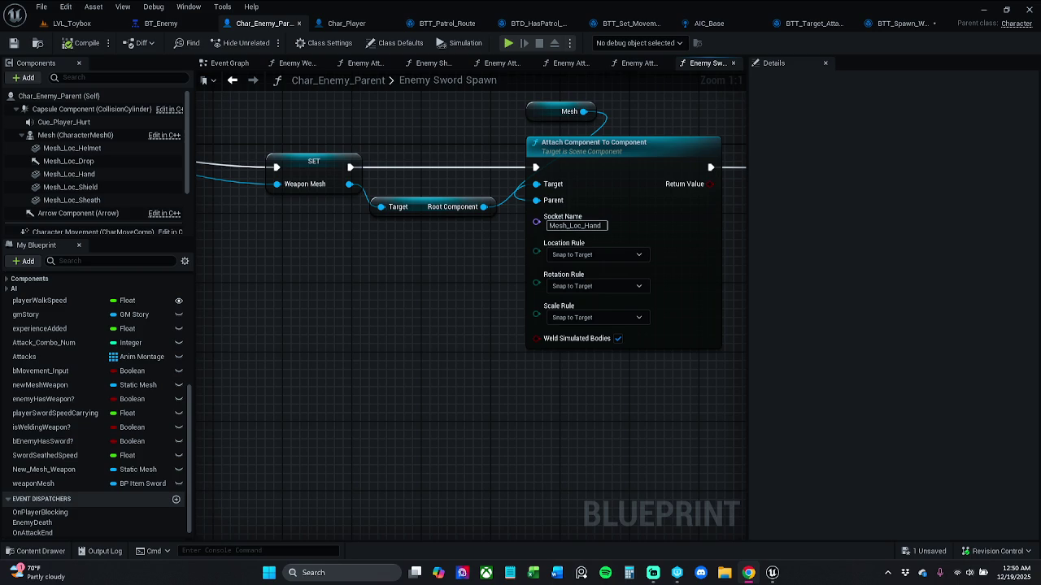
click(574, 225)
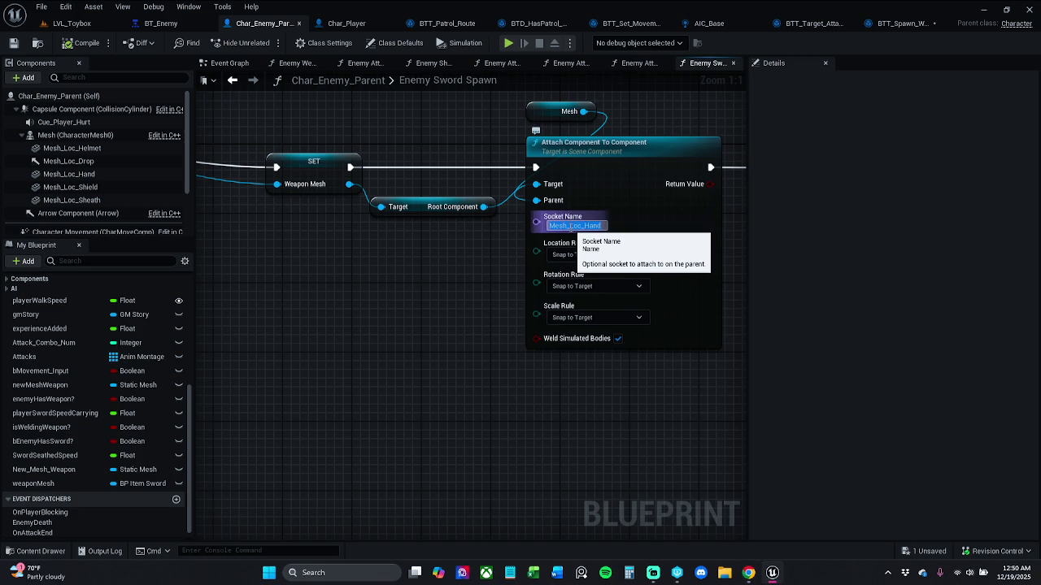
text(hand_r_)
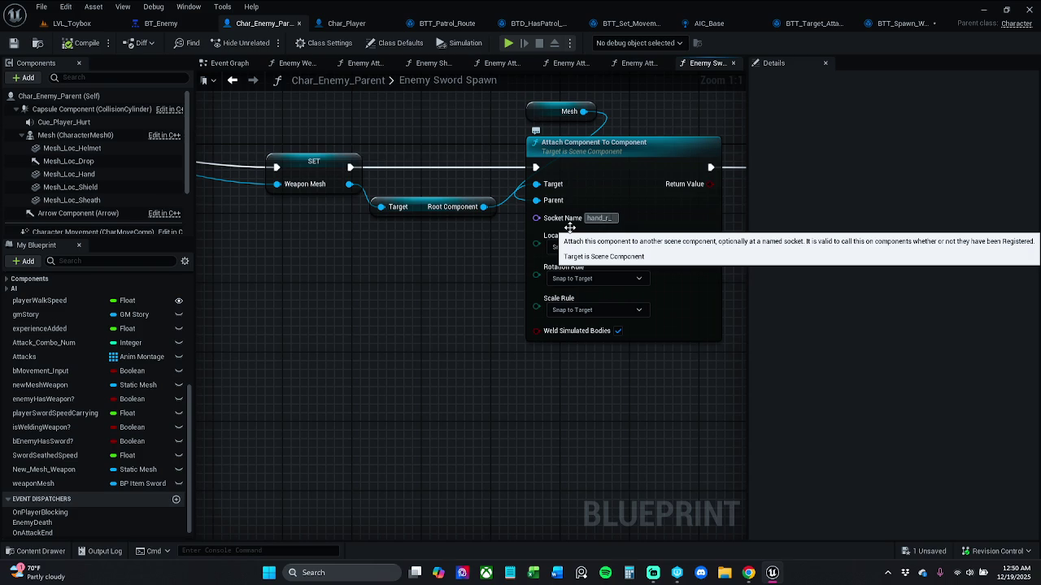
text(item)
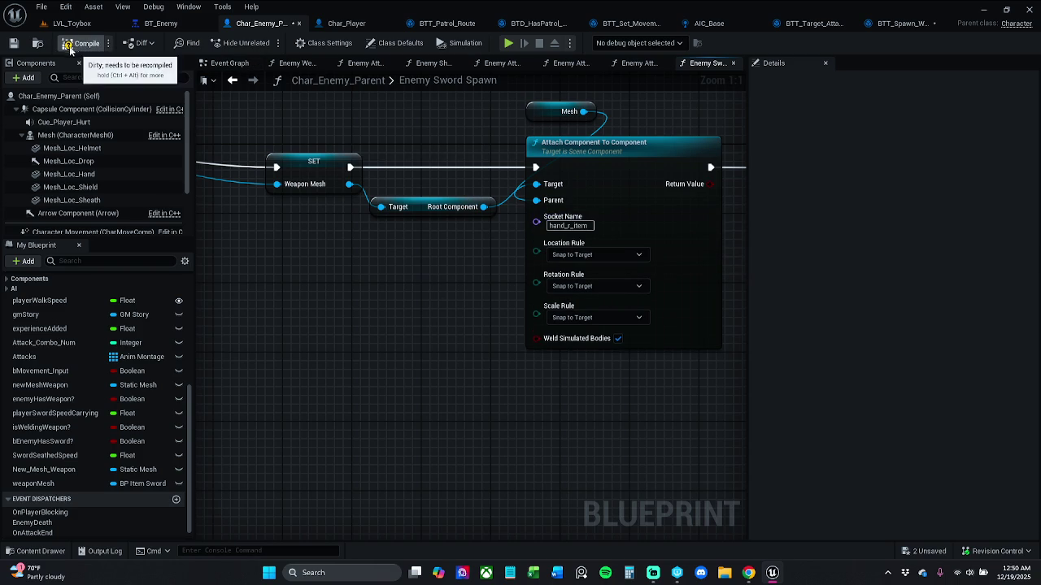
click(23, 47)
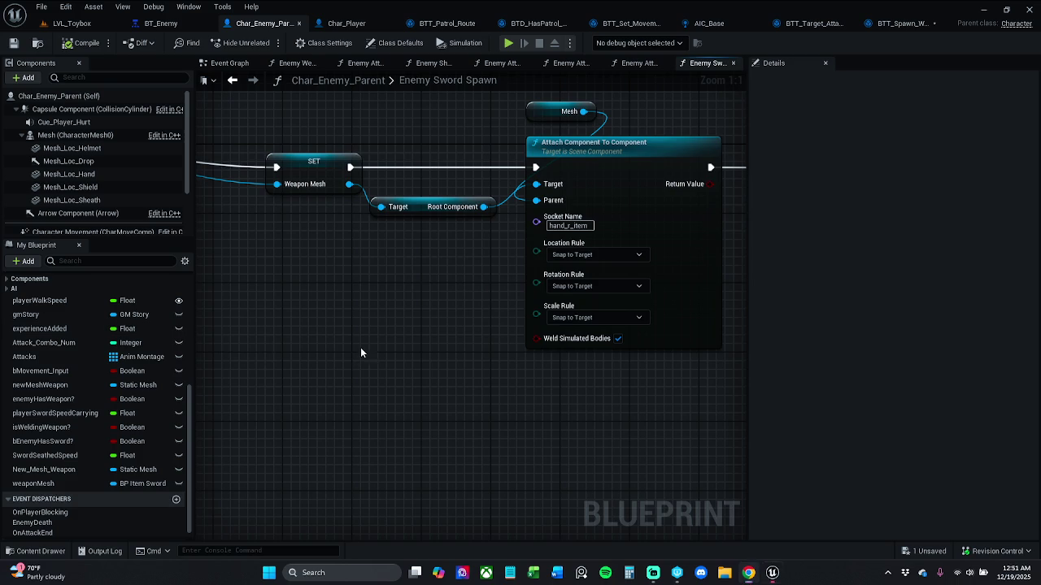
- Pull the walk-speed SET and Return nodes left, closer to the Branch node
scroll(504, 334, down, 4)
scroll(482, 316, down, 1)
drag(490, 307, 409, 283)
drag(513, 270, 562, 242)
scroll(562, 242, up, 3)
mouse_move(421, 223)
mouse_down()
mouse_move(481, 301)
mouse_move(603, 331)
mouse_up()
drag(517, 277, 421, 277)
drag(398, 221, 695, 221)
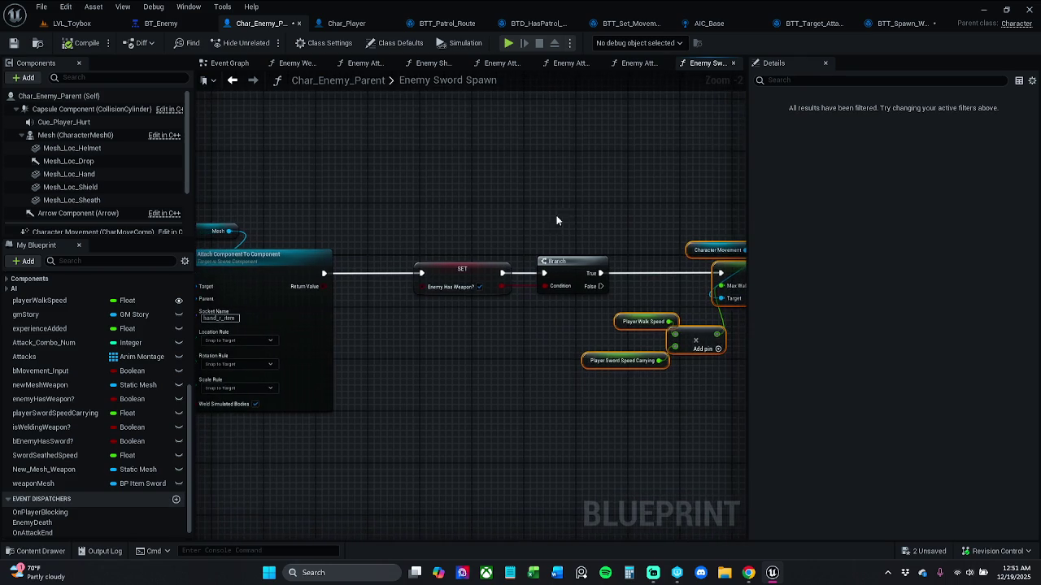
mouse_move(390, 209)
mouse_down()
mouse_move(783, 399)
mouse_move(738, 415)
mouse_move(735, 392)
mouse_up()
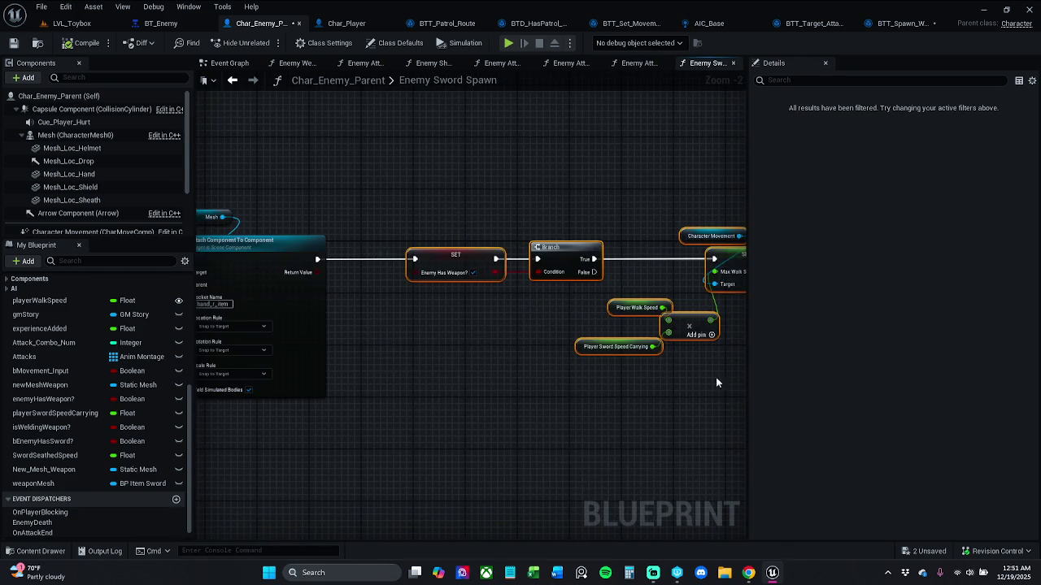
drag(549, 258, 503, 256)
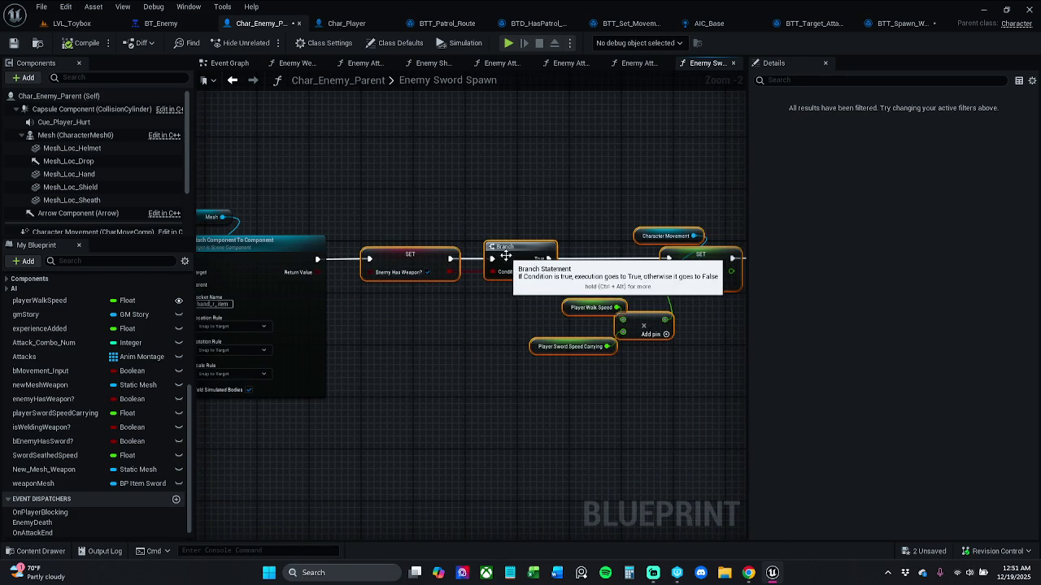
click(530, 219)
drag(461, 200, 744, 406)
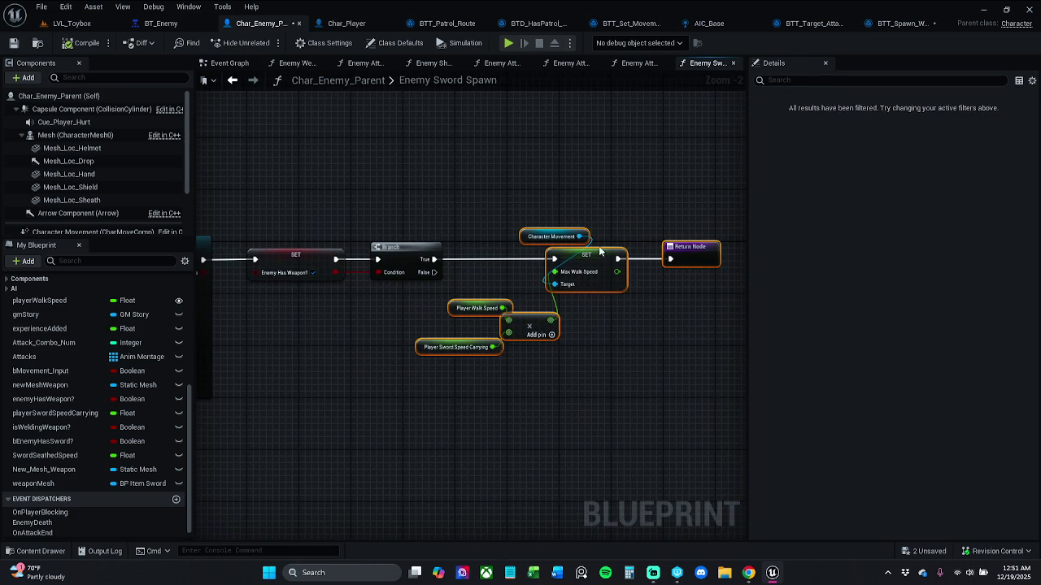
drag(596, 258, 570, 256)
click(298, 215)
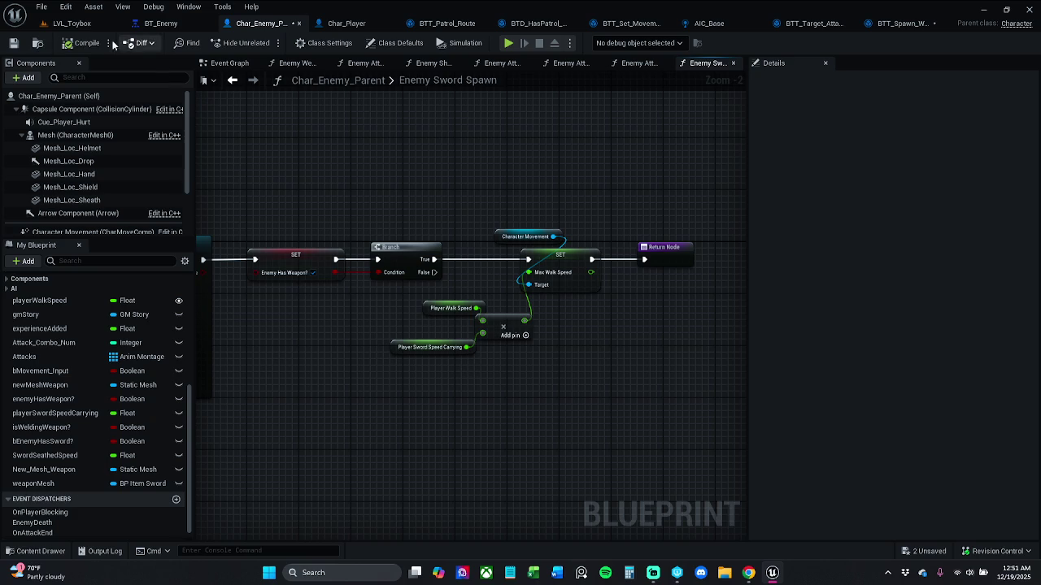
- Save, close the Enemy Attack Anim Montage graph, and return to the Event Graph
click(15, 44)
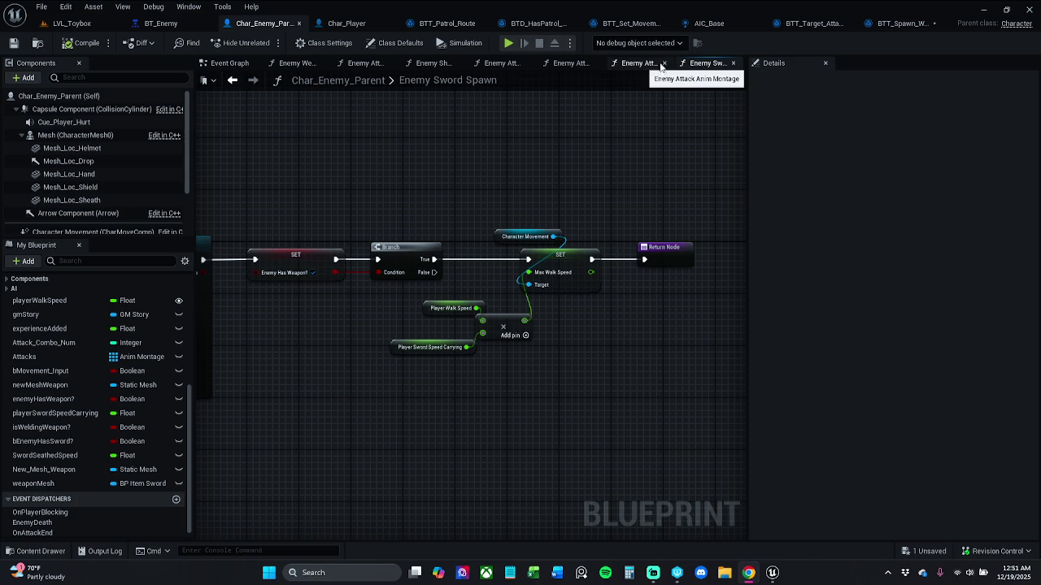
click(648, 64)
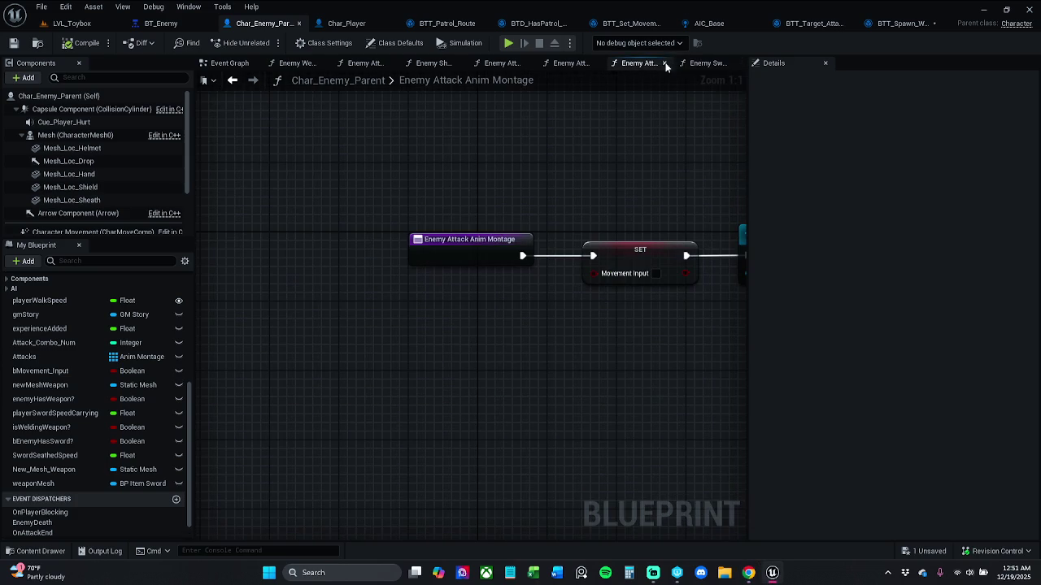
click(665, 64)
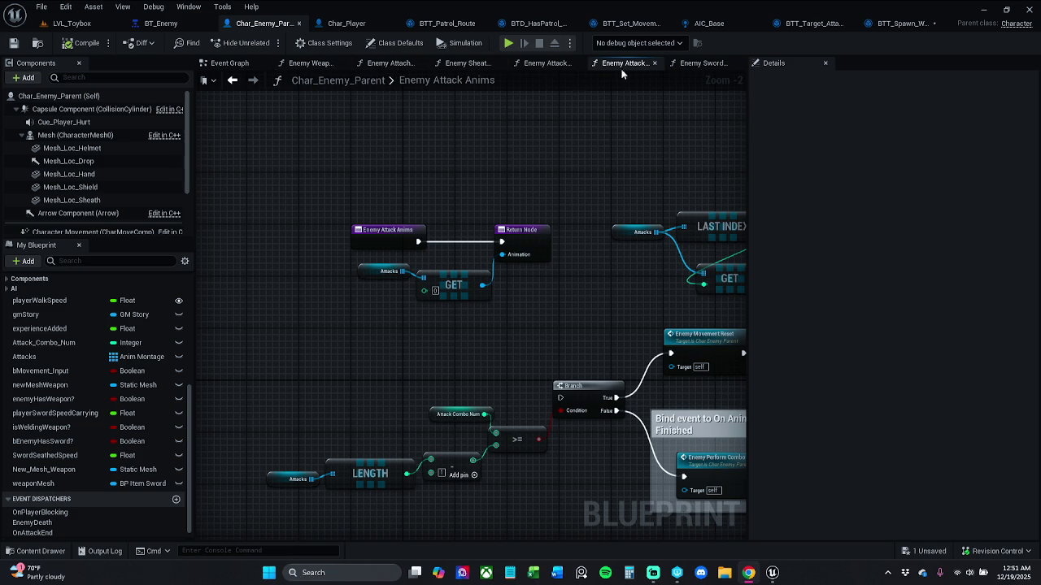
click(230, 63)
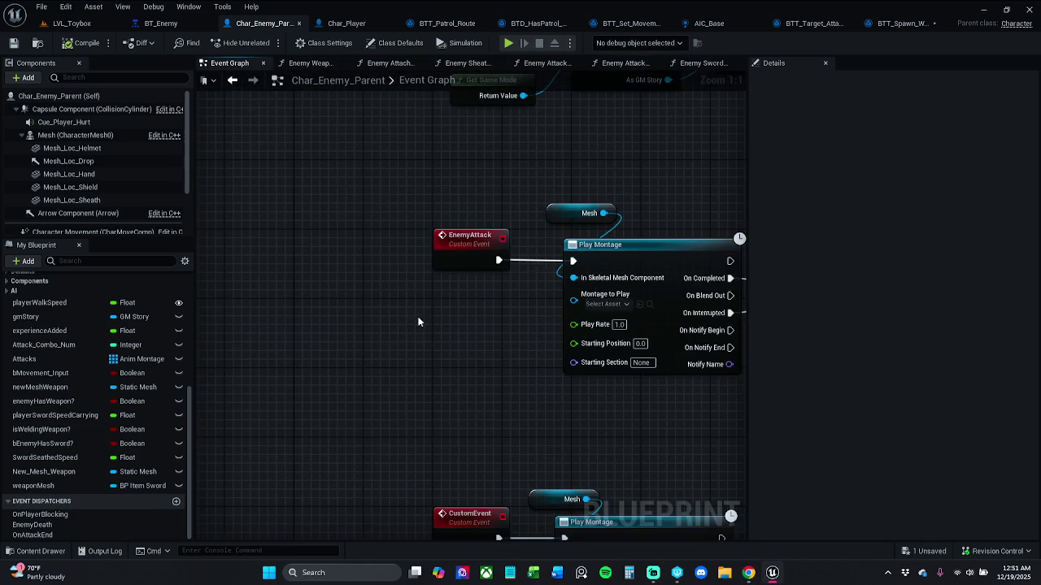
- Name the custom event driving the second Play Montage chain EnemySwordSheathe
scroll(407, 326, down, 4)
scroll(447, 274, up, 2)
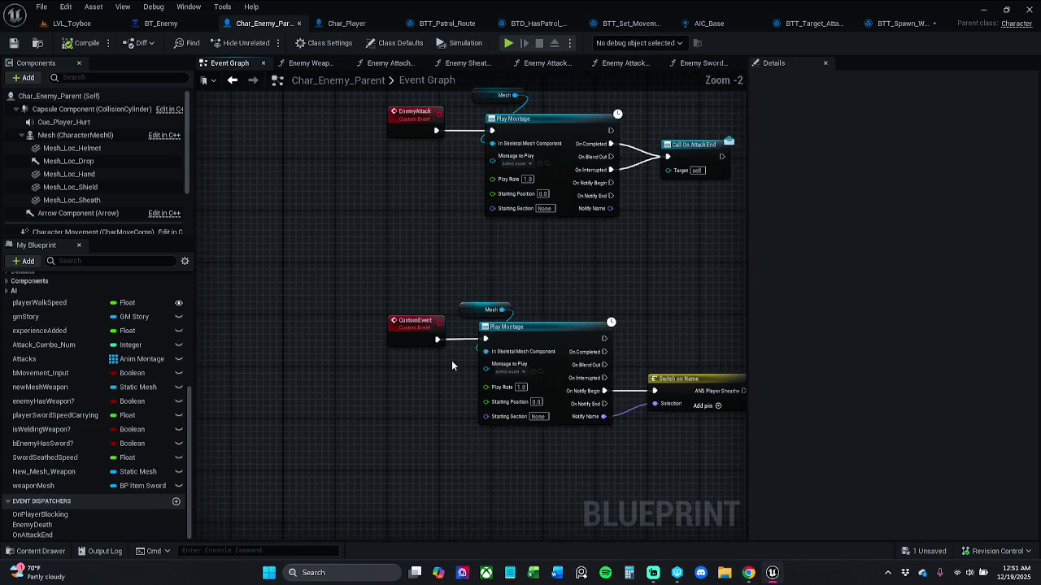
mouse_move(447, 311)
mouse_down()
mouse_move(448, 324)
mouse_move(420, 335)
mouse_move(378, 314)
mouse_up()
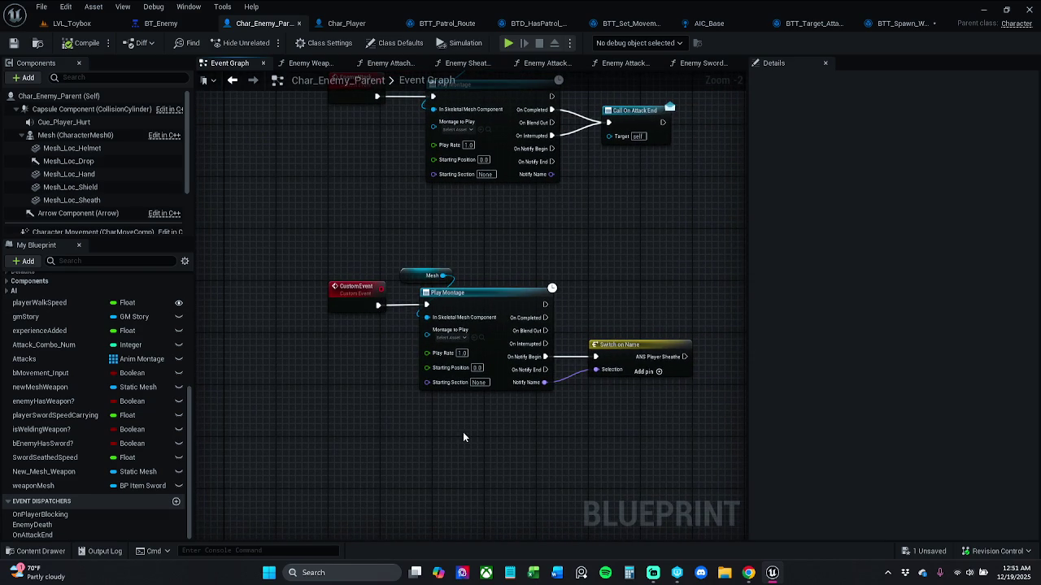
drag(554, 405, 542, 406)
scroll(559, 370, up, 3)
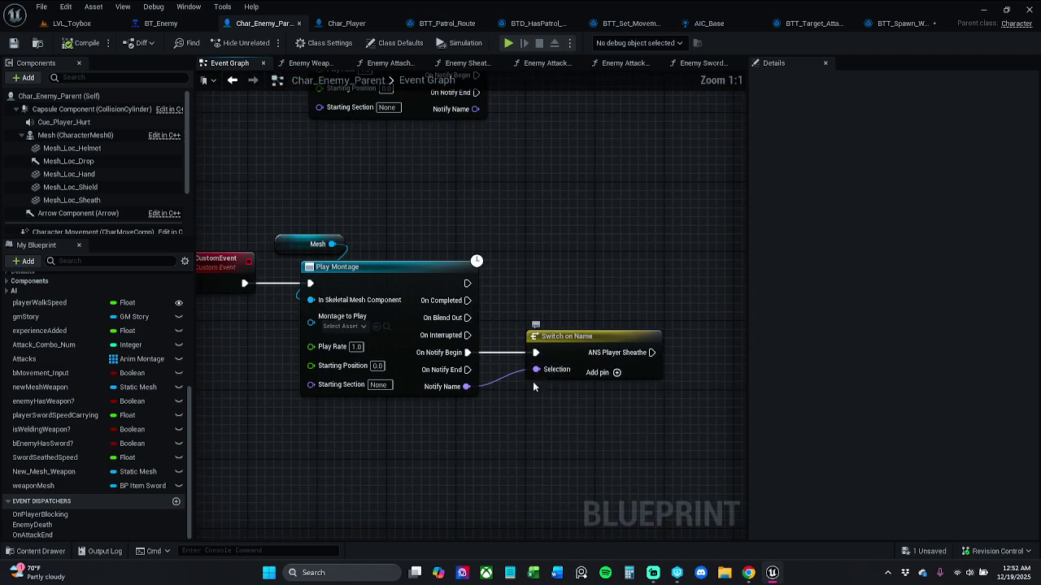
mouse_move(620, 379)
mouse_down()
mouse_move(582, 387)
mouse_move(637, 399)
mouse_up()
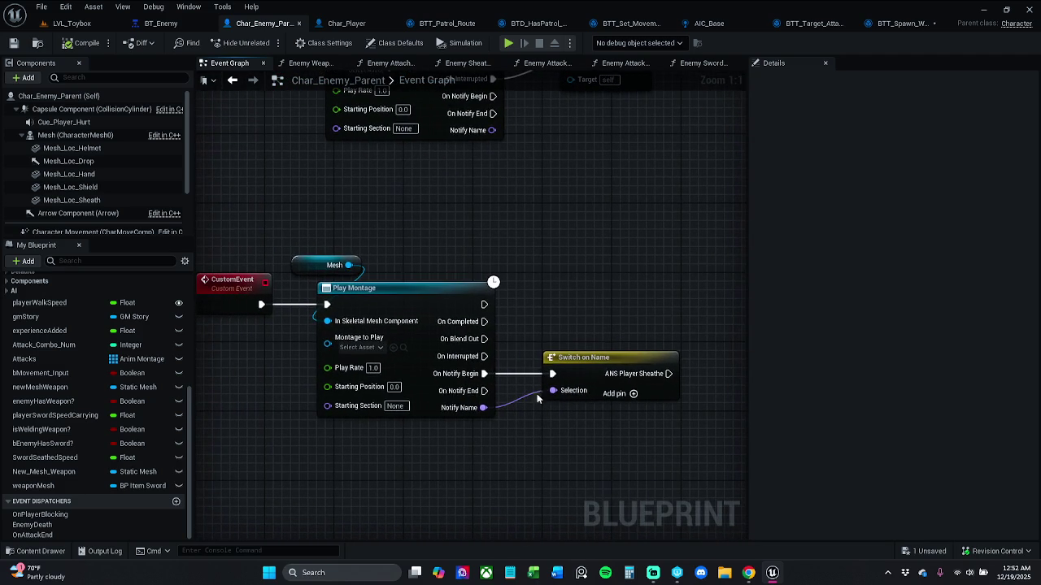
double_click(226, 299)
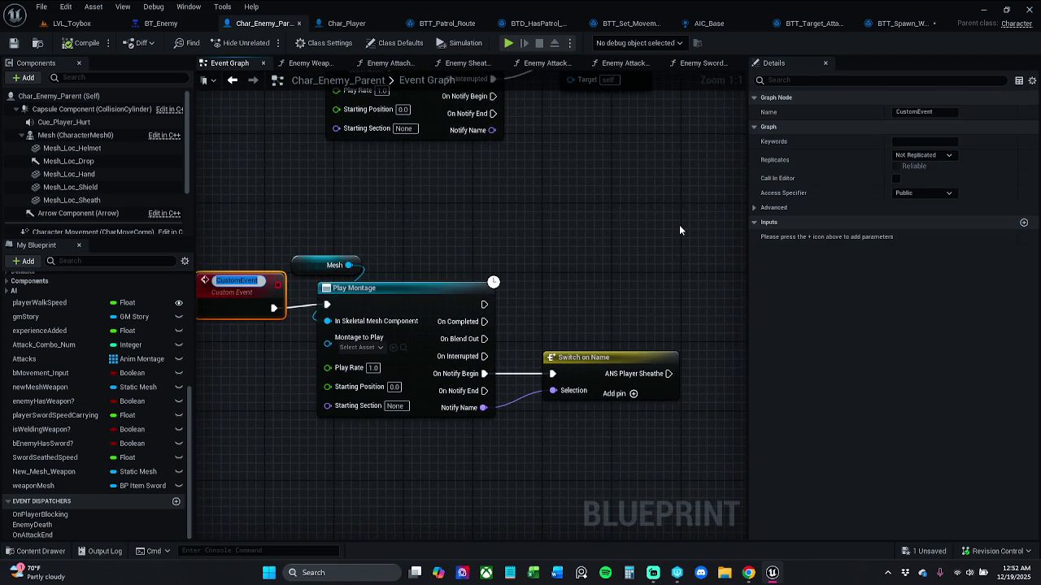
text(Enemy)
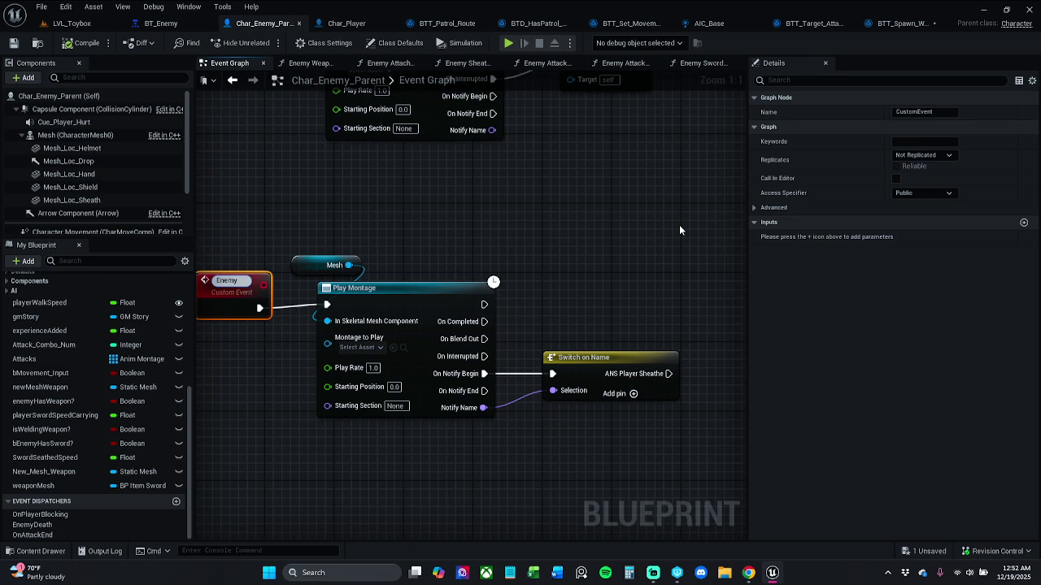
text(Swo)
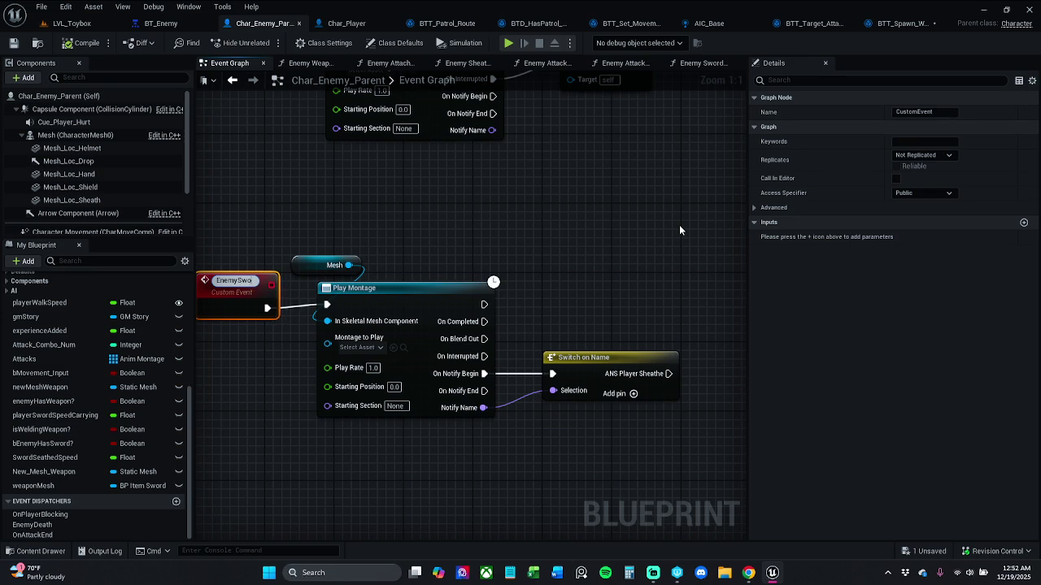
text(rdShe)
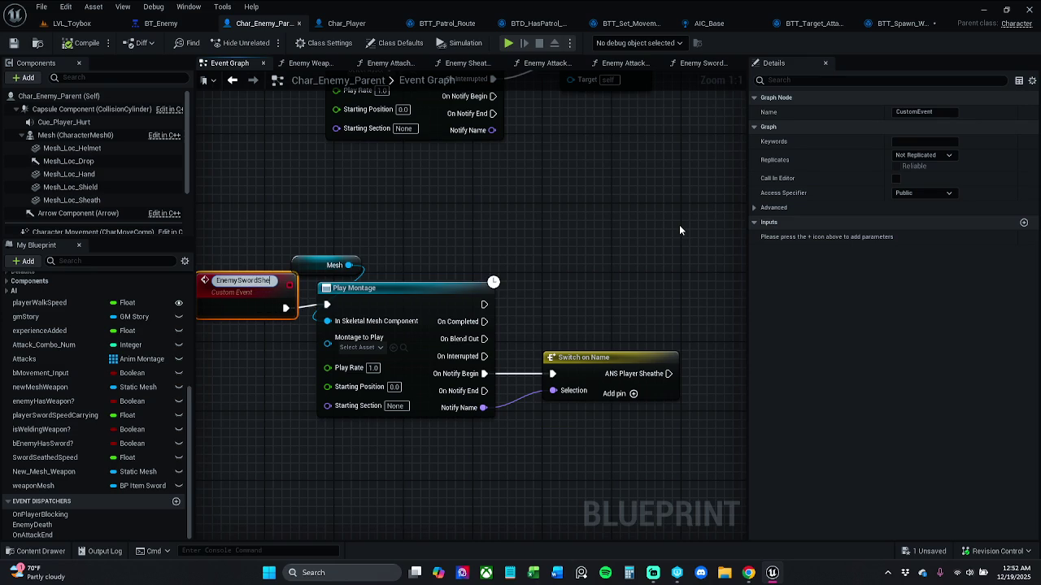
text(athe)
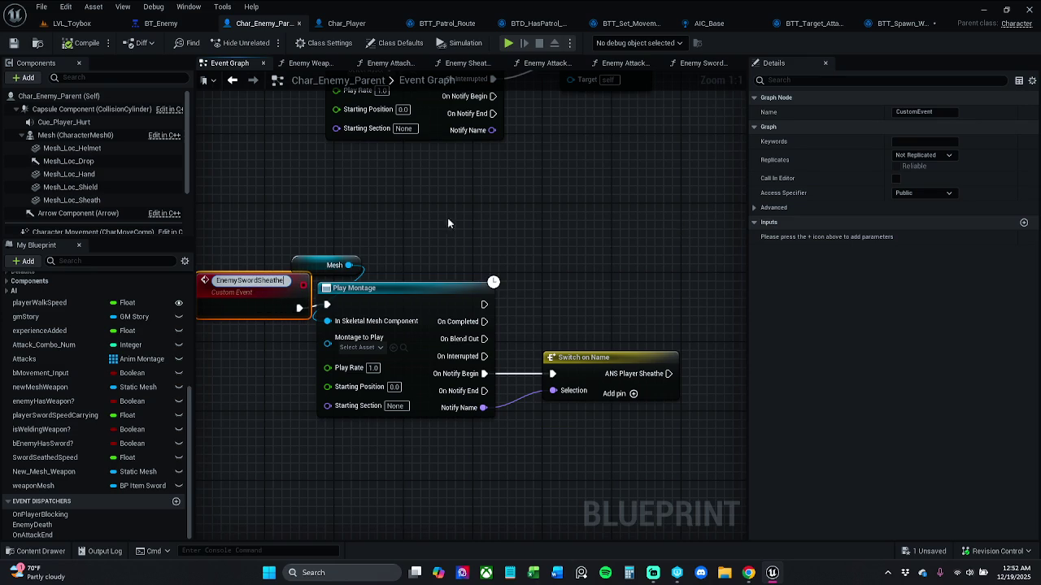
click(344, 265)
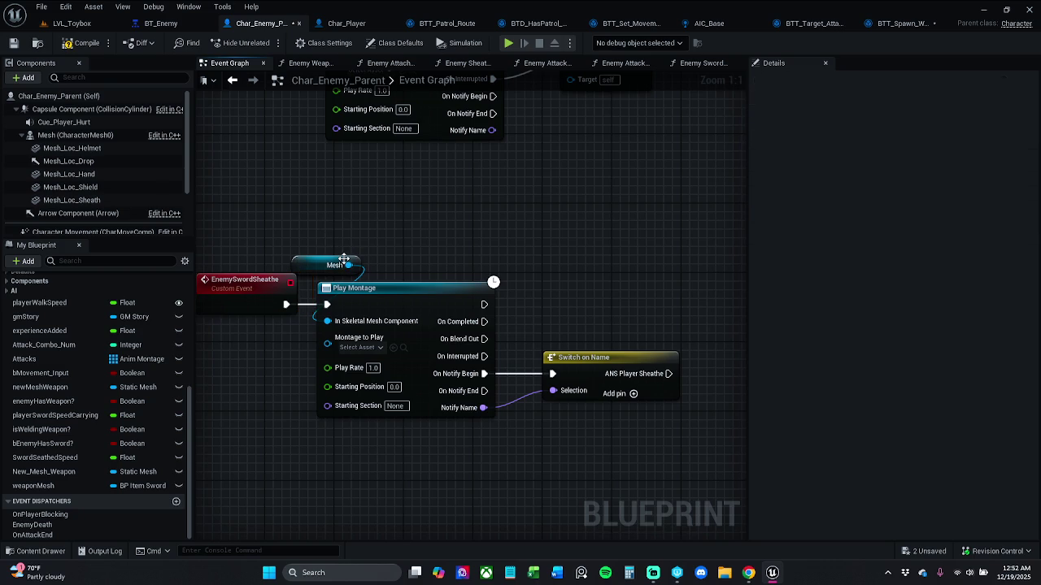
- Shift the Mesh, Play Montage and Switch on Name nodes slightly right and compile
drag(332, 244, 598, 438)
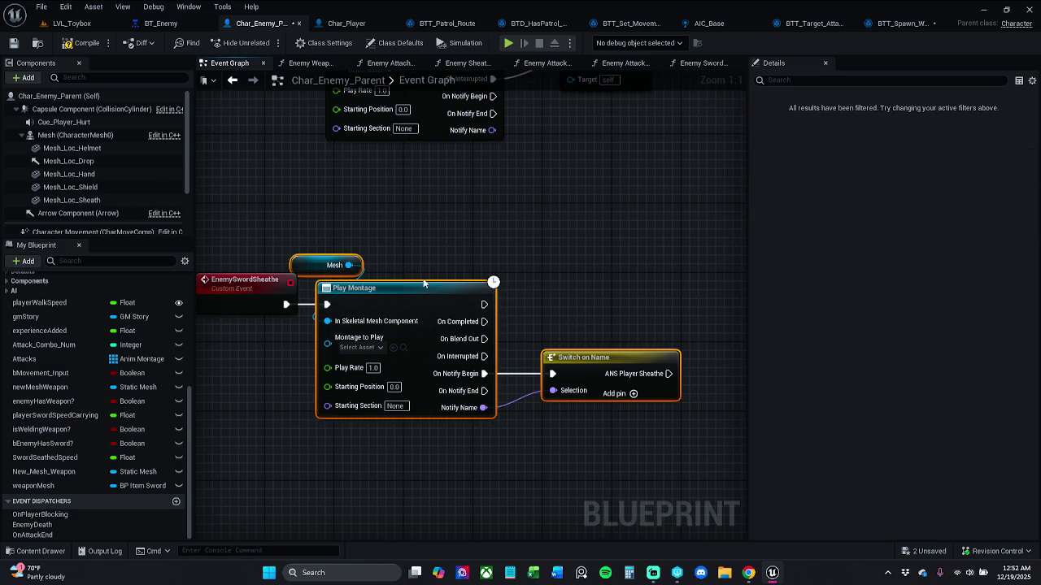
drag(423, 283, 440, 285)
click(488, 248)
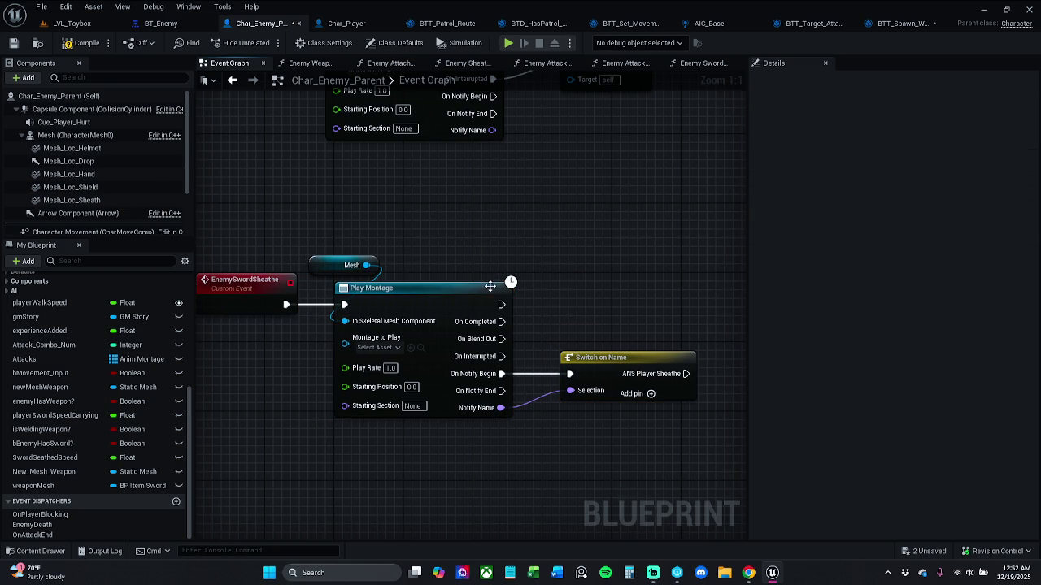
click(88, 45)
- Open the Enemy Sheathe Anim and Enemy Sword Attach graphs and review the Branch and Set Static Mesh nodes
scroll(98, 368, up, 5)
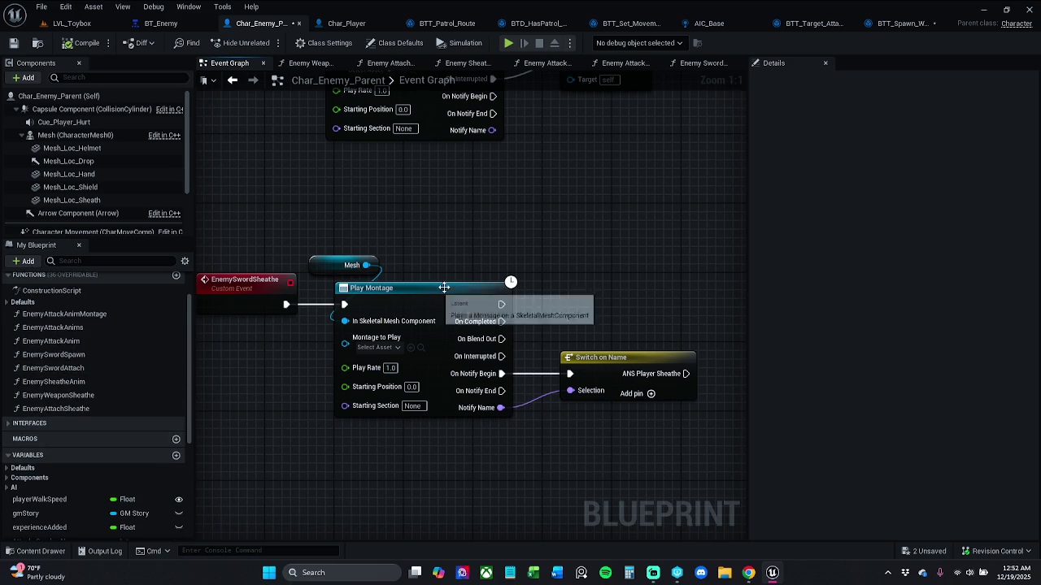
double_click(89, 381)
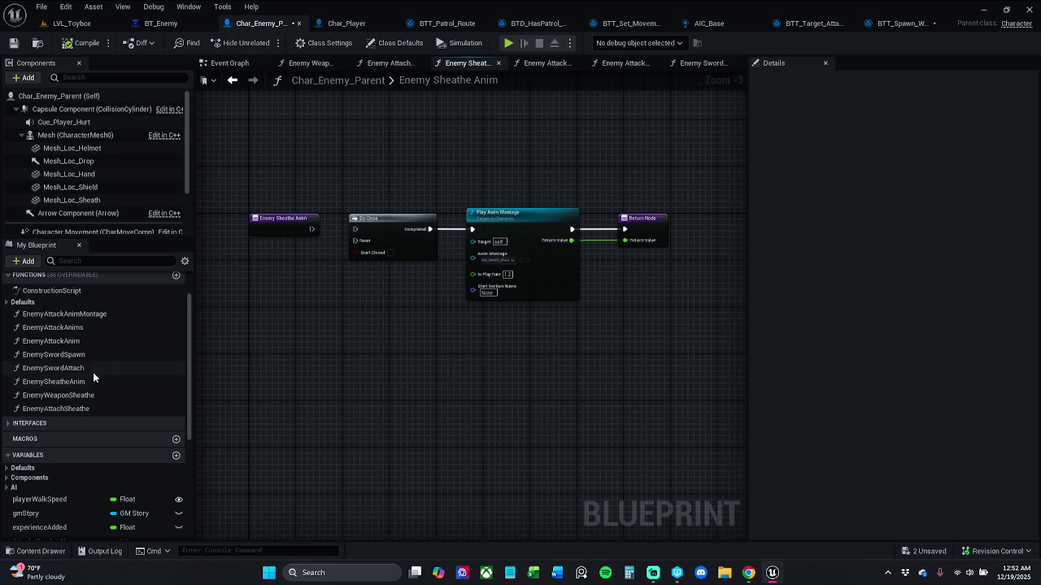
double_click(93, 369)
scroll(316, 303, up, 1)
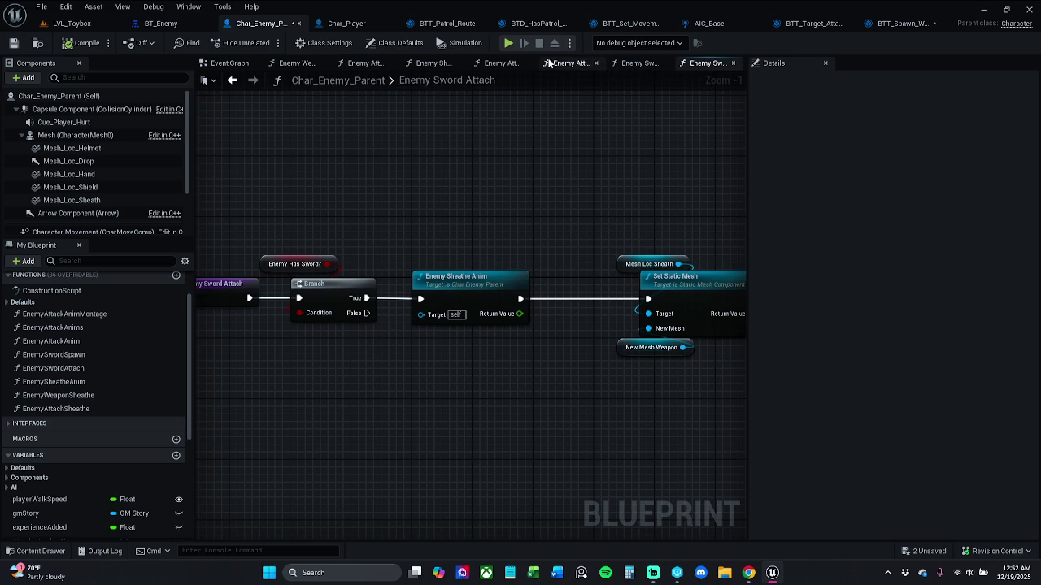
mouse_move(685, 240)
mouse_down()
mouse_move(270, 238)
mouse_move(414, 225)
mouse_move(239, 225)
mouse_move(288, 219)
mouse_up()
scroll(303, 221, down, 1)
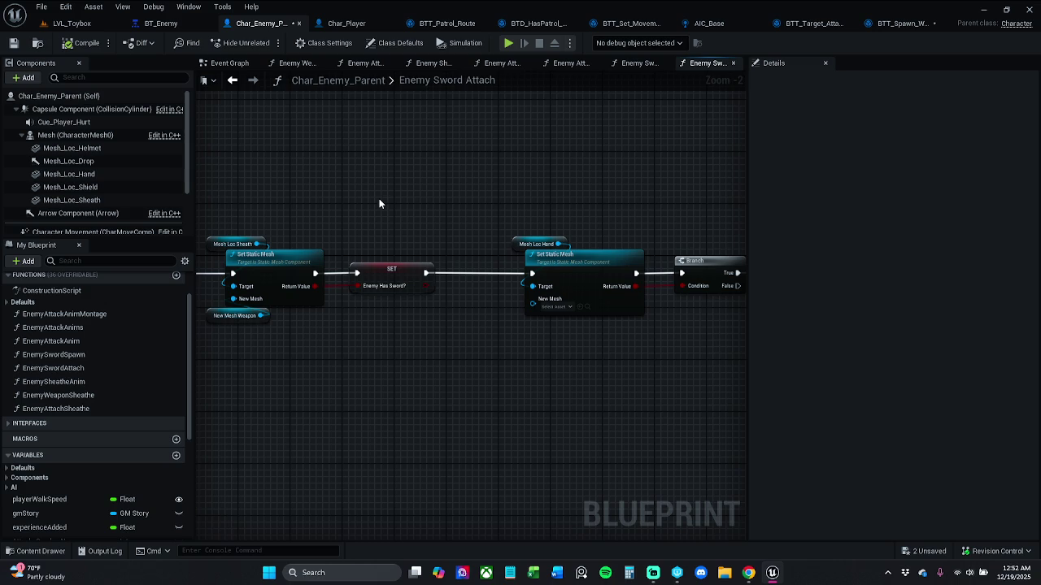
drag(356, 228, 413, 207)
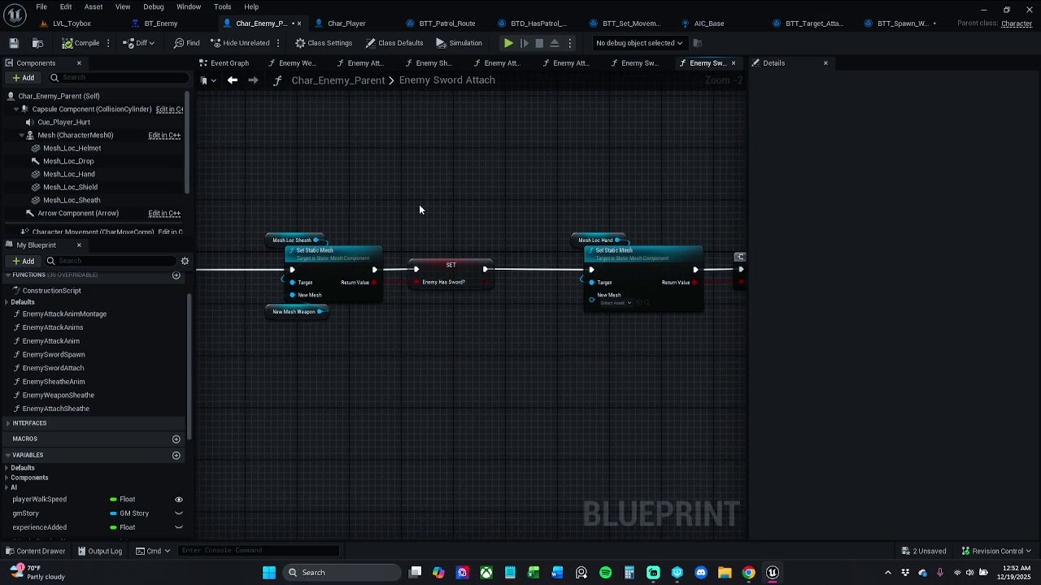
drag(404, 204, 821, 180)
click(349, 242)
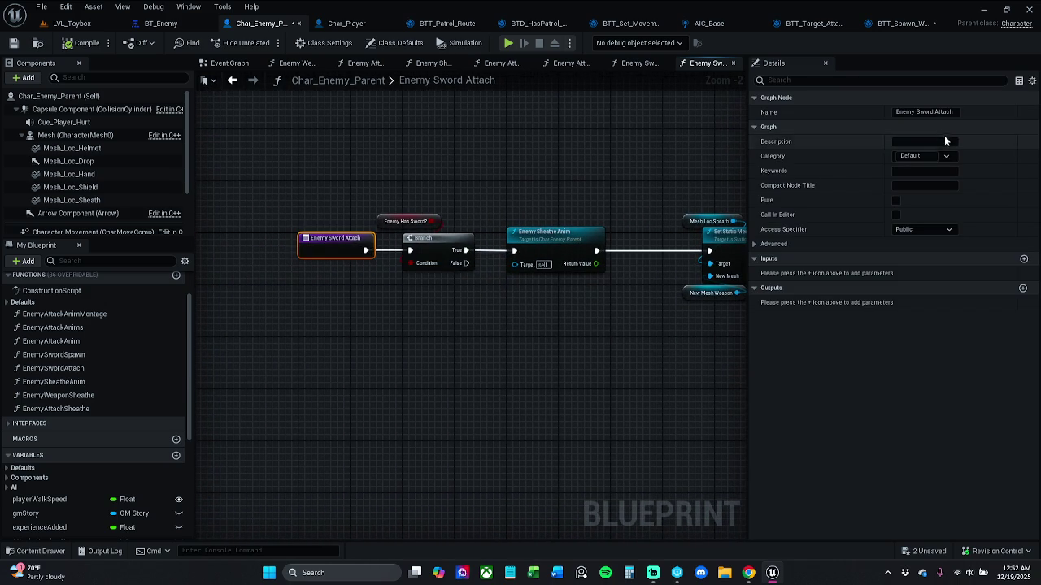
click(898, 115)
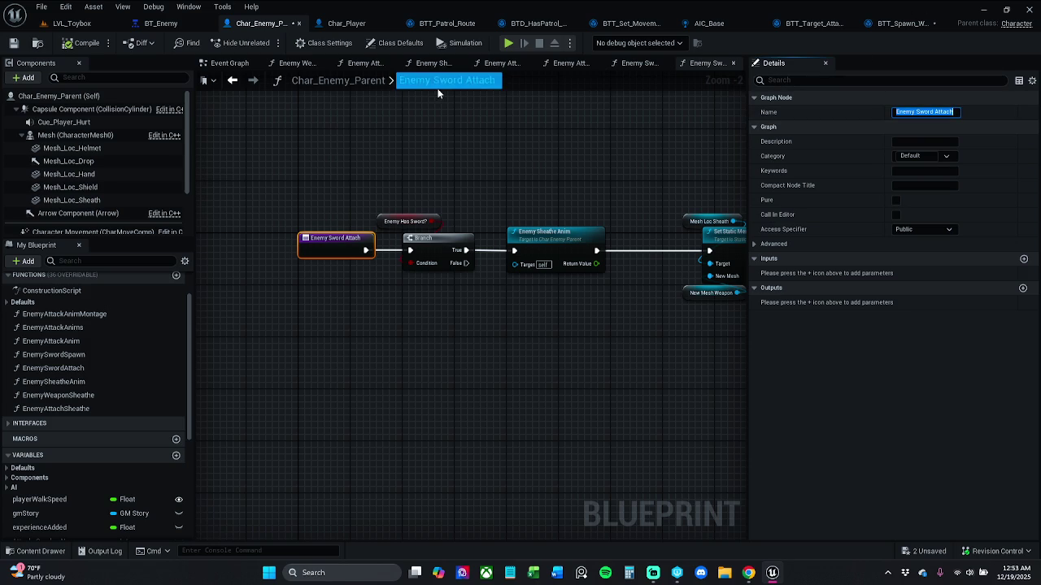
- Add an Enemy Sword Attach call wired from Switch on Name's ANS Player Sheathe output
click(230, 62)
drag(540, 226, 350, 200)
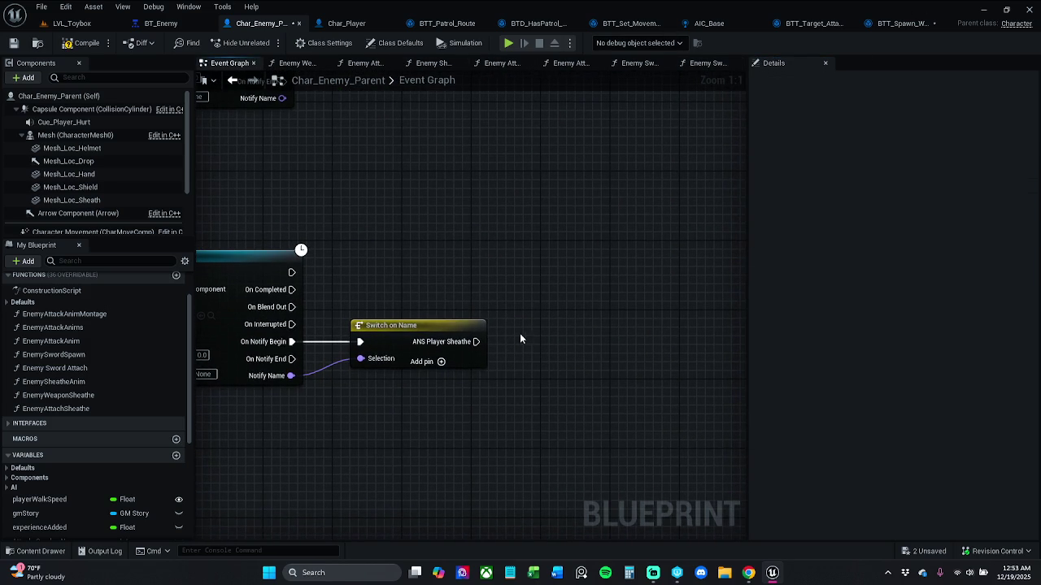
right_click(544, 342)
text(enemy sword attach)
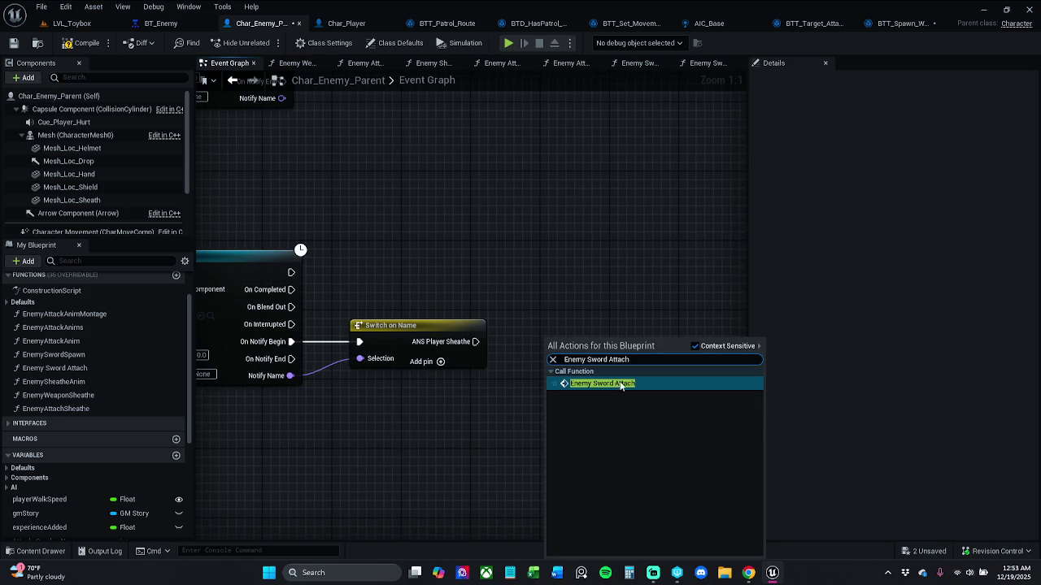
key(Return)
mouse_move(550, 369)
mouse_down()
mouse_move(475, 341)
mouse_move(575, 342)
mouse_up()
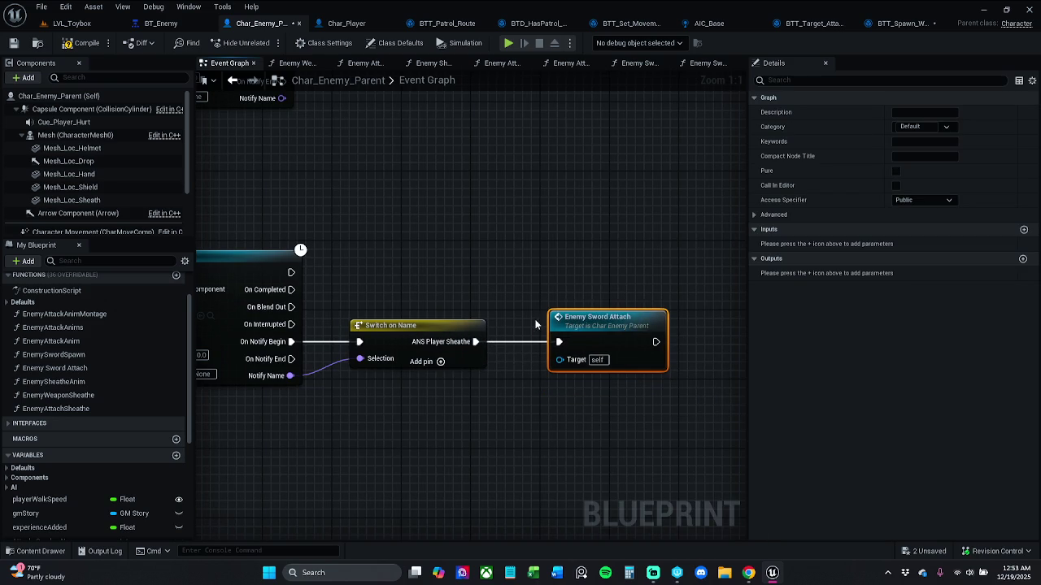
key(q)
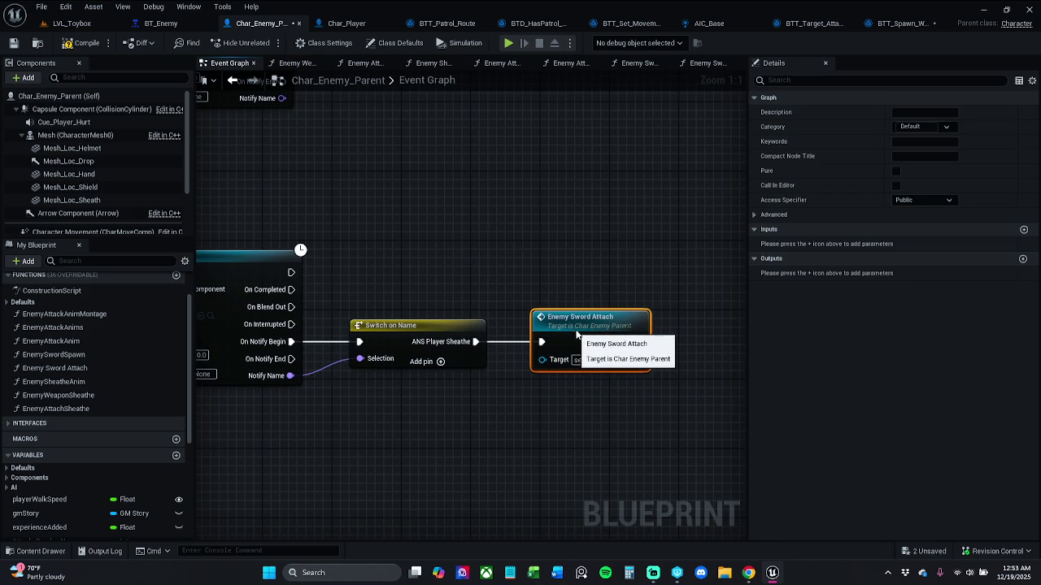
click(544, 220)
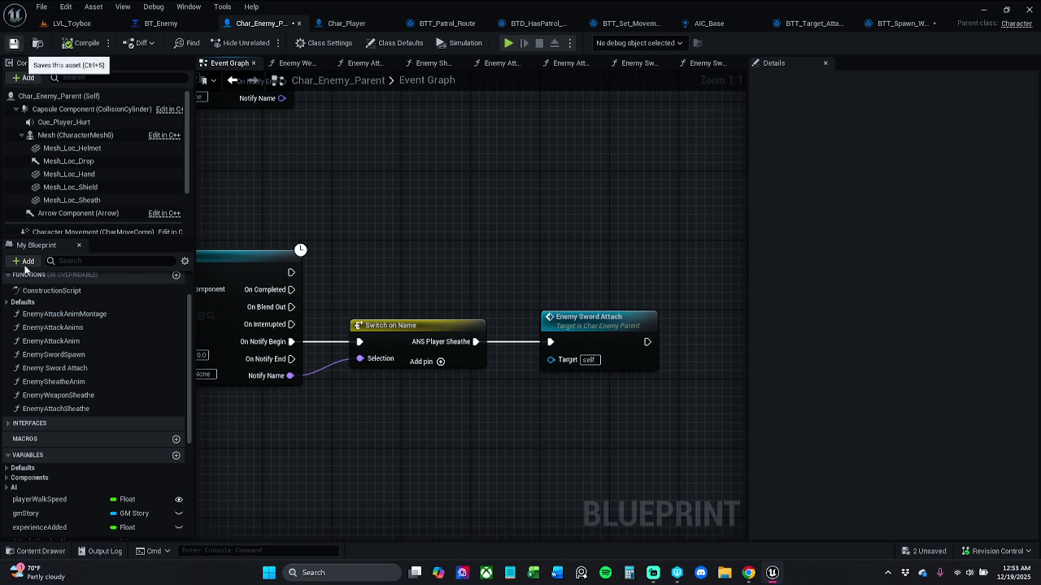
- Save the blueprint and open the Enemy Sword Attach function graph
key(ctrl+s)
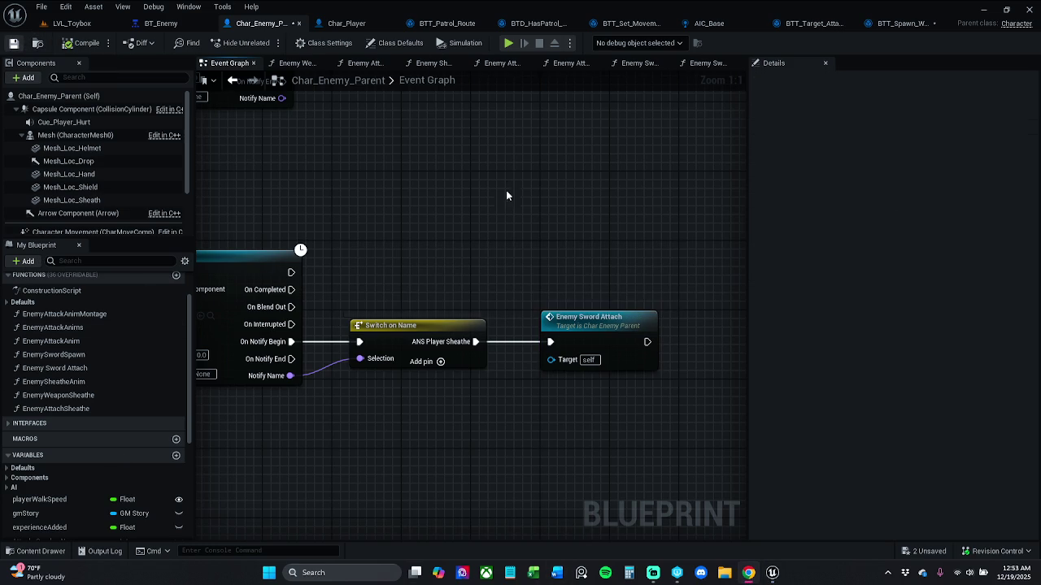
click(596, 317)
double_click(595, 317)
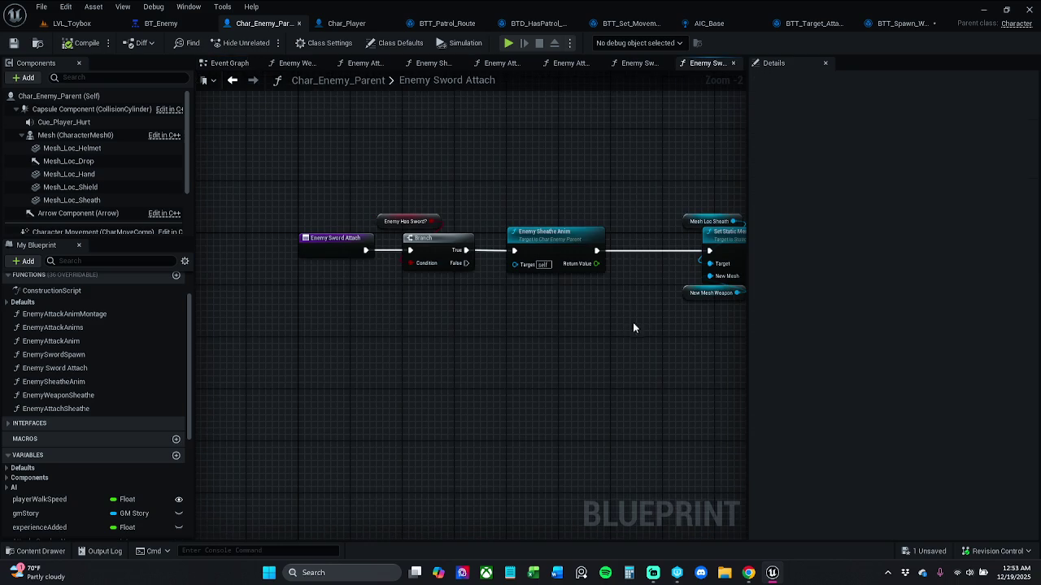
- Leave the Enemy Sword Attach function and go back to the Event Graph
scroll(495, 312, up, 1)
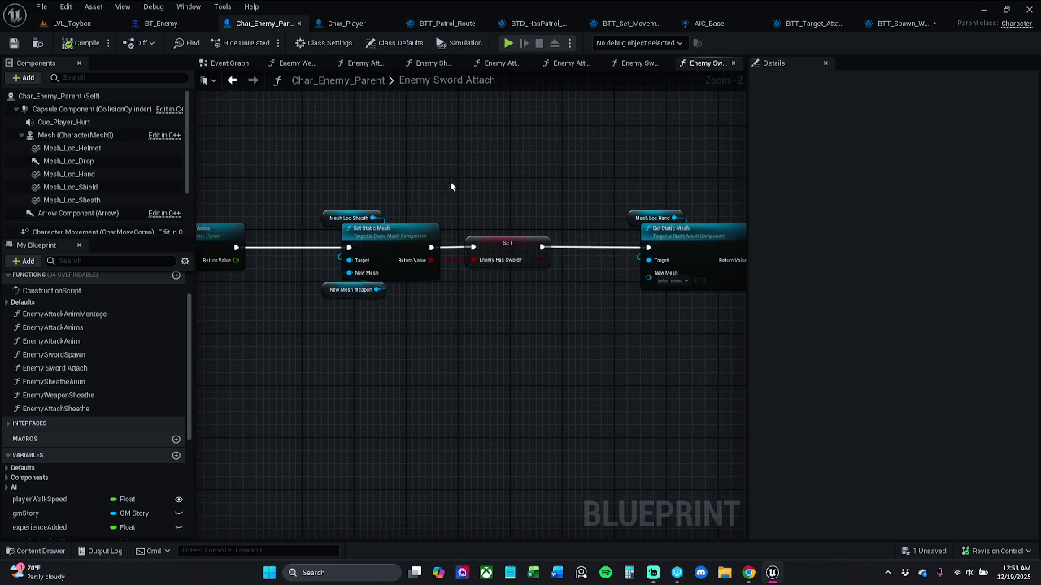
click(241, 65)
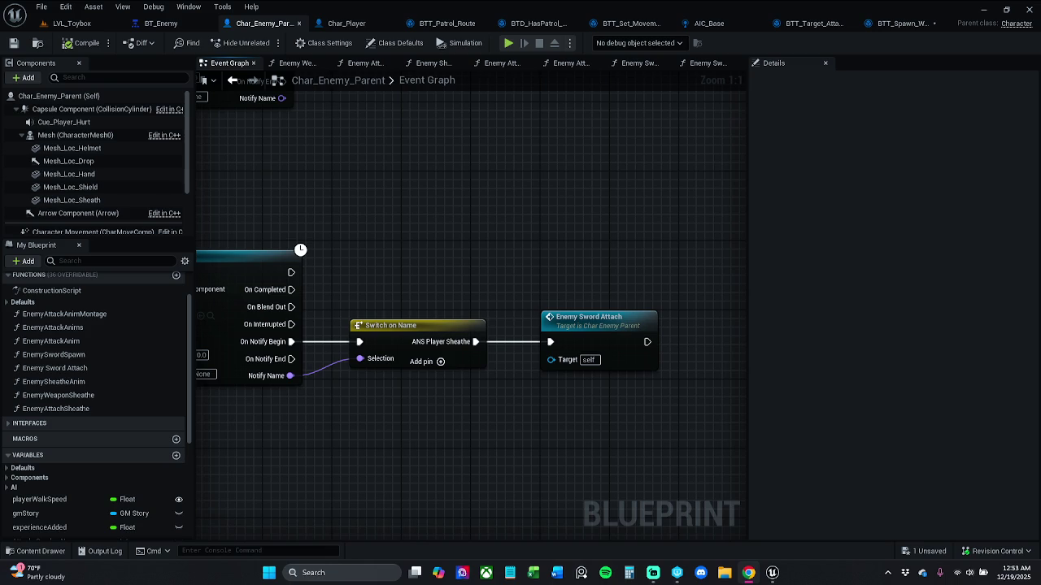
scroll(145, 469, down, 5)
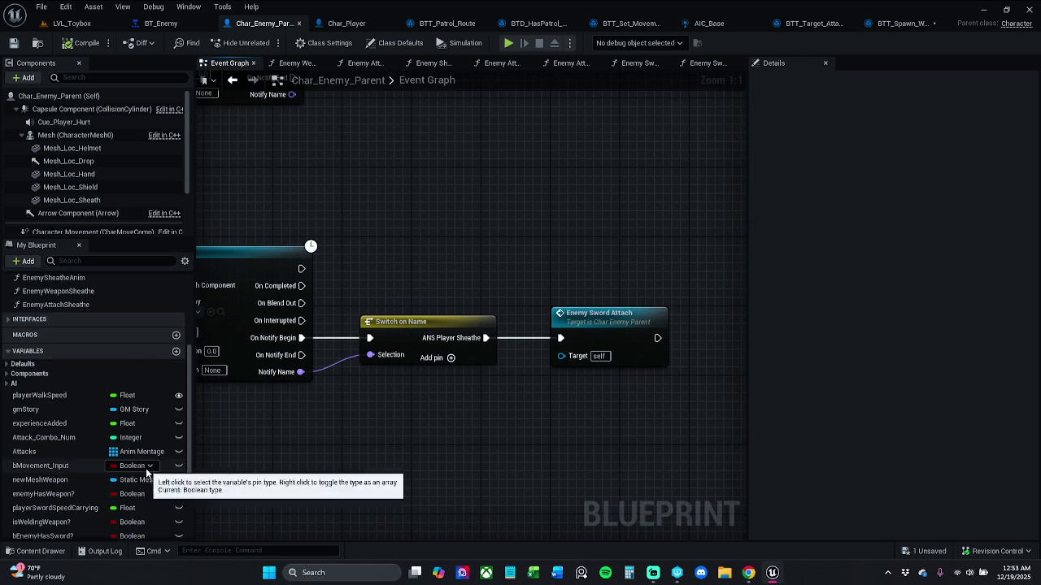
- Create the OnEnemyPatrolling dispatcher, compile, and drop it onto the Event Graph
click(176, 501)
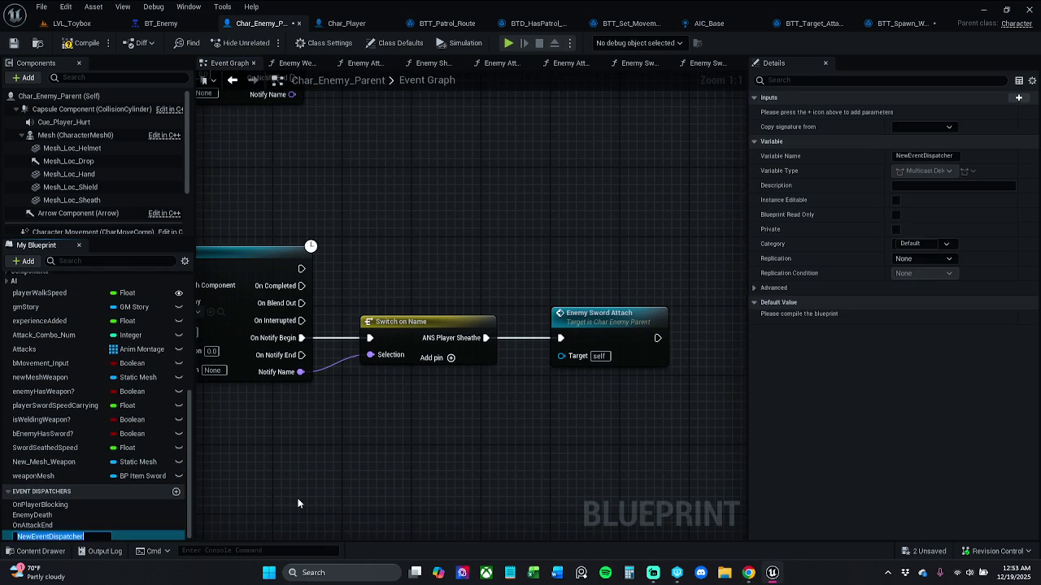
text(O)
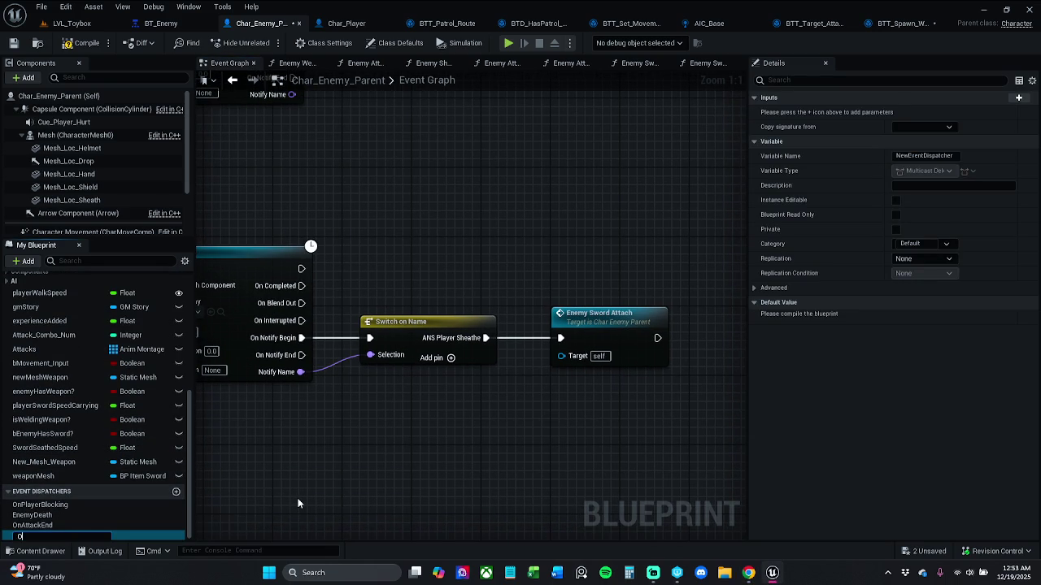
text(nEn)
text(em)
text(y)
text(n)
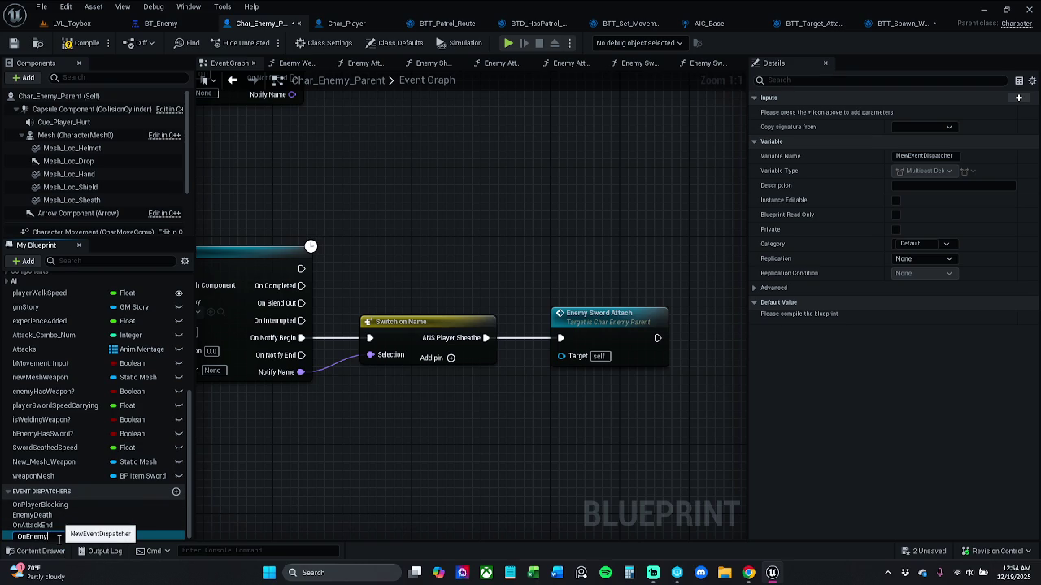
text(tro)
text(lling)
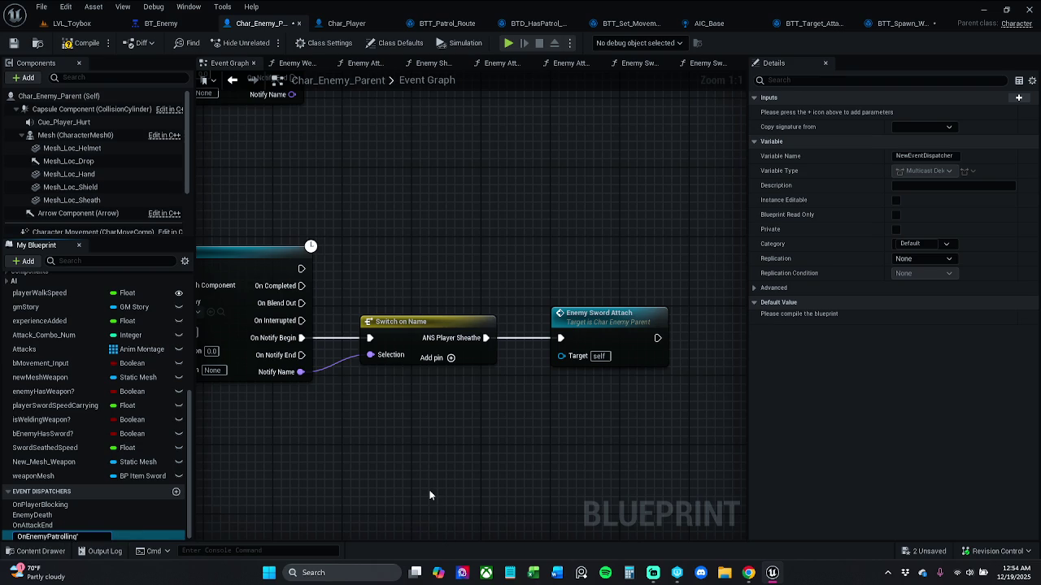
key(Return)
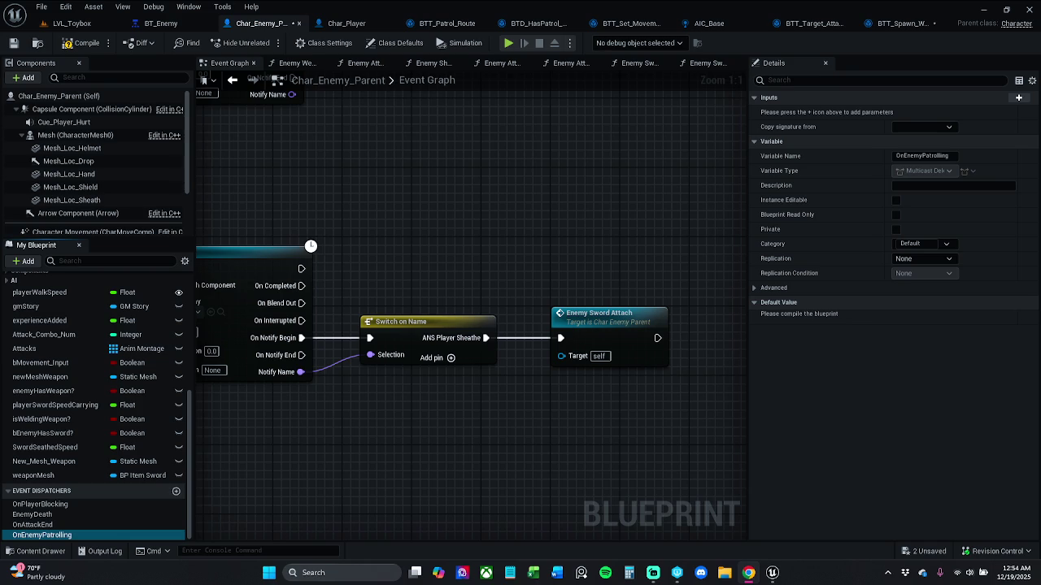
click(96, 43)
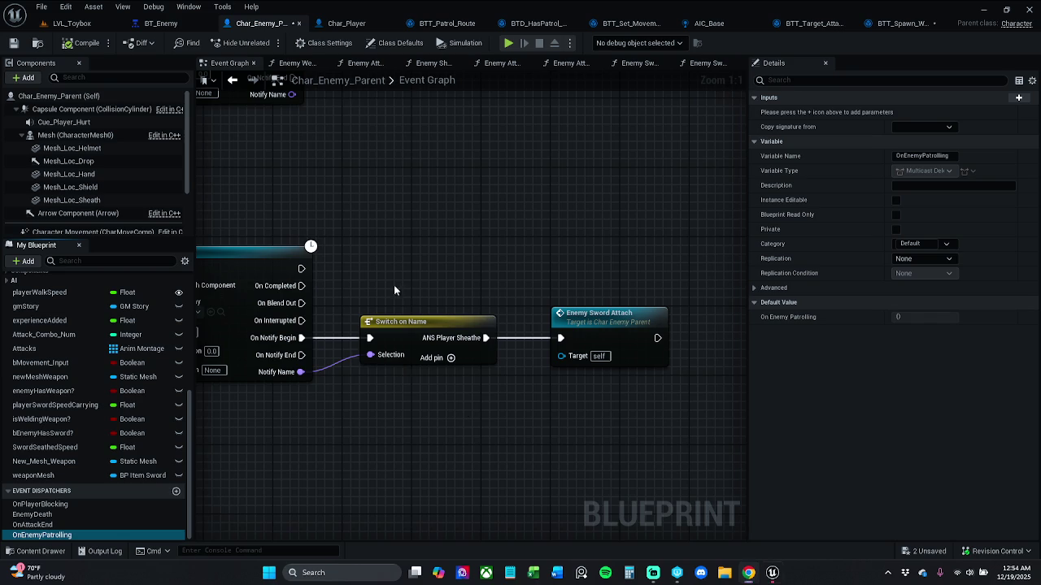
mouse_move(49, 534)
mouse_down()
mouse_move(383, 370)
mouse_move(398, 231)
mouse_up()
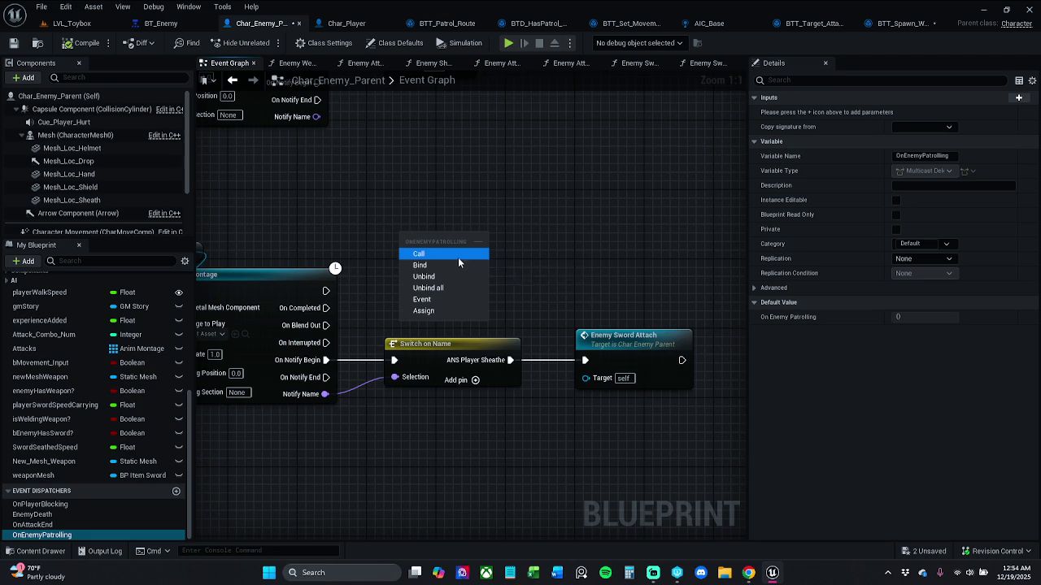
- Place a Call On Enemy Patrolling node and inspect Enemy Sword Attach's New Mesh Weapon variable
click(455, 254)
click(622, 352)
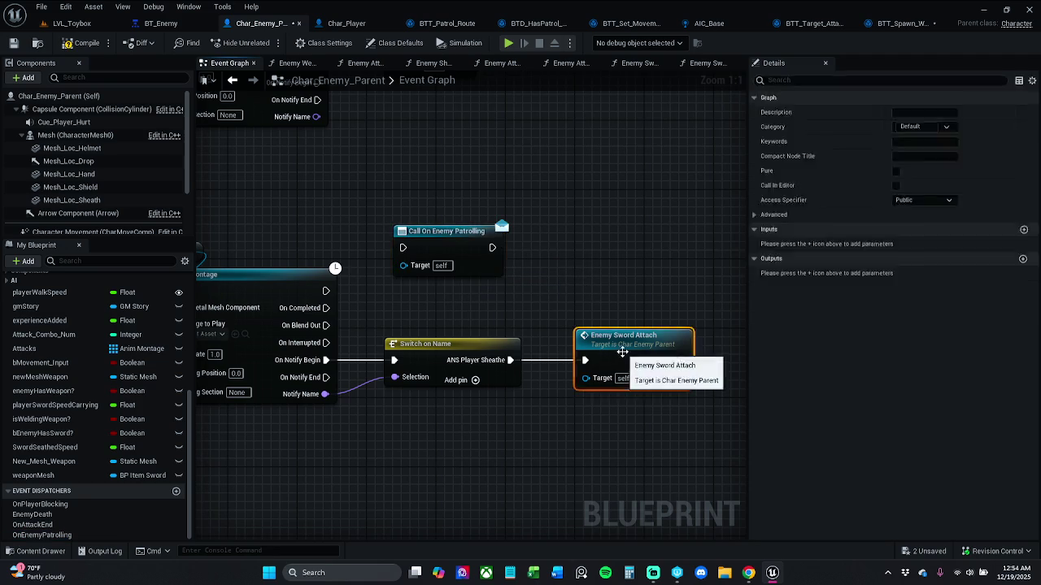
double_click(621, 351)
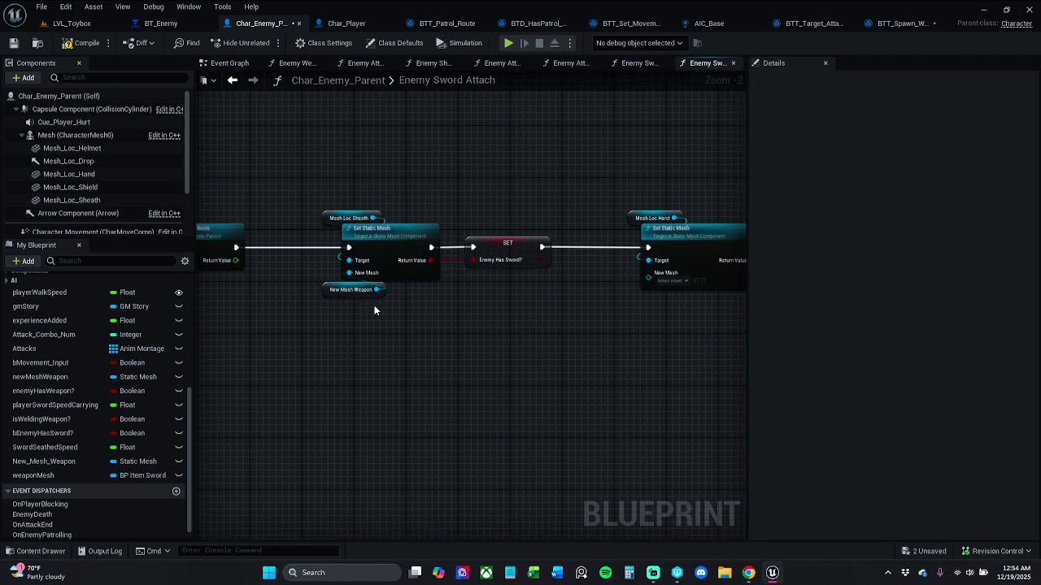
click(339, 291)
mouse_move(337, 295)
mouse_down()
mouse_move(511, 297)
mouse_move(180, 304)
mouse_move(256, 318)
mouse_up()
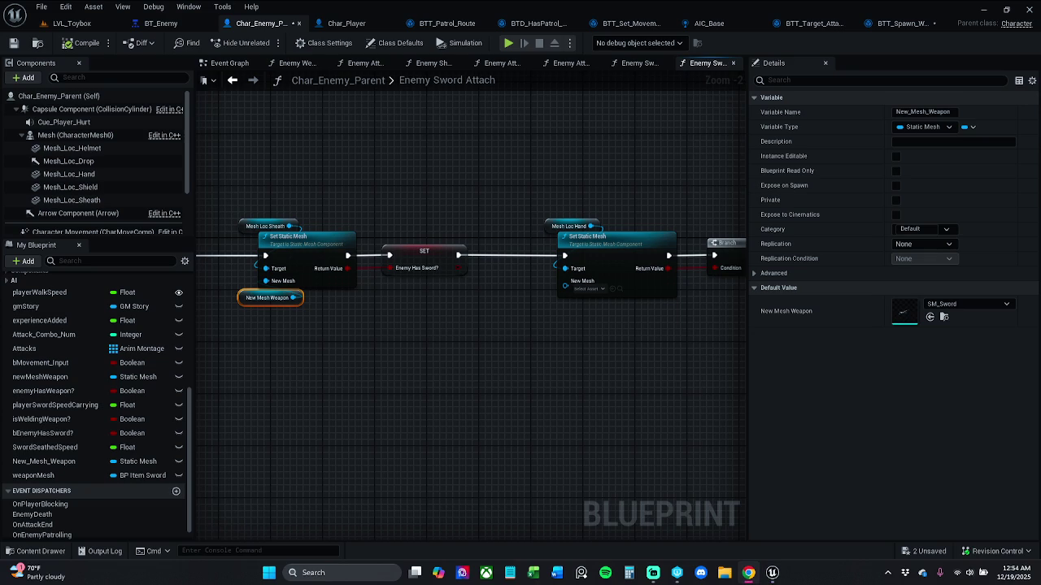
- Close the extra open function graph tabs
click(323, 62)
click(341, 64)
click(365, 62)
click(363, 63)
click(371, 63)
click(364, 62)
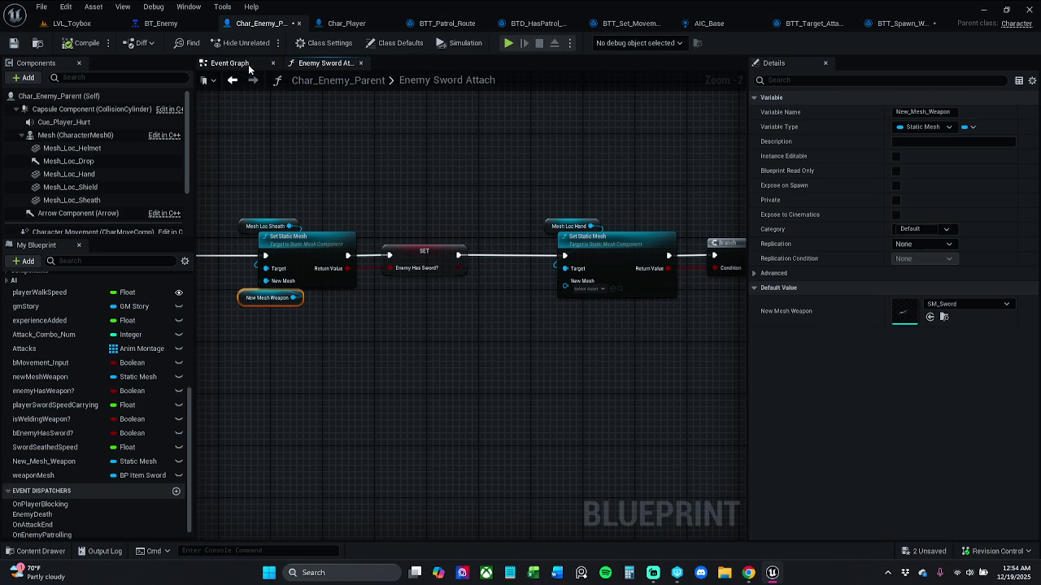
- Wire the Play Montage's On Completed output into Call On Enemy Patrolling
click(229, 63)
drag(437, 244, 447, 226)
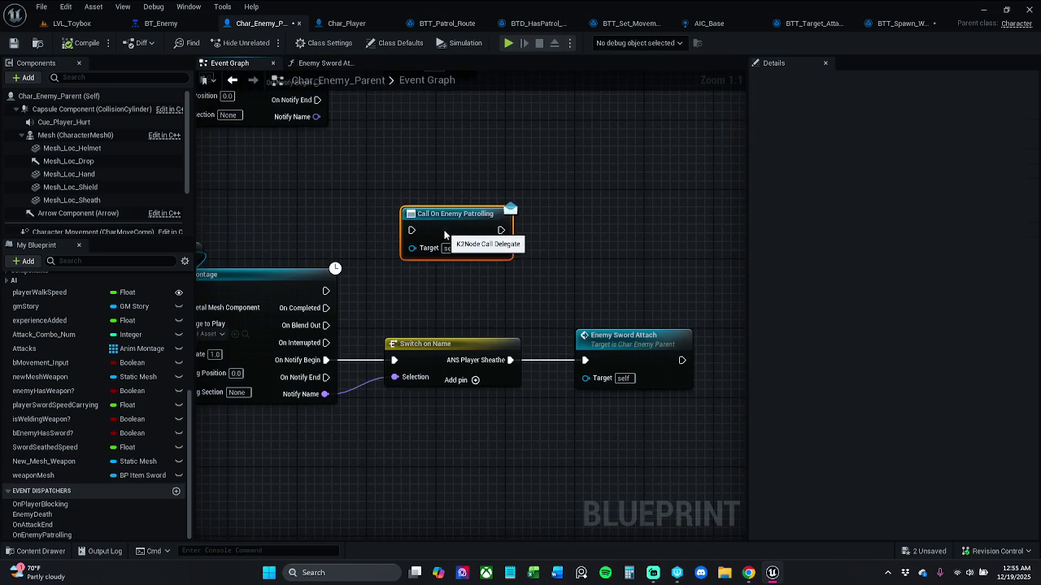
click(443, 184)
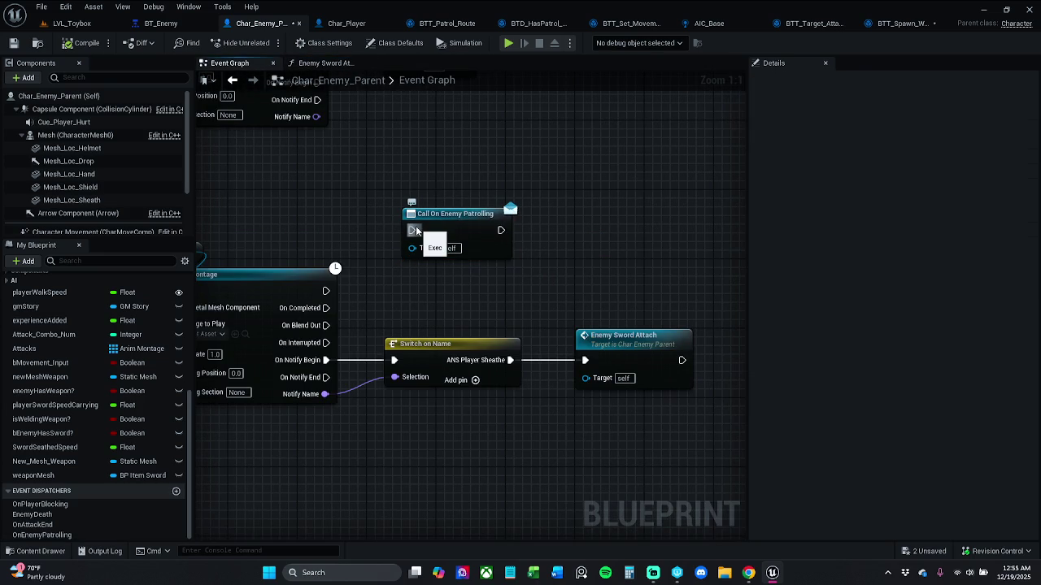
mouse_move(416, 231)
mouse_down()
mouse_move(391, 284)
mouse_move(326, 307)
mouse_up()
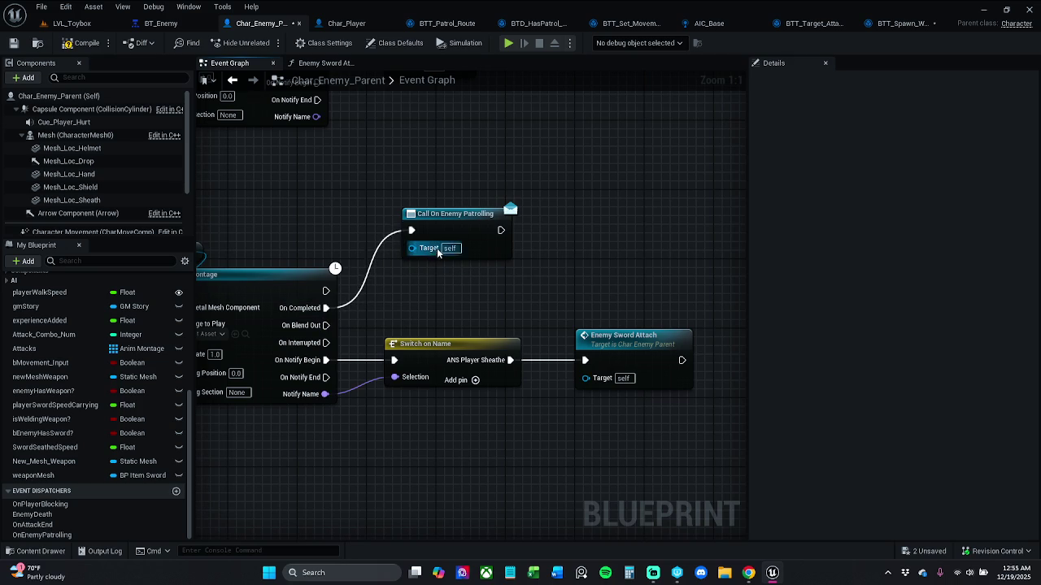
drag(452, 236, 445, 263)
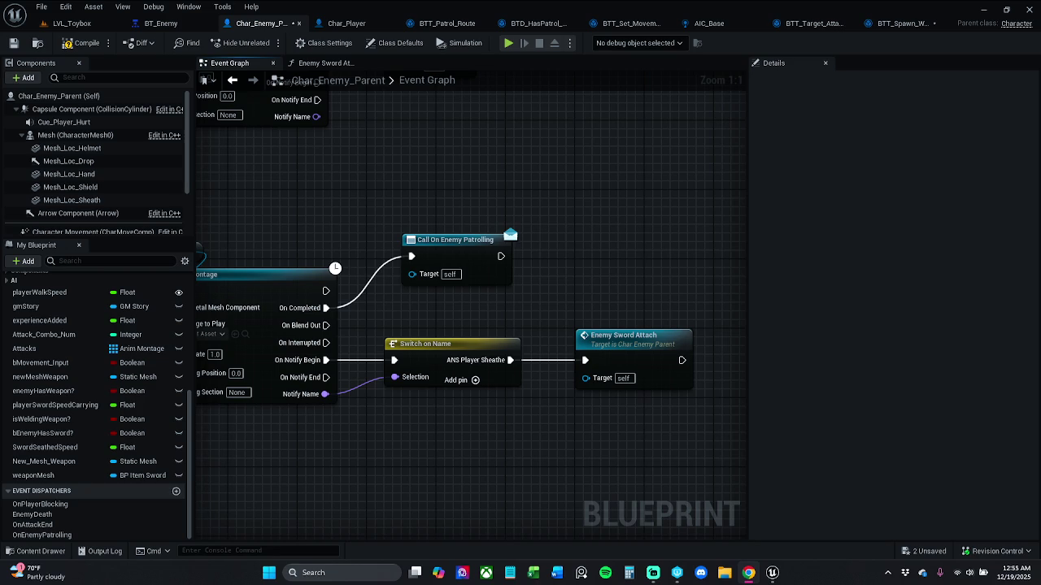
click(459, 255)
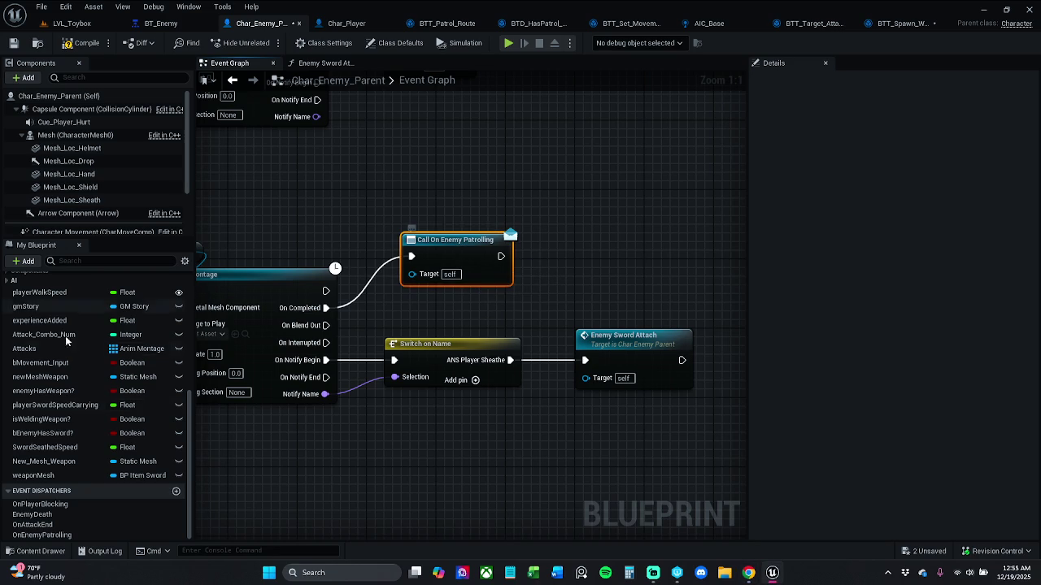
- Rename the OnEnemyPatrolling dispatcher to OnSheathWeapon, then compile and save
click(45, 535)
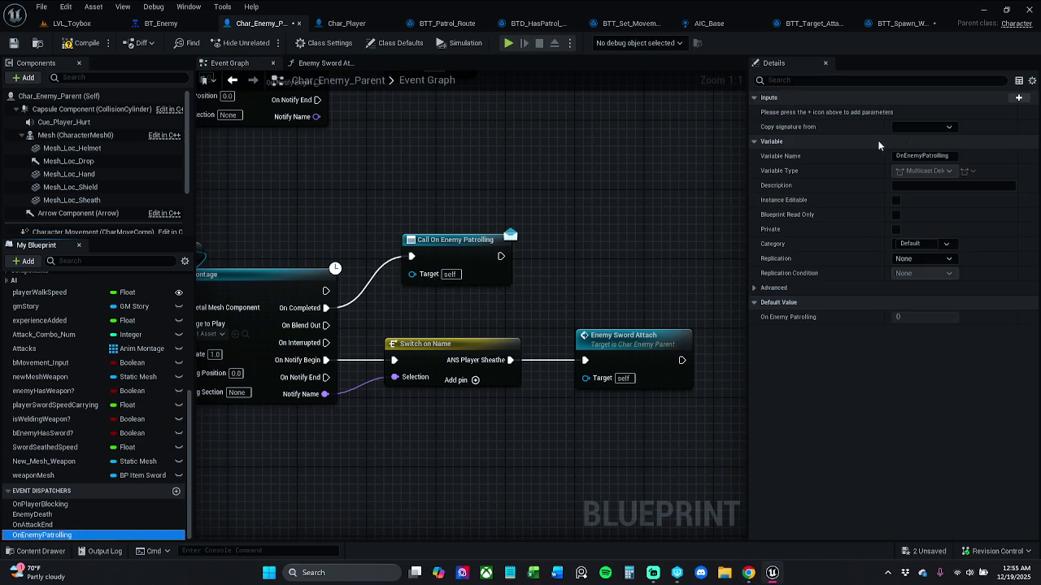
key(F2)
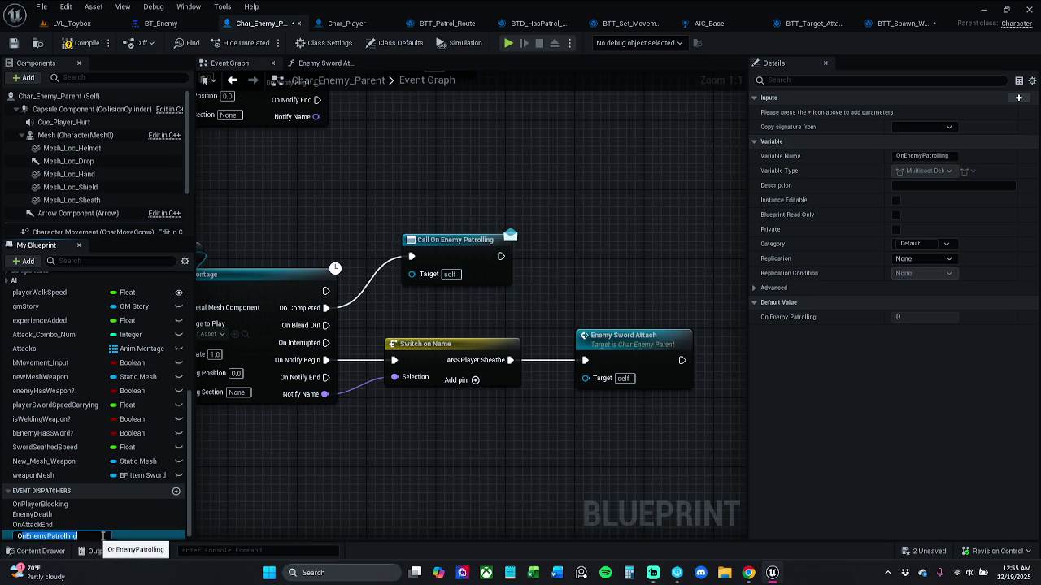
text(On)
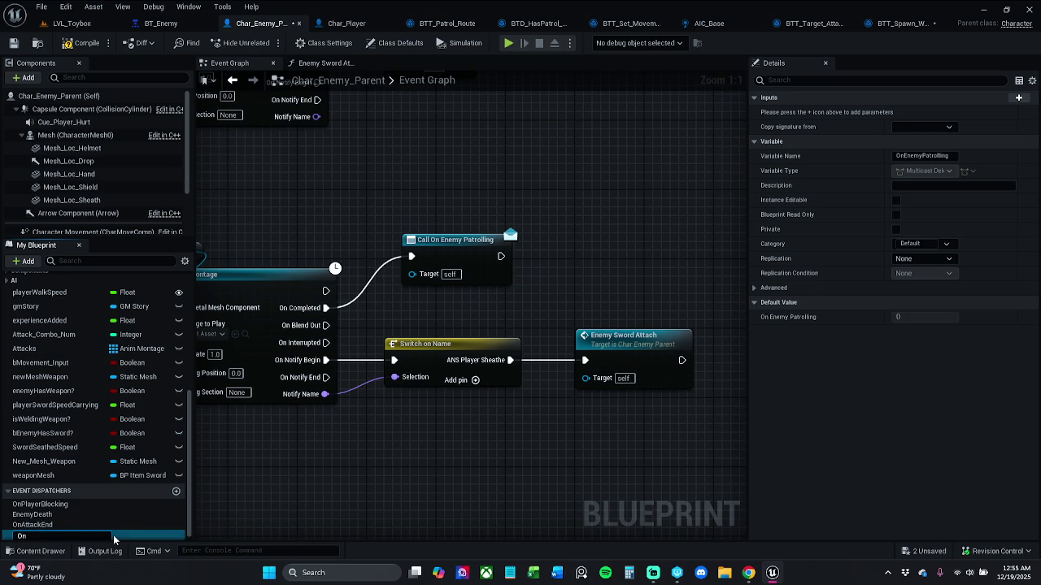
text(Sheath)
key(BackSpace)
text(Weapon)
key(Return)
click(82, 42)
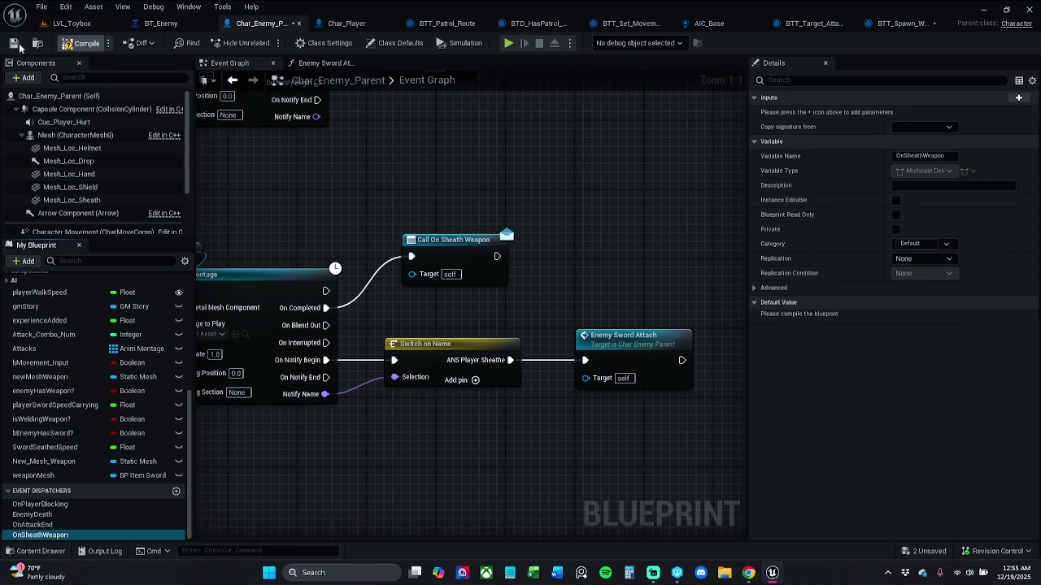
click(18, 45)
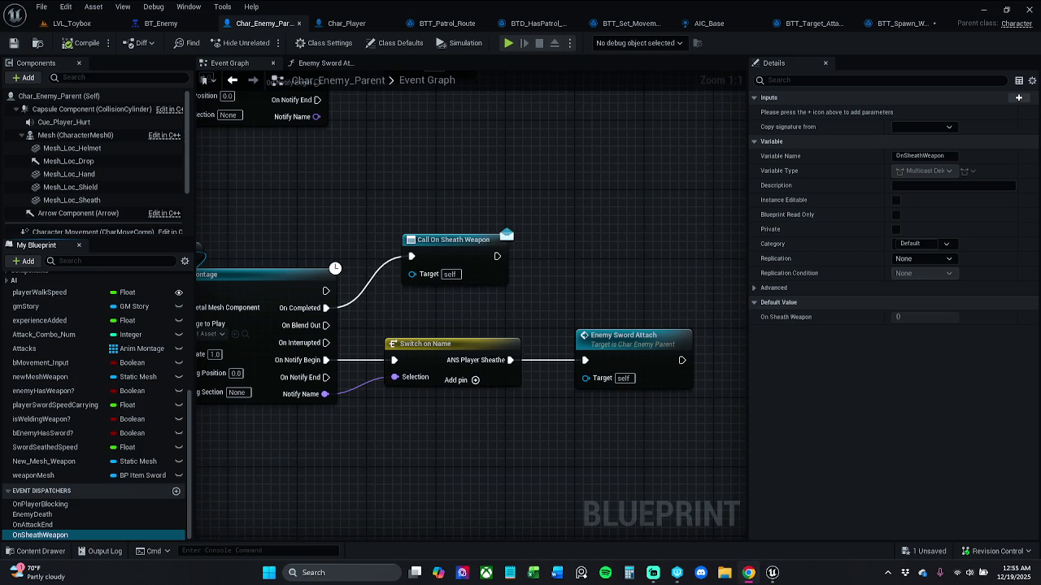
- Reposition the Call On Sheath Weapon node beside On Completed and save again
click(463, 251)
drag(463, 251, 453, 223)
click(504, 156)
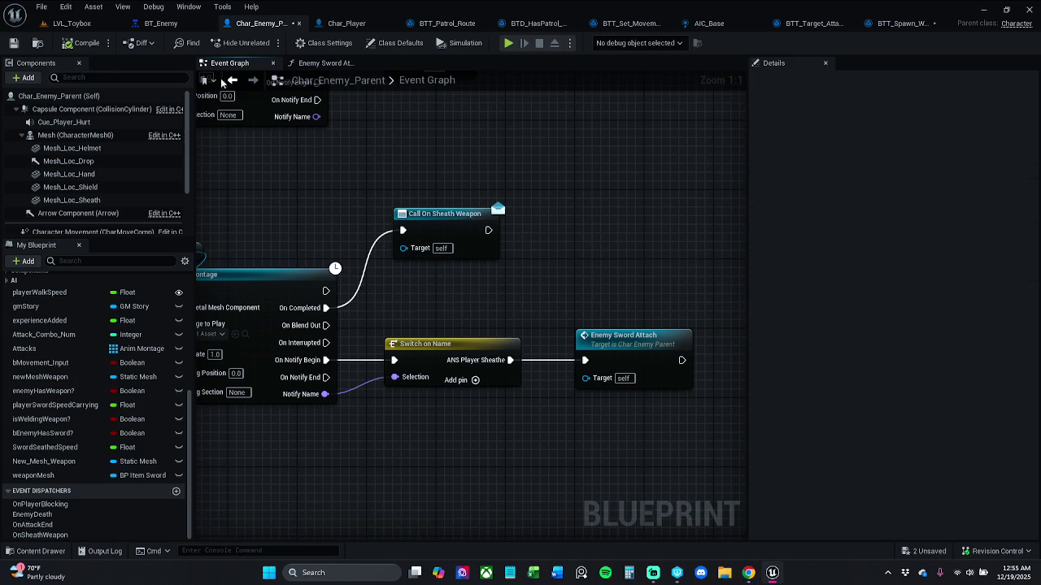
click(14, 43)
drag(453, 233, 444, 228)
click(553, 231)
key(alt+Tab)
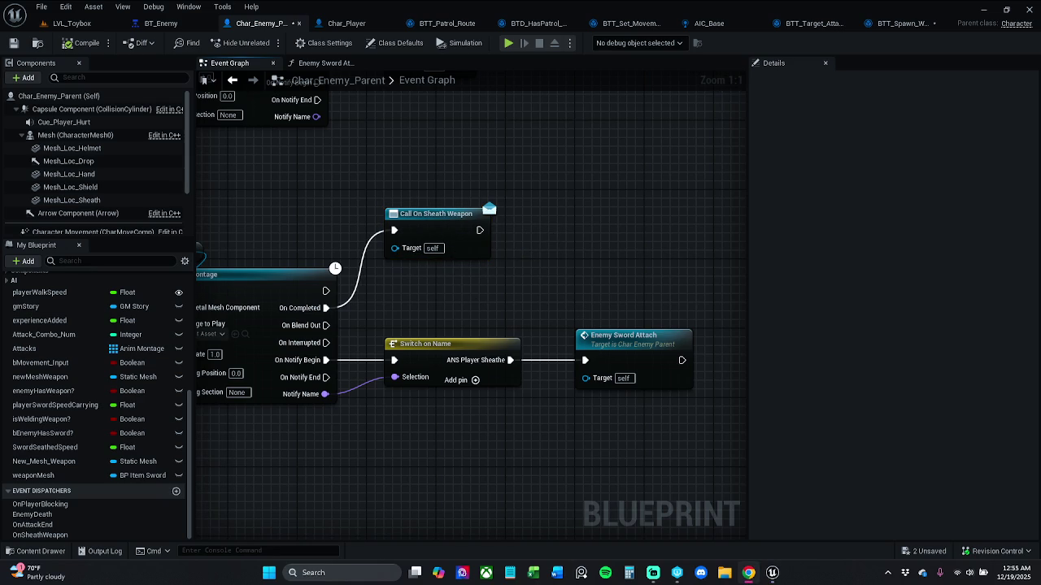
drag(413, 115, 361, 124)
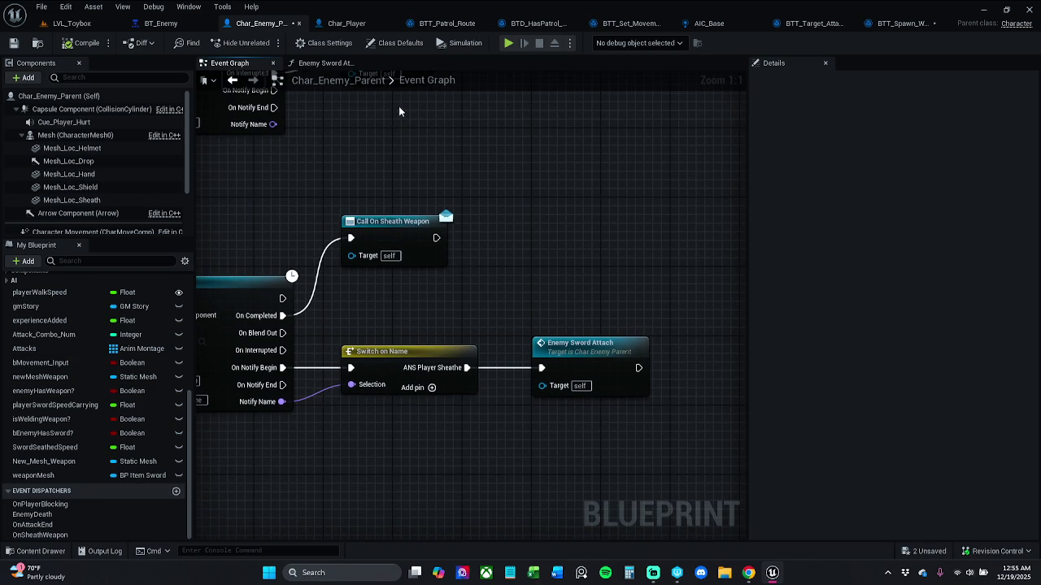
- Run File > Save All and confirm saving all changed assets
click(41, 6)
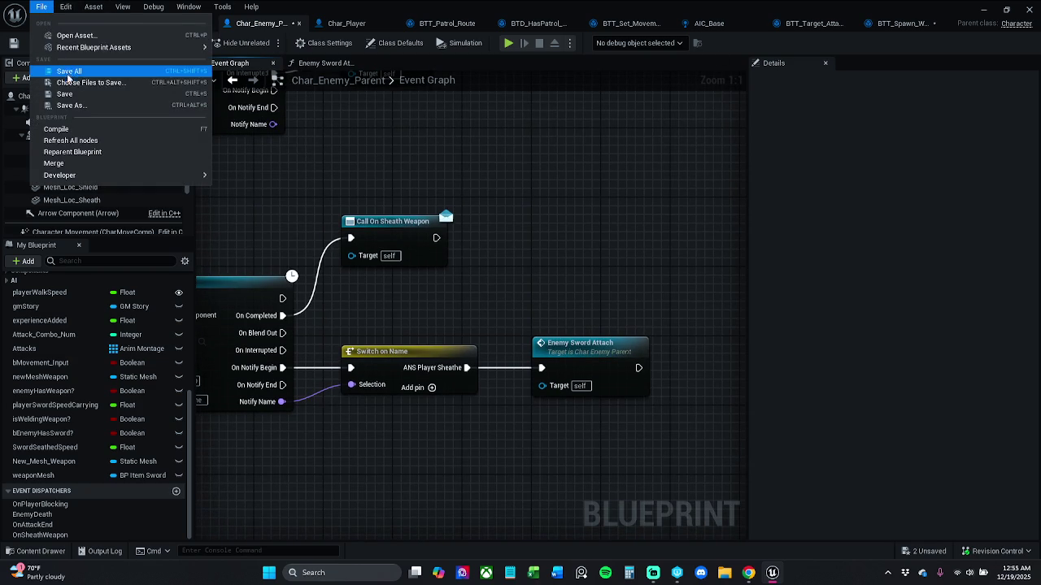
click(40, 6)
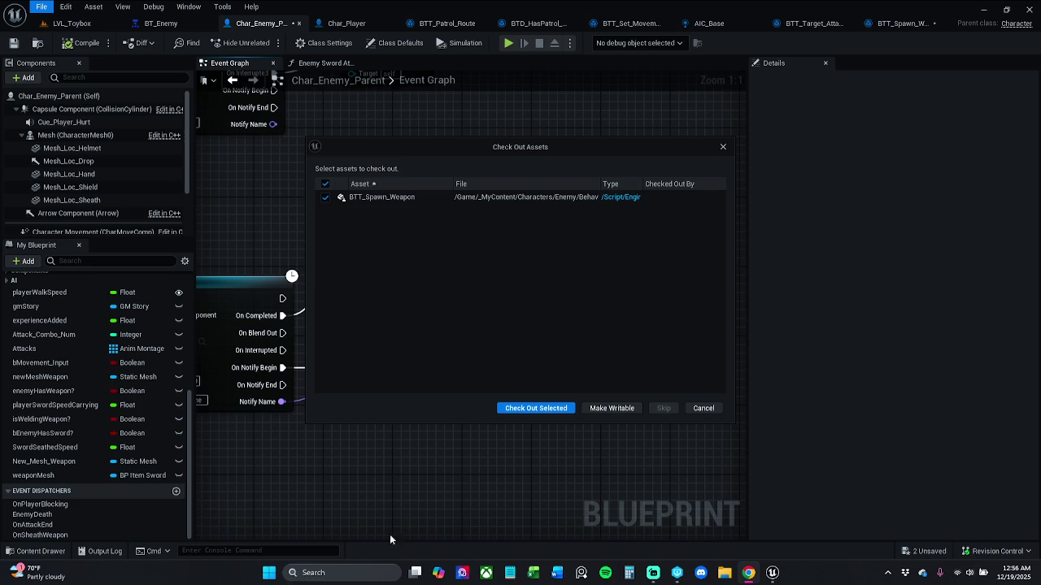
click(536, 408)
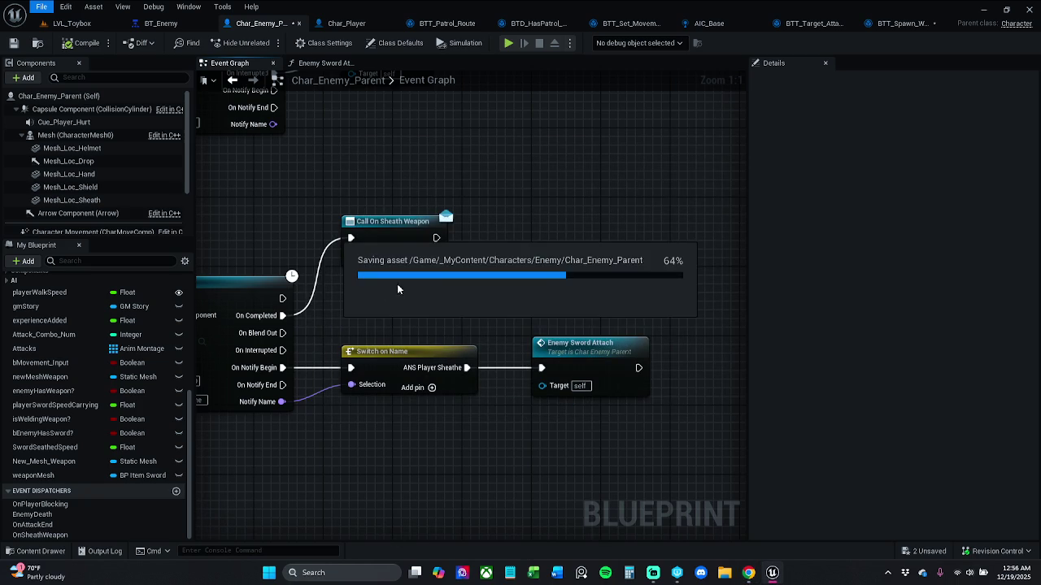
- Review the Branch and SET nodes in Enemy Sword Attach, then return to the Event Graph
double_click(588, 373)
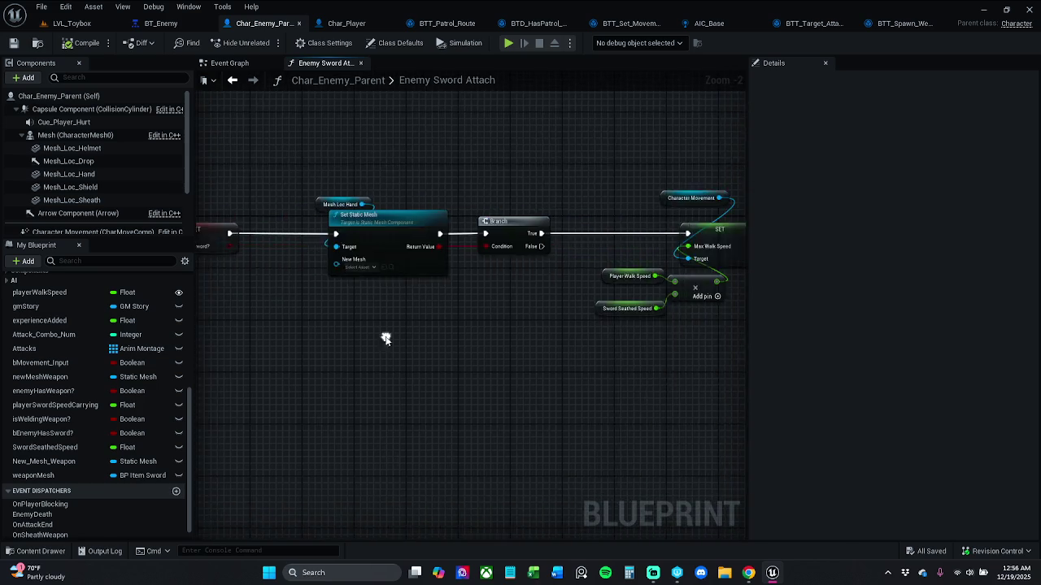
mouse_move(710, 342)
mouse_down()
mouse_move(253, 343)
mouse_move(645, 351)
mouse_move(564, 287)
mouse_up()
scroll(565, 288, down, 2)
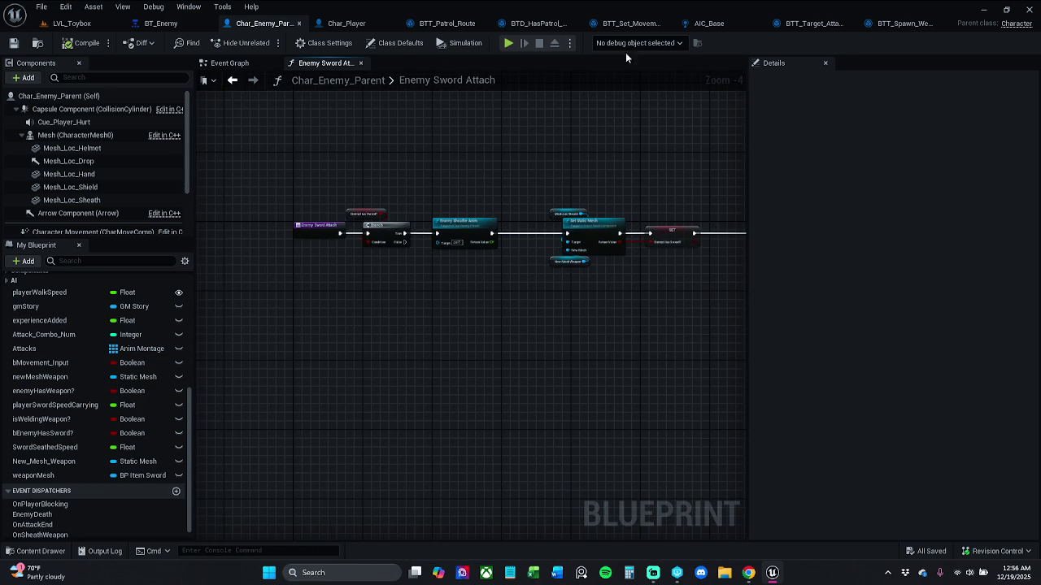
click(230, 63)
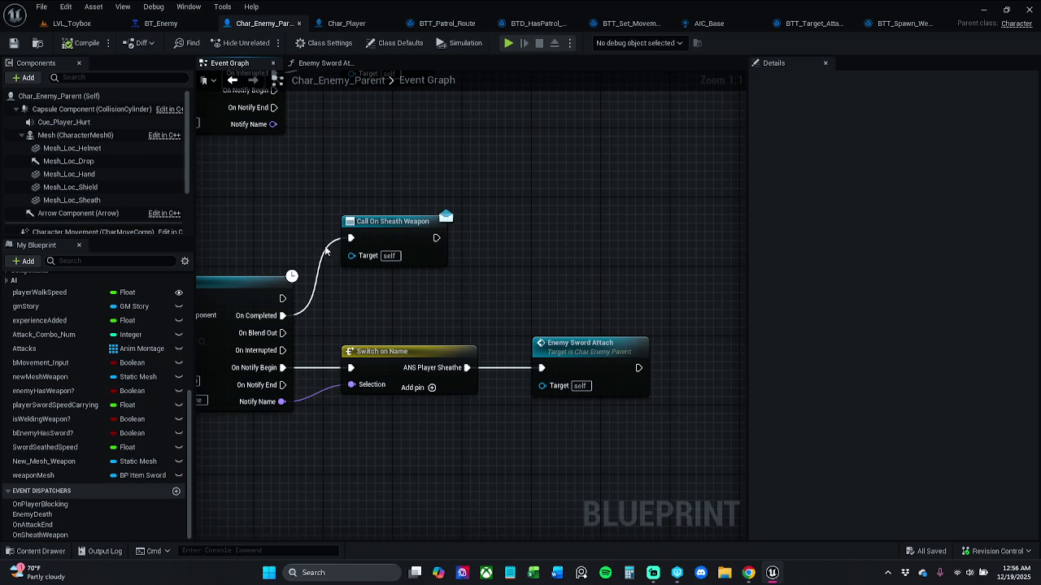
- Look over the Enemy Attach Sheathe chain up to the Branch and Enemy Sheathe Anim nodes
scroll(70, 387, up, 5)
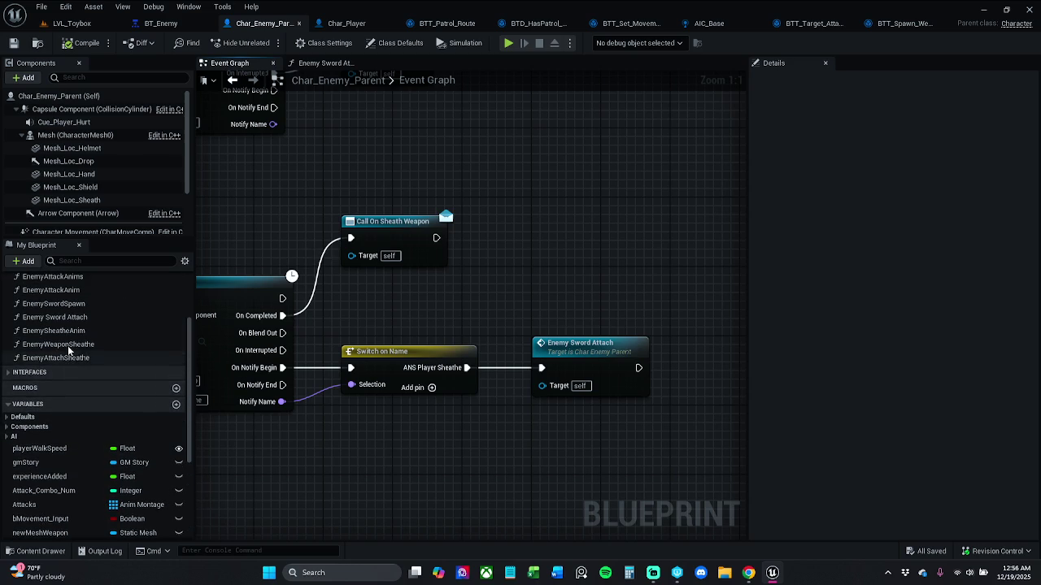
double_click(71, 361)
scroll(336, 309, up, 2)
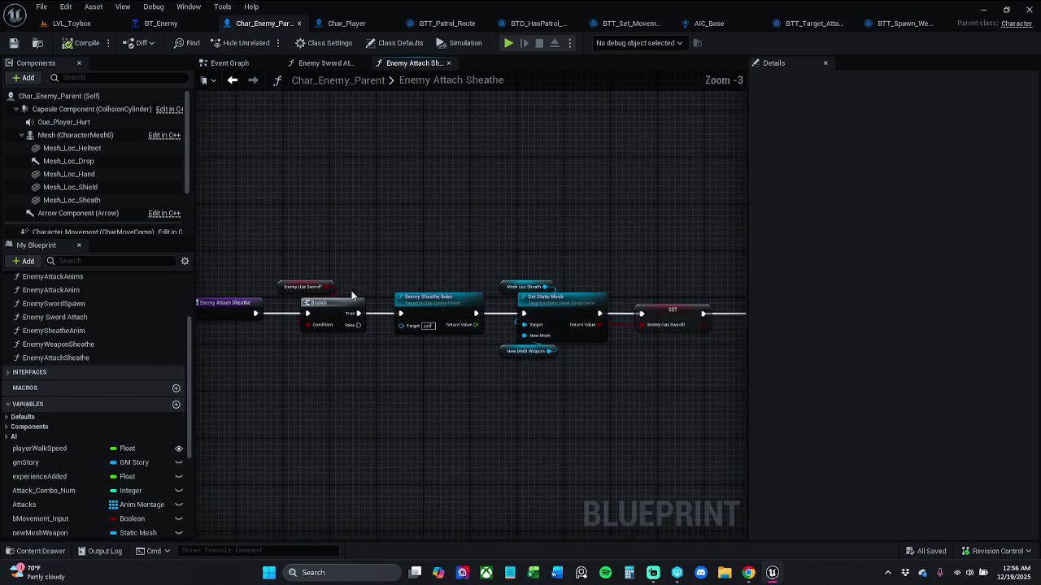
drag(422, 287, 350, 276)
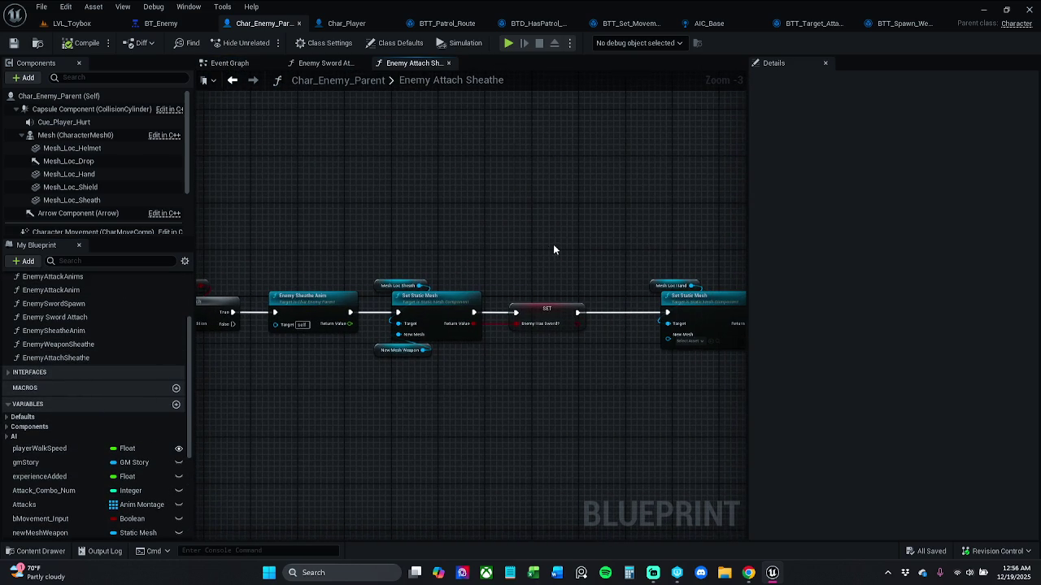
drag(553, 245, 321, 221)
mouse_move(661, 215)
mouse_down()
mouse_move(567, 214)
mouse_move(627, 220)
mouse_up()
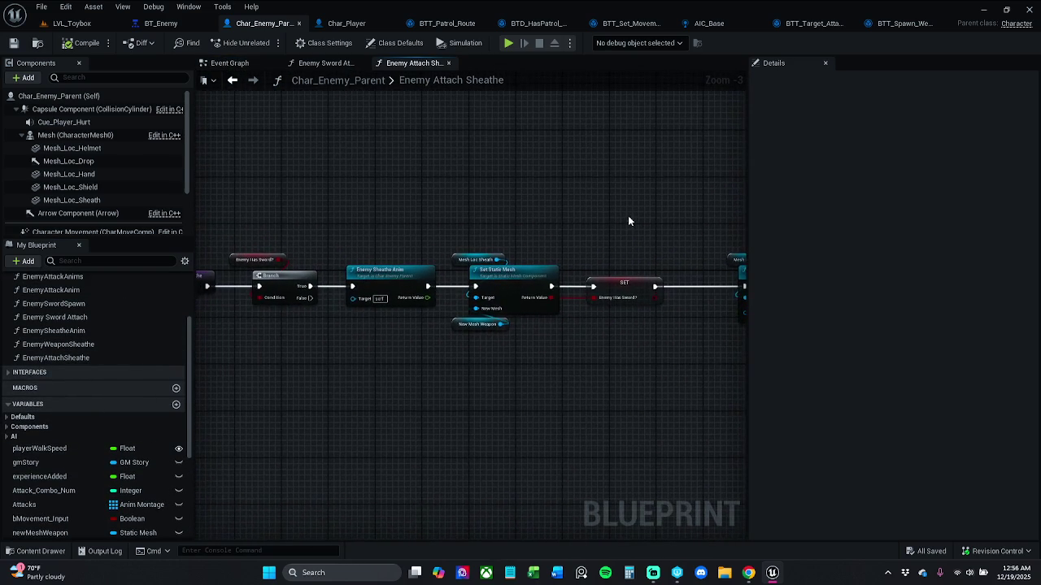
drag(550, 224, 616, 237)
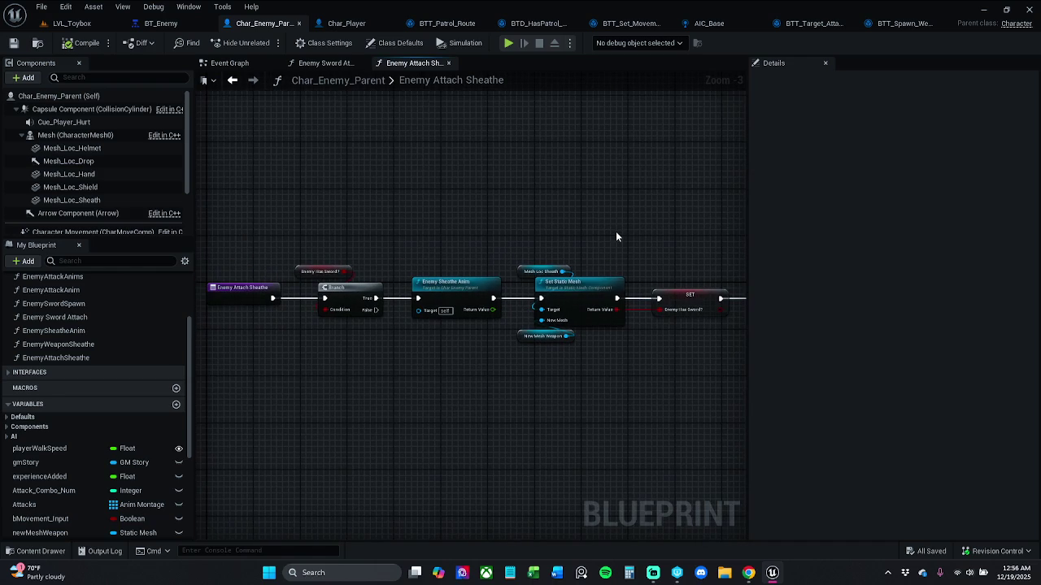
- Rename the EnemyWeaponSheathe function to EnemyWeaponSheatheAnim
double_click(82, 345)
mouse_move(528, 278)
mouse_down()
mouse_move(228, 269)
mouse_move(513, 266)
mouse_up()
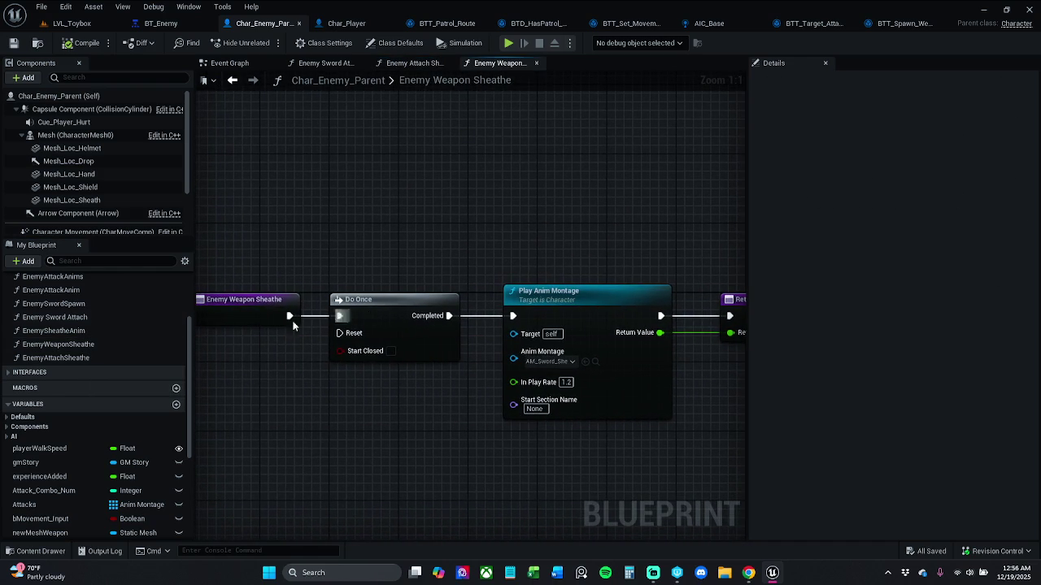
double_click(95, 334)
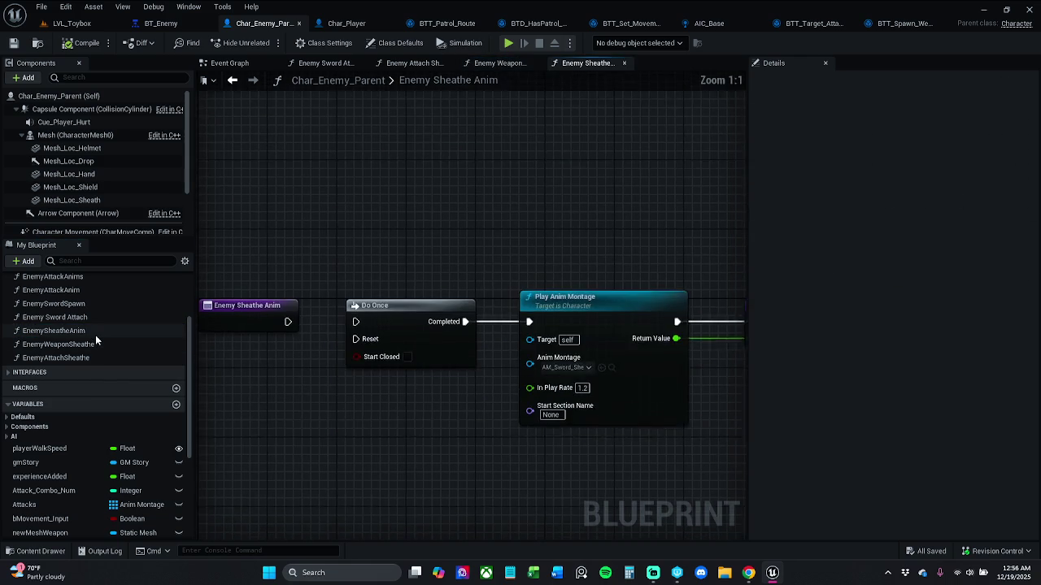
click(100, 345)
double_click(100, 346)
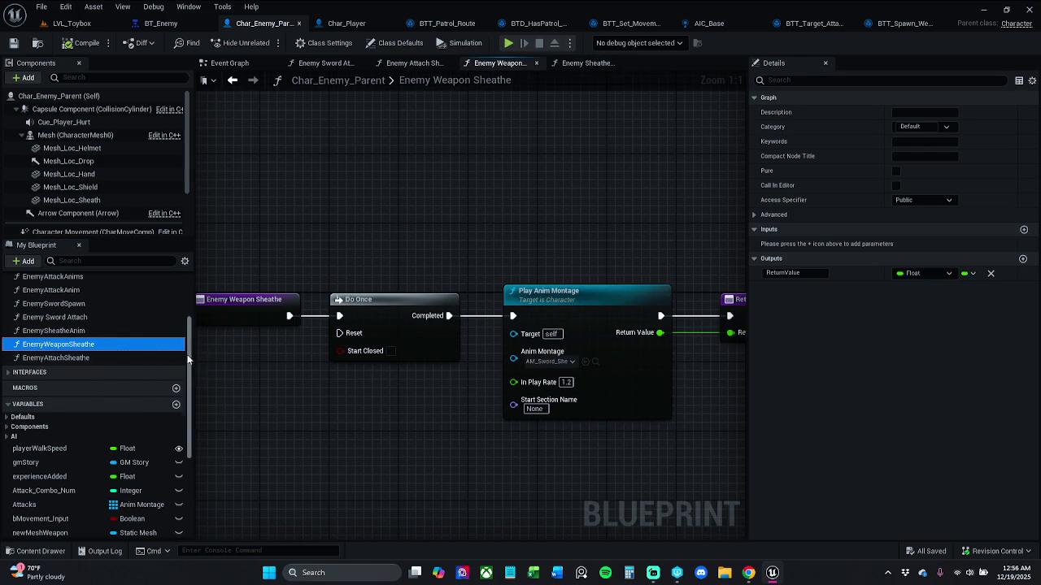
key(F2)
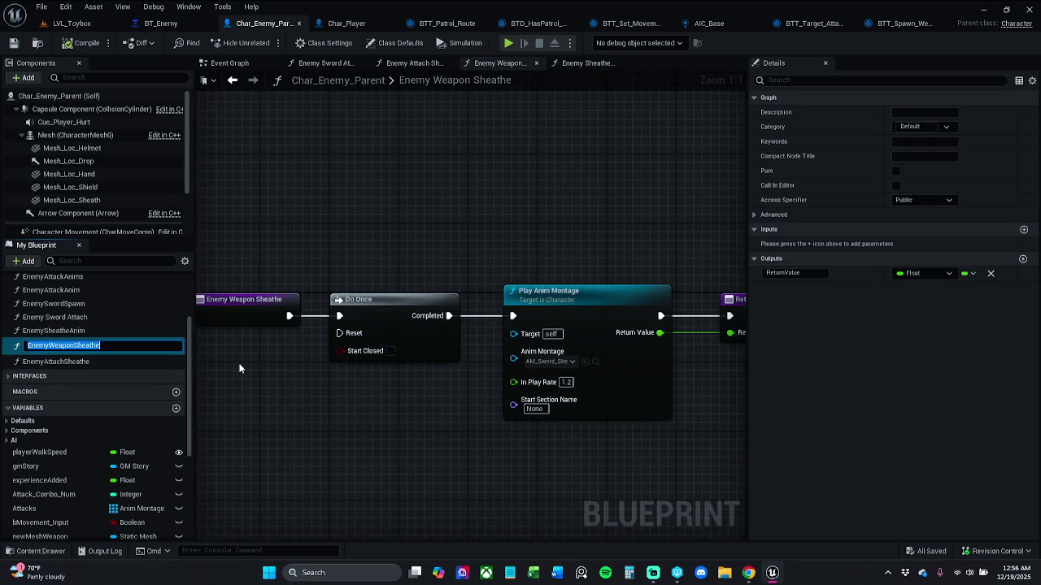
key(Right)
key(Return)
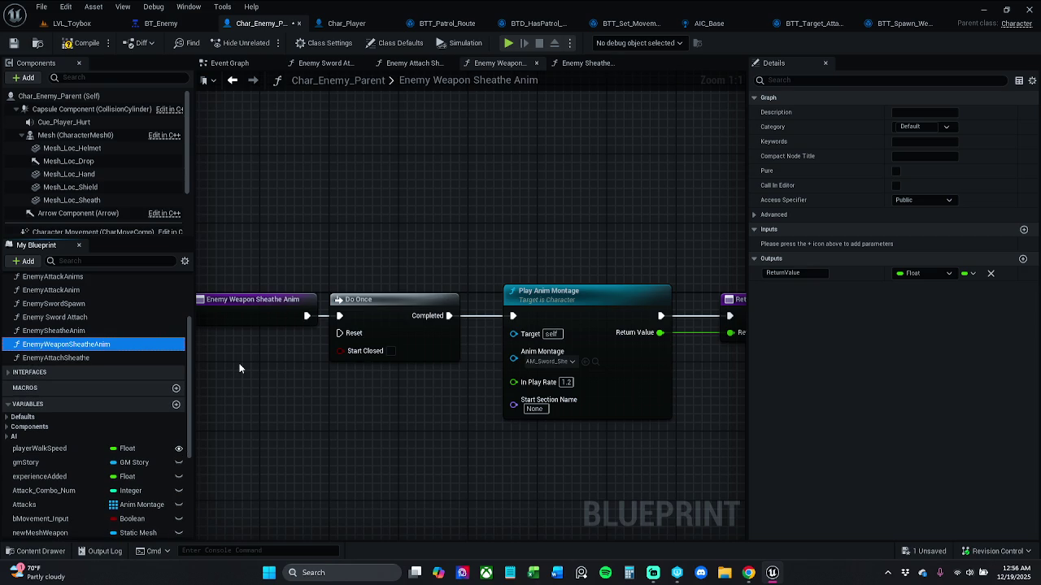
- Check the Enemy Sword Attach graph and close the extra Sword Attach and Sheathe Anim tabs
double_click(97, 317)
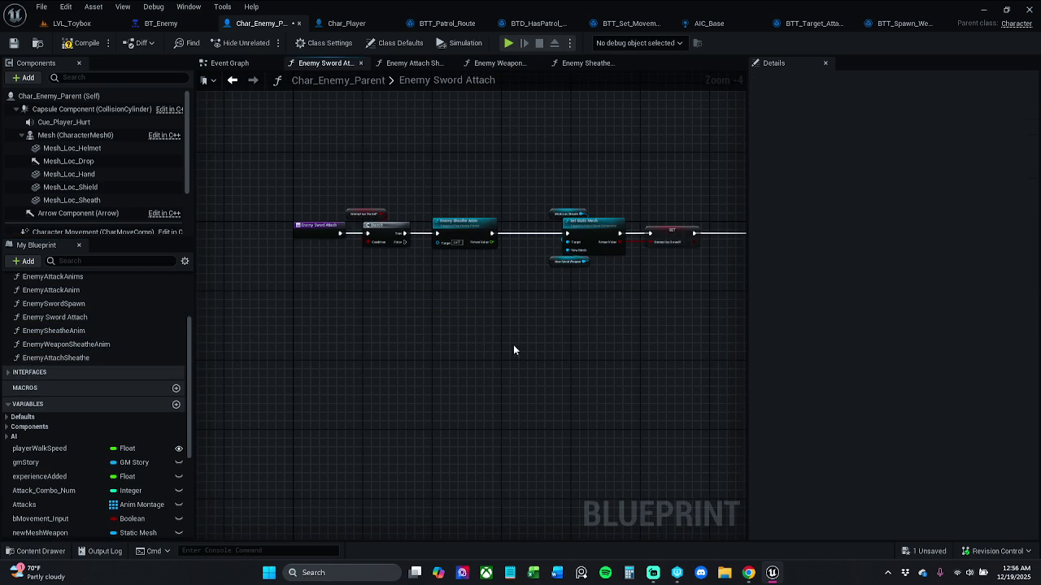
scroll(258, 344, up, 3)
scroll(407, 342, down, 3)
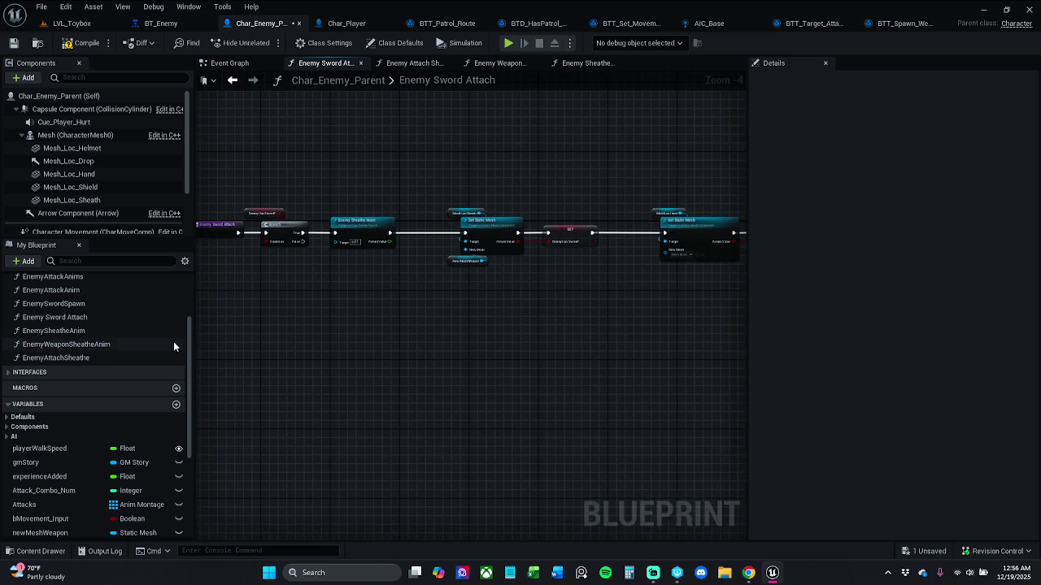
click(360, 63)
click(333, 68)
click(411, 68)
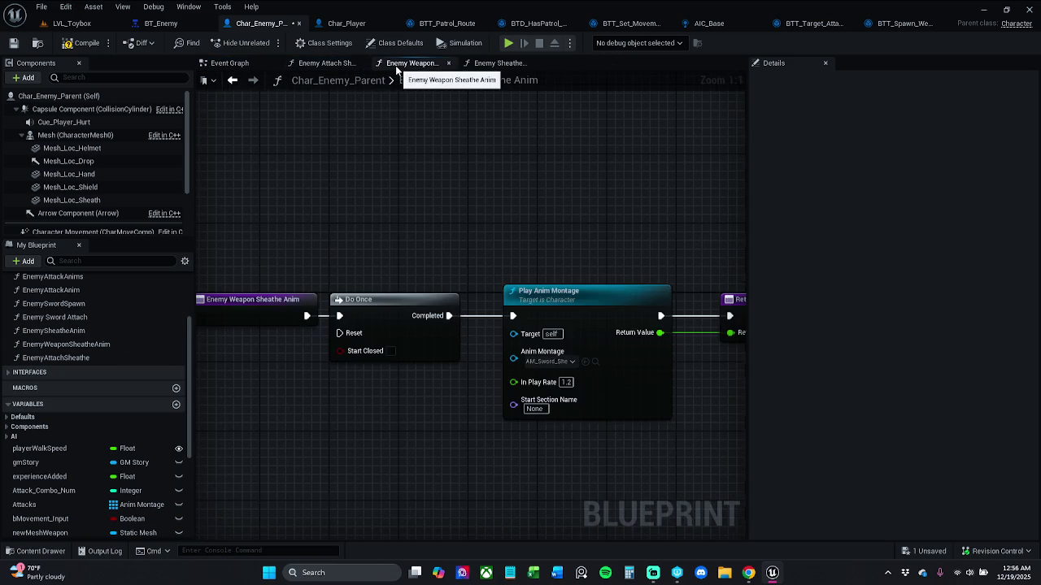
click(488, 65)
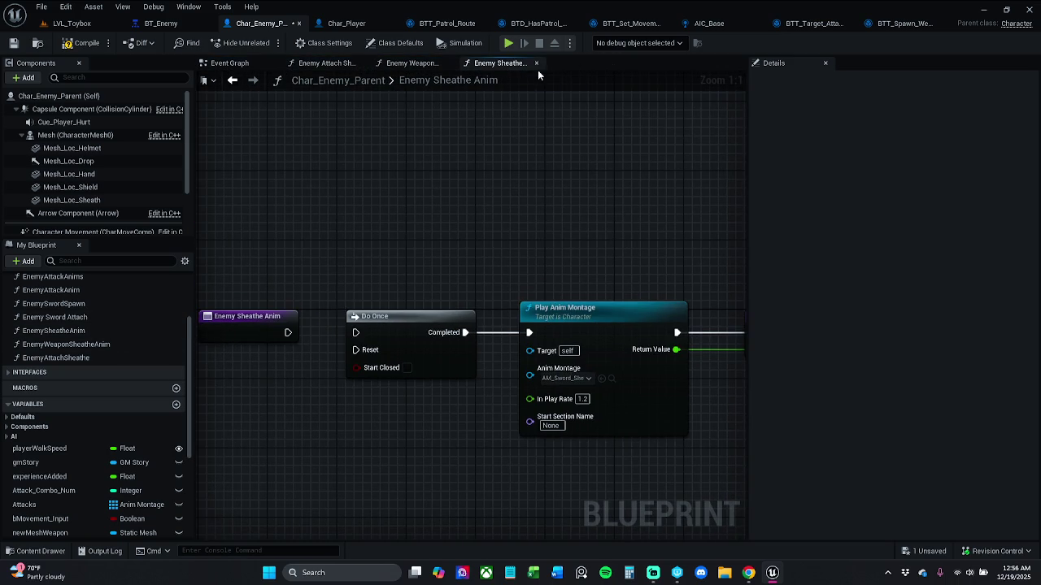
click(537, 63)
- Review the Enemy Sword Spawn chain (SpawnActor BP Item Sword, Attach Component) and save the Blueprint
click(87, 307)
double_click(88, 309)
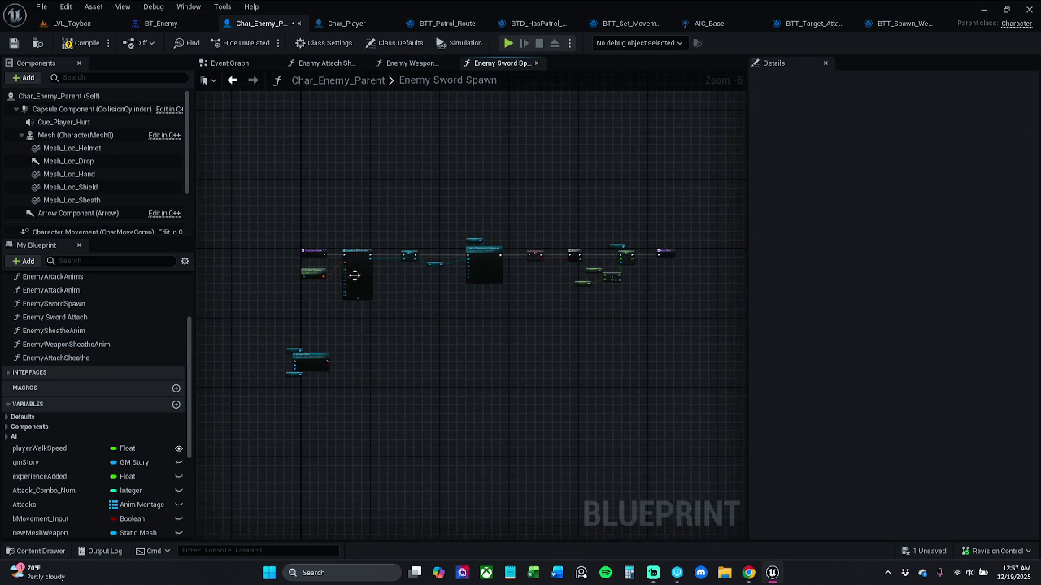
scroll(382, 281, up, 5)
drag(414, 292, 272, 304)
scroll(402, 325, down, 1)
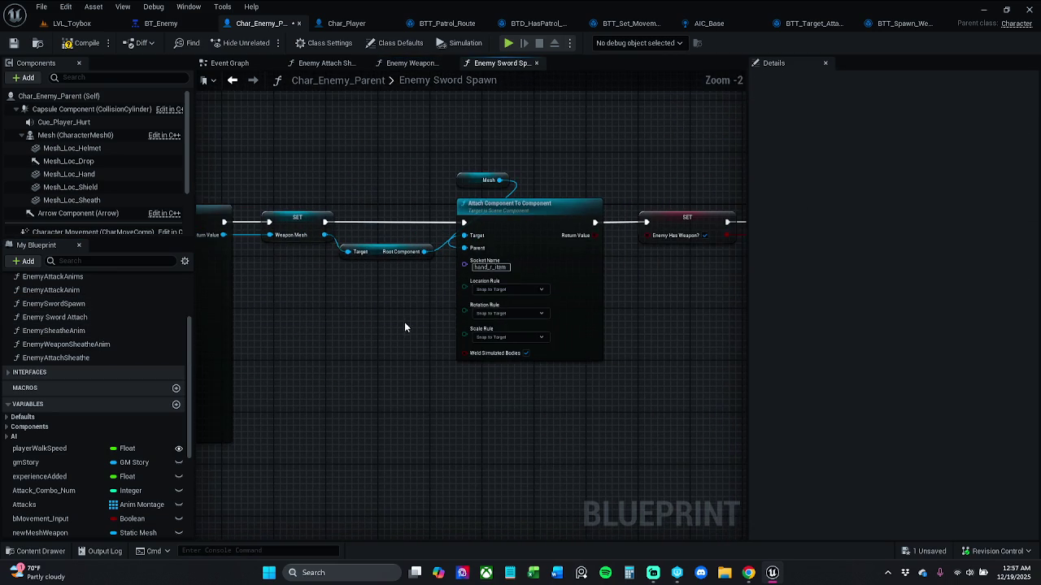
mouse_move(402, 343)
mouse_down()
mouse_move(349, 341)
mouse_move(571, 346)
mouse_move(203, 334)
mouse_up()
mouse_move(429, 332)
mouse_down()
mouse_move(356, 329)
mouse_move(493, 288)
mouse_move(371, 286)
mouse_move(448, 221)
mouse_move(659, 225)
mouse_move(448, 282)
mouse_move(573, 285)
mouse_move(633, 274)
mouse_up()
click(13, 43)
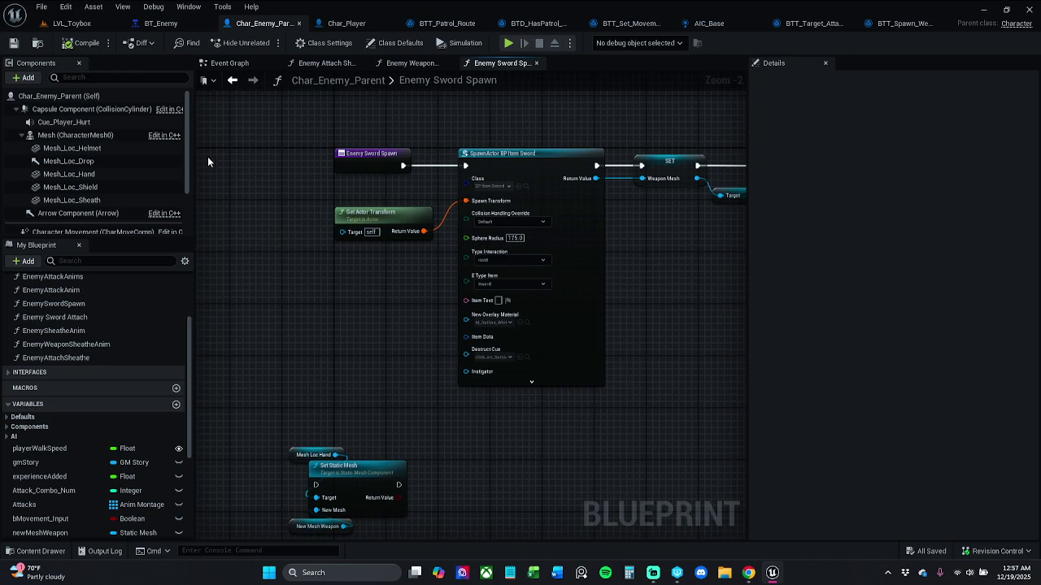
double_click(89, 357)
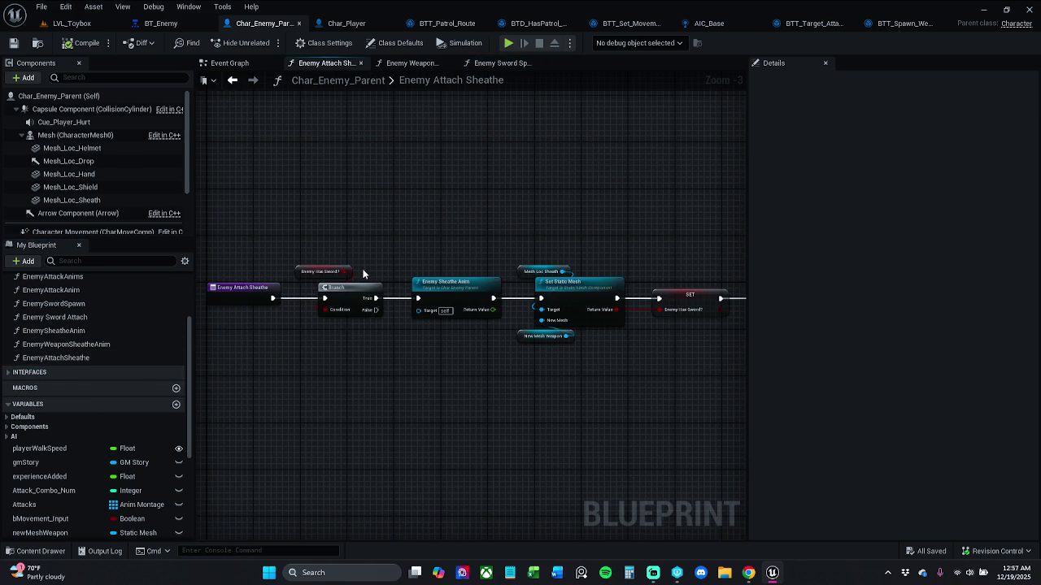
- Check New Mesh Weapon's default mesh and find the SET and hand mesh nodes
scroll(434, 256, up, 1)
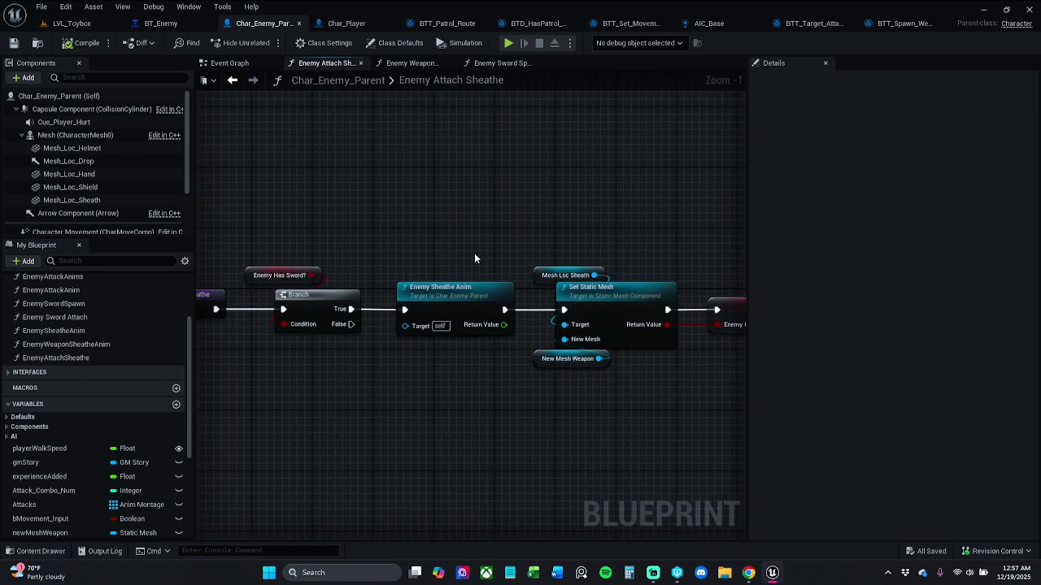
scroll(428, 251, up, 1)
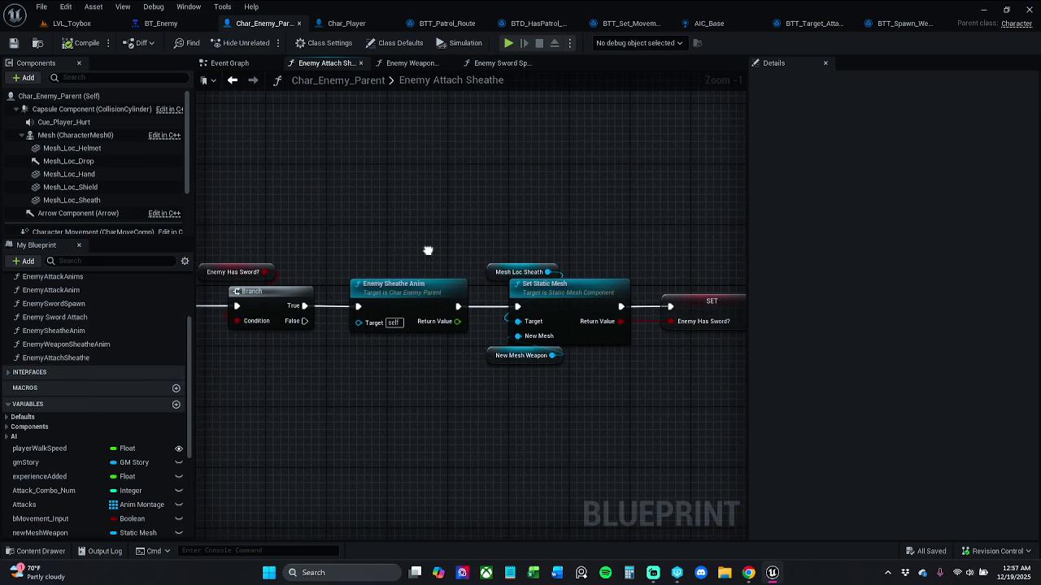
click(496, 356)
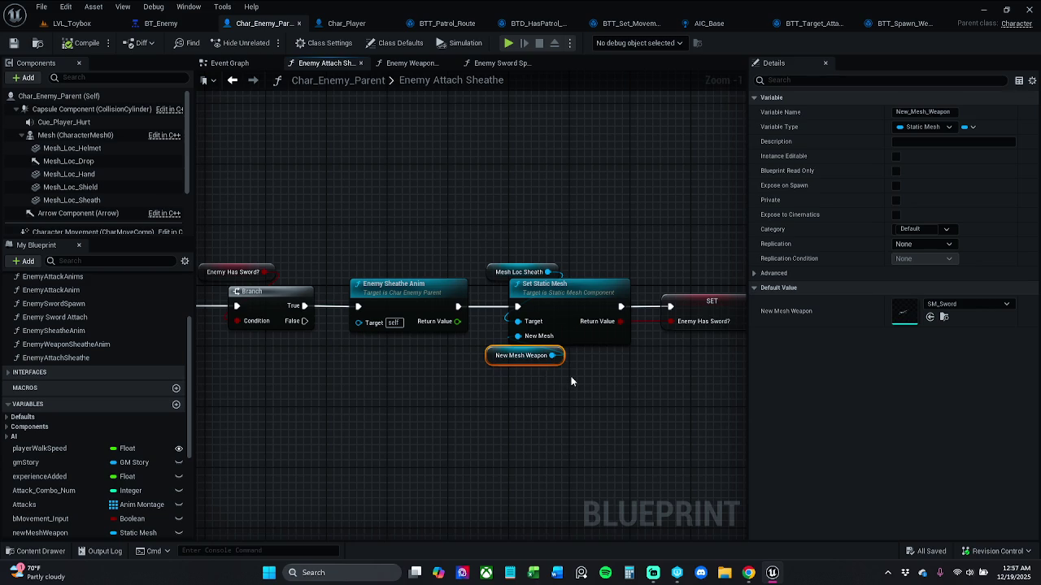
drag(575, 381, 422, 370)
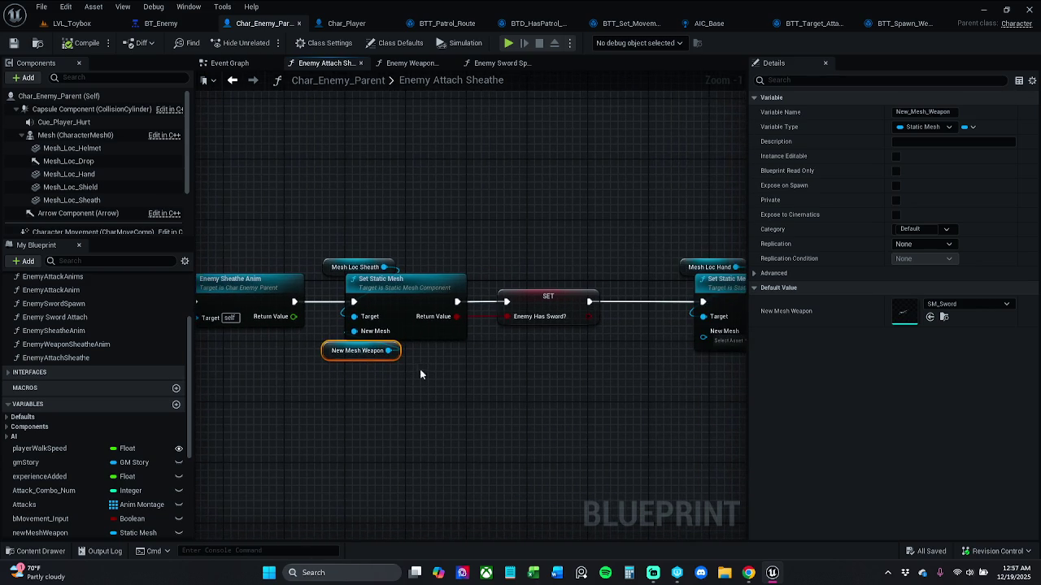
click(421, 370)
drag(525, 368, 407, 369)
scroll(486, 342, down, 1)
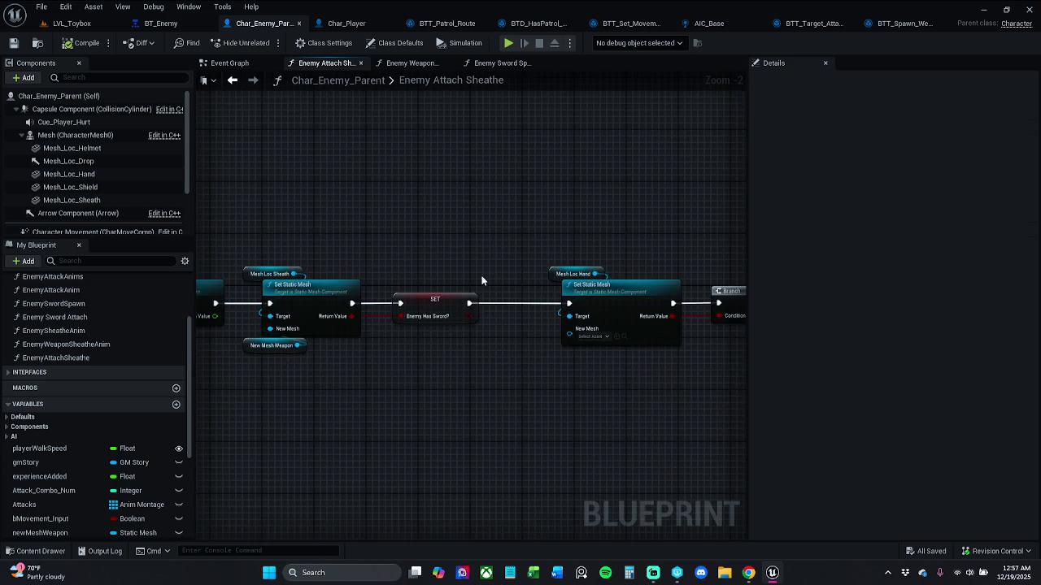
- Delete the SET Enemy Has Sword?, Mesh Loc Hand and hand Set Static Mesh nodes
drag(451, 226, 502, 386)
drag(431, 204, 614, 407)
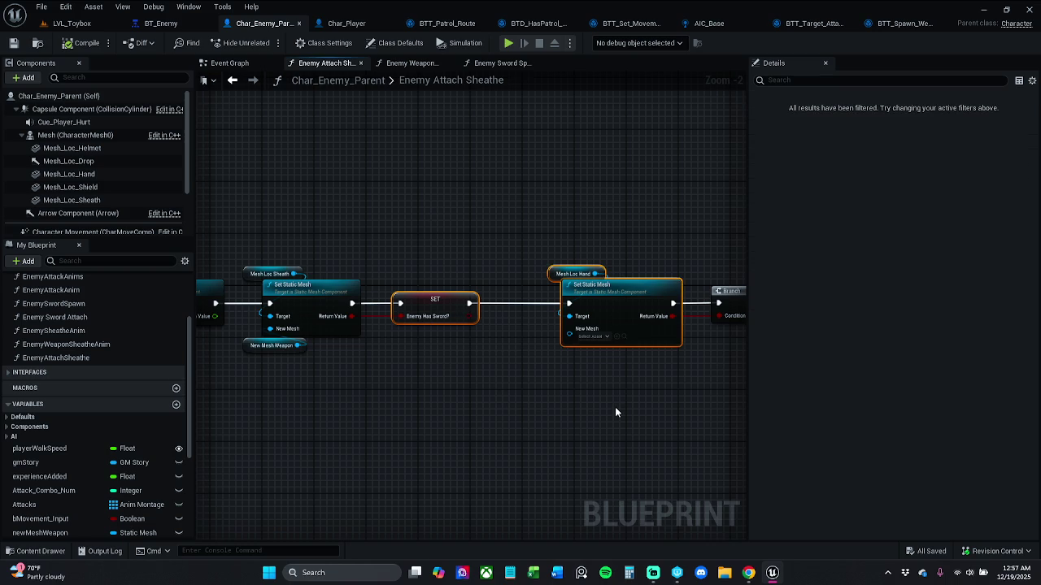
key(Delete)
- Connect the sheath Set Static Mesh execution output to Branch
drag(648, 341, 381, 274)
mouse_move(399, 225)
mouse_down()
mouse_move(288, 240)
mouse_move(304, 225)
mouse_move(560, 233)
mouse_move(399, 232)
mouse_move(520, 228)
mouse_up()
mouse_move(639, 284)
mouse_down()
mouse_move(372, 294)
mouse_move(268, 285)
mouse_move(667, 311)
mouse_move(616, 325)
mouse_move(447, 230)
mouse_move(744, 420)
mouse_up()
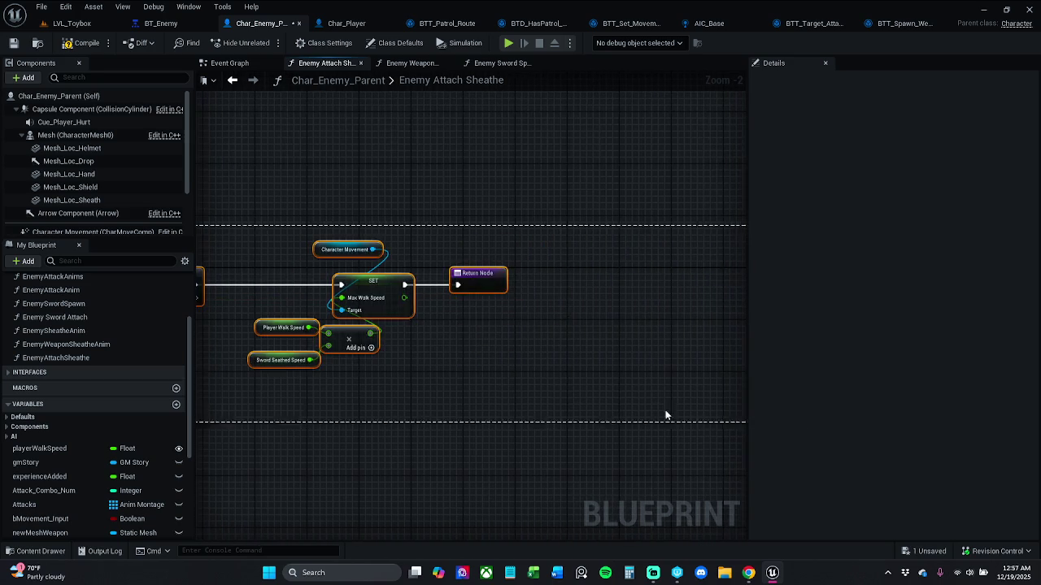
- Move the walk-speed nodes left and slightly up, closer to Branch
mouse_move(463, 278)
mouse_down()
mouse_move(675, 279)
mouse_move(400, 272)
mouse_up()
click(406, 255)
drag(507, 223, 704, 382)
mouse_move(608, 285)
mouse_down()
mouse_move(557, 289)
mouse_move(620, 285)
mouse_up()
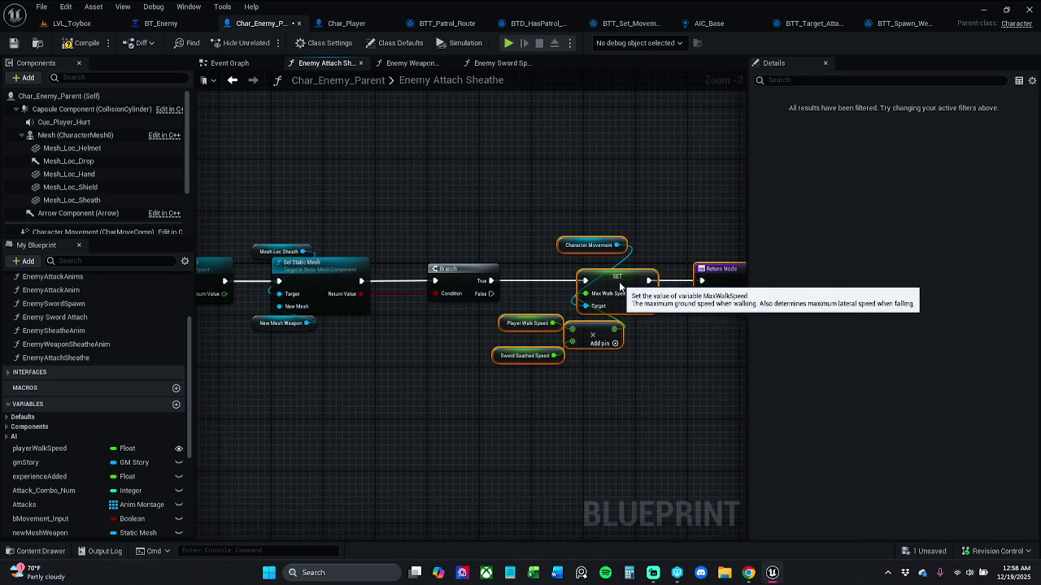
mouse_move(445, 217)
mouse_down()
mouse_move(513, 268)
mouse_move(709, 374)
mouse_up()
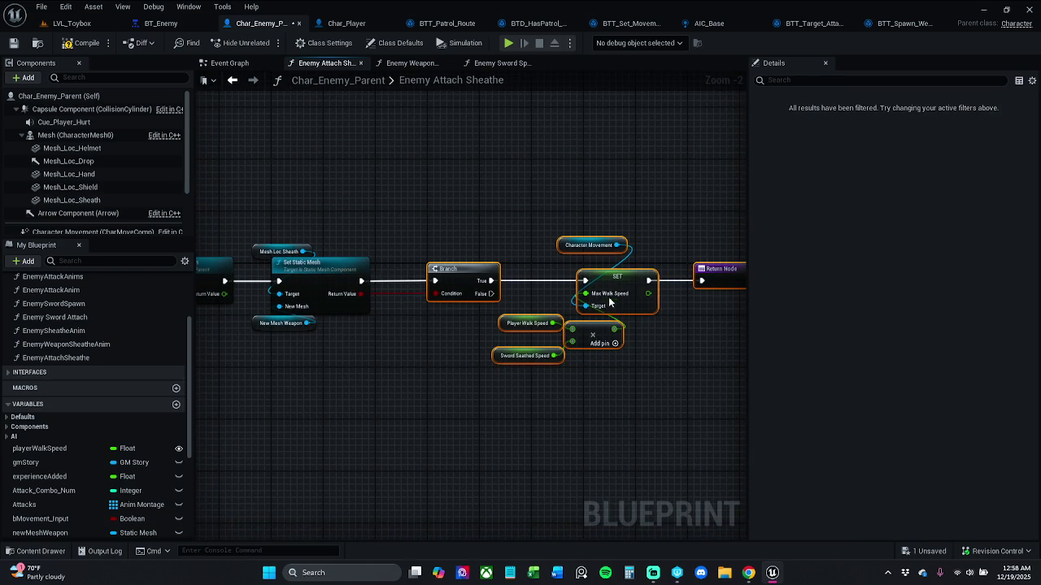
- Tidy the selection of Branch, SET, Return and speed nodes, then save the Blueprint
drag(616, 284, 596, 284)
click(573, 238)
drag(515, 204, 697, 399)
drag(476, 197, 710, 393)
click(416, 192)
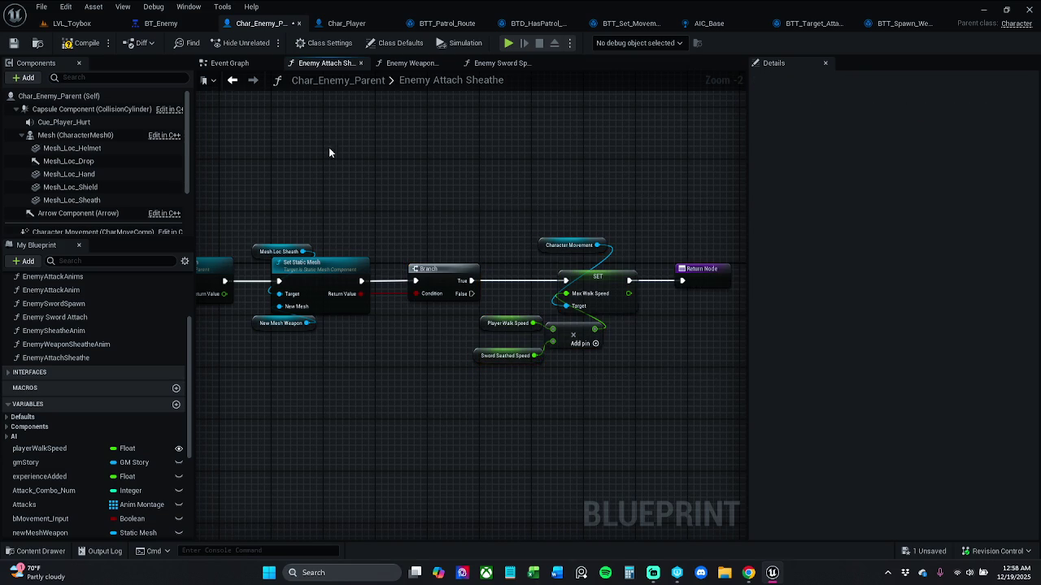
click(18, 47)
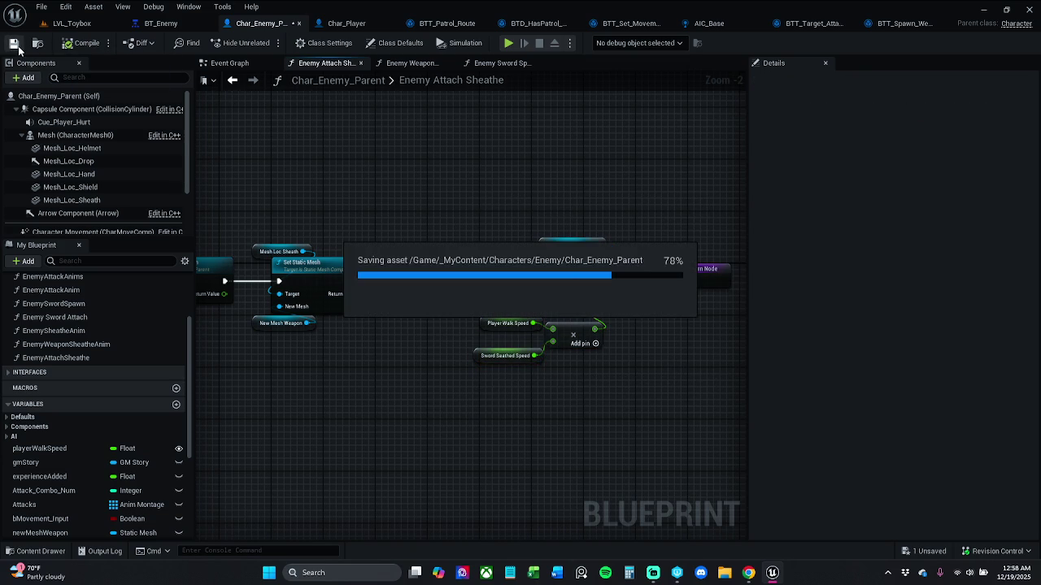
- Break the New Mesh Weapon link into Set Static Mesh and move the getter aside
drag(551, 433, 712, 449)
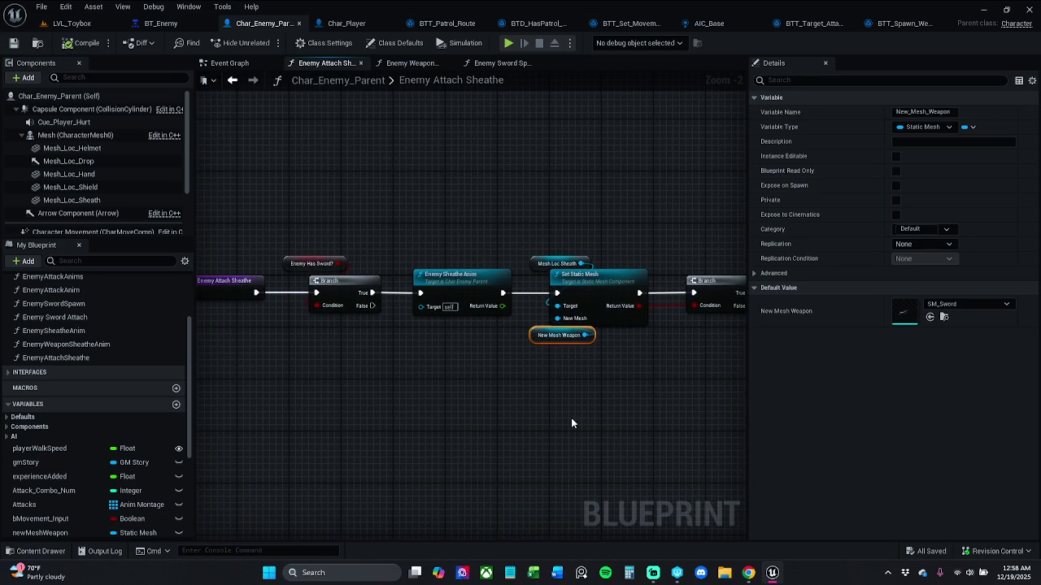
drag(487, 423, 563, 420)
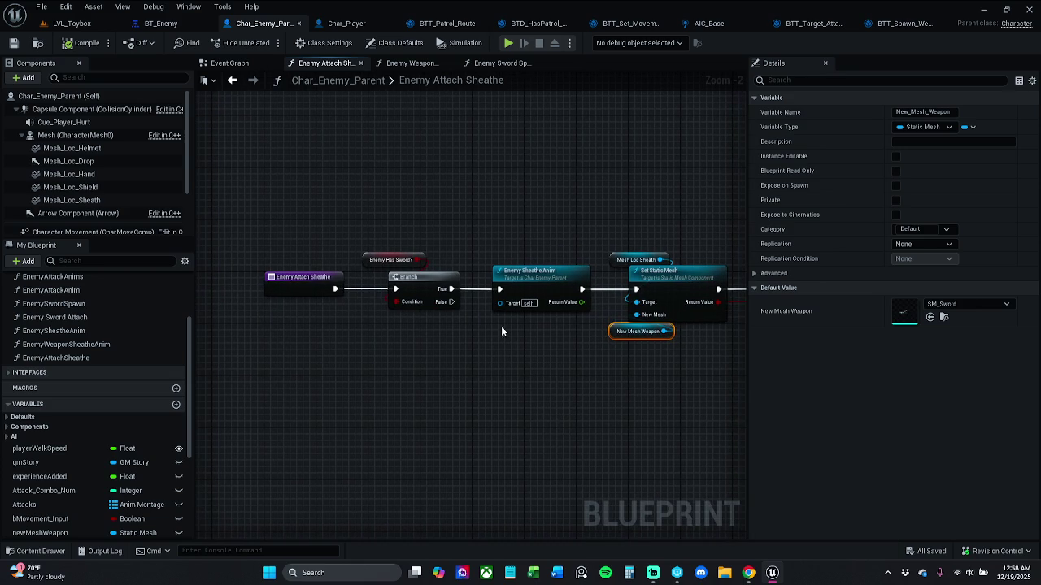
alt+click(637, 323)
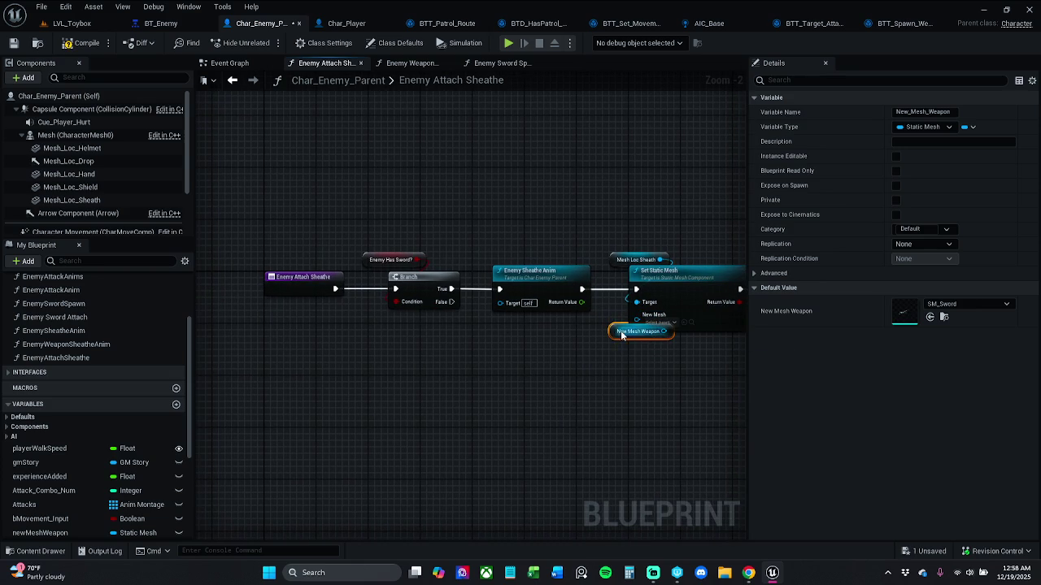
mouse_move(616, 336)
mouse_down()
mouse_move(605, 371)
mouse_move(604, 349)
mouse_up()
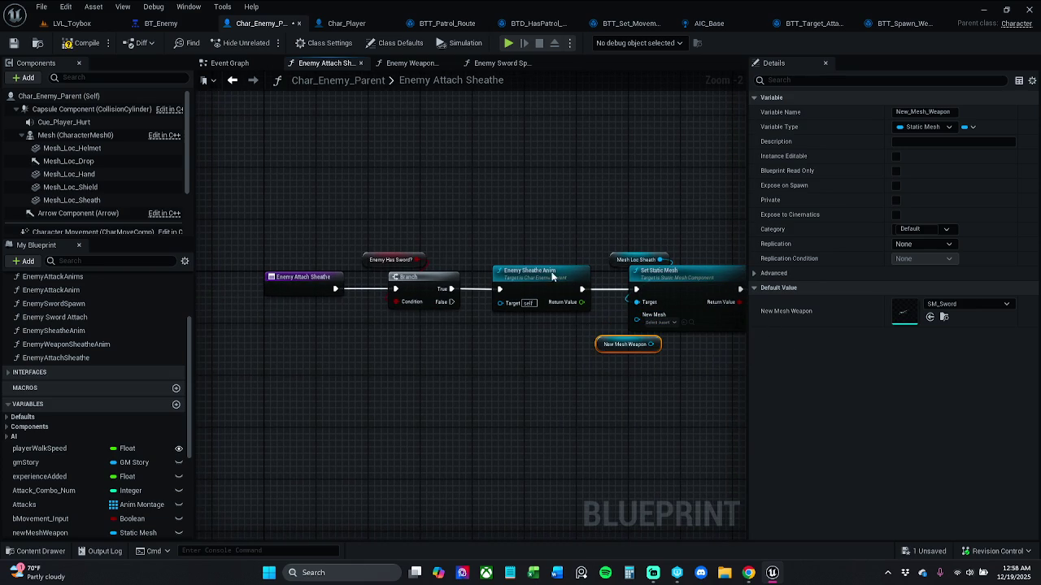
- Compile and save the Blueprint, then show the Play Montage node in the Event Graph
click(78, 45)
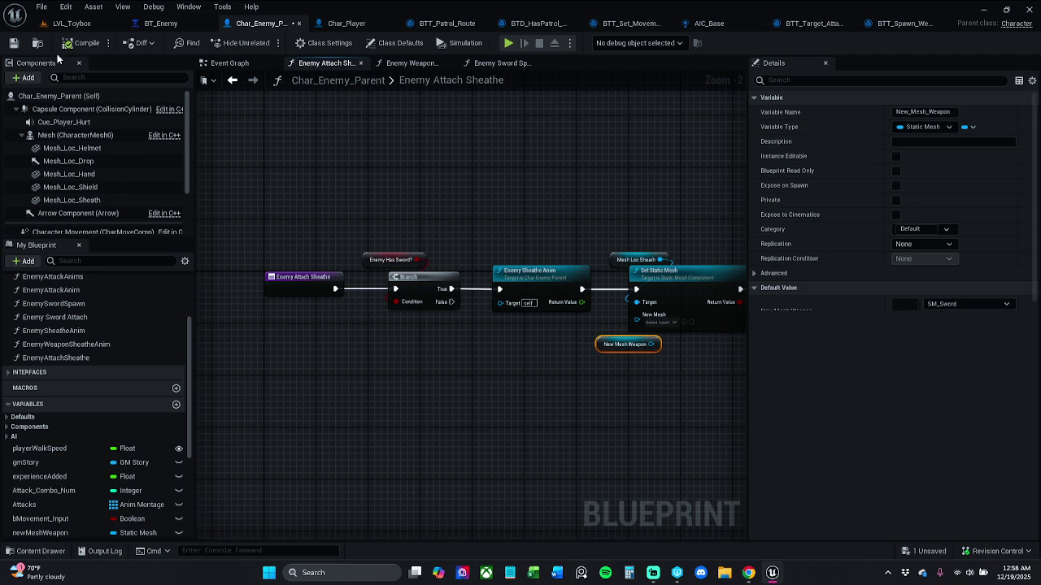
click(13, 42)
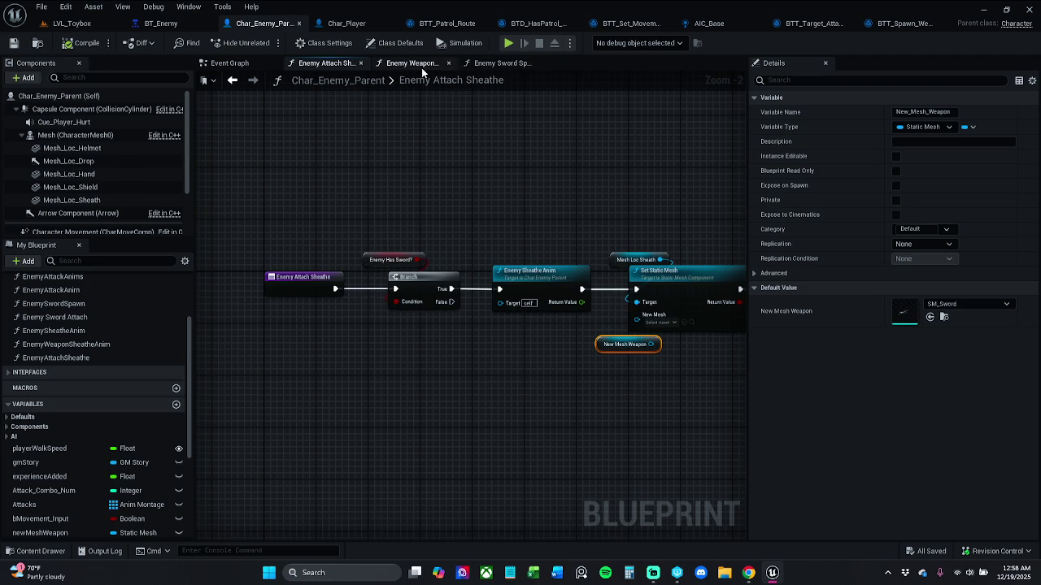
click(497, 62)
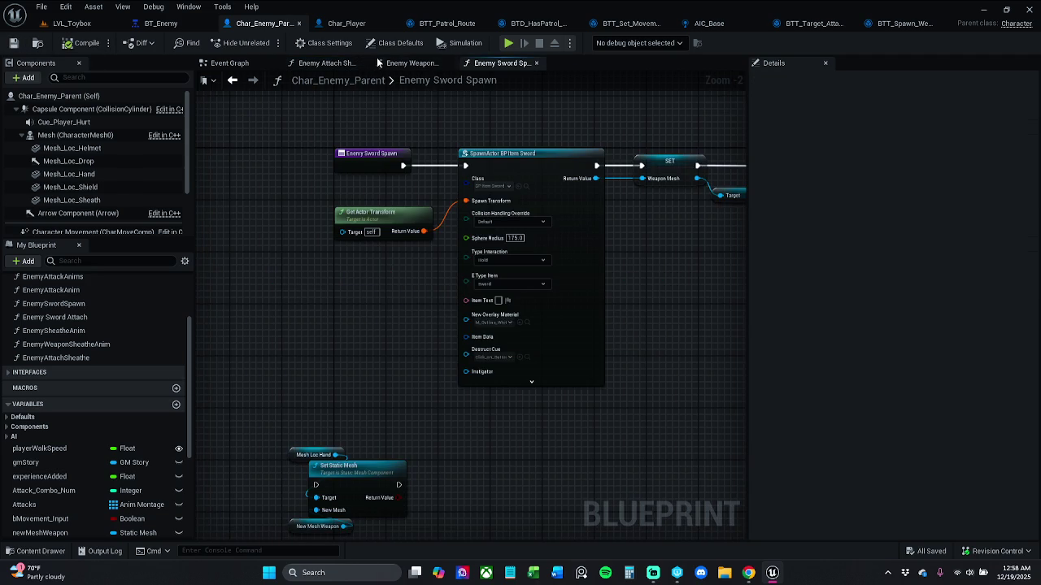
click(229, 63)
mouse_move(477, 328)
mouse_down()
mouse_move(623, 323)
mouse_move(587, 346)
mouse_up()
- Inspect Enemy Sword Attach's New Mesh Weapon, Branch, sheathe anim and SET nodes
double_click(587, 346)
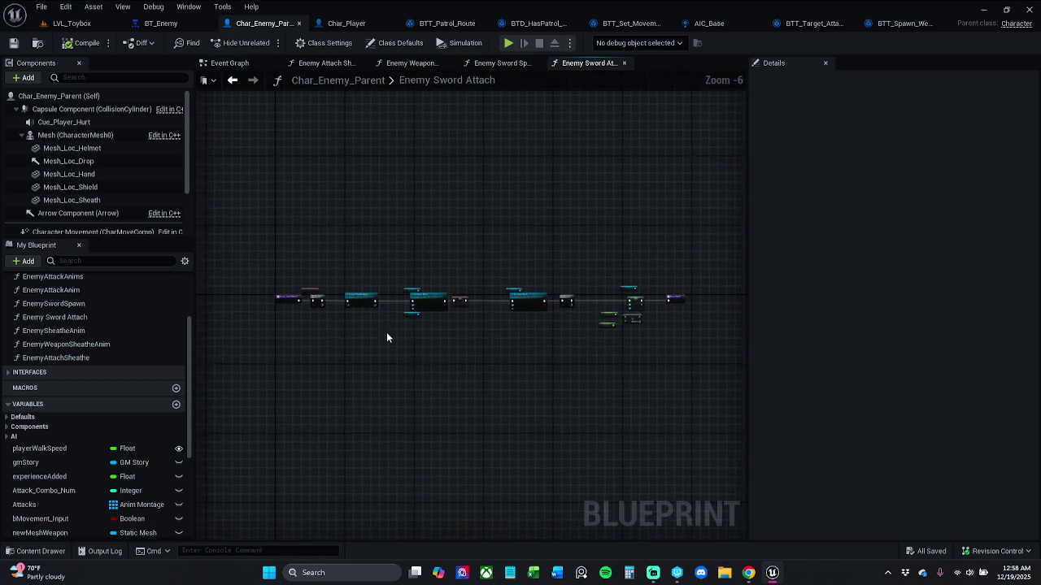
scroll(428, 316, up, 4)
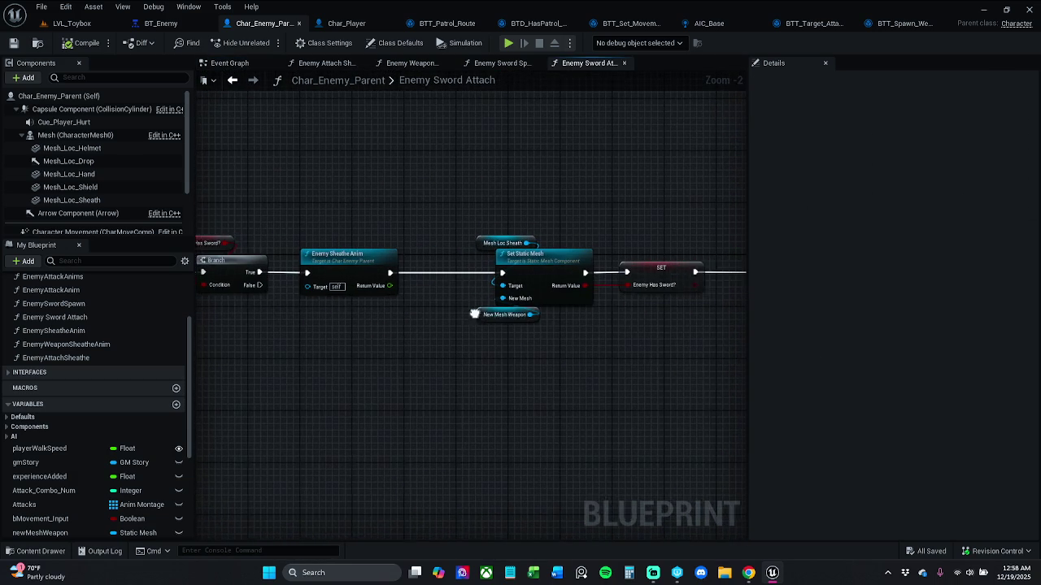
click(455, 316)
mouse_move(444, 347)
mouse_down()
mouse_move(251, 344)
mouse_move(456, 342)
mouse_up()
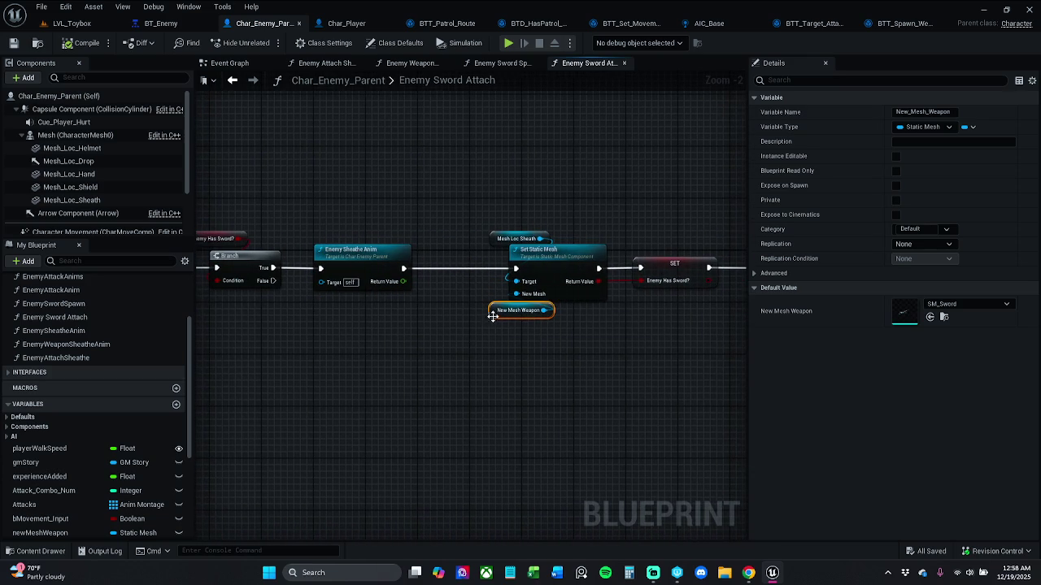
scroll(500, 257, up, 1)
mouse_move(500, 256)
mouse_down()
mouse_move(647, 258)
mouse_move(190, 267)
mouse_up()
scroll(500, 260, up, 1)
scroll(382, 218, down, 1)
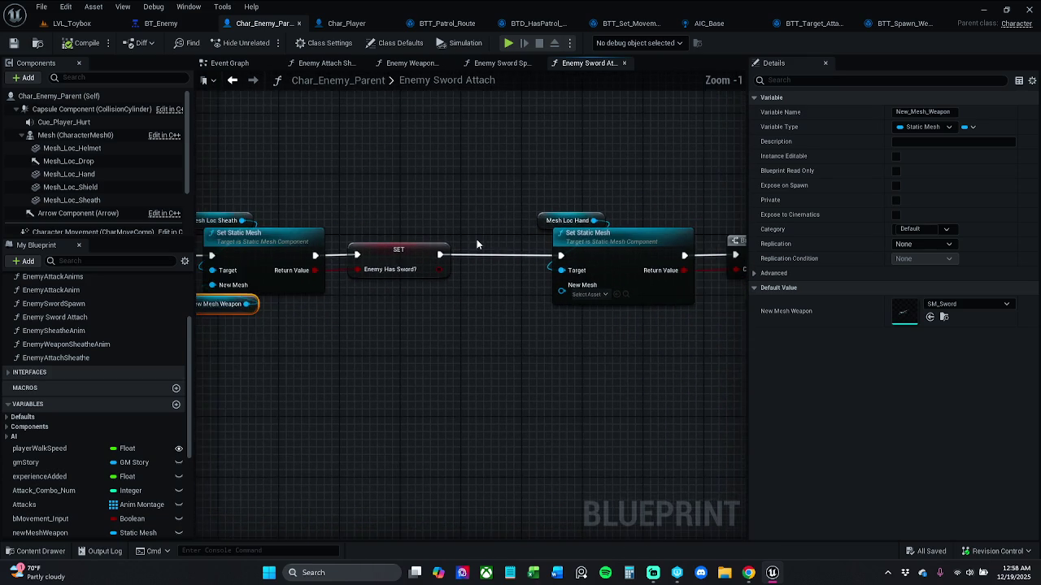
scroll(520, 273, down, 1)
drag(521, 273, 716, 272)
scroll(715, 272, down, 1)
drag(622, 247, 711, 242)
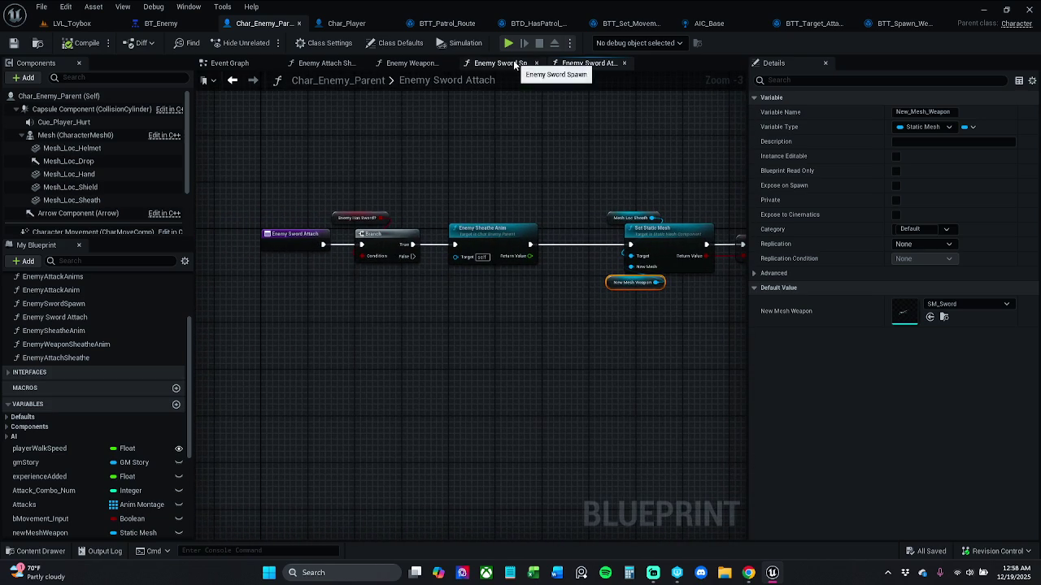
- Close the Enemy Sword Spawn and Enemy Weapon Sheathe Anim graph tabs
click(506, 63)
drag(578, 142, 550, 146)
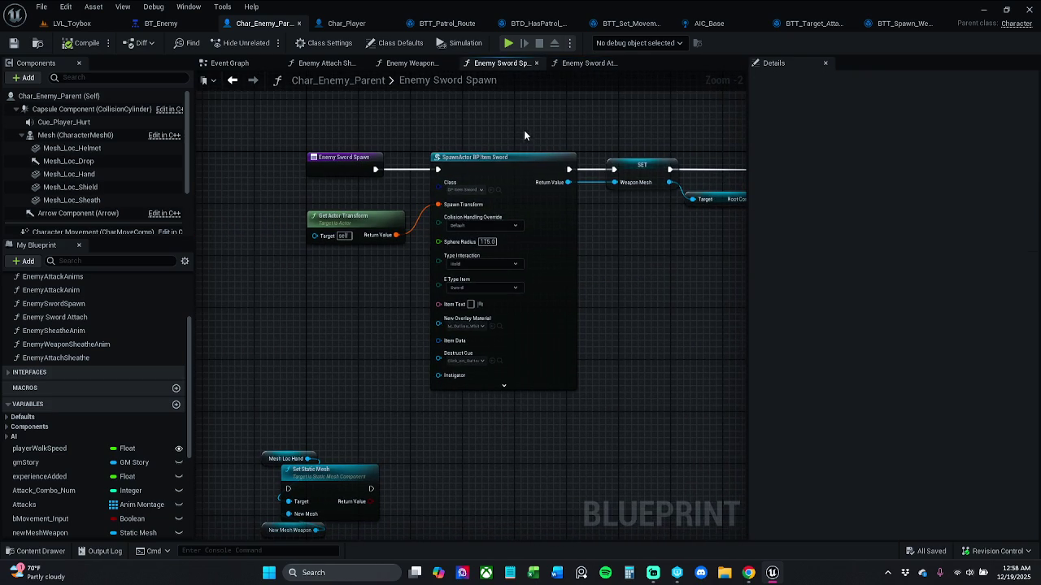
click(535, 63)
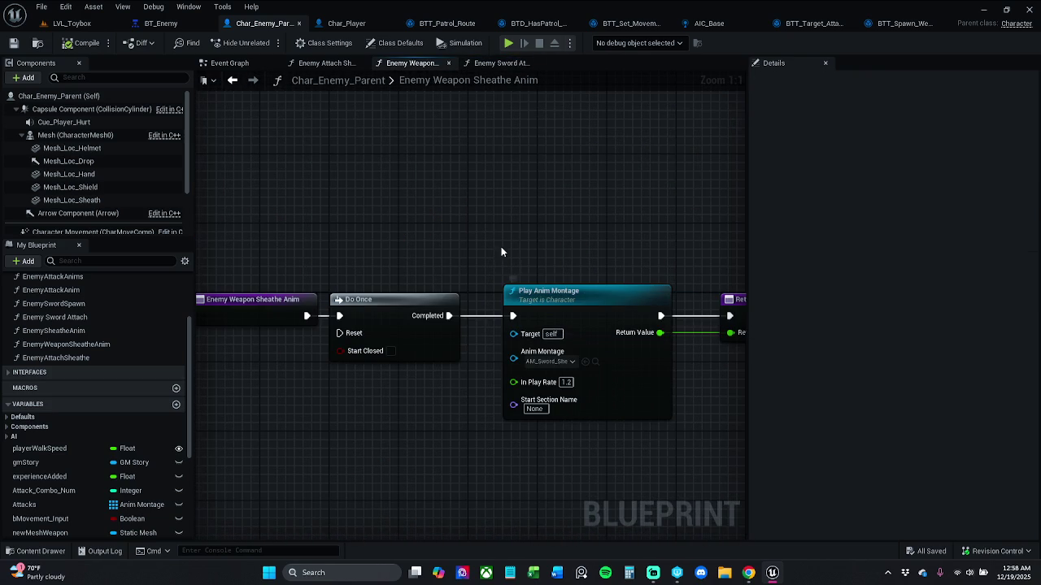
click(505, 64)
click(448, 64)
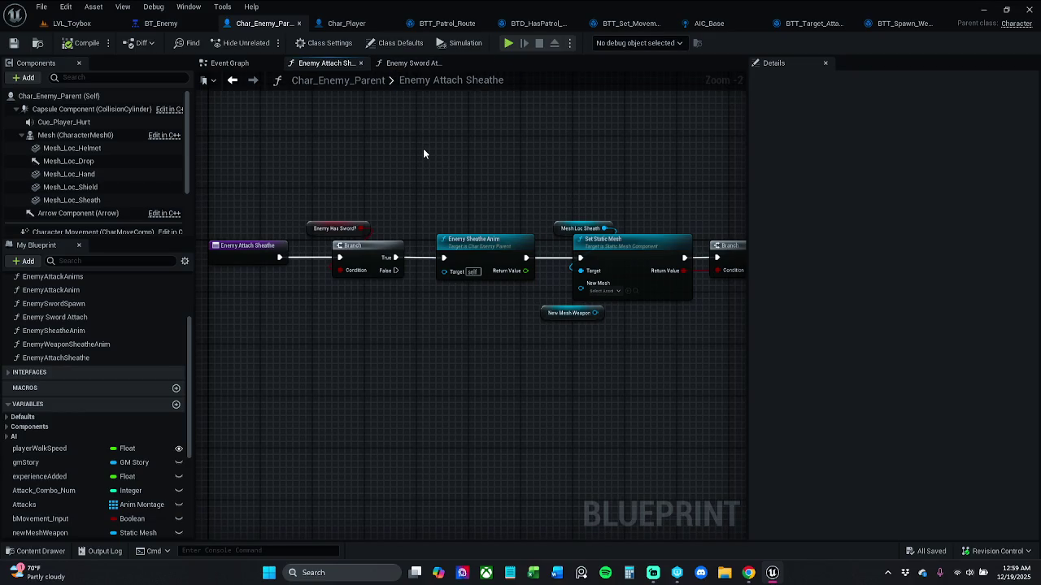
click(409, 65)
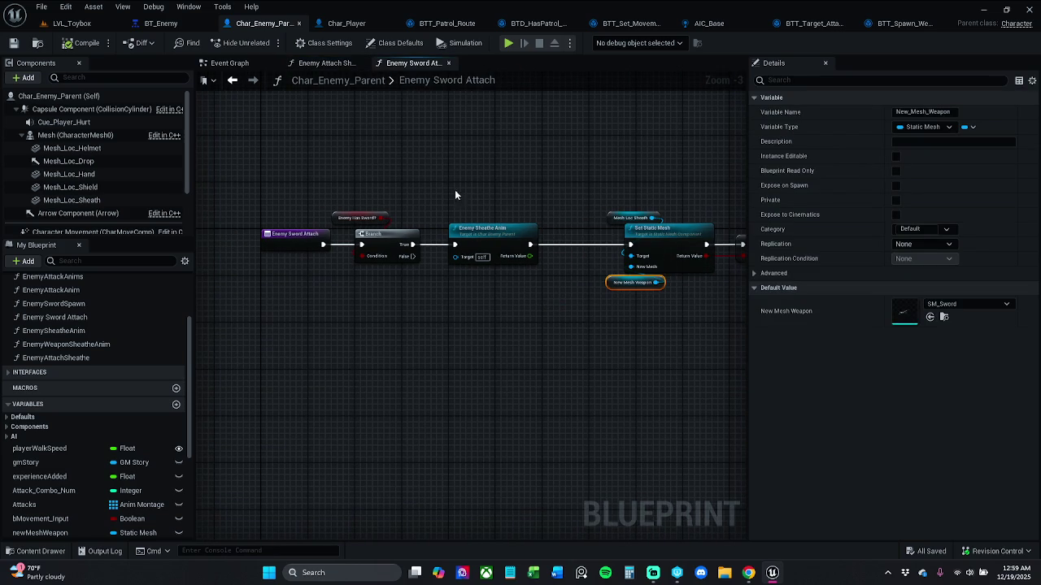
- Pan through Enemy Sword Attach to check the SET, second Set Static Mesh and Enemy Sheathe Anim
drag(490, 196, 401, 183)
mouse_move(462, 192)
mouse_down()
mouse_move(205, 190)
mouse_move(382, 199)
mouse_move(286, 200)
mouse_move(466, 194)
mouse_up()
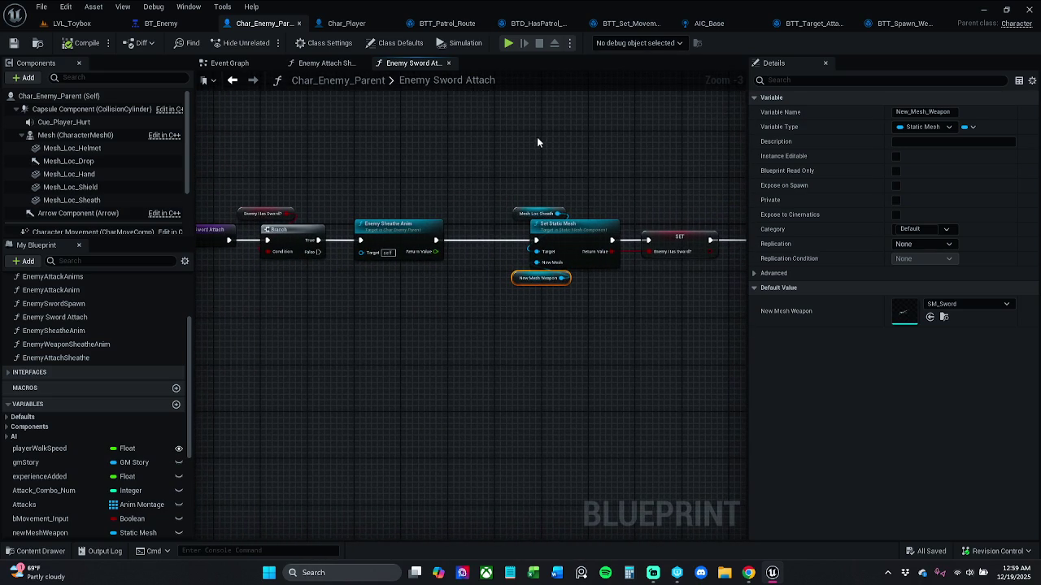
drag(536, 143, 661, 146)
mouse_move(542, 162)
mouse_down()
mouse_move(452, 158)
mouse_move(423, 144)
mouse_move(499, 143)
mouse_up()
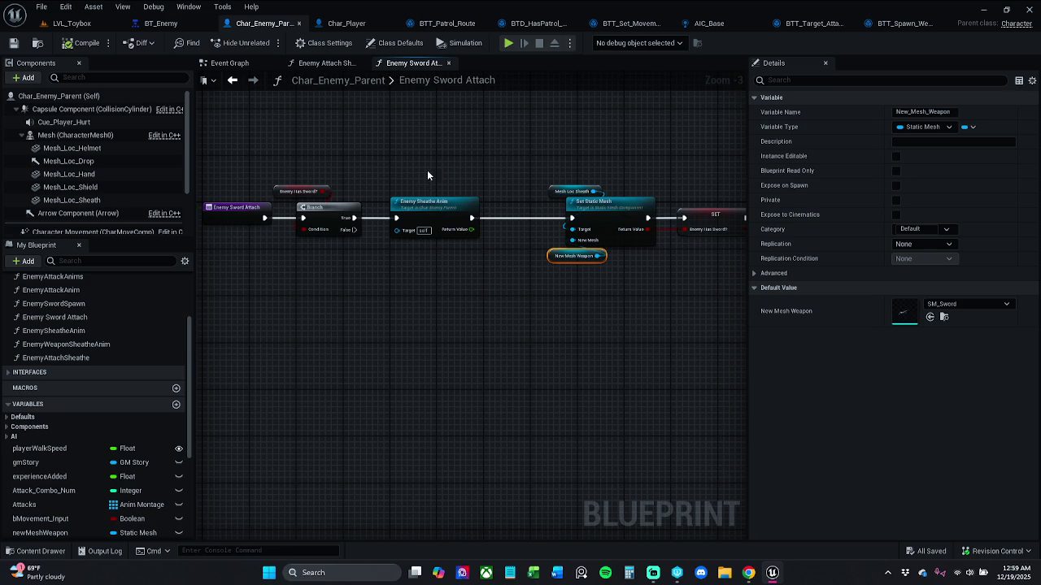
scroll(434, 189, up, 1)
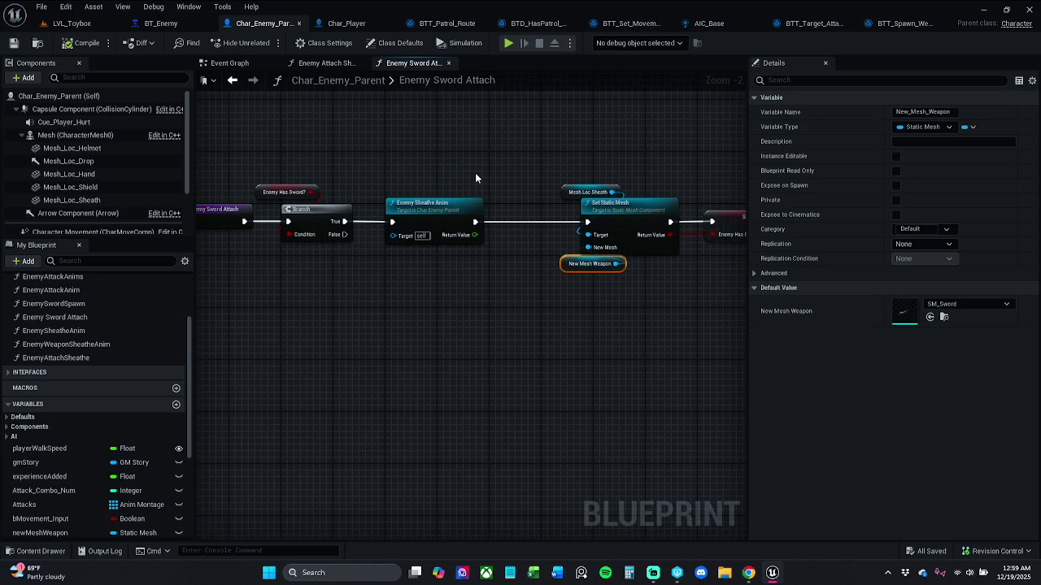
drag(509, 182, 250, 173)
mouse_move(389, 159)
mouse_down()
mouse_move(349, 158)
mouse_move(519, 147)
mouse_up()
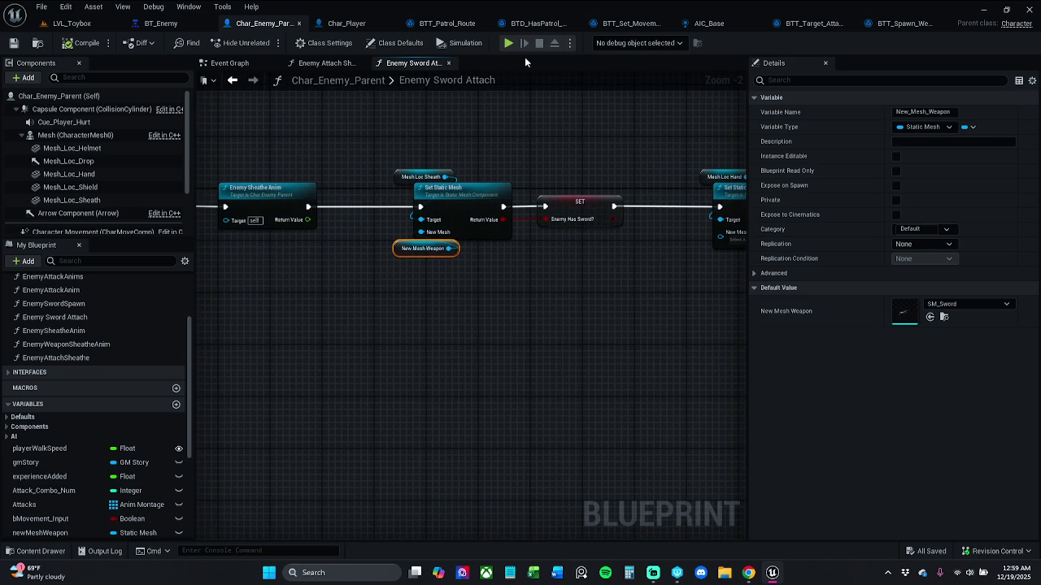
- Glance over the Enemy Attach Sheathe graph, then return to the Event Graph
click(349, 62)
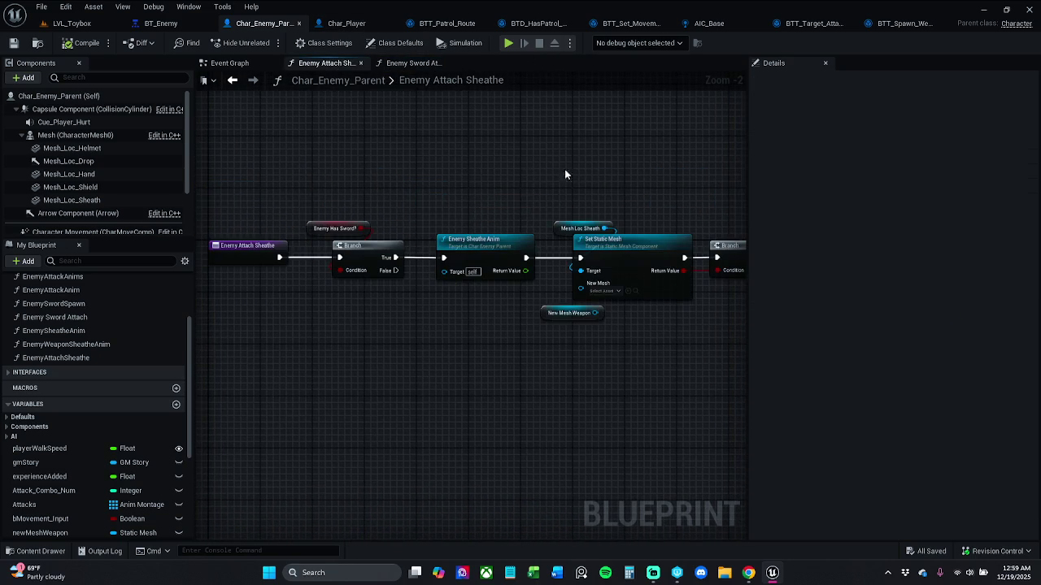
drag(525, 174, 326, 169)
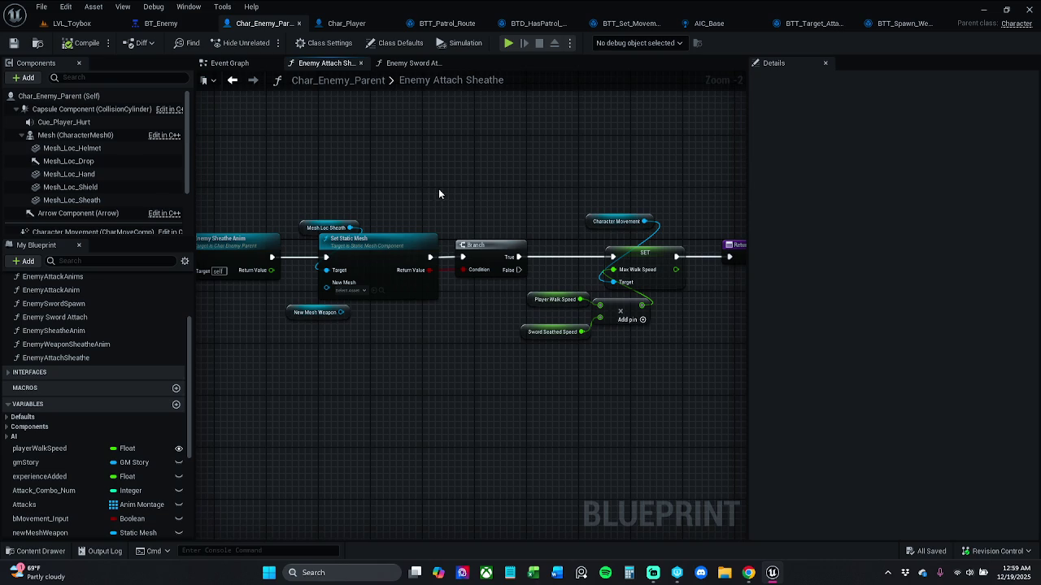
click(416, 63)
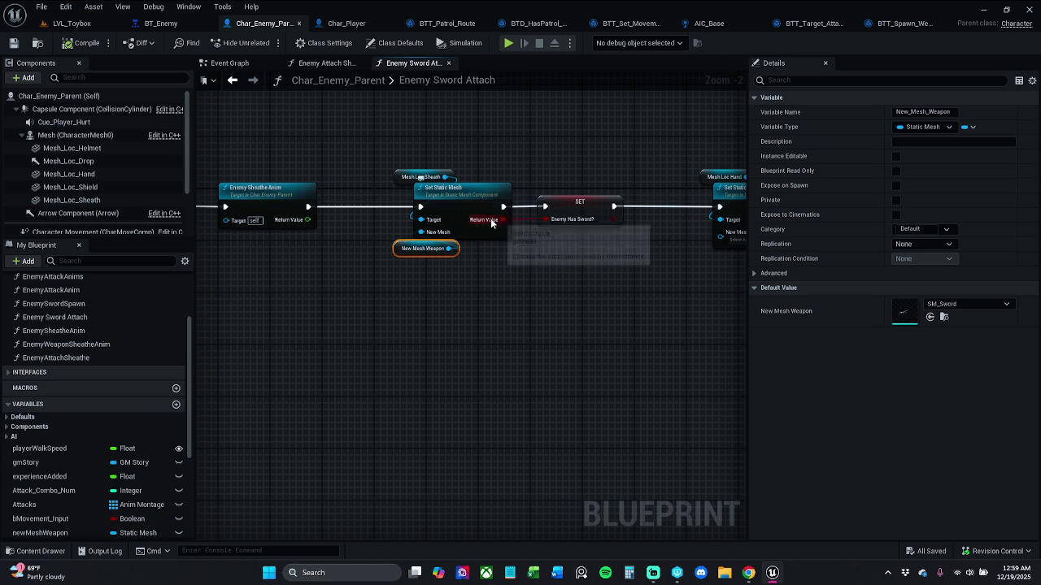
click(230, 64)
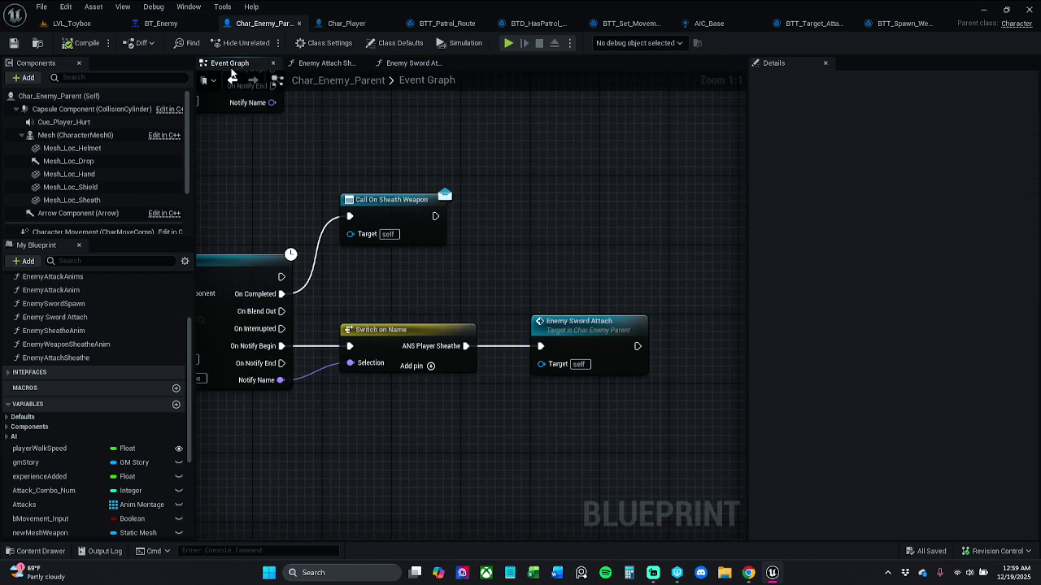
- Check Enemy Attach Sheathe and the Event Graph, ending on the Enemy Sword Attach graph
click(404, 63)
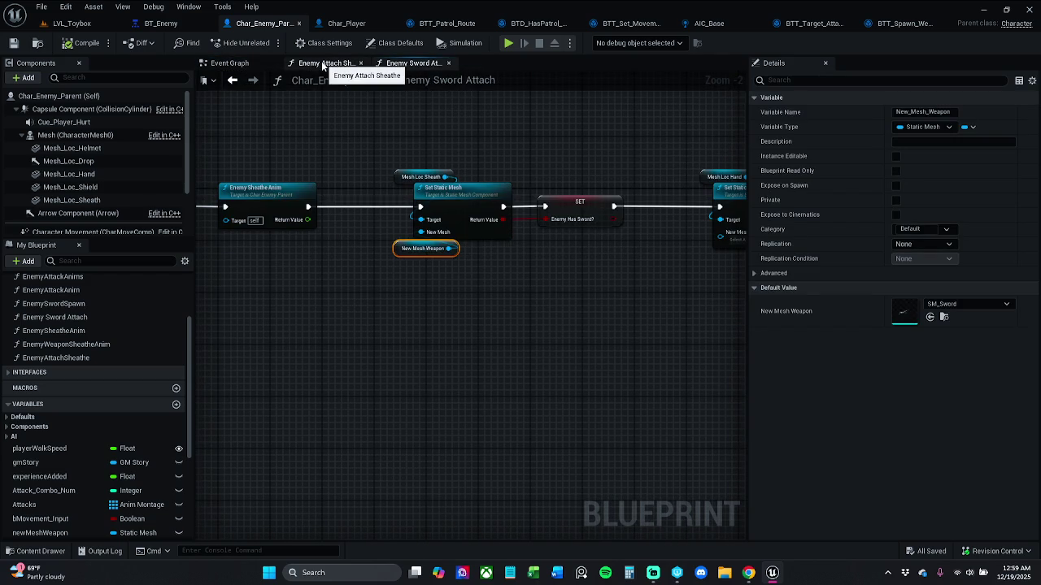
click(325, 64)
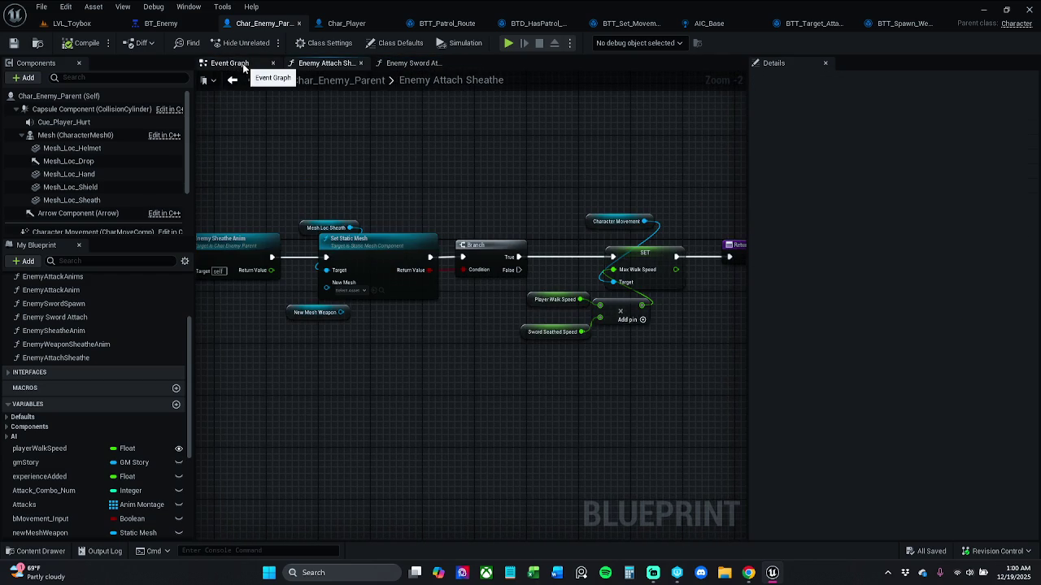
drag(308, 154, 577, 164)
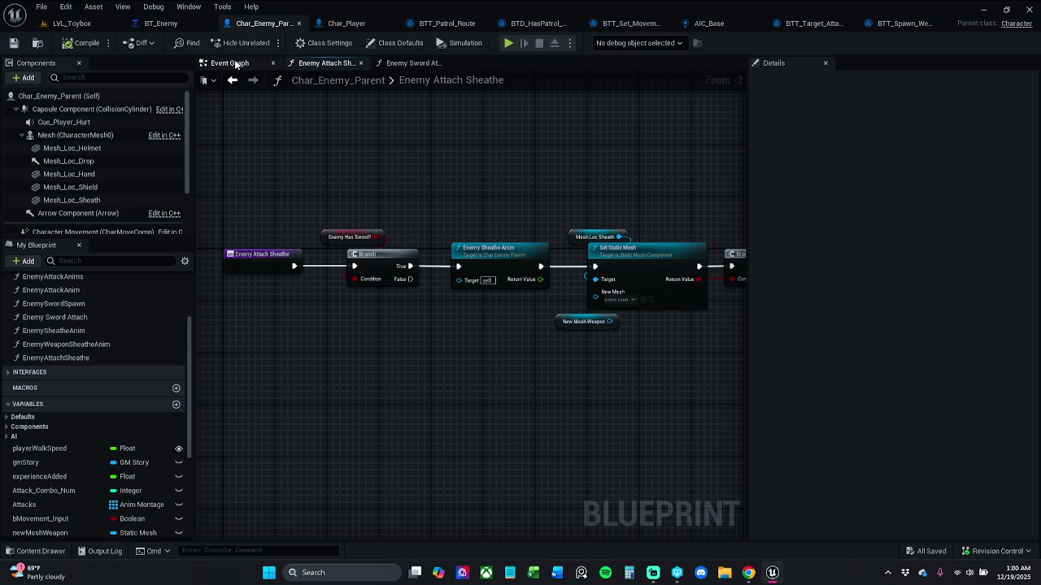
click(230, 63)
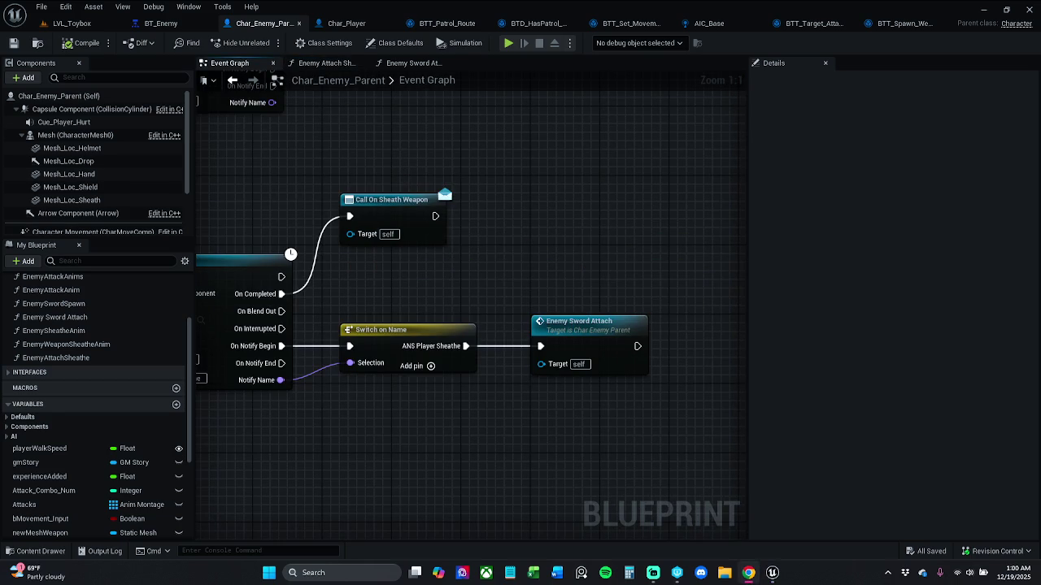
click(410, 62)
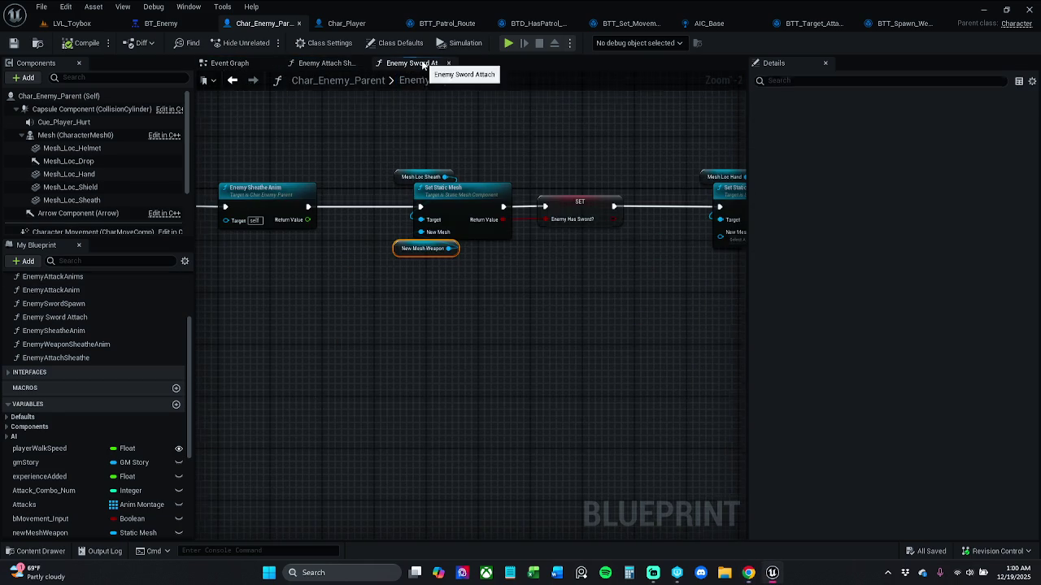
mouse_move(457, 190)
mouse_down()
mouse_move(266, 191)
mouse_move(345, 190)
mouse_move(298, 205)
mouse_move(308, 203)
mouse_up()
- Delete the Branch that follows Set Static Mesh in Enemy Attach Sheathe
click(334, 65)
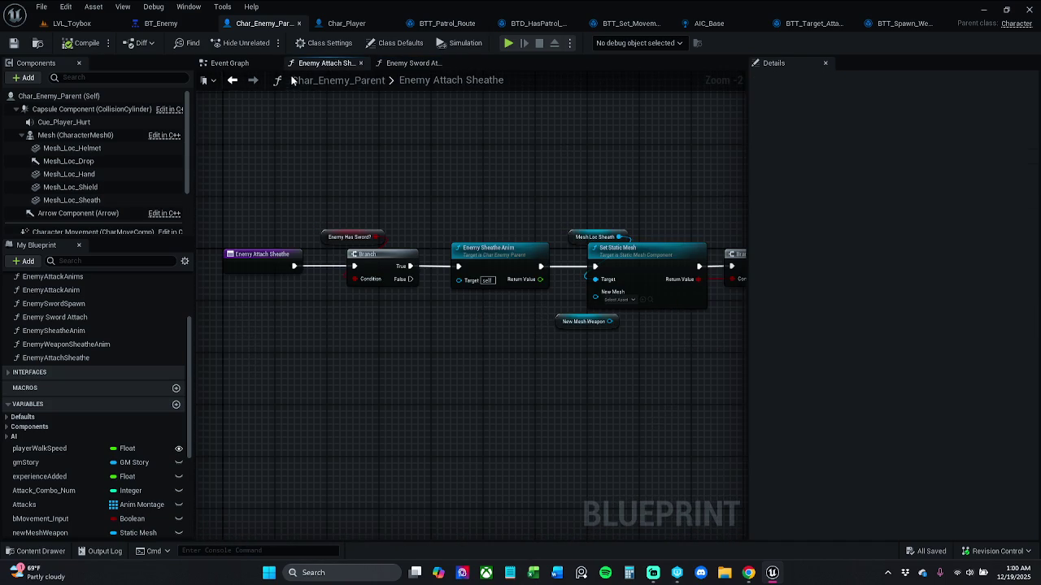
drag(348, 139, 156, 130)
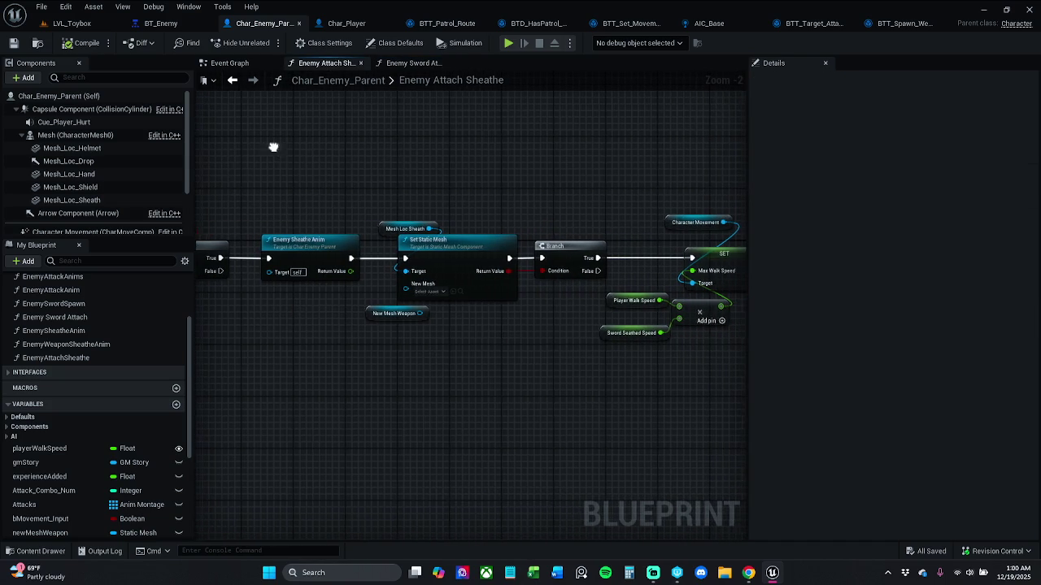
drag(272, 152, 333, 154)
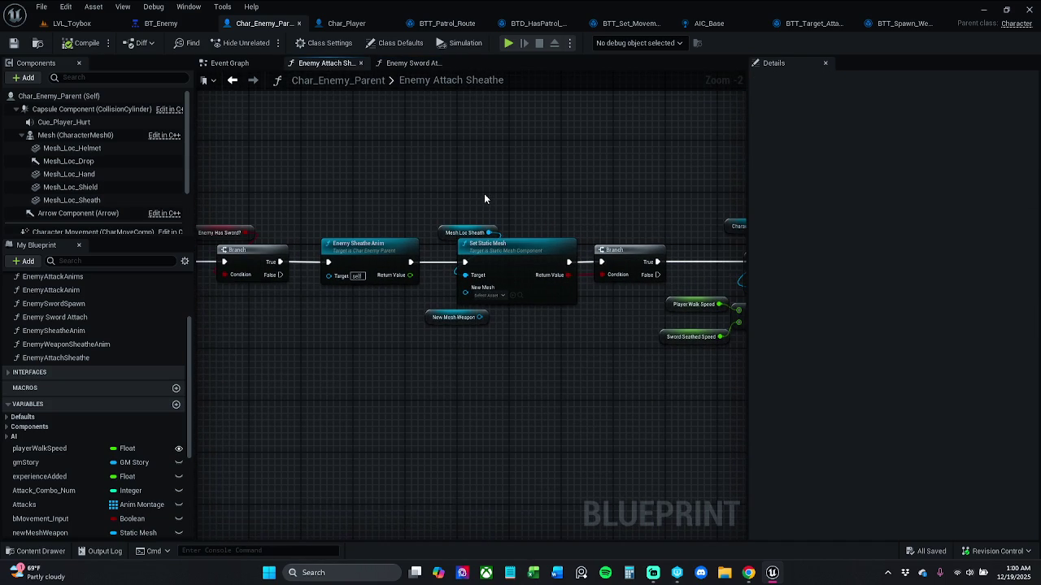
drag(468, 209, 465, 195)
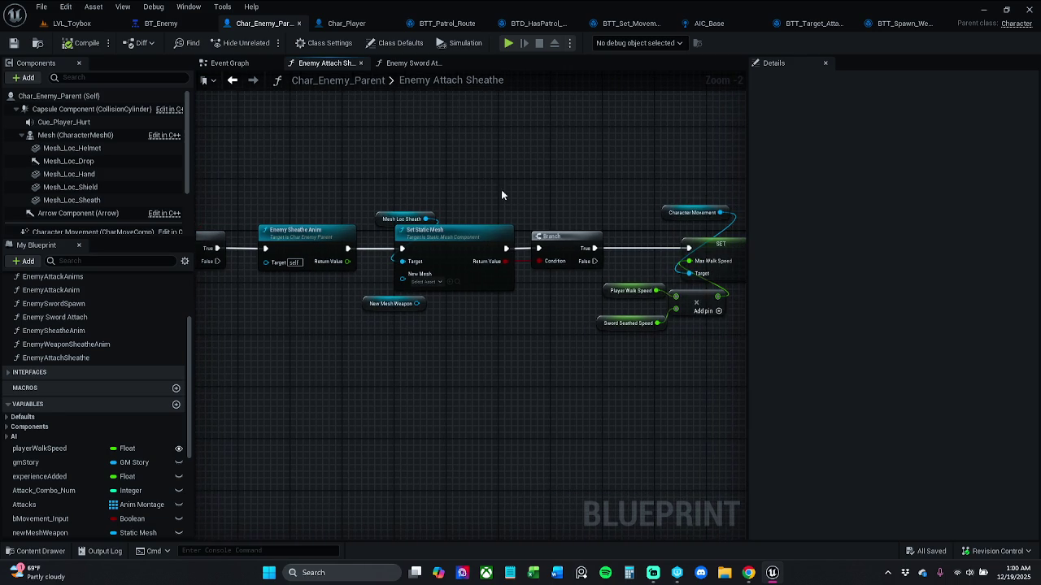
drag(552, 221, 572, 286)
key(Delete)
- Place a SET Enemy Has Sword? node right after Set Static Mesh
scroll(91, 487, down, 2)
scroll(91, 498, down, 2)
mouse_move(45, 468)
mouse_down()
mouse_move(510, 274)
mouse_move(532, 278)
mouse_move(531, 259)
mouse_up()
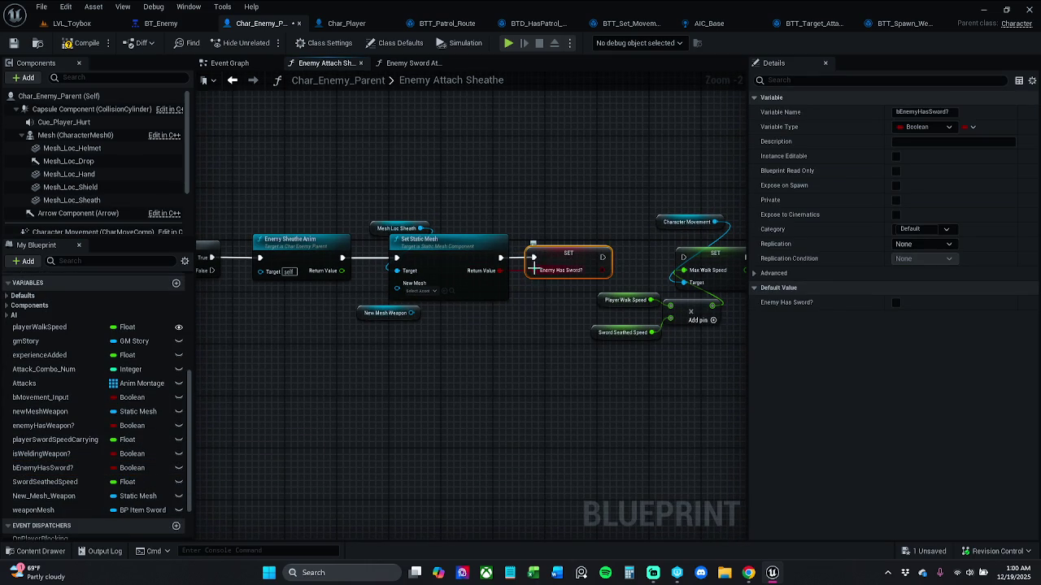
mouse_move(555, 263)
mouse_down()
mouse_move(572, 251)
mouse_move(667, 269)
mouse_move(683, 258)
mouse_up()
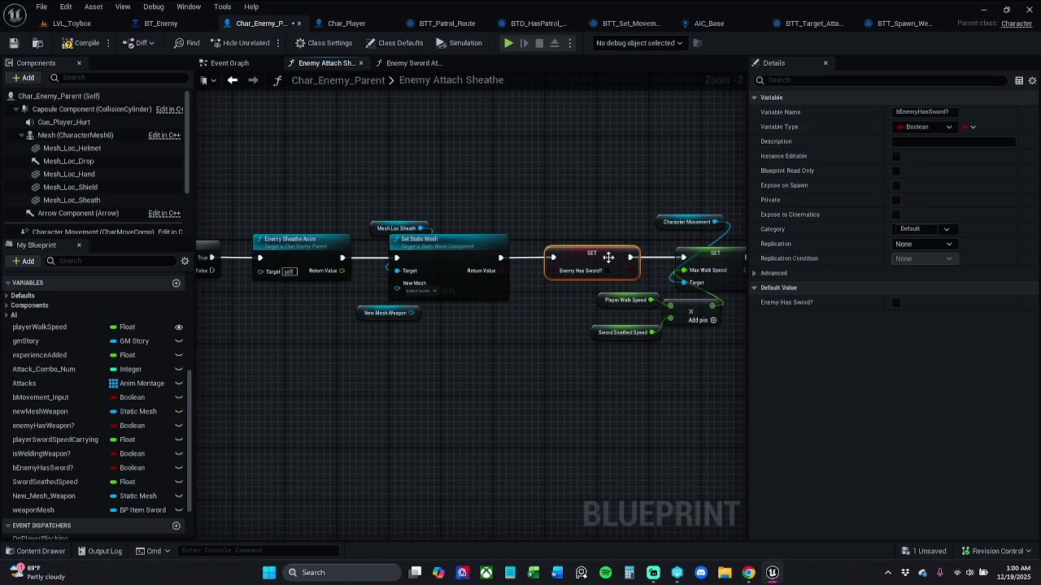
shift+click(476, 250)
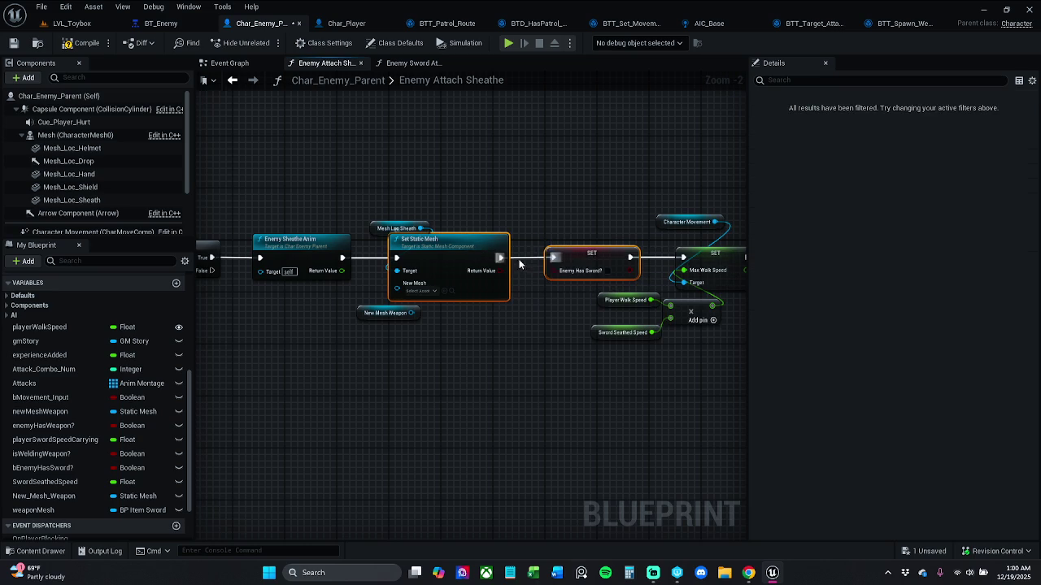
click(560, 193)
- Save Char_Enemy_Parent and delete the SET Enemy Has Sword? node from Enemy Attach Sheathe
key(ctrl+s)
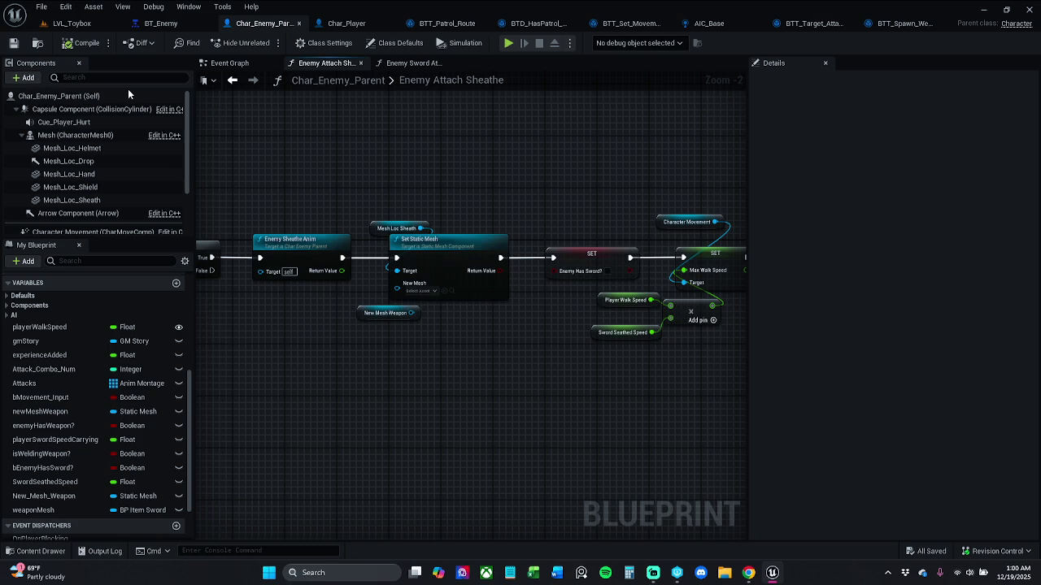
mouse_move(548, 234)
mouse_down()
mouse_move(678, 231)
mouse_move(651, 230)
mouse_up()
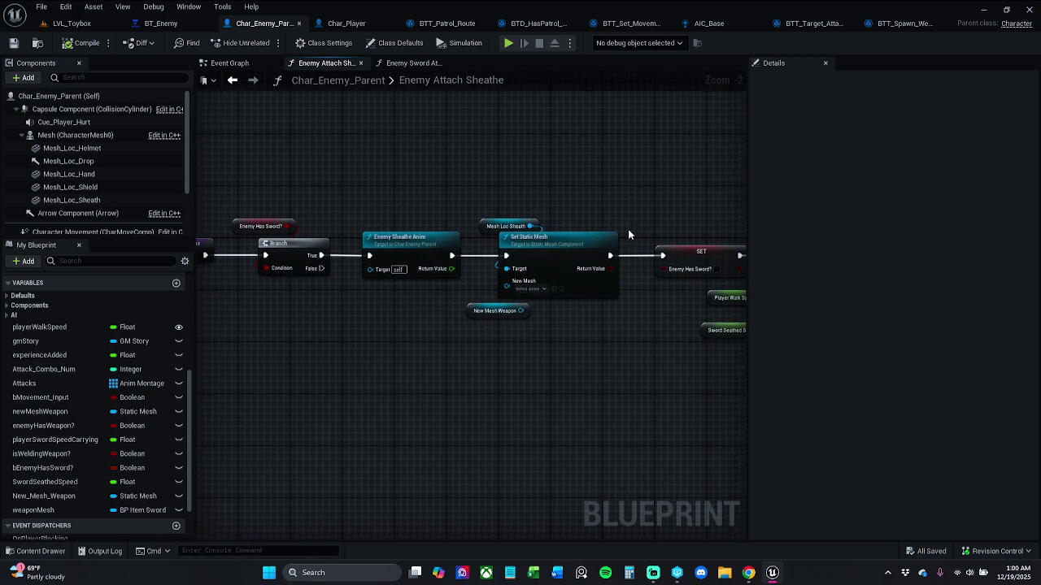
drag(318, 198, 232, 236)
drag(434, 214, 264, 215)
click(572, 244)
mouse_move(572, 244)
mouse_down()
mouse_move(372, 242)
mouse_move(681, 225)
mouse_up()
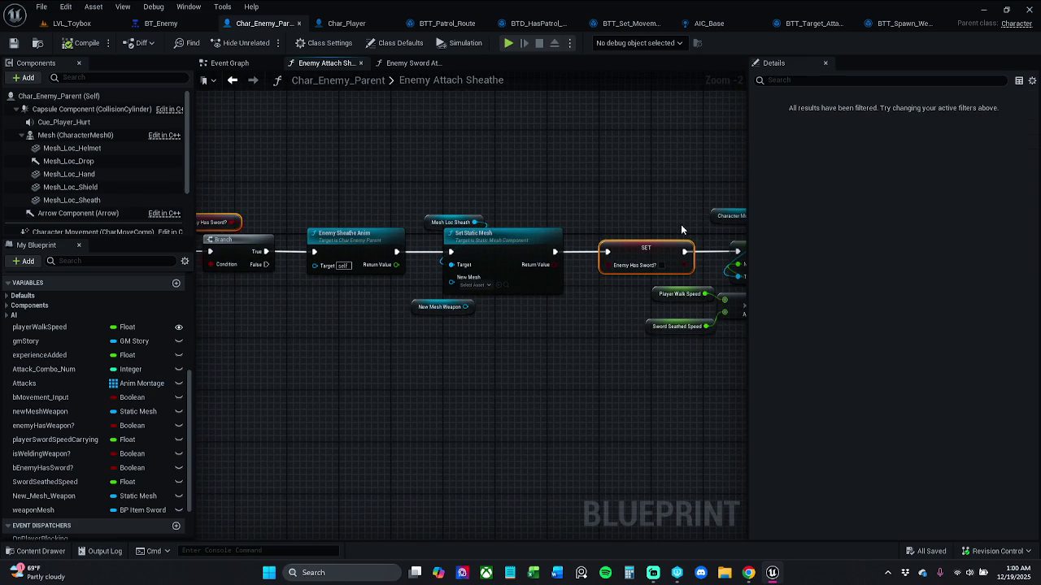
key(Delete)
- Add an isWeldingWeapon? setter in its place and an isWeldingWeapon? getter for the Branch condition
mouse_move(69, 454)
mouse_down()
mouse_move(374, 376)
mouse_move(562, 271)
mouse_move(556, 252)
mouse_up()
drag(623, 259, 600, 249)
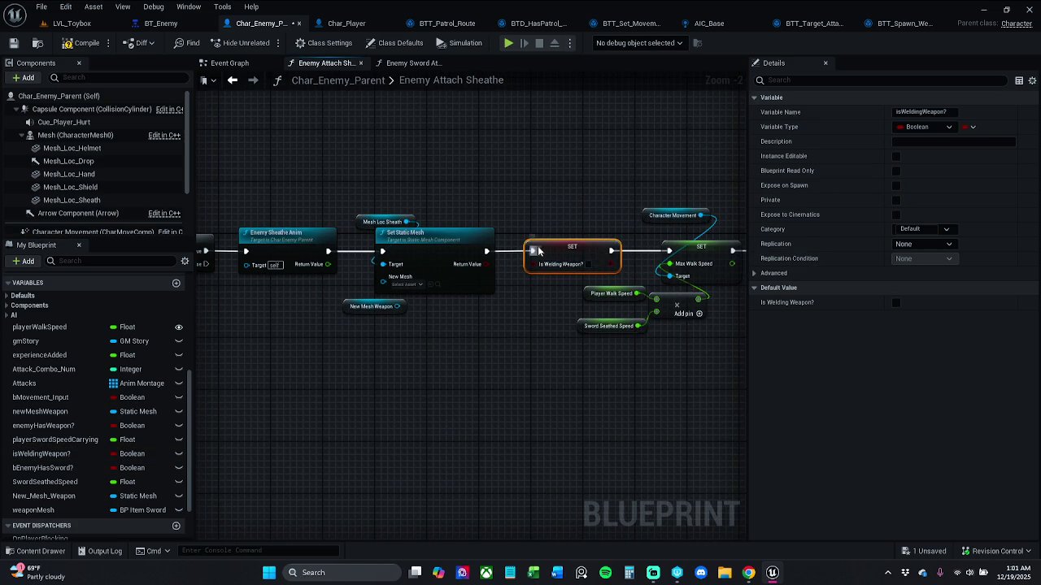
click(478, 246)
click(476, 191)
drag(477, 191, 680, 170)
mouse_move(76, 456)
mouse_down()
mouse_move(207, 417)
mouse_move(389, 203)
mouse_up()
- Check all references to isWeldingWeapon?, save the blueprint, and return to LVL_Toybox
right_click(384, 202)
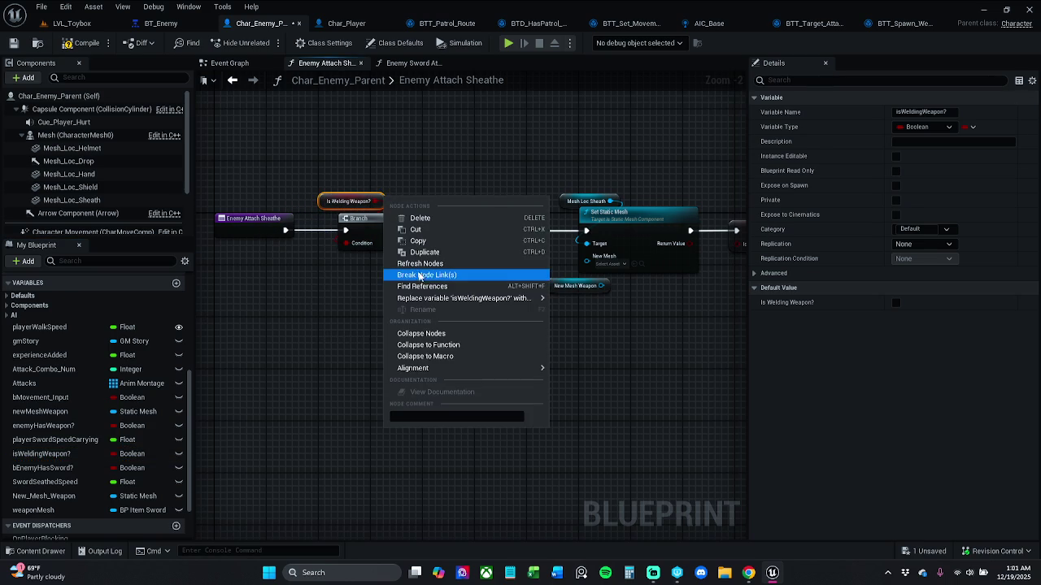
click(446, 286)
click(274, 484)
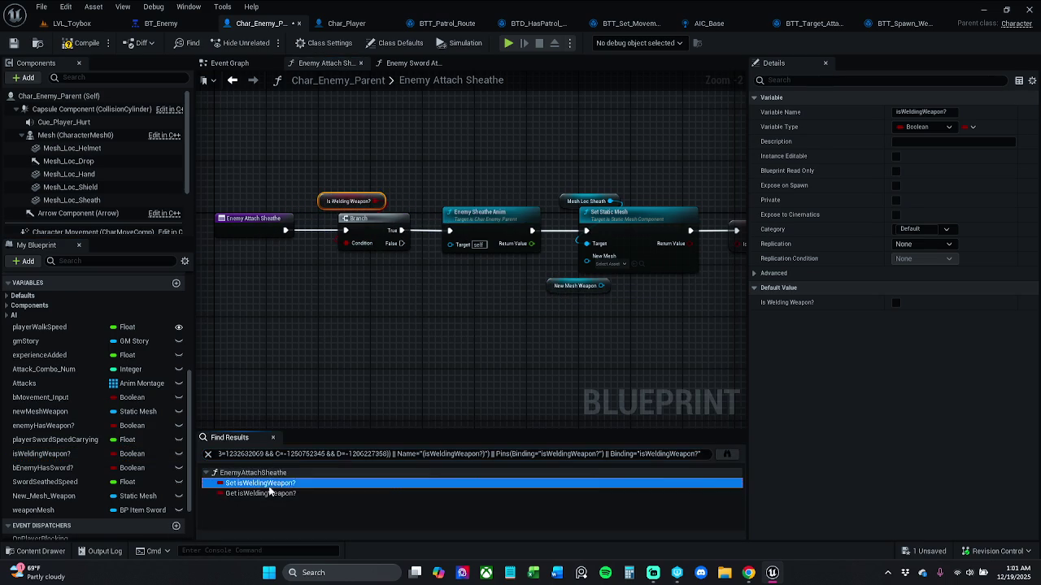
click(289, 493)
click(301, 483)
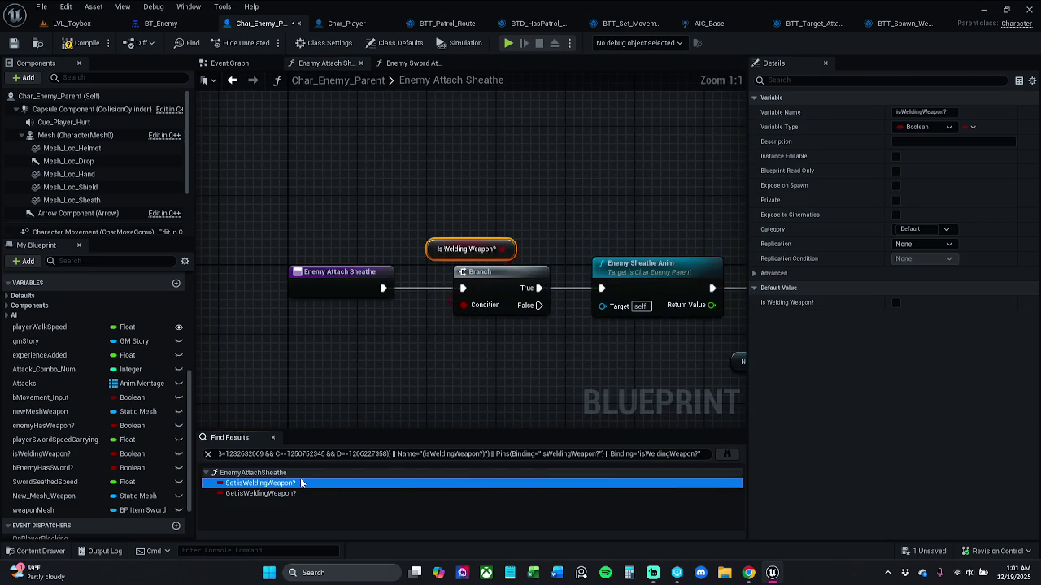
click(448, 334)
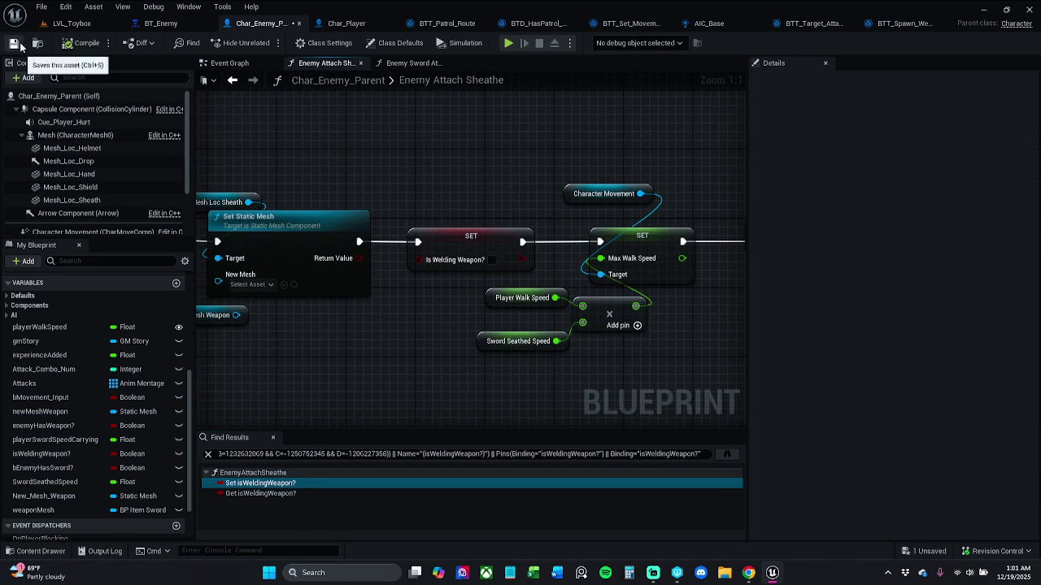
click(13, 43)
click(274, 437)
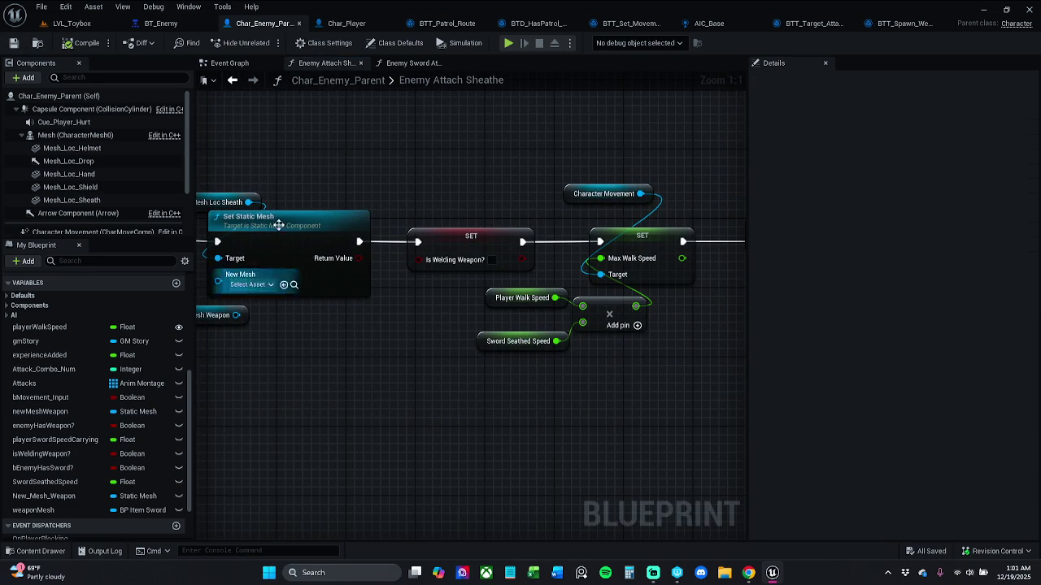
click(72, 23)
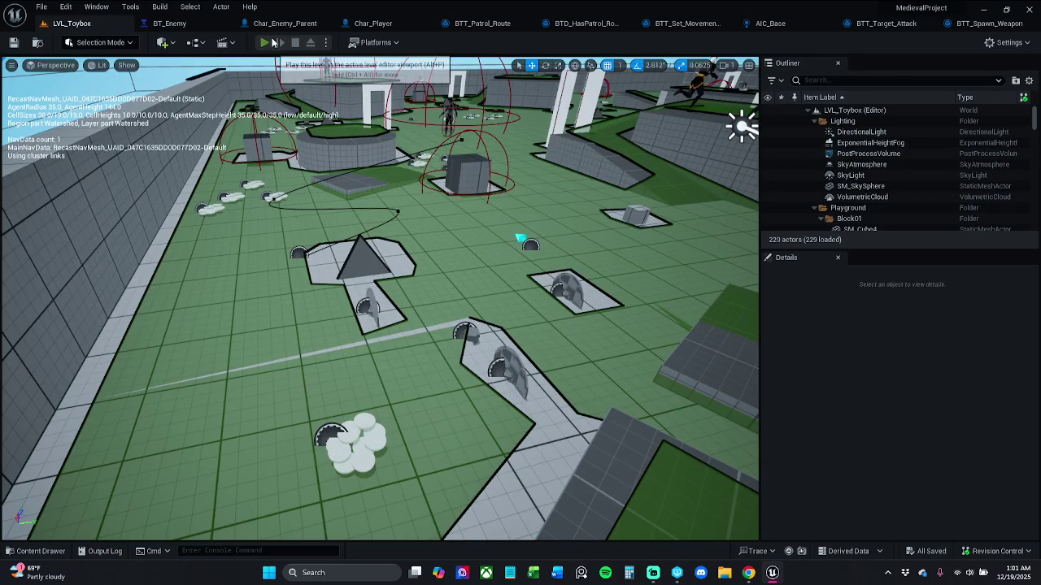
- Playtest the level: run around, pick up the sword with E, attack, stop, then view BTT_Spawn_Weapon
click(291, 46)
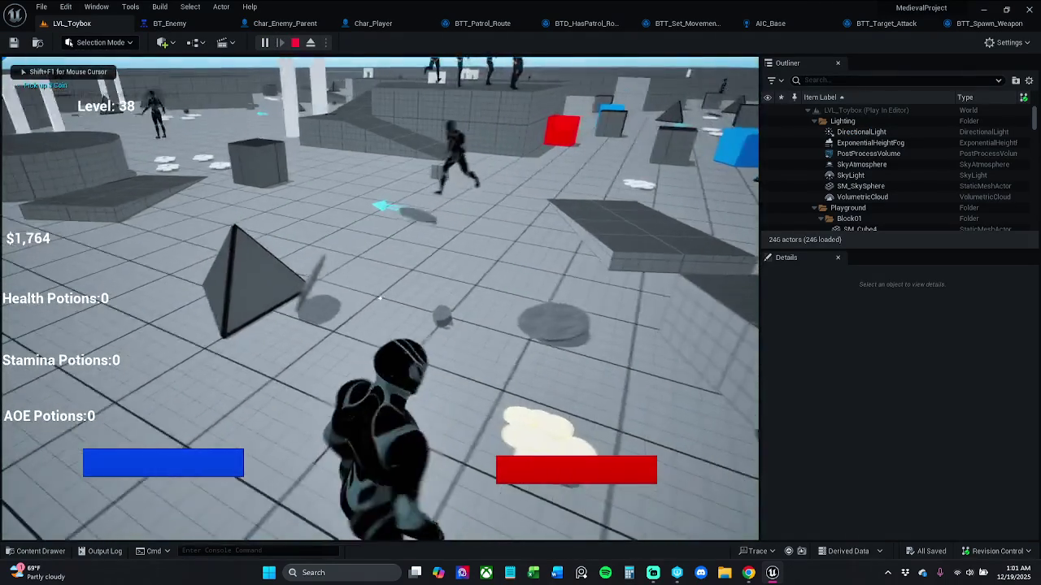
key(w)
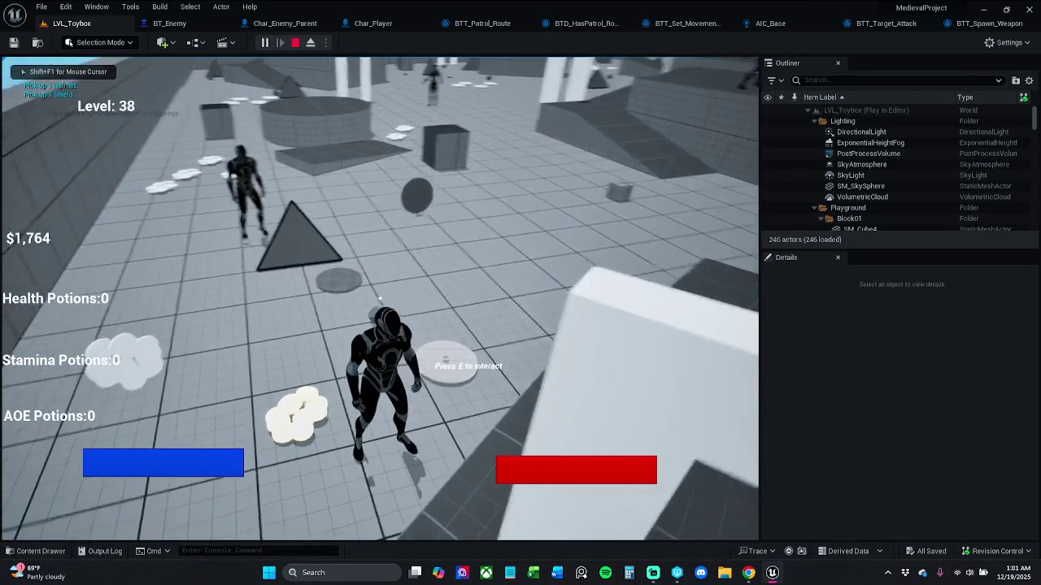
key(w)
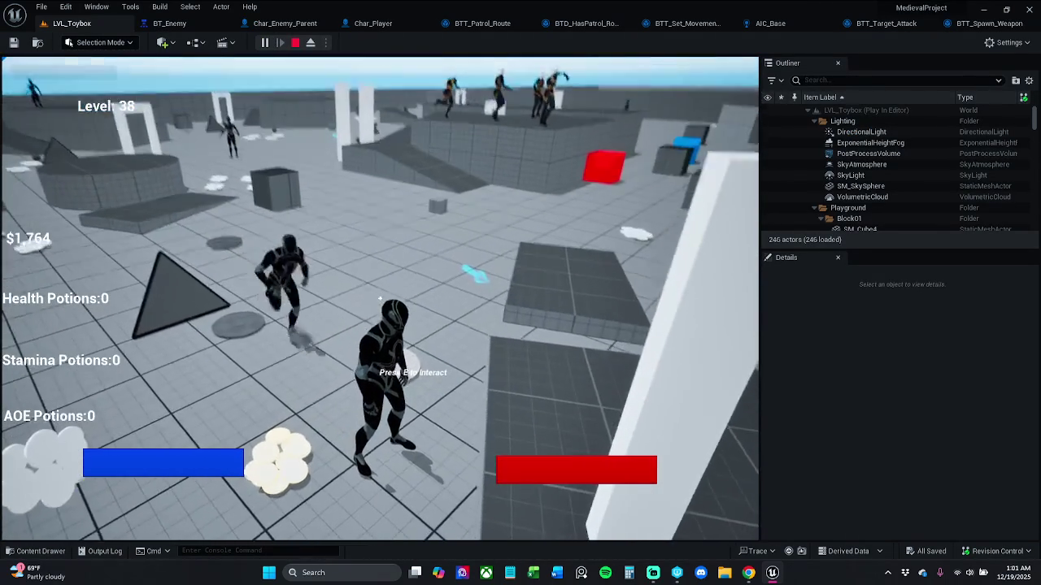
key(e)
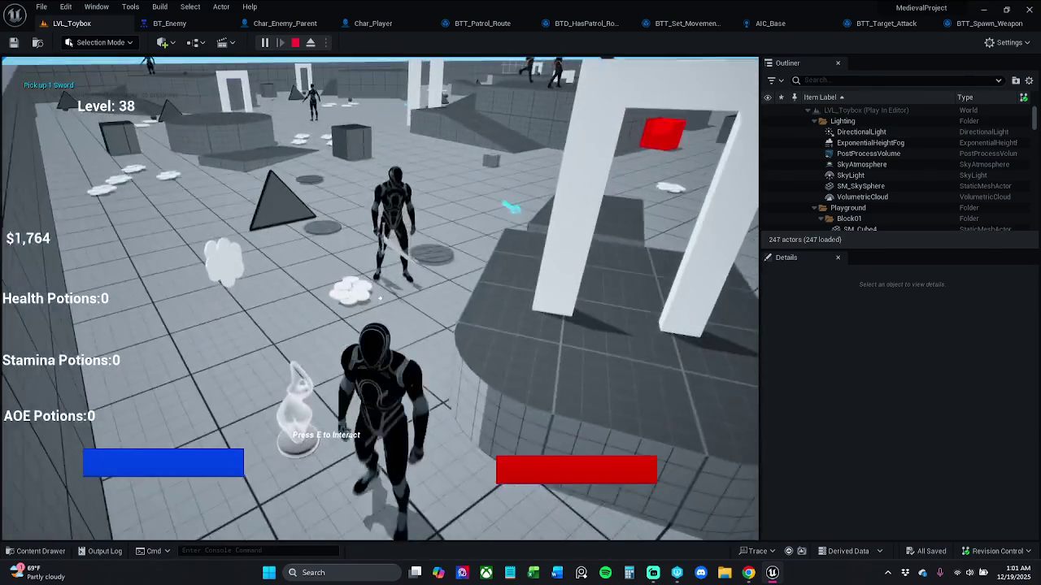
key(e)
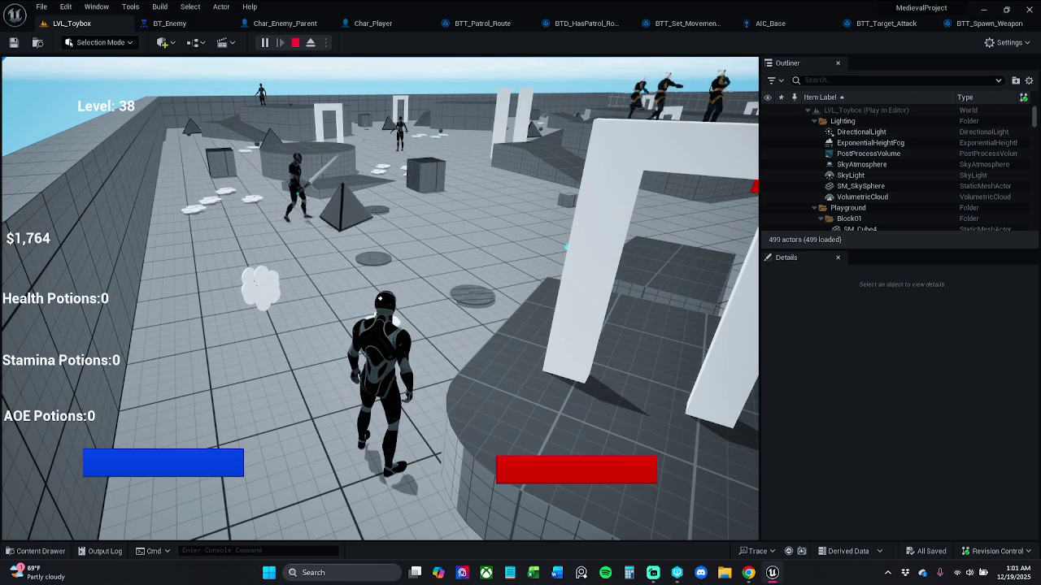
key(d)
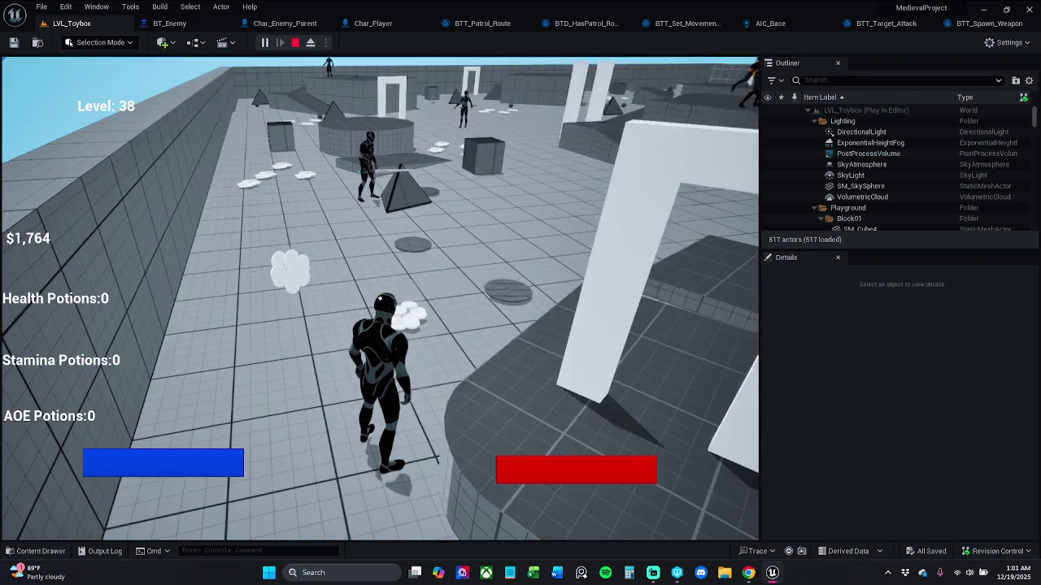
key(e)
key(w)
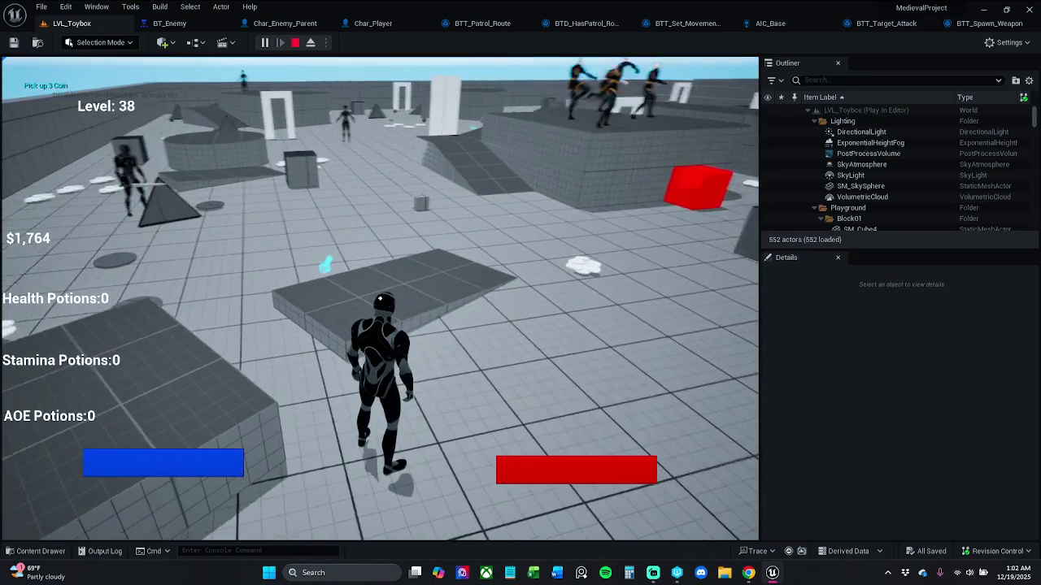
key(Escape)
click(982, 24)
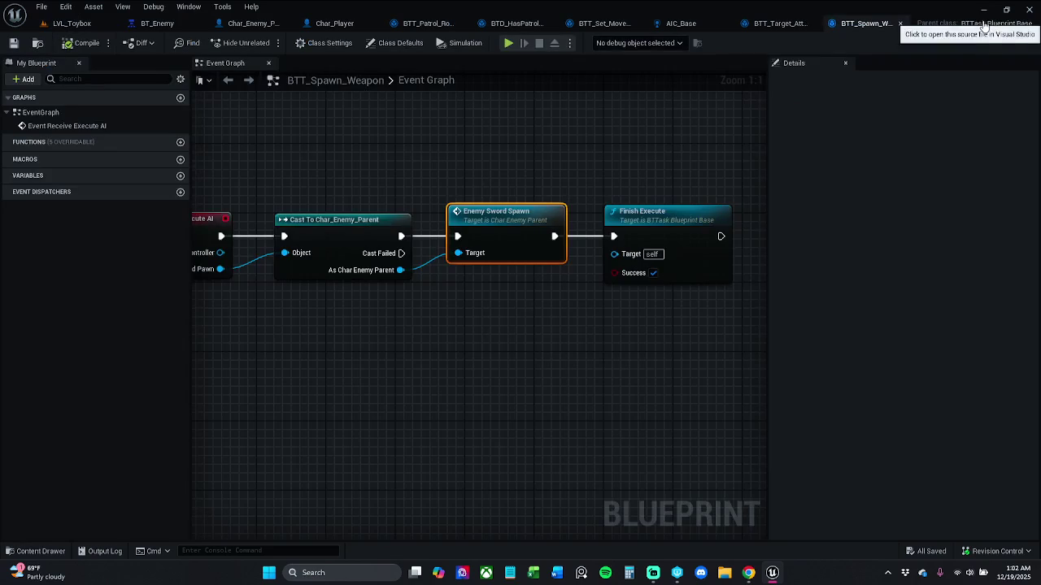
- Inspect the BTT_Target_Attack graph, centering its attack nodes in view
scroll(643, 198, down, 1)
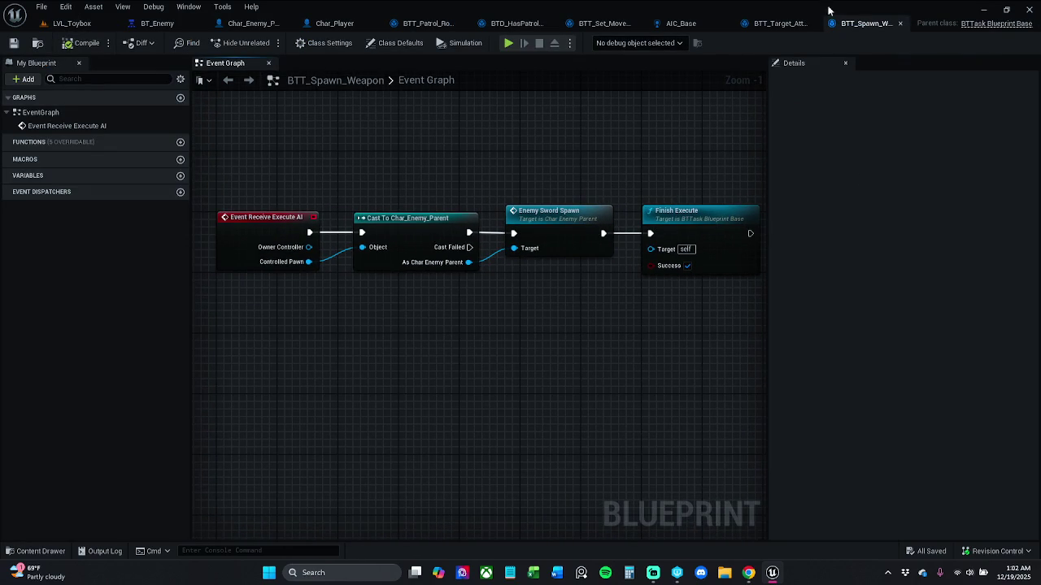
click(774, 22)
click(626, 162)
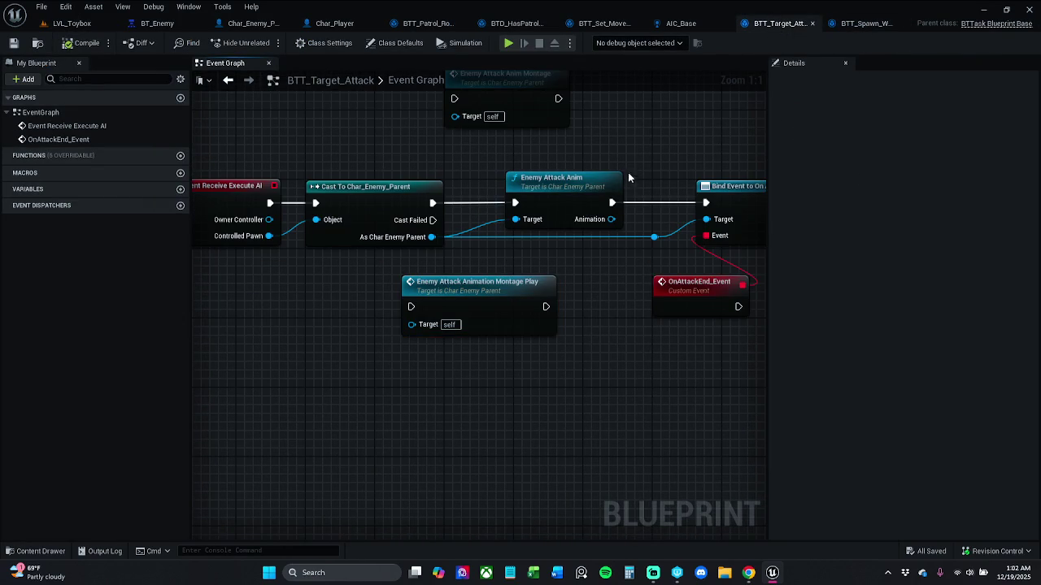
scroll(618, 163, down, 1)
drag(618, 165, 616, 225)
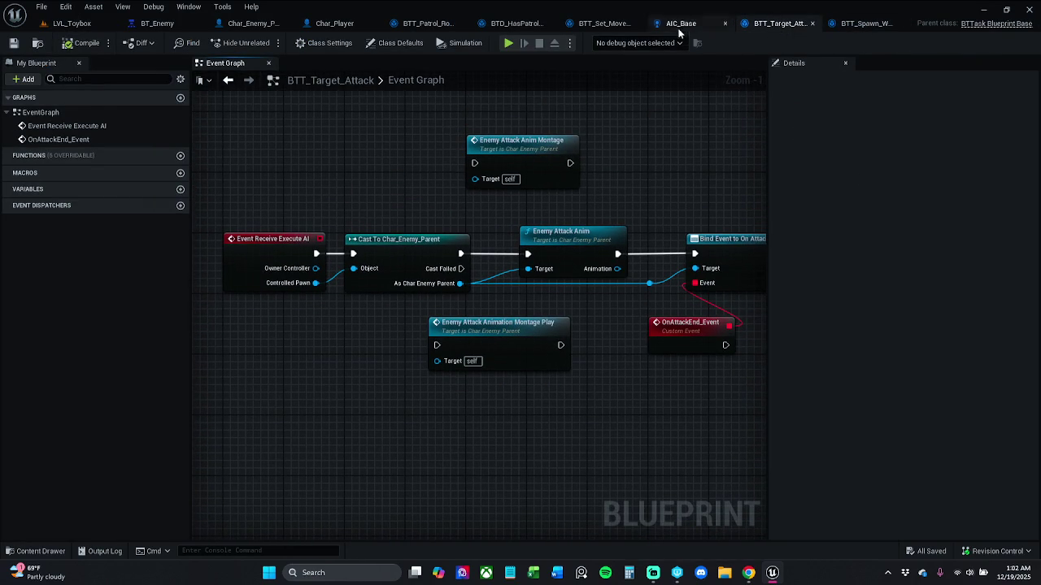
- Glance through AIC_Base, BTT_Set_Movement_Speed, BTD_HasPatrol_Route and BTT_Patrol_Route, then return to LVL_Toybox
click(679, 24)
click(626, 23)
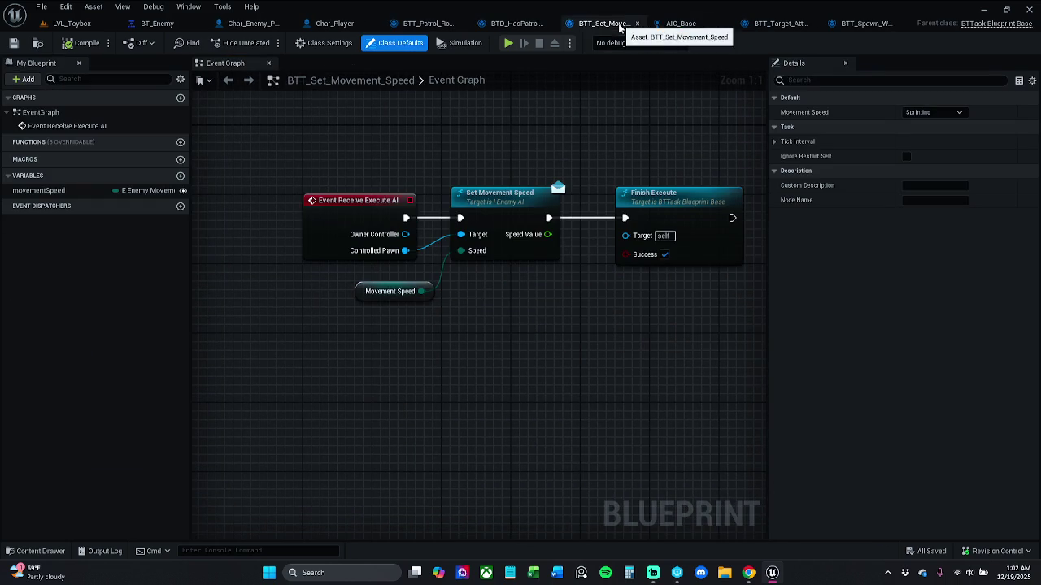
click(515, 23)
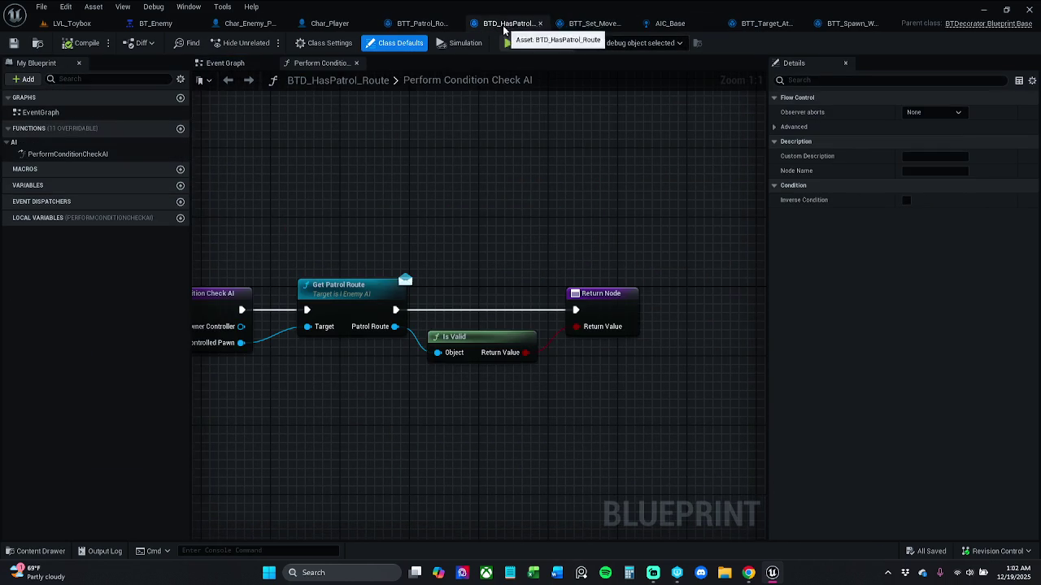
click(426, 23)
click(81, 22)
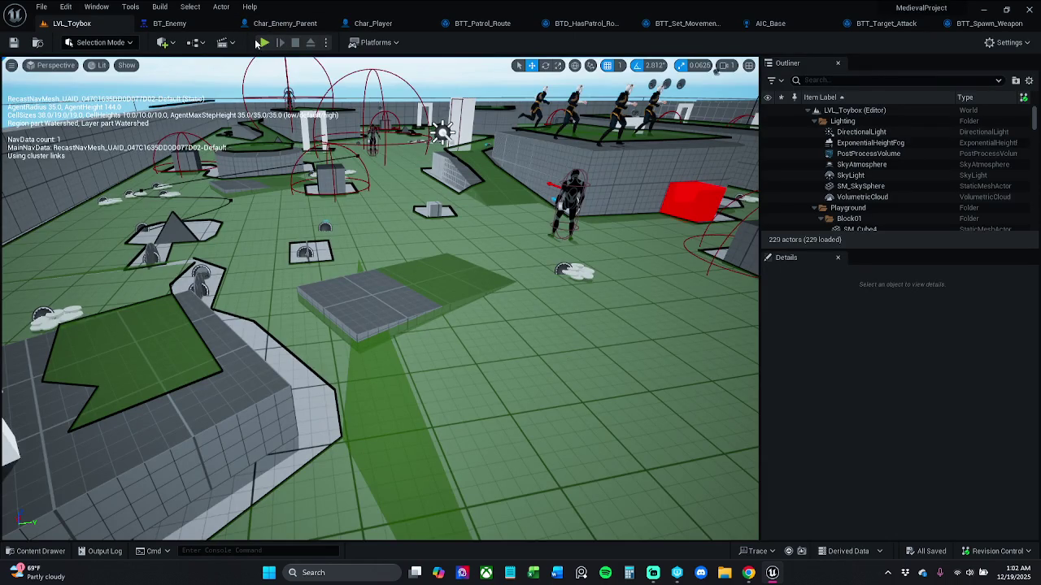
click(265, 45)
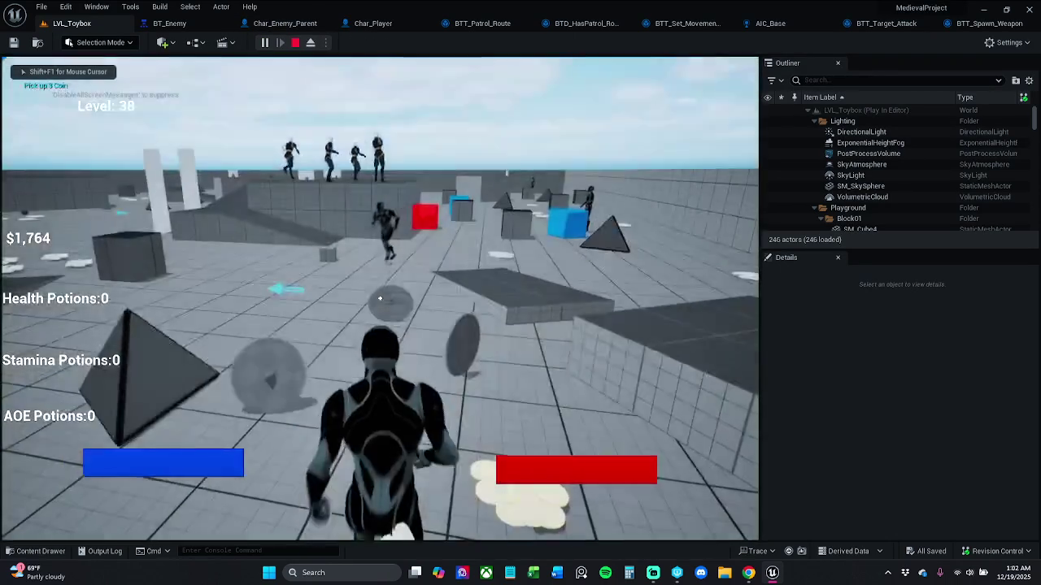
key(w)
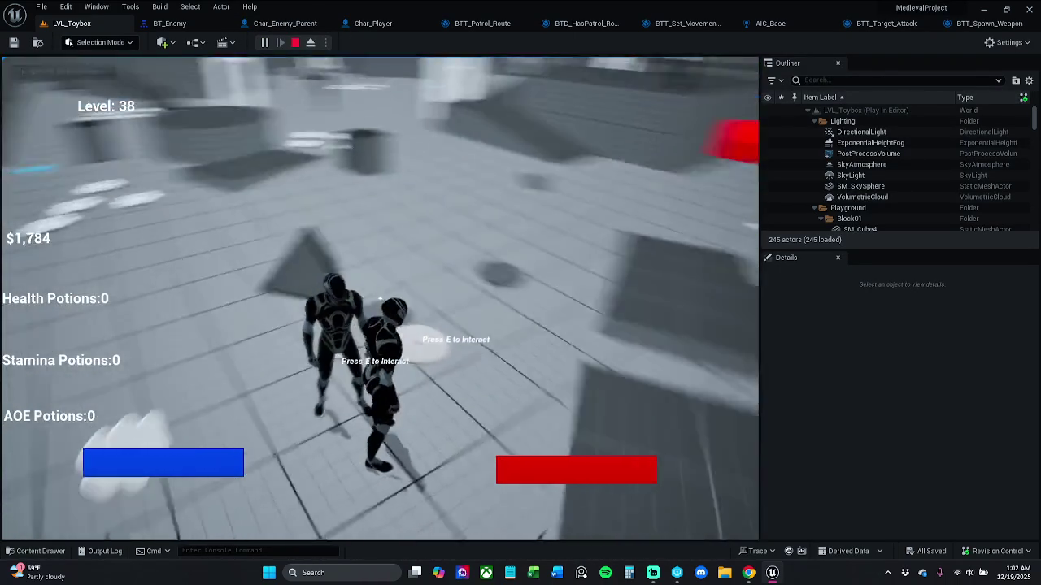
key(e)
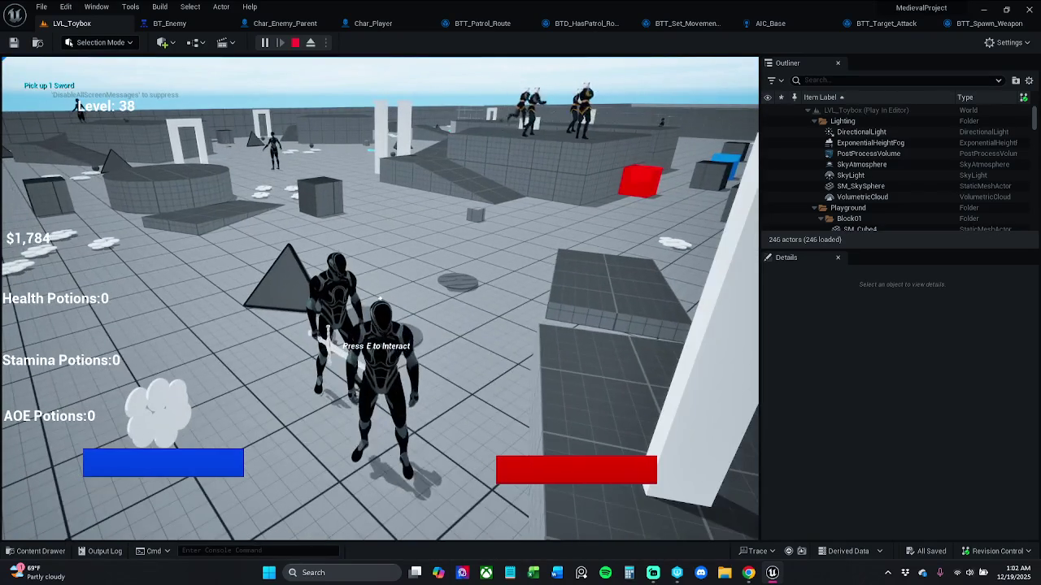
key(e)
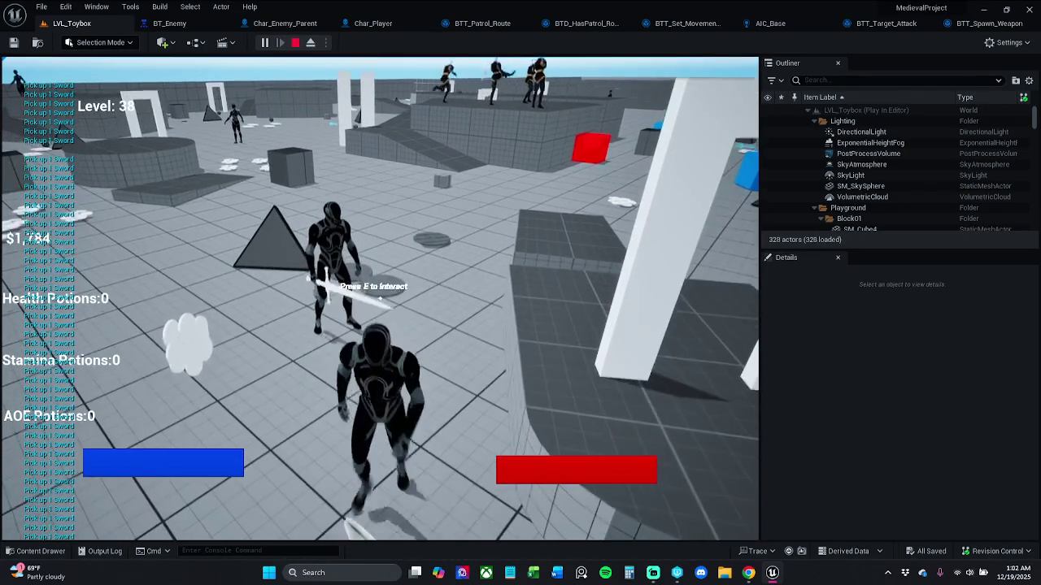
key(Escape)
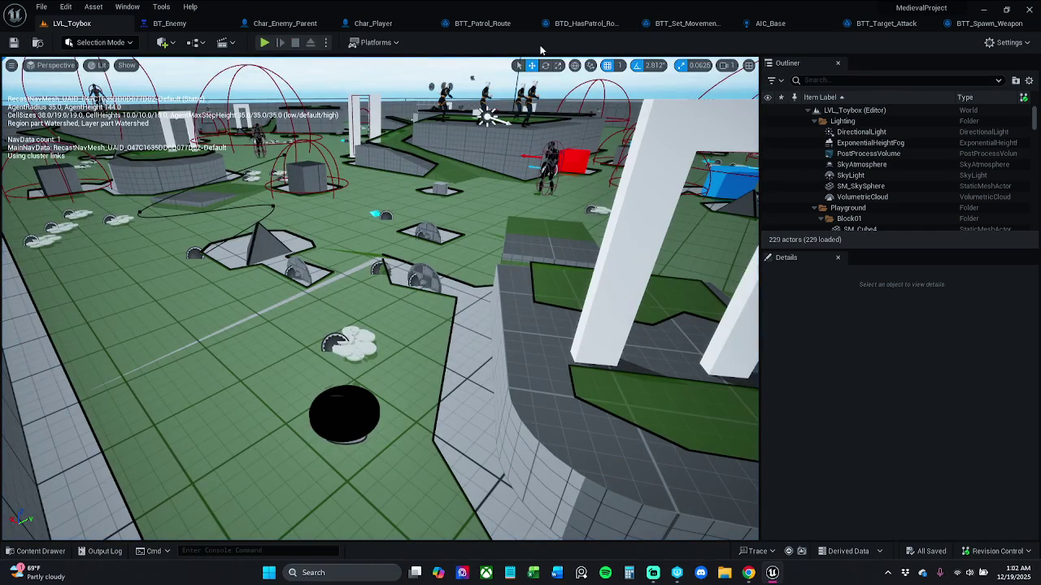
click(284, 23)
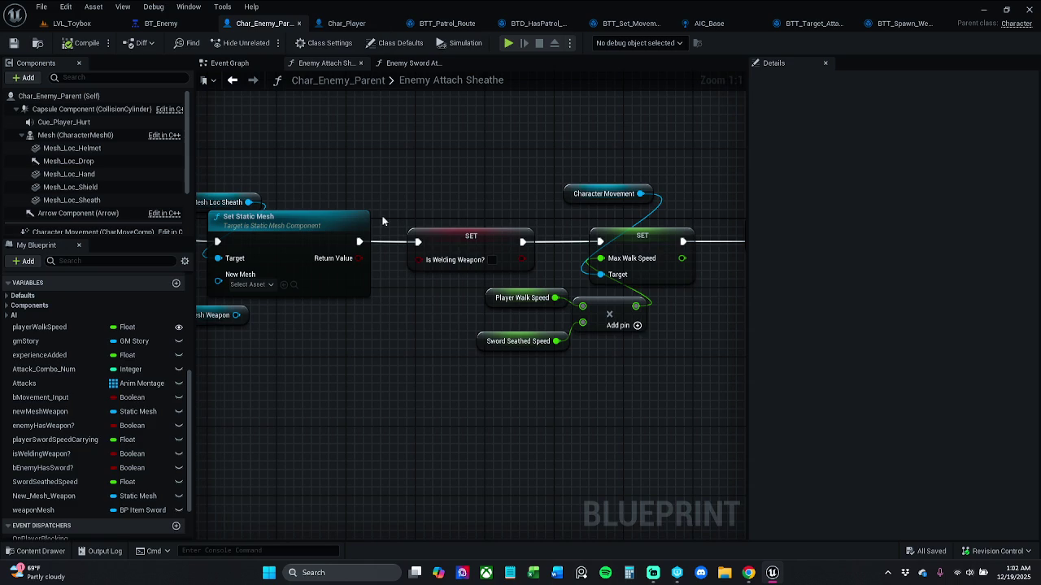
- Locate the Enemy Sheathe Anim node in the graph and open its function
drag(325, 199, 556, 196)
scroll(557, 195, down, 1)
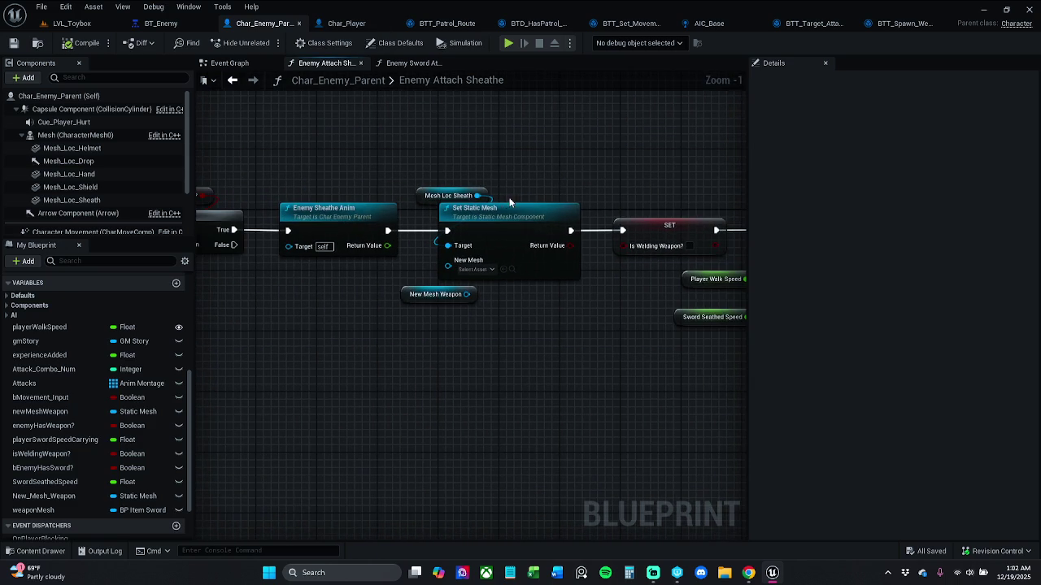
scroll(506, 201, down, 3)
scroll(464, 217, up, 2)
double_click(460, 213)
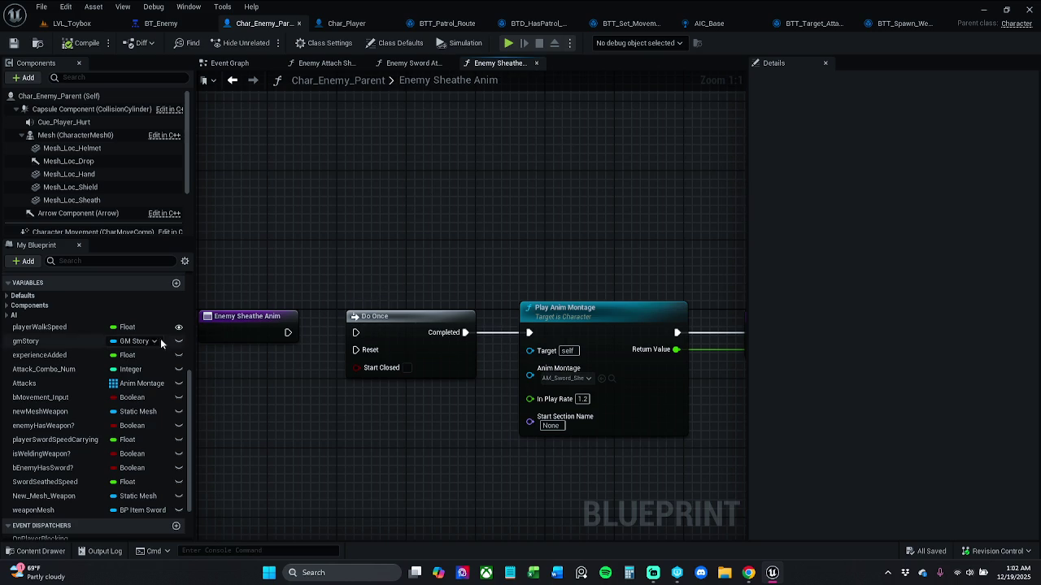
- Open Enemy Sword Attach, Enemy Sheathe Anim and Enemy Weapon Sheathe Anim, then close the sheathe tabs
scroll(54, 354, up, 5)
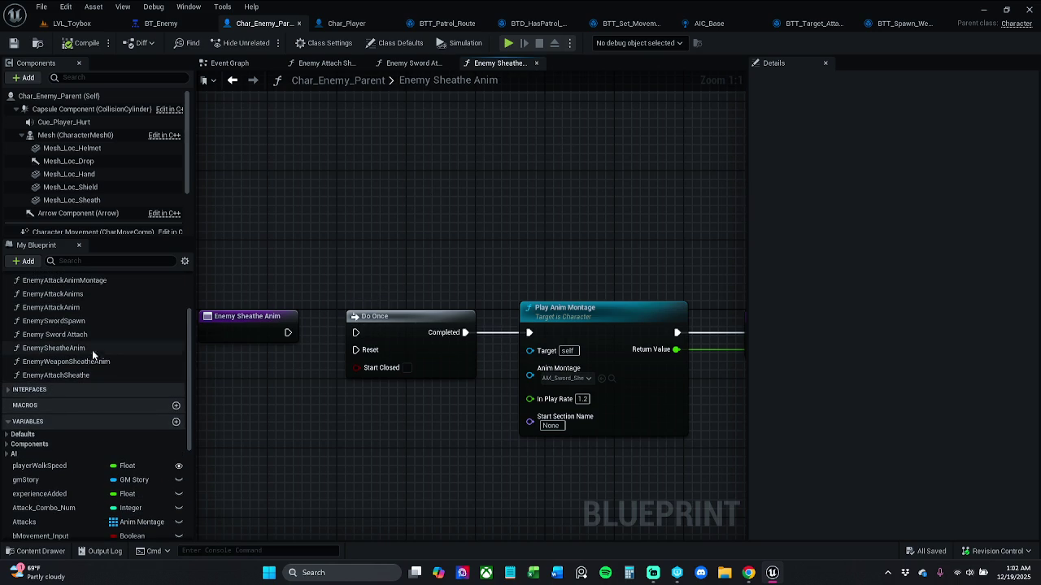
double_click(84, 335)
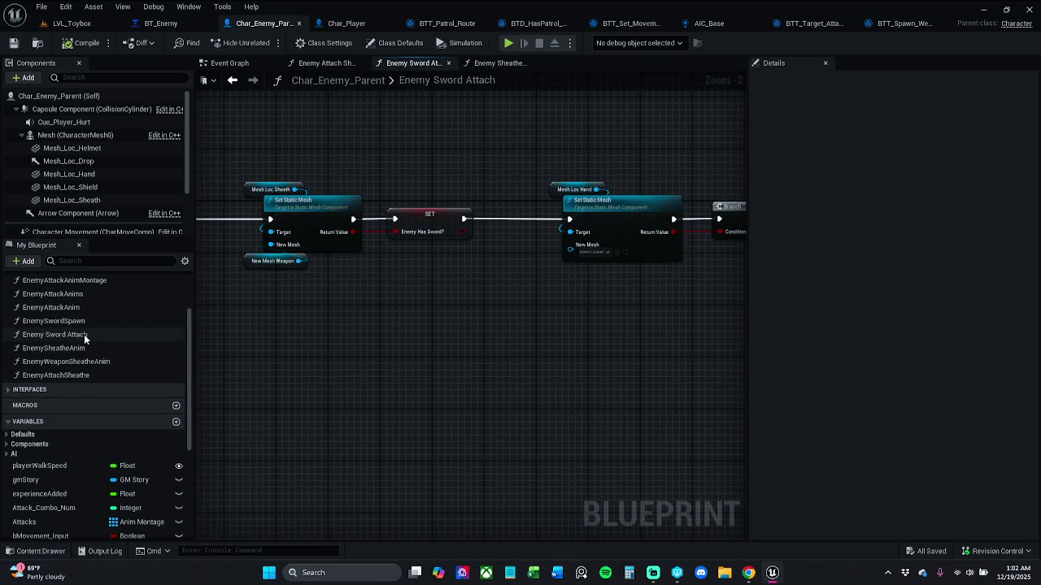
double_click(100, 348)
double_click(110, 360)
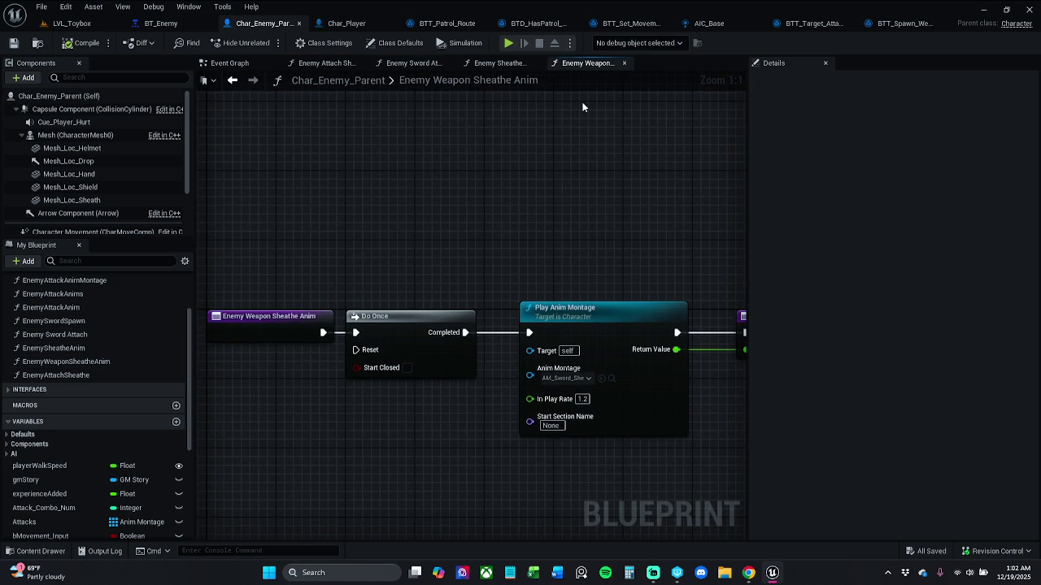
click(624, 64)
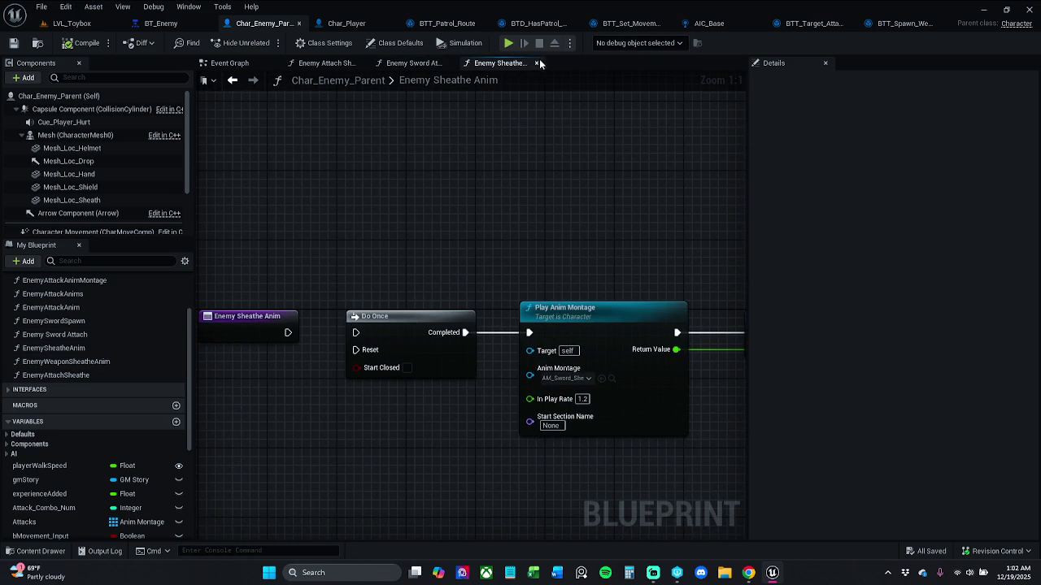
click(538, 63)
drag(457, 142, 672, 162)
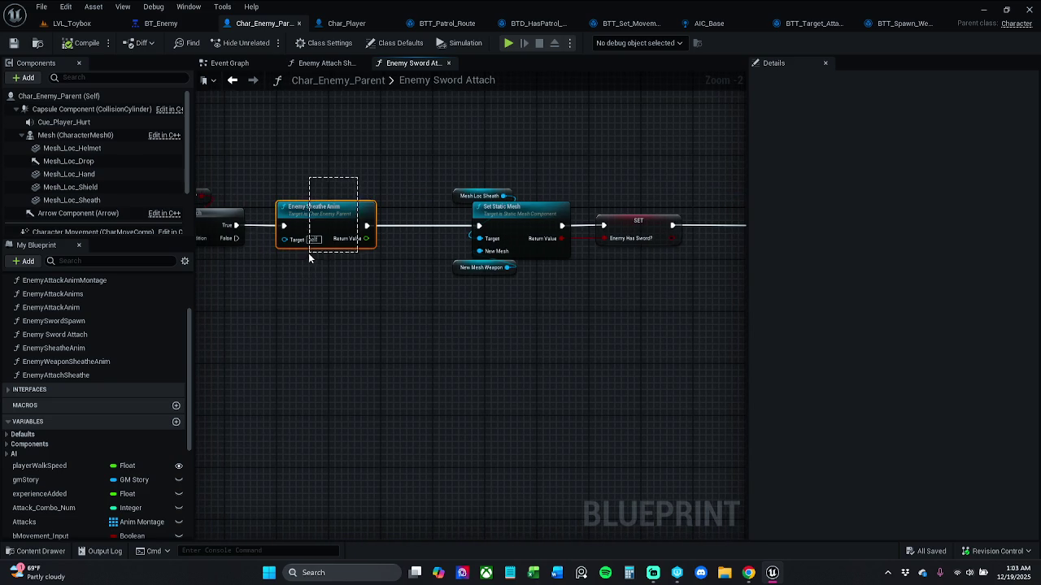
drag(311, 249, 304, 255)
key(Delete)
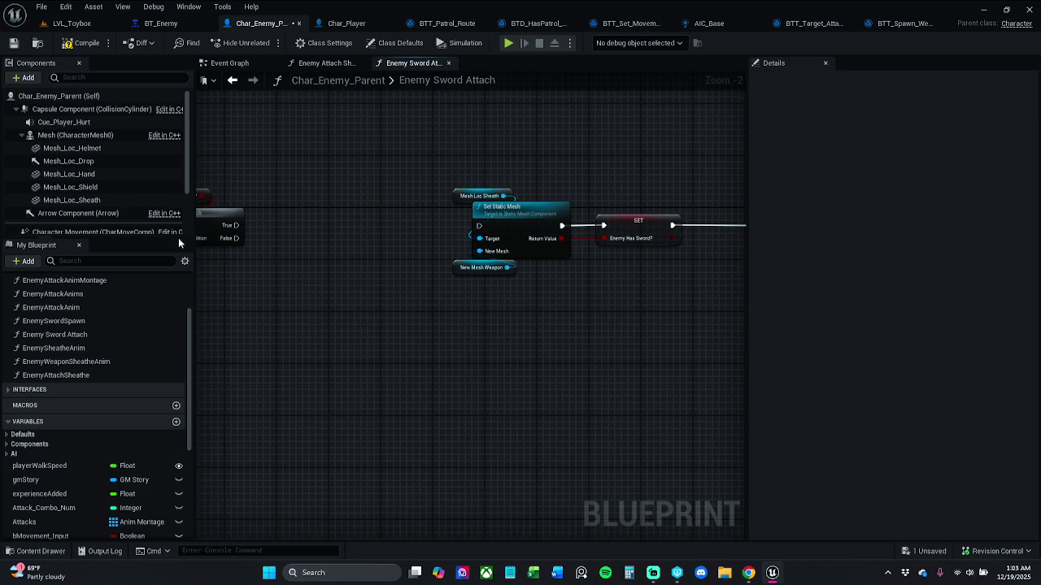
drag(236, 225, 293, 224)
text(enemy)
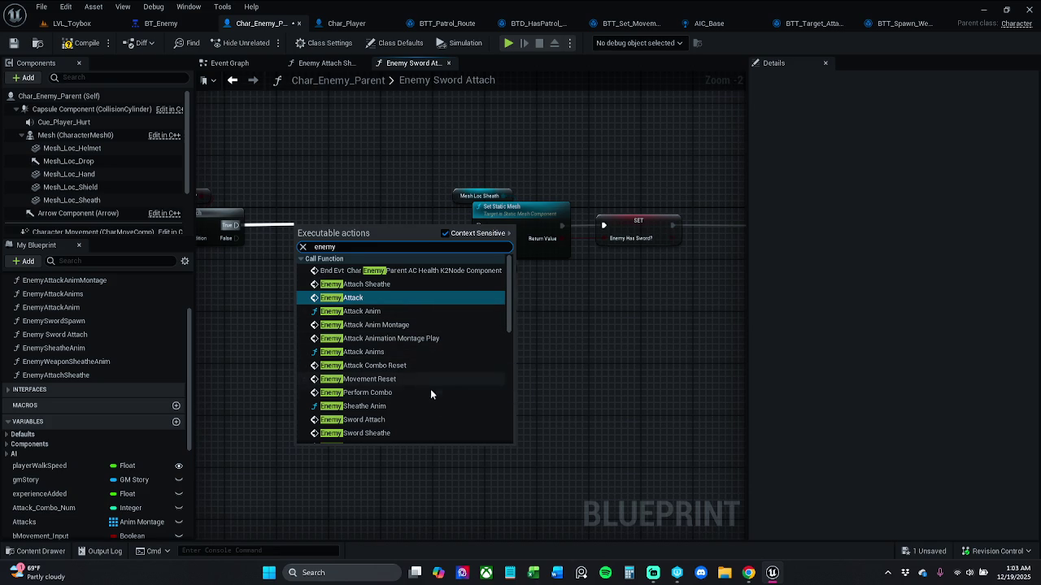
click(404, 405)
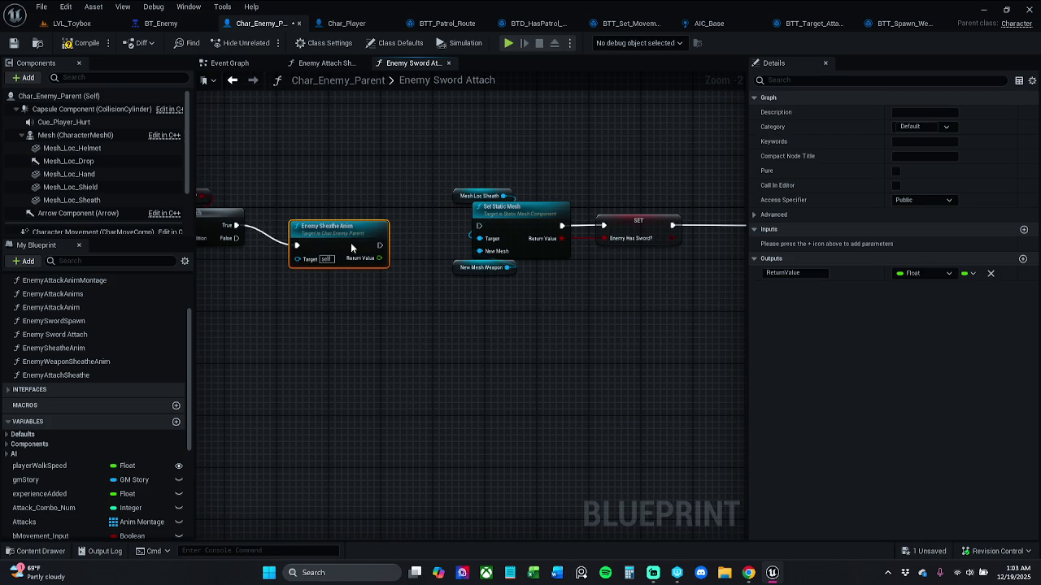
drag(351, 248, 358, 228)
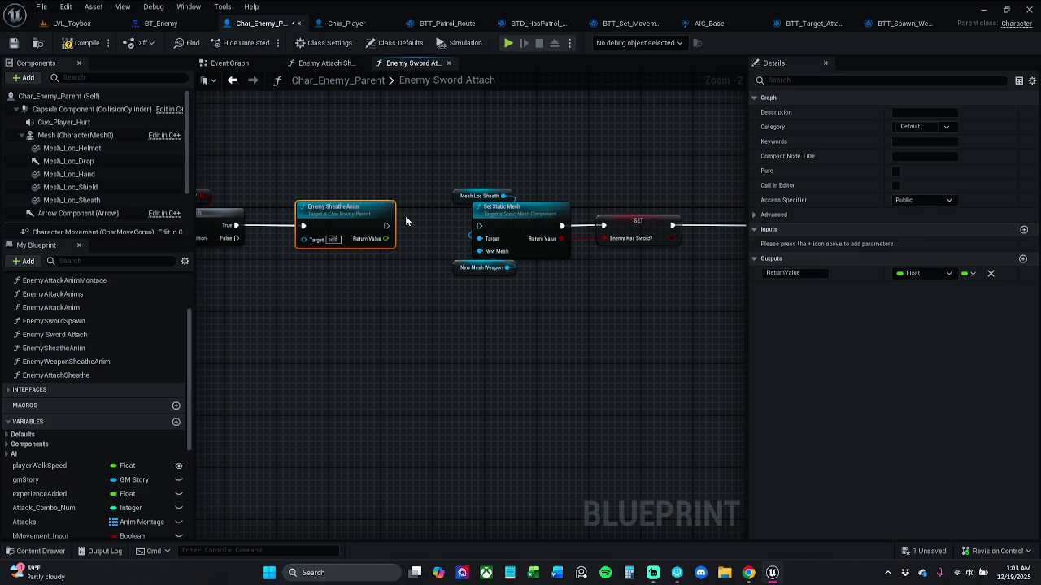
key(ctrl+z)
key(ctrl+z)
key(ctrl+z)
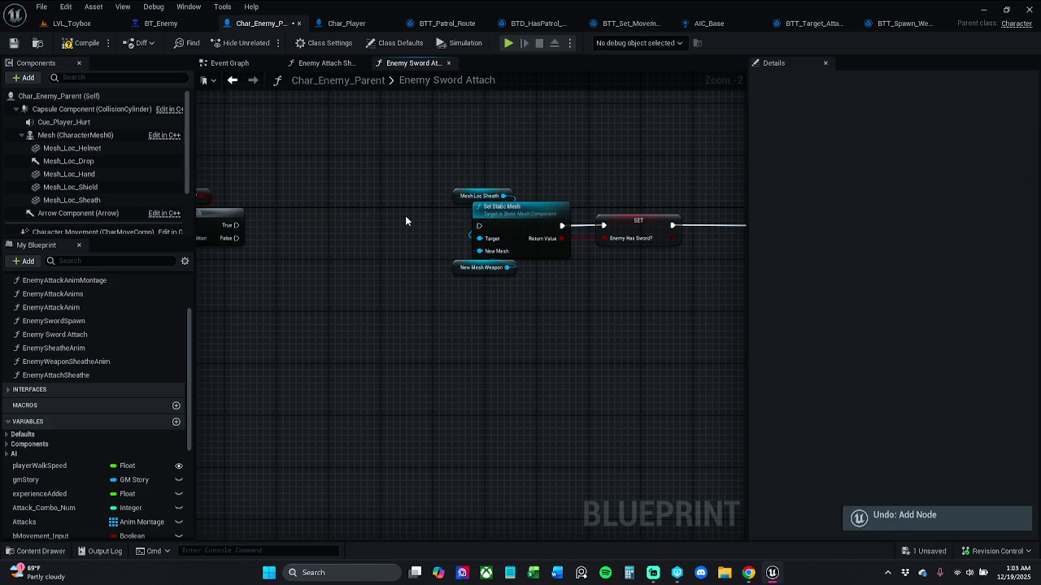
mouse_move(384, 217)
mouse_down()
mouse_move(553, 203)
mouse_move(530, 210)
mouse_move(315, 198)
mouse_up()
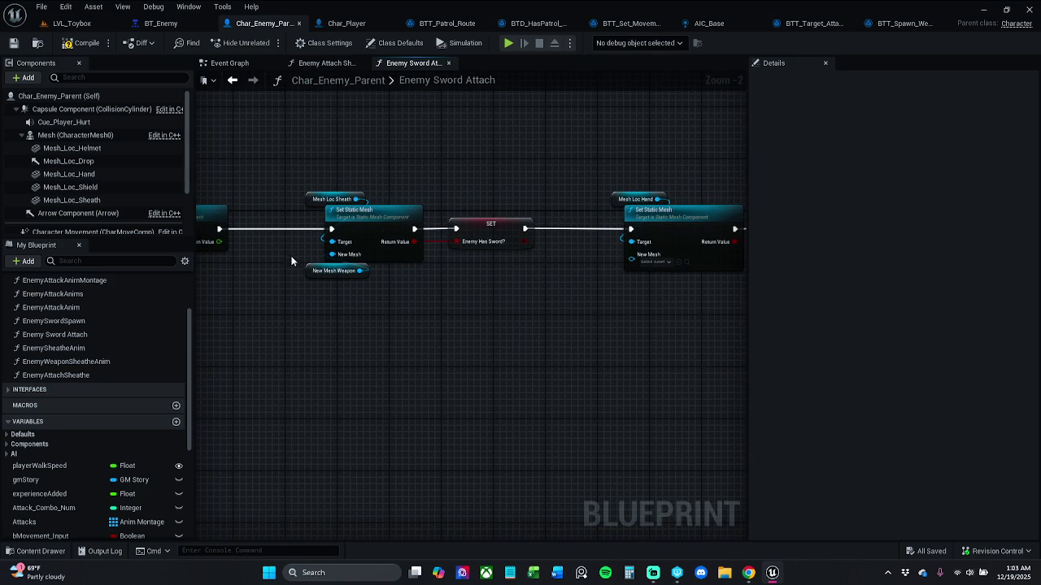
drag(307, 213, 311, 219)
click(312, 272)
mouse_move(316, 287)
mouse_down()
mouse_move(391, 290)
mouse_move(323, 305)
mouse_up()
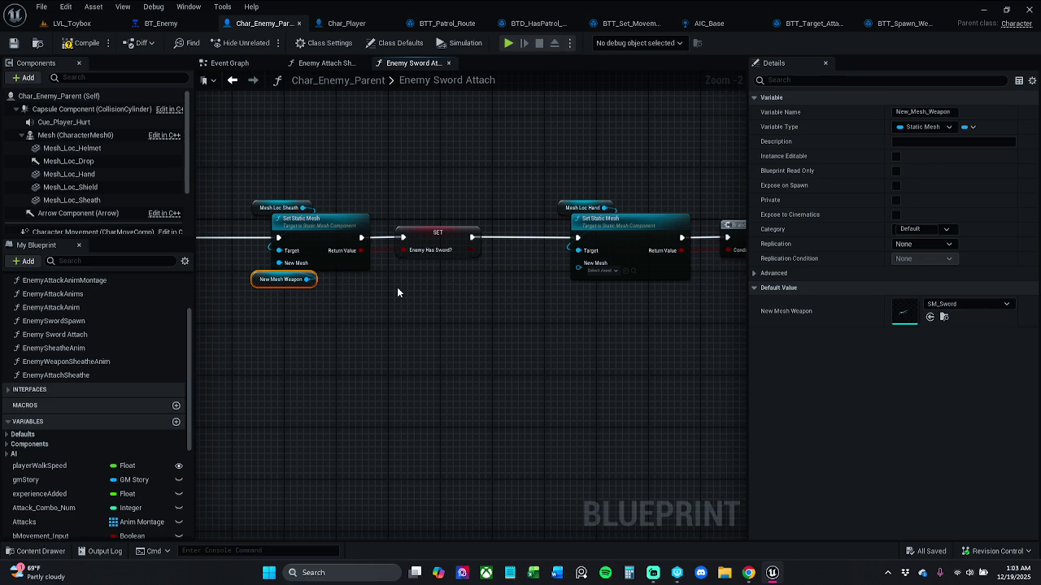
mouse_move(371, 313)
mouse_down()
mouse_move(577, 322)
mouse_move(741, 307)
mouse_move(620, 301)
mouse_move(539, 263)
mouse_move(522, 290)
mouse_up()
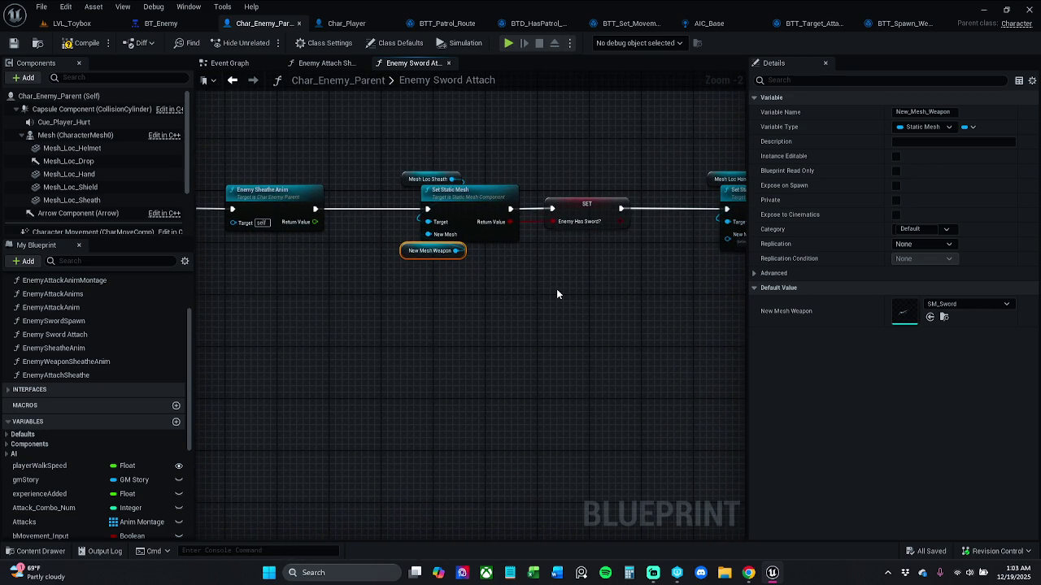
drag(556, 294, 56, 270)
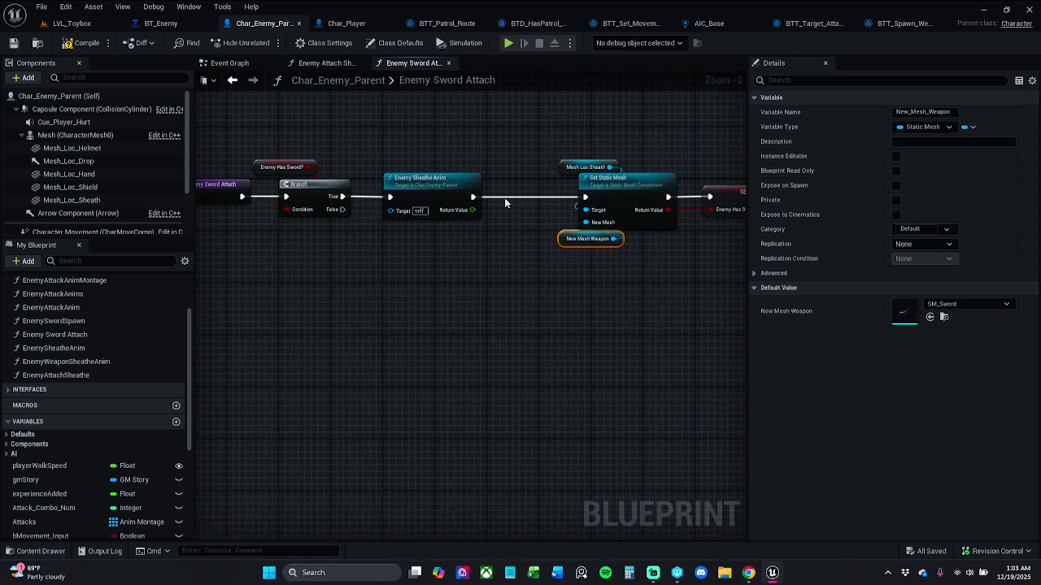
drag(417, 250, 493, 260)
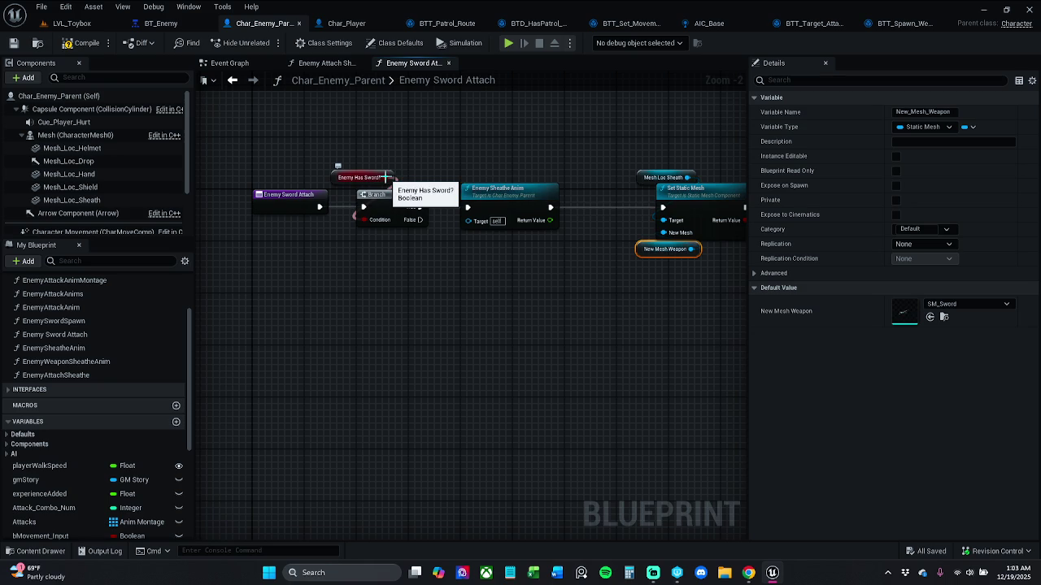
mouse_move(387, 177)
mouse_down()
mouse_move(439, 187)
mouse_move(415, 180)
mouse_up()
click(467, 151)
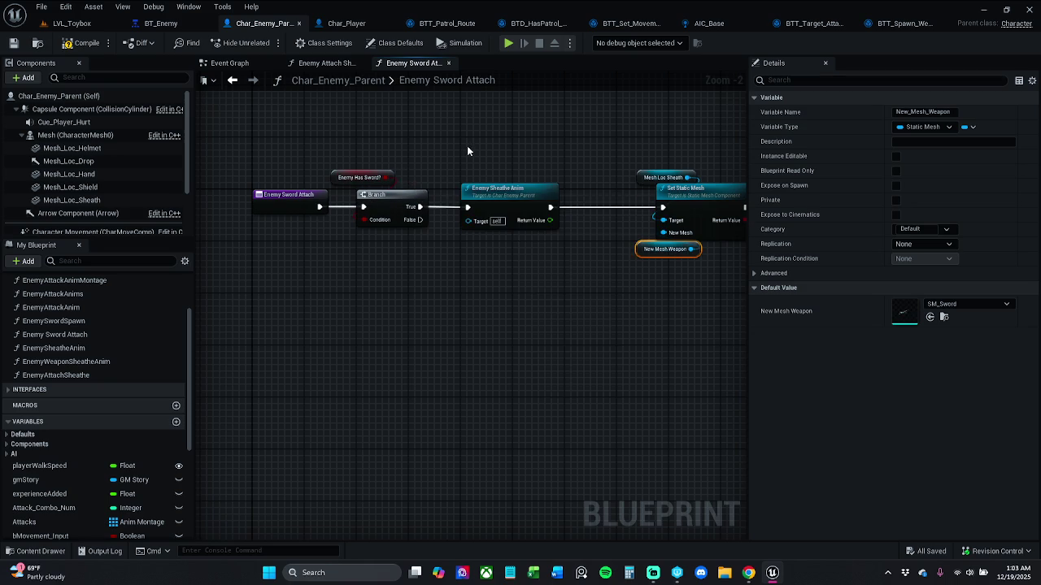
drag(622, 175, 390, 143)
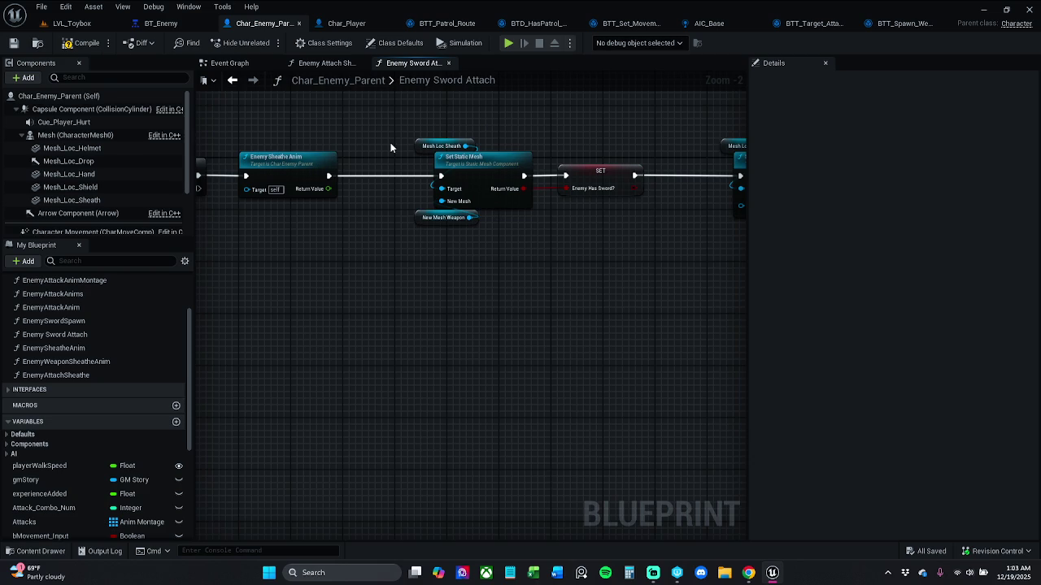
drag(442, 235, 428, 237)
click(445, 264)
drag(493, 227, 281, 246)
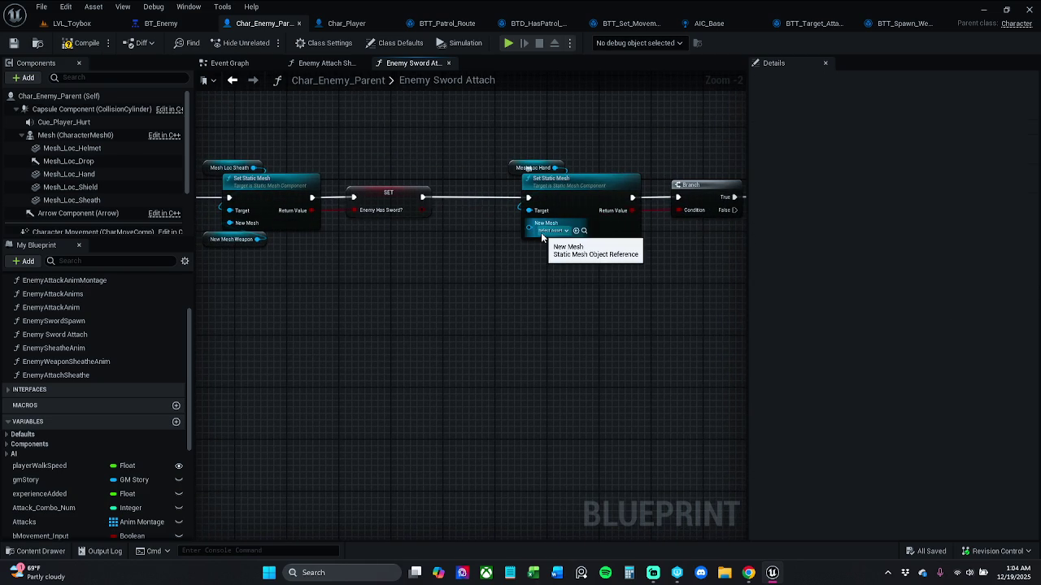
mouse_move(414, 288)
mouse_down()
mouse_move(435, 296)
mouse_move(336, 276)
mouse_up()
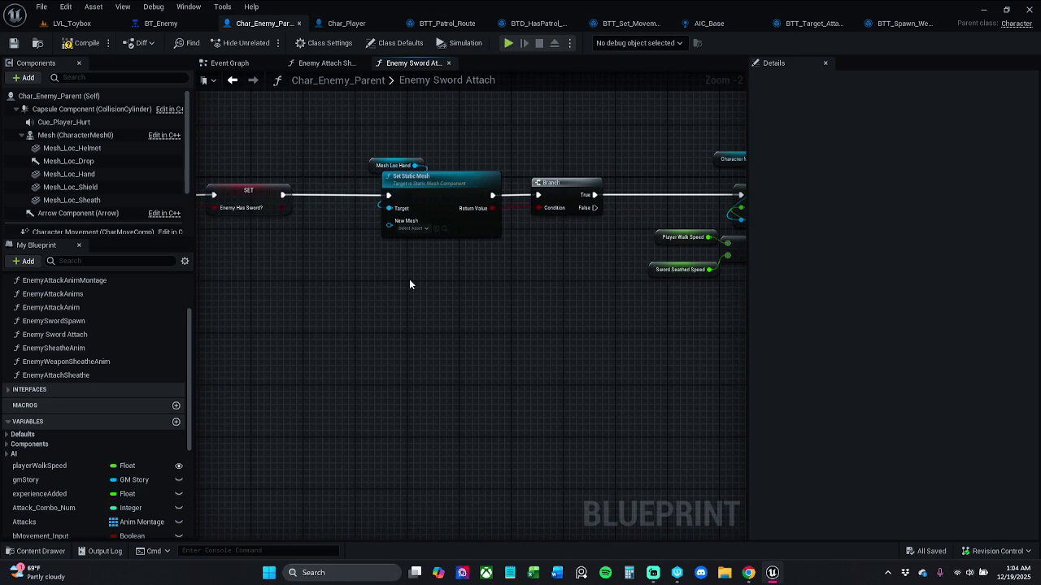
mouse_move(381, 207)
mouse_down()
mouse_move(495, 260)
mouse_move(418, 233)
mouse_up()
mouse_move(394, 134)
mouse_down()
mouse_move(451, 168)
mouse_move(539, 171)
mouse_up()
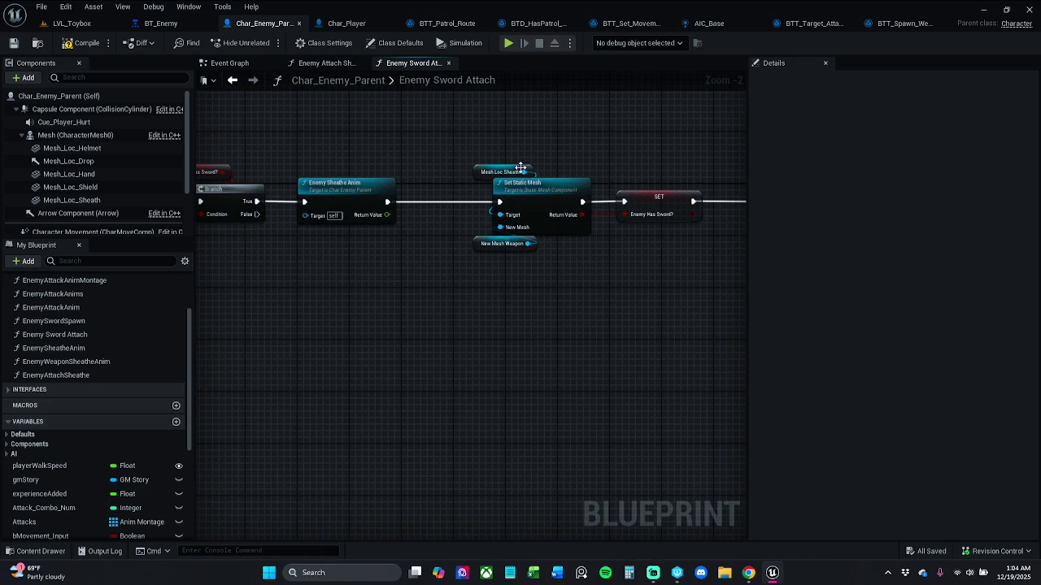
scroll(510, 164, down, 1)
mouse_move(475, 154)
mouse_down()
mouse_move(691, 321)
mouse_move(557, 296)
mouse_up()
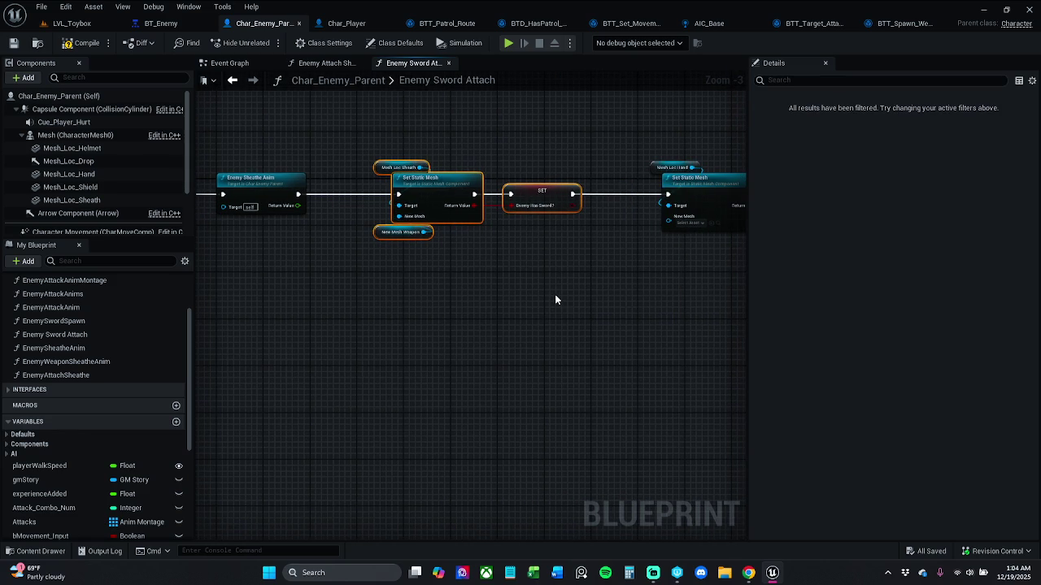
key(Delete)
- Paste the removed Set Static Mesh group back into the graph, nudged slightly right
key(ctrl+v)
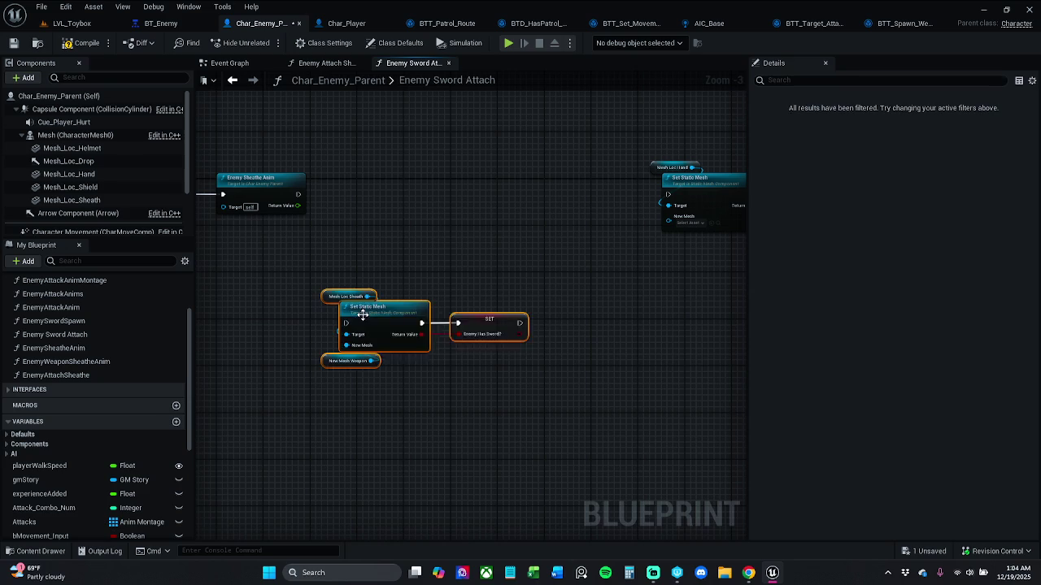
mouse_move(375, 315)
mouse_down()
mouse_move(413, 320)
mouse_move(398, 324)
mouse_up()
click(371, 277)
click(376, 277)
- Duplicate the Mesh Loc Sheath, Set Static Mesh and SET group after Enemy Sheathe Anim and wire it in
drag(383, 286, 529, 346)
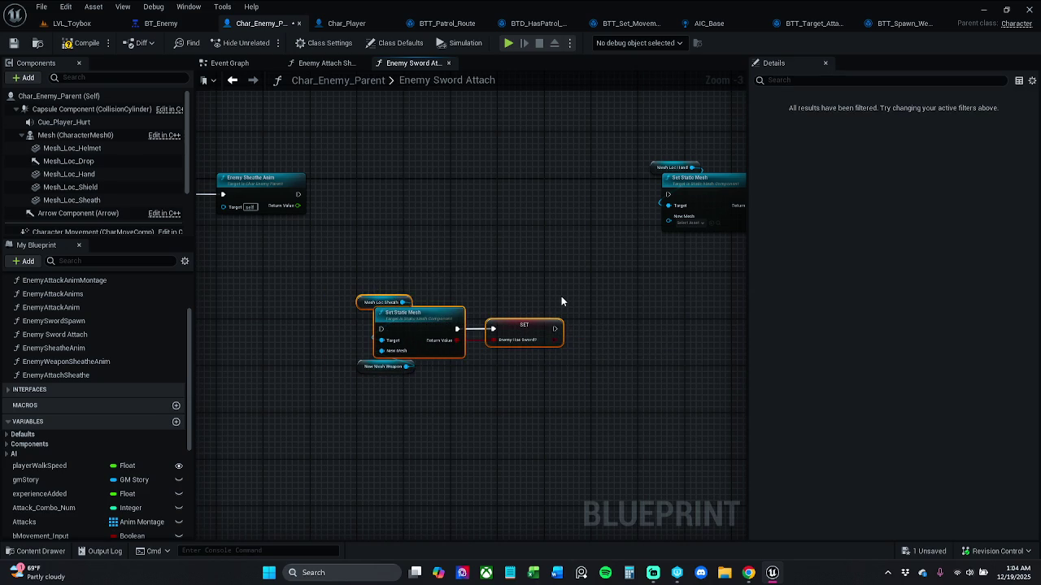
key(ctrl+c)
key(ctrl+v)
mouse_move(581, 297)
mouse_down()
mouse_move(488, 182)
mouse_move(409, 176)
mouse_up()
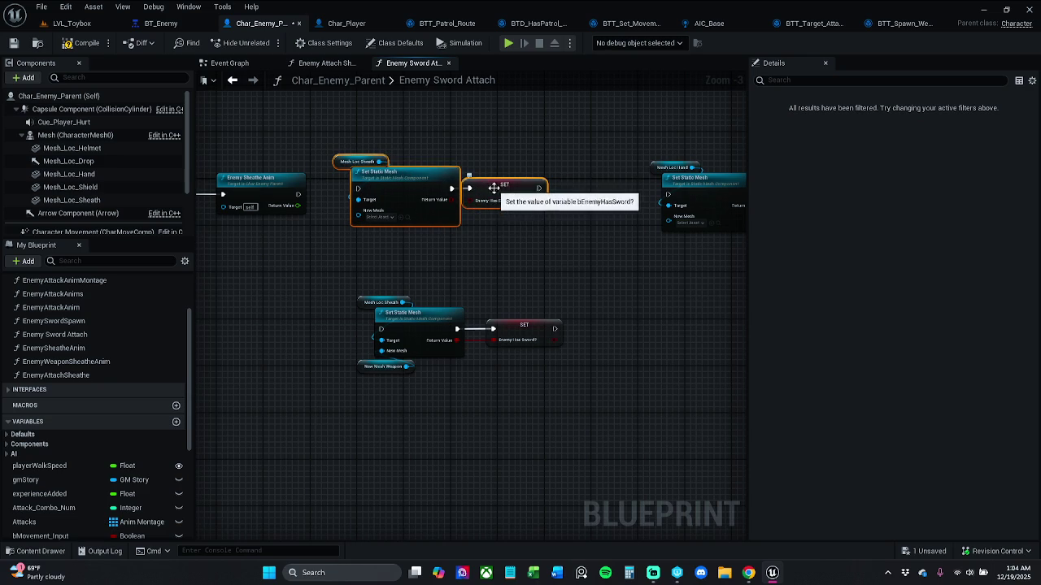
drag(493, 192, 515, 192)
drag(335, 155, 474, 220)
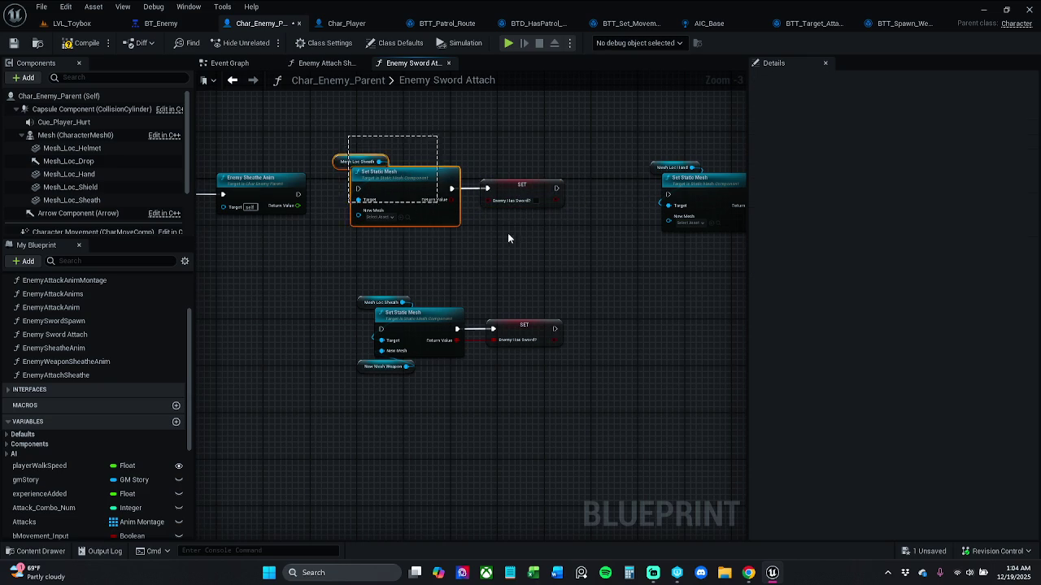
drag(298, 194, 393, 198)
click(553, 182)
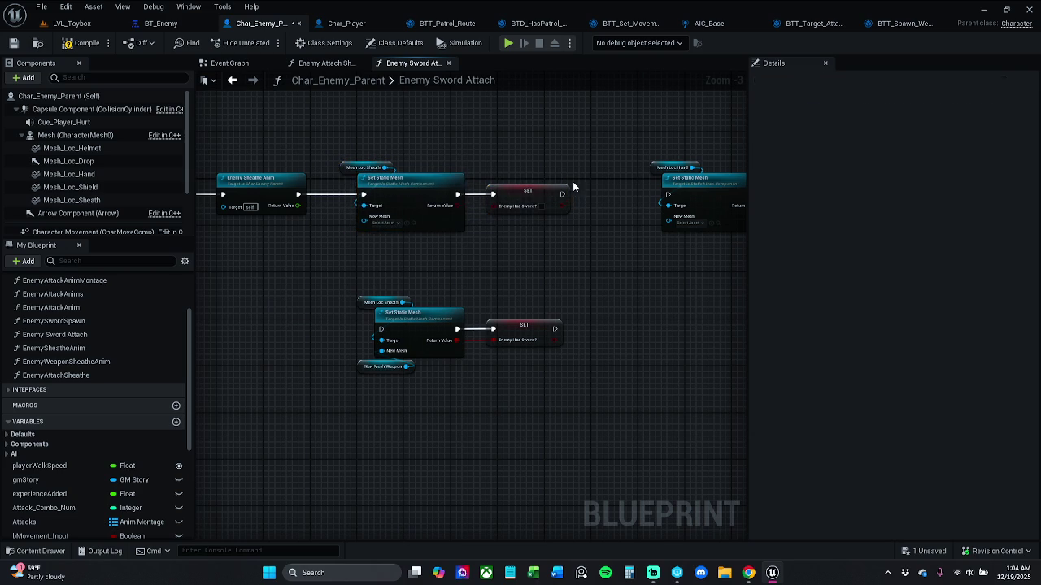
mouse_move(560, 195)
mouse_down()
mouse_move(674, 209)
mouse_move(668, 194)
mouse_up()
- Marquee-select the top row of nodes and shift it to the right
scroll(492, 180, down, 2)
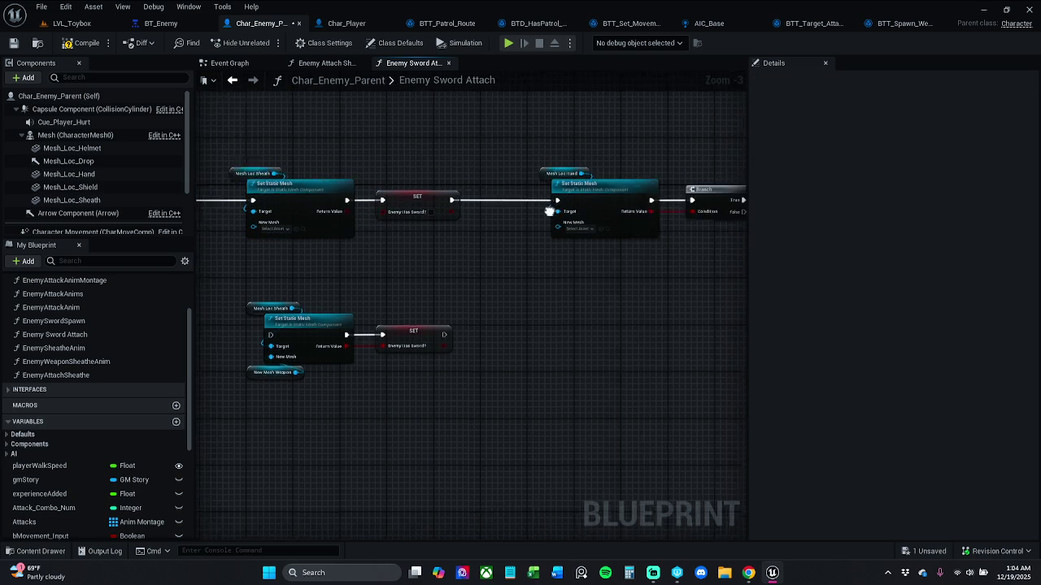
drag(492, 181, 570, 201)
drag(287, 160, 580, 236)
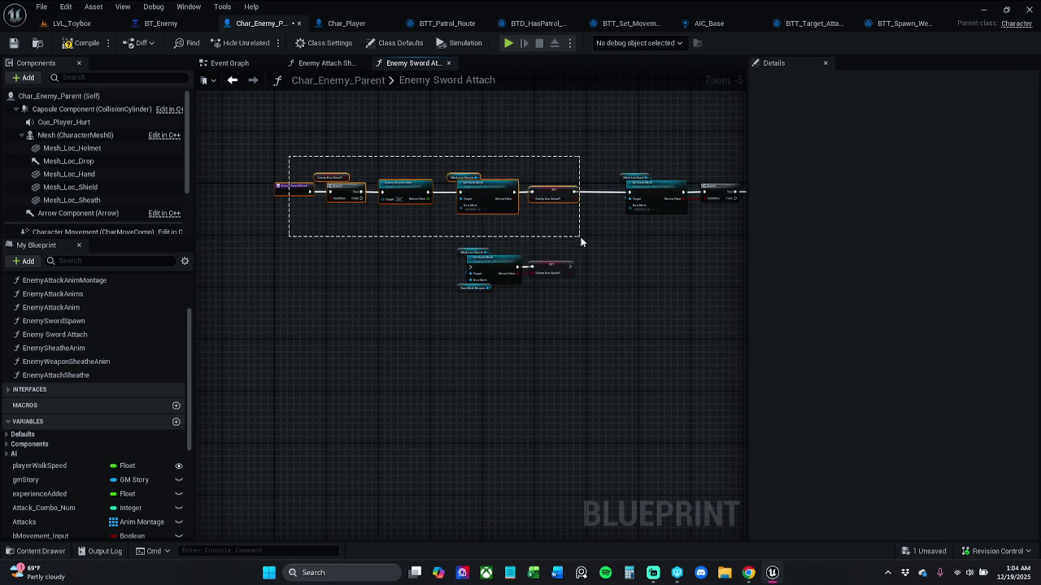
scroll(414, 195, up, 2)
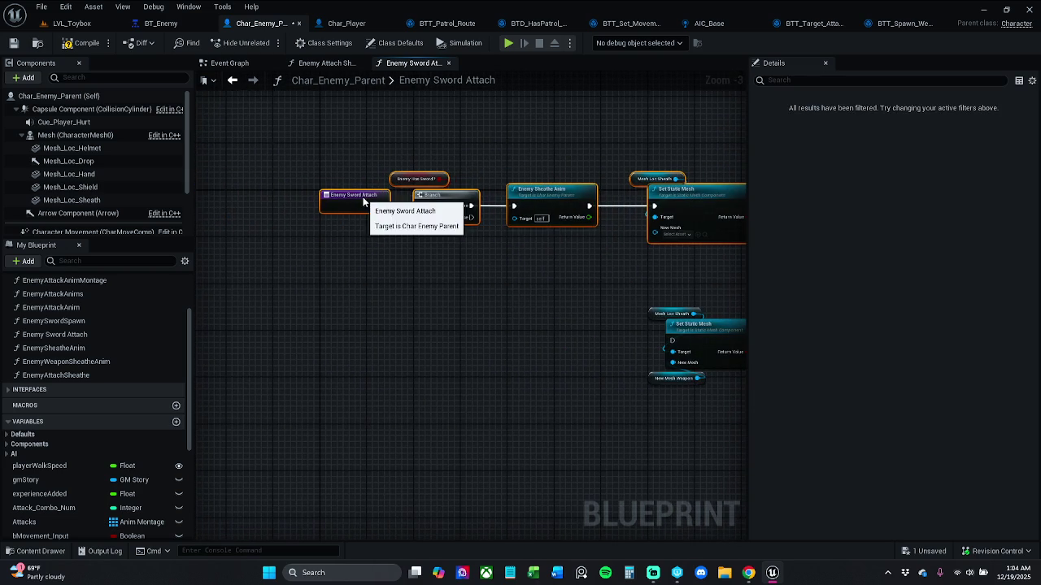
drag(414, 195, 438, 196)
drag(693, 189, 400, 183)
drag(541, 204, 587, 208)
drag(491, 205, 637, 205)
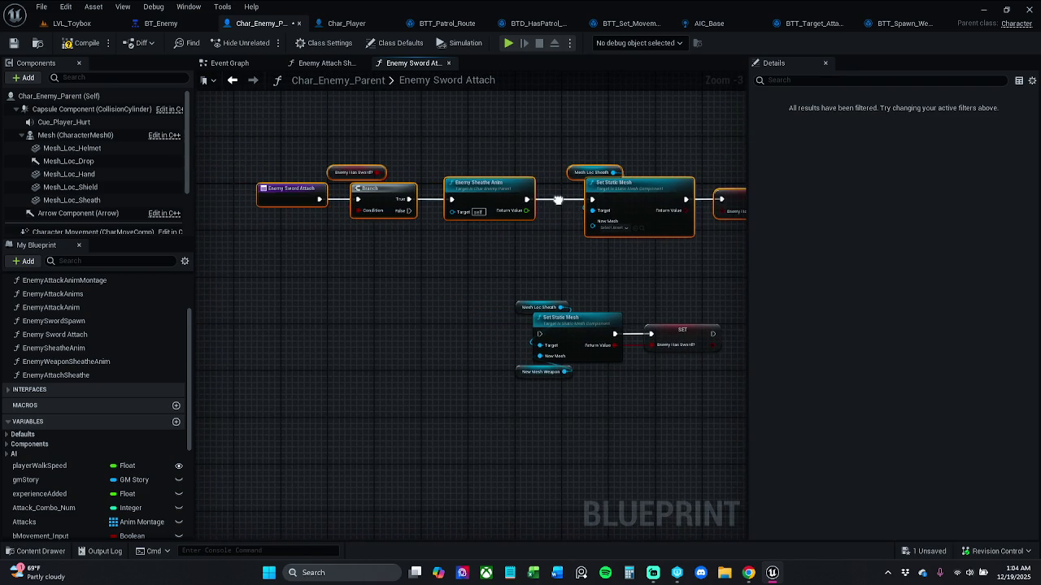
drag(740, 248, 539, 232)
click(532, 244)
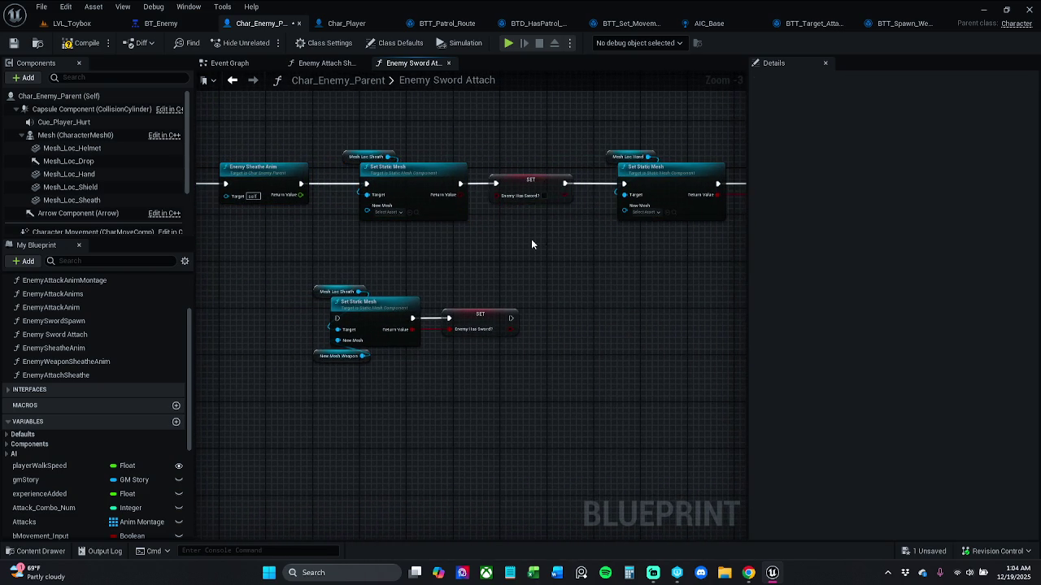
click(527, 197)
- Compile and save Char_Enemy_Parent, then open the Enemy Sheathe Anim function graph
click(83, 45)
click(14, 43)
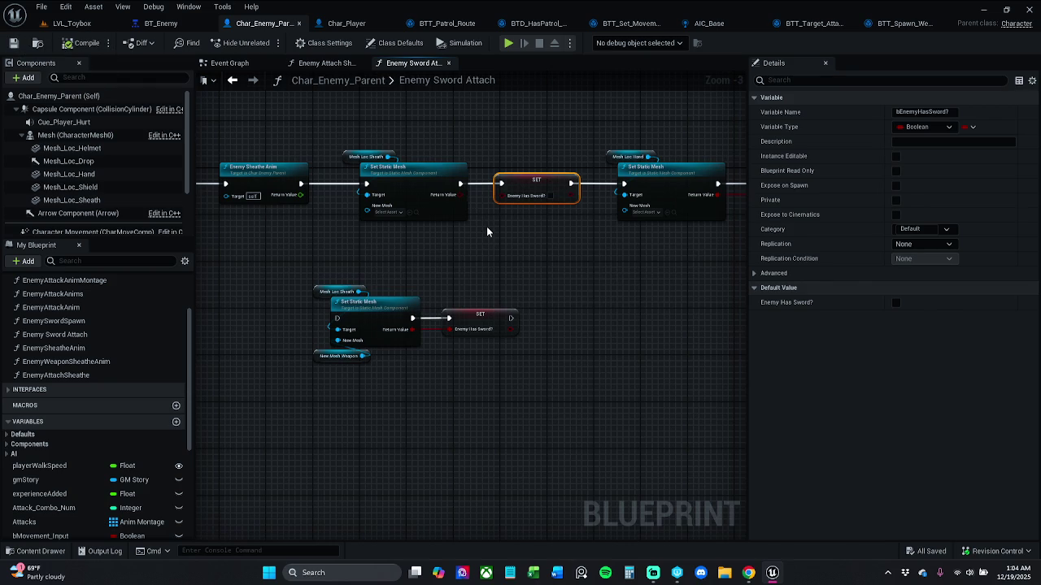
mouse_move(339, 194)
mouse_down()
mouse_move(465, 195)
mouse_move(464, 180)
mouse_up()
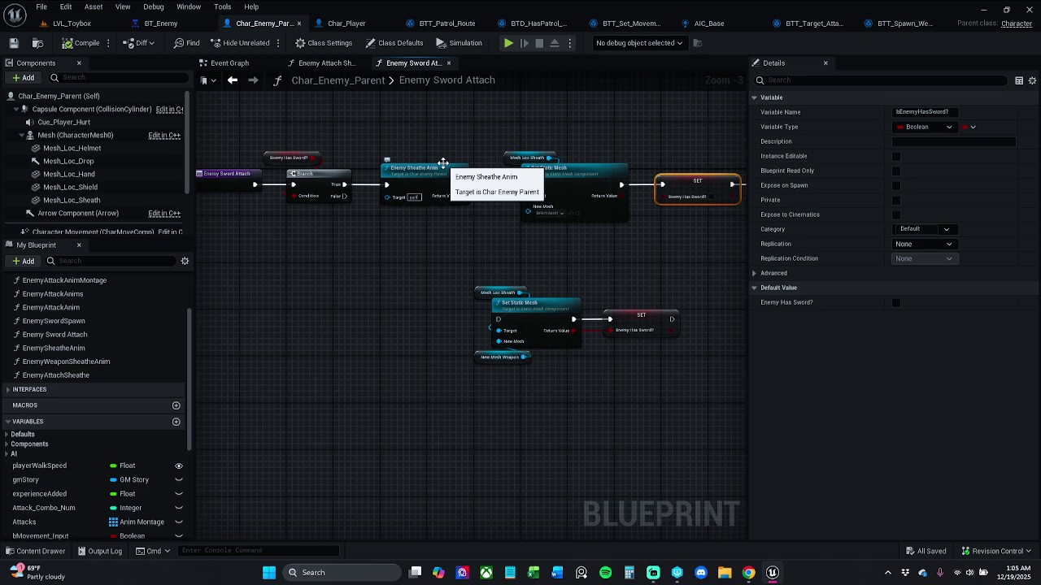
double_click(443, 166)
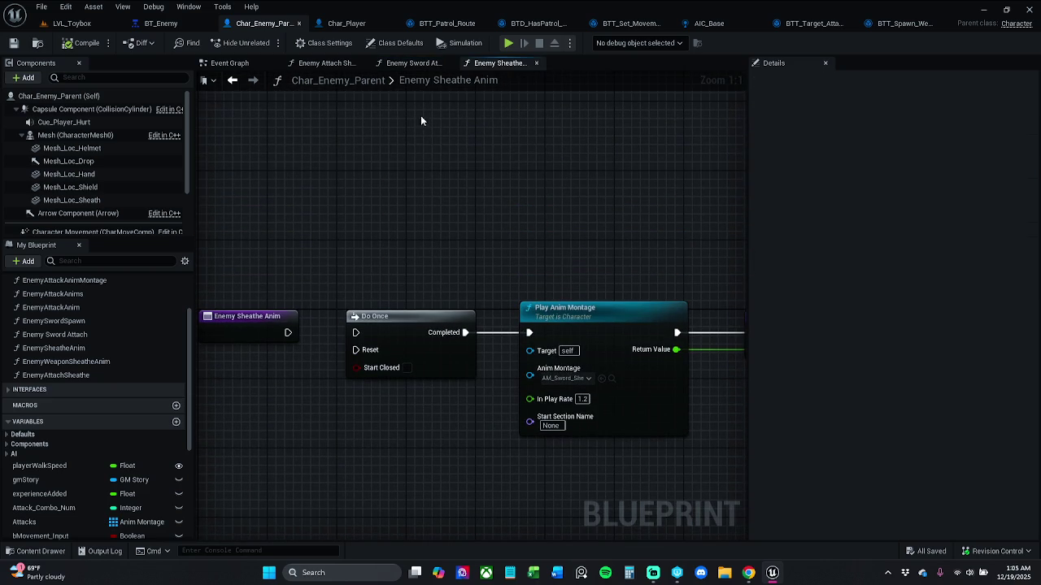
- Open the Enemy Weapon Sheathe Anim function and browse to its AM_Sword_Sheath montage to open it
click(536, 64)
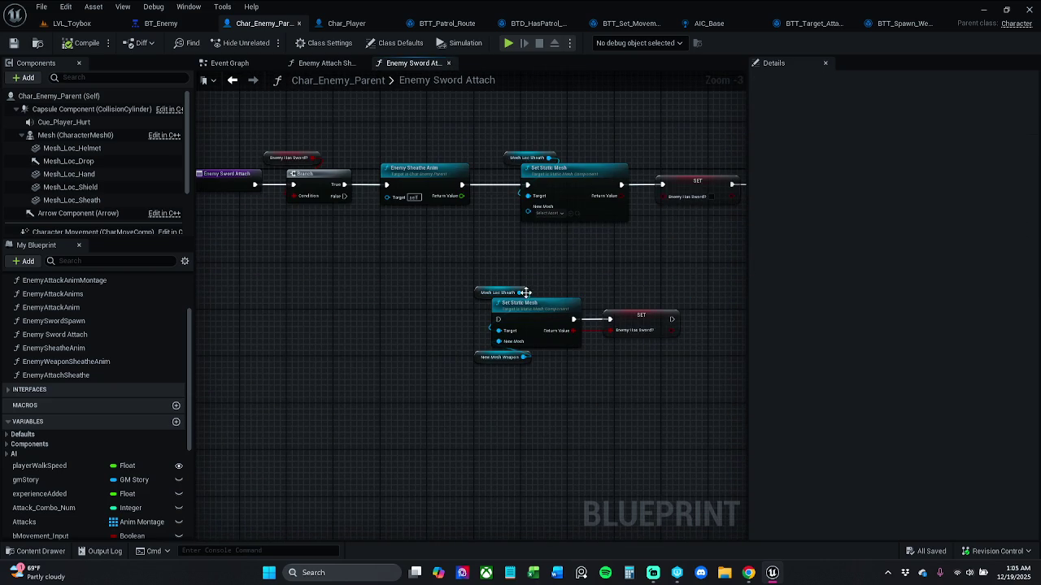
scroll(494, 287, up, 1)
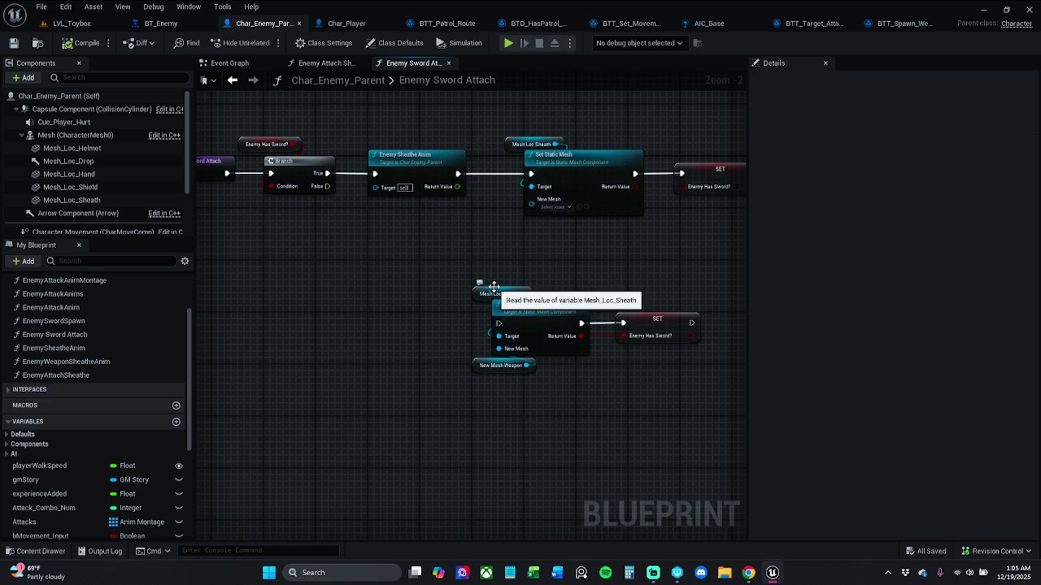
drag(327, 174, 354, 271)
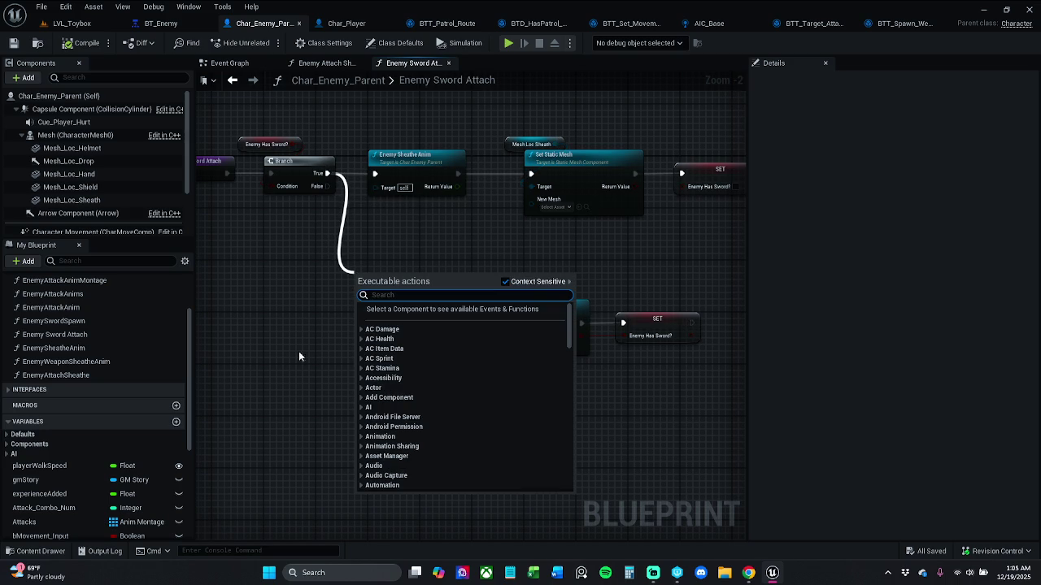
double_click(81, 361)
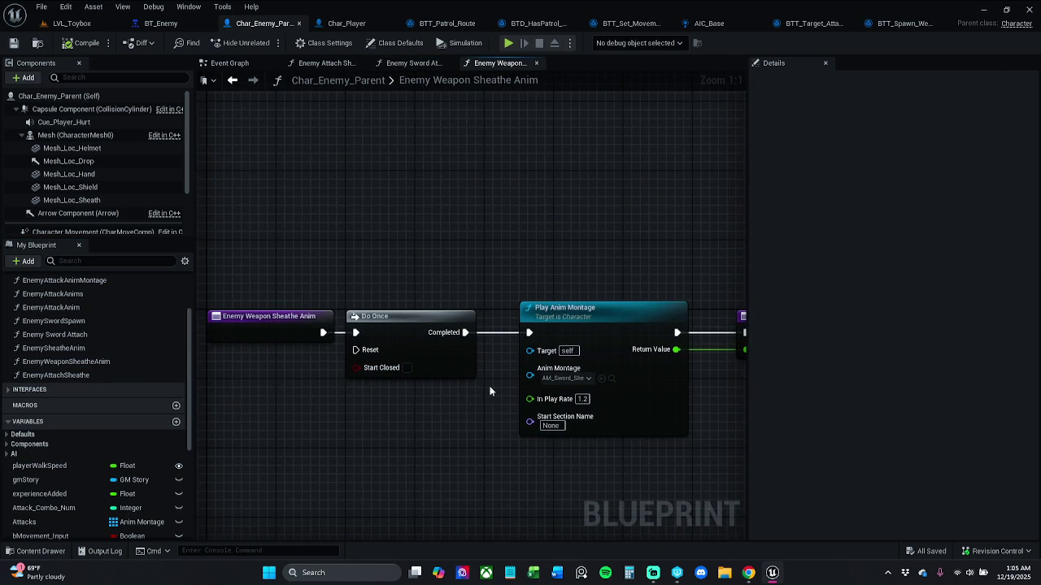
mouse_move(511, 424)
mouse_down()
mouse_move(443, 411)
mouse_move(482, 392)
mouse_up()
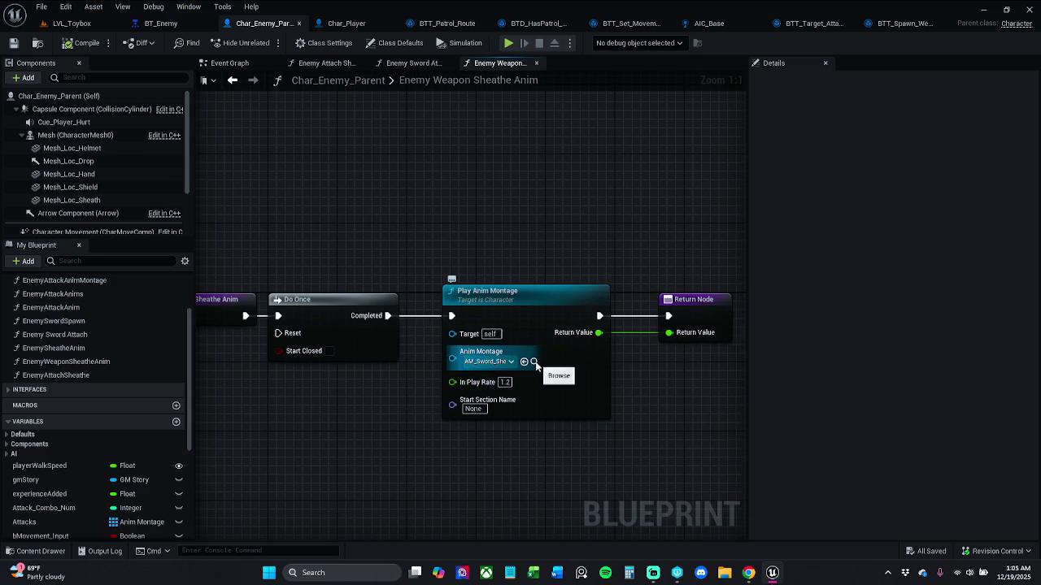
click(534, 361)
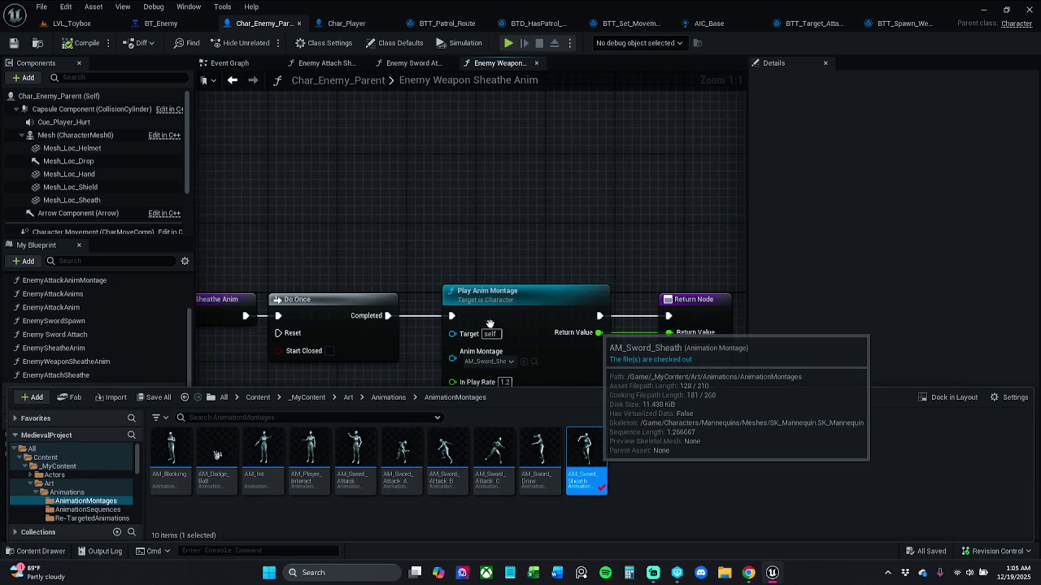
double_click(585, 455)
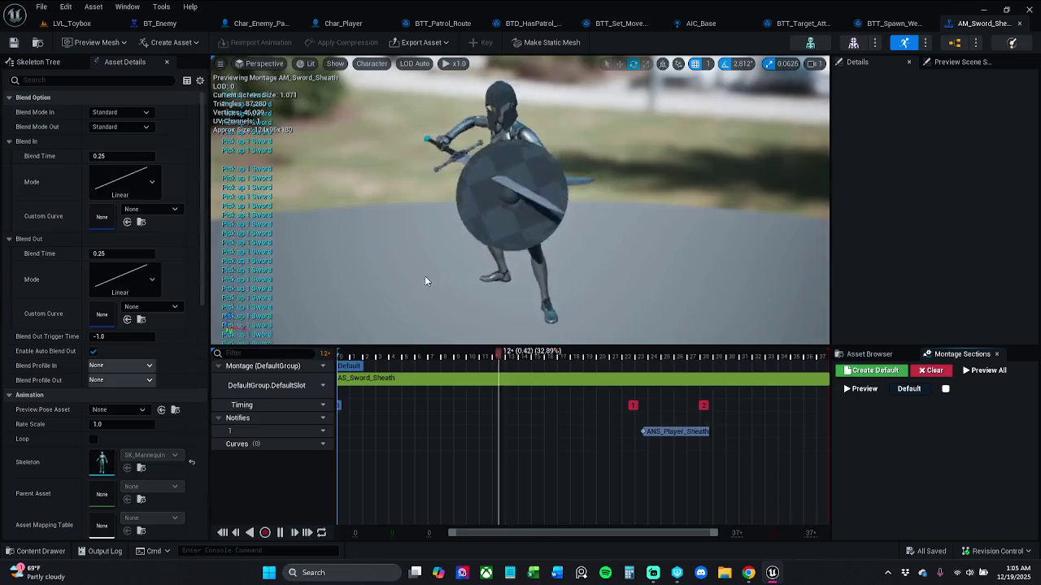
- Select the ANS_Player_Sheath notify, pause the preview, and check the Timing and Notifies track options
click(660, 432)
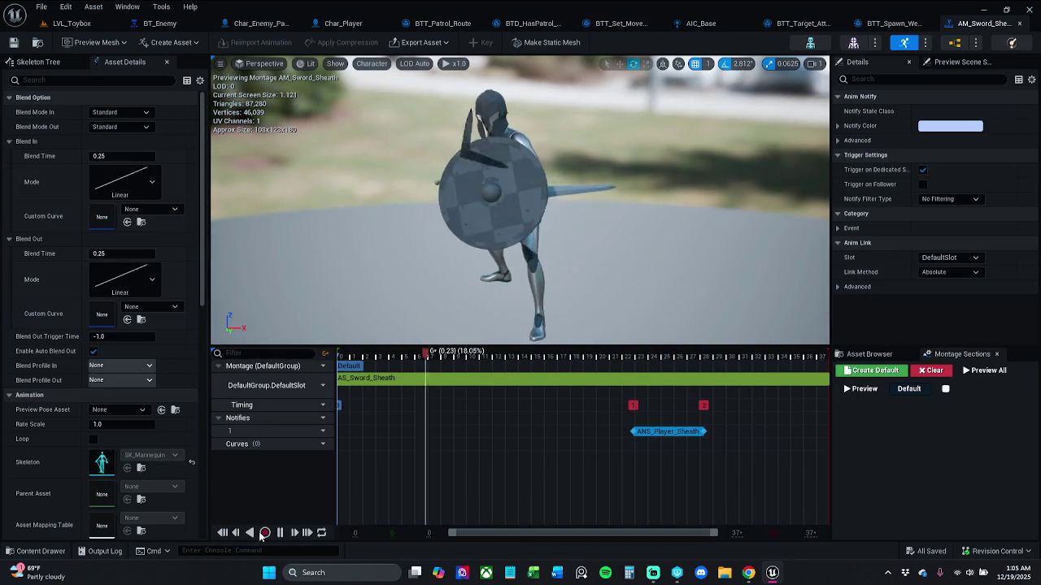
click(280, 533)
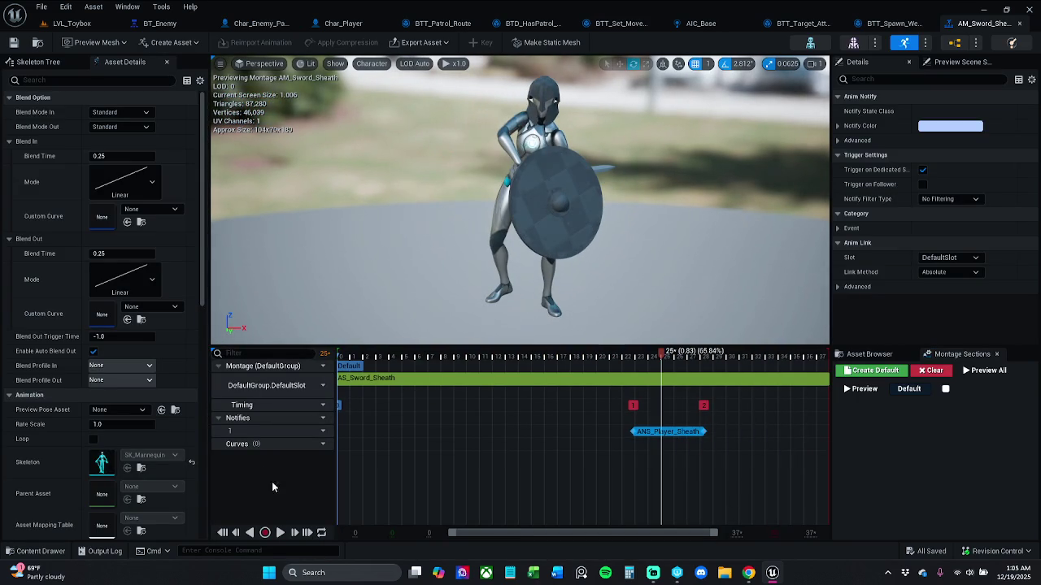
click(322, 406)
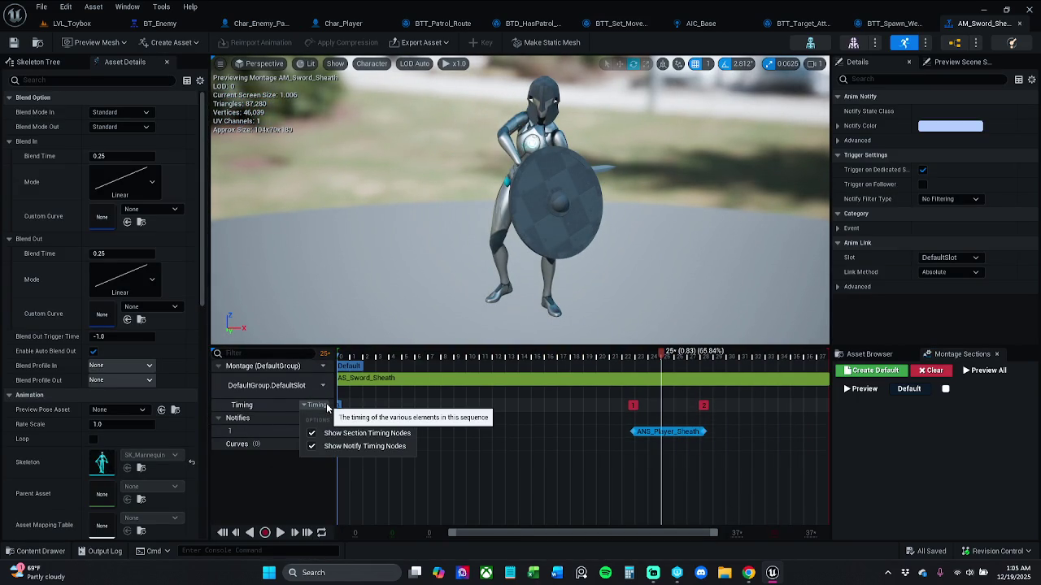
click(327, 408)
click(319, 418)
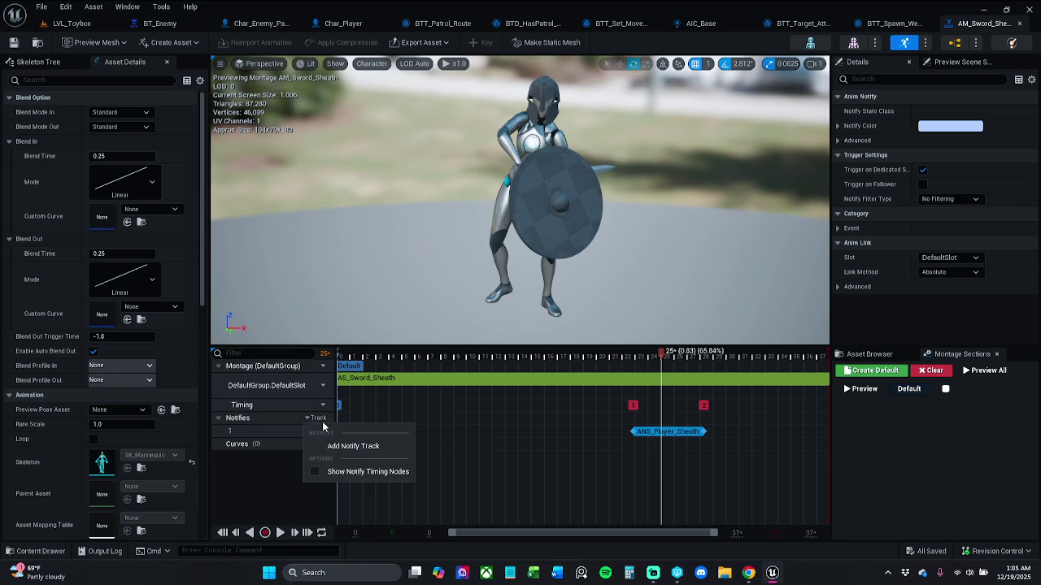
click(322, 423)
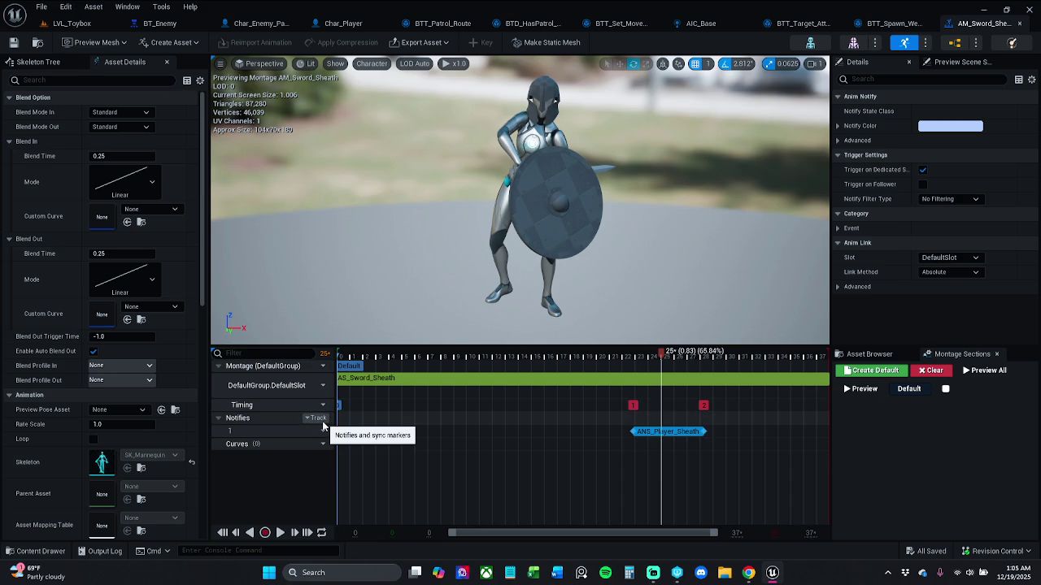
- Check the montage slot options, then close the AM_Sword_Sheath editor
click(322, 368)
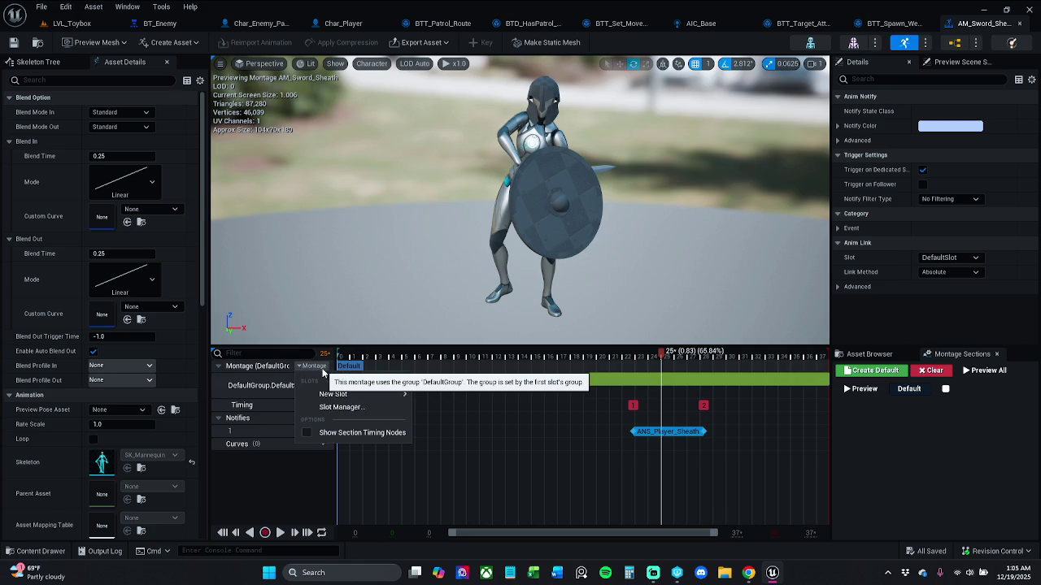
mouse_move(406, 395)
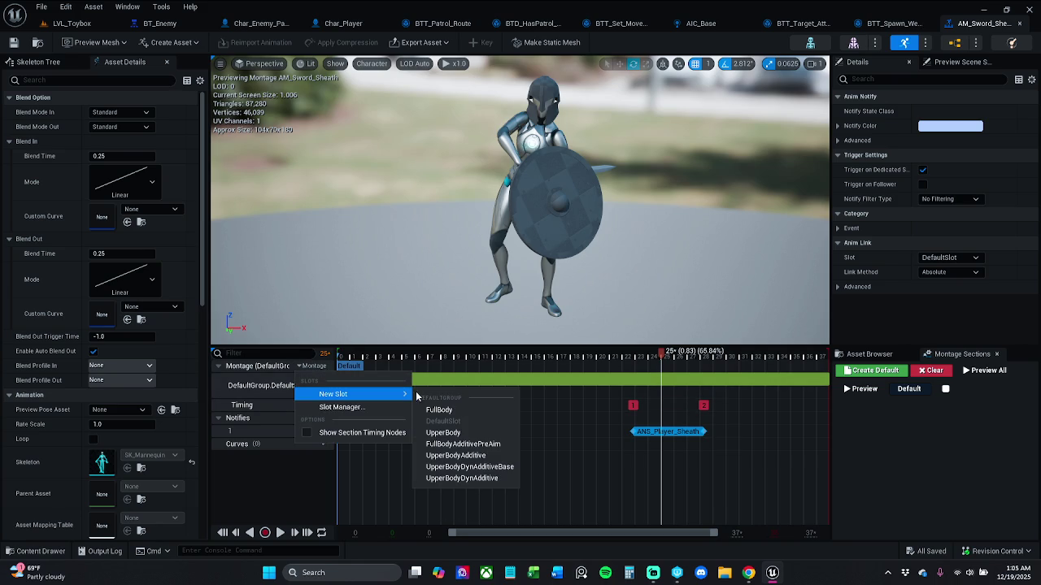
click(1019, 23)
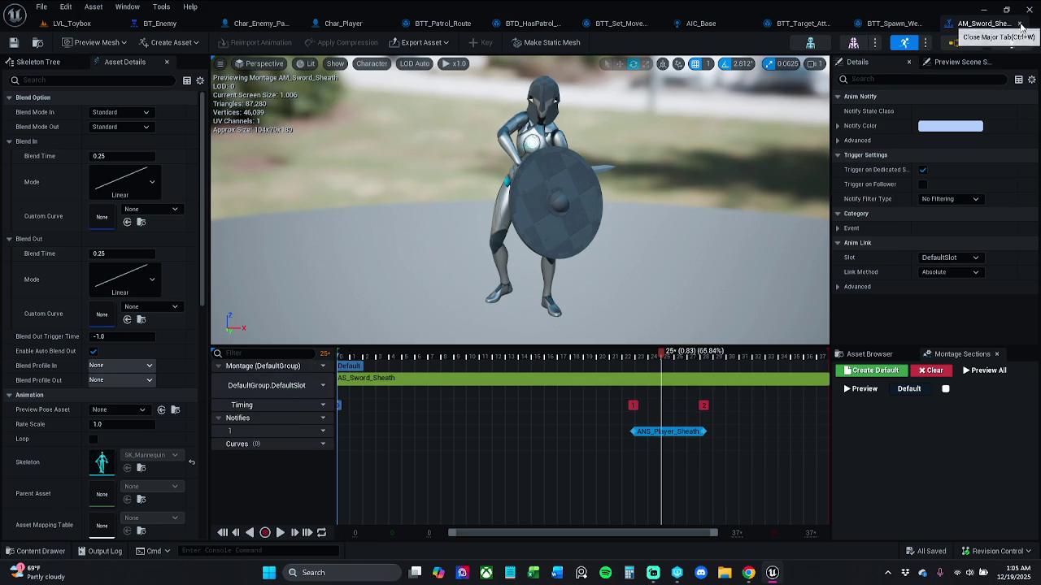
click(1019, 23)
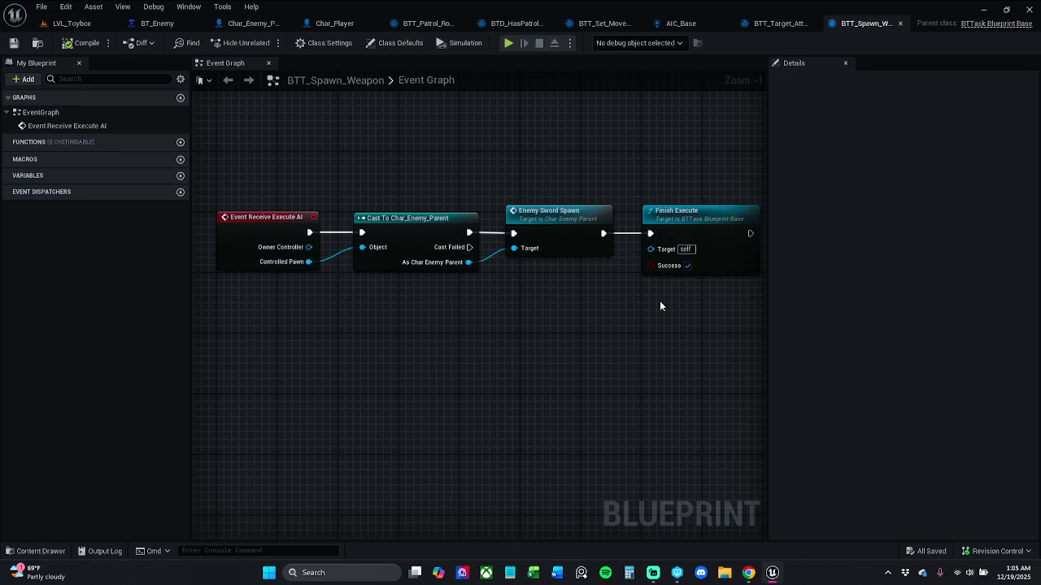
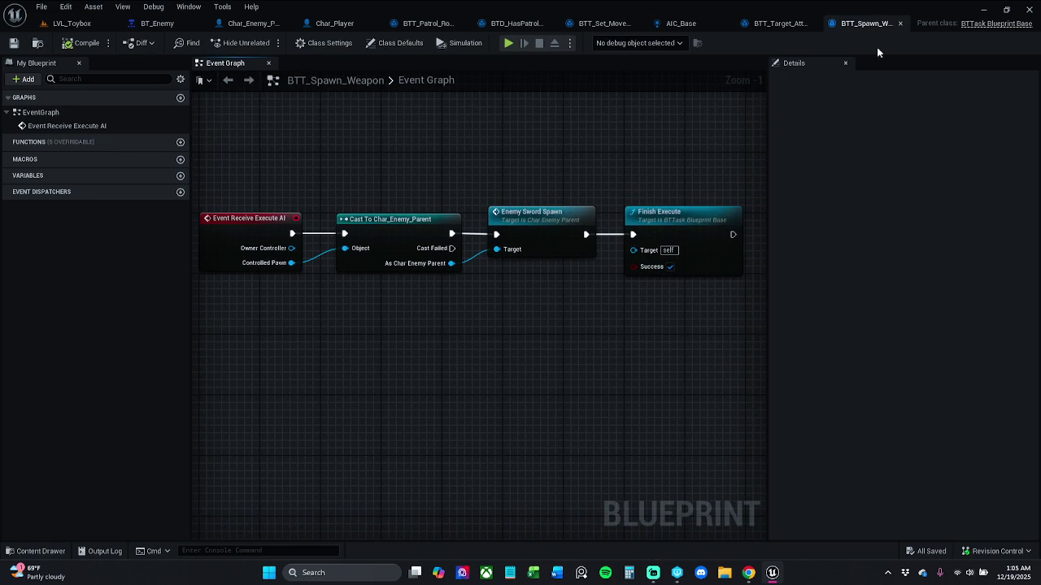
- Close the BTT_Spawn_Weapon and BTT_Target_Attack blueprints
click(901, 23)
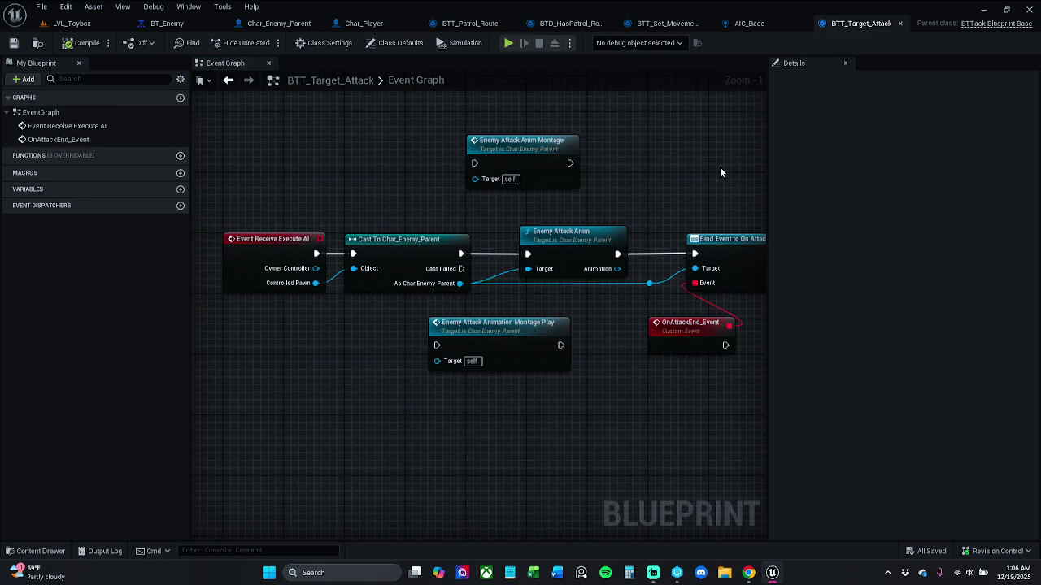
drag(721, 176, 692, 180)
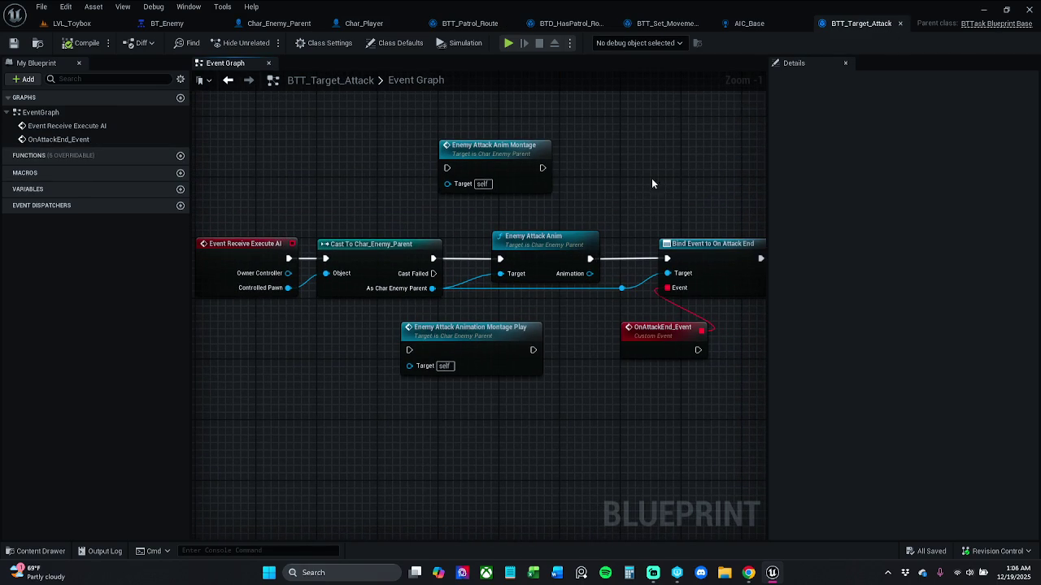
drag(532, 180, 480, 161)
click(551, 163)
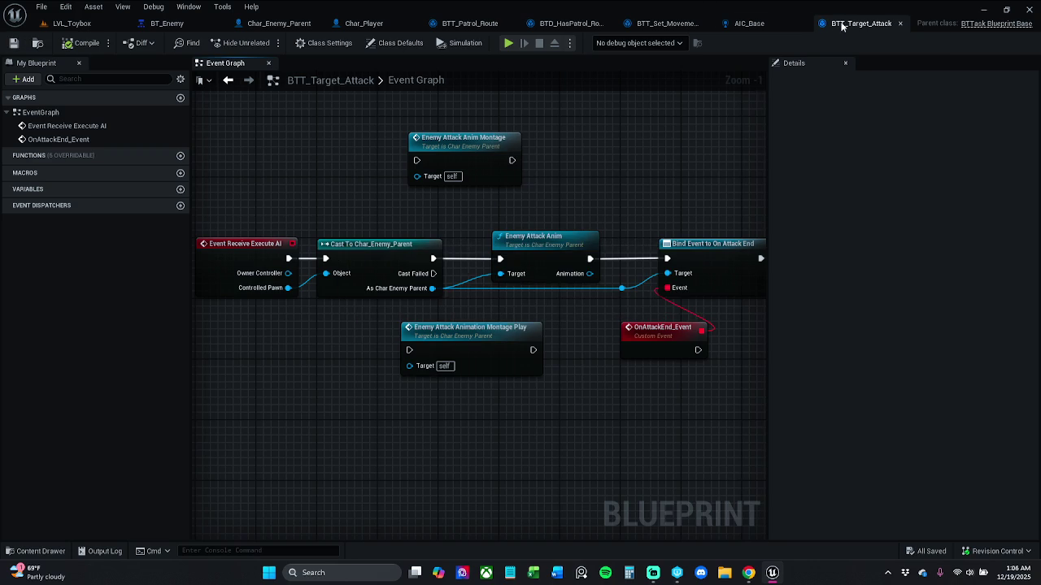
click(900, 23)
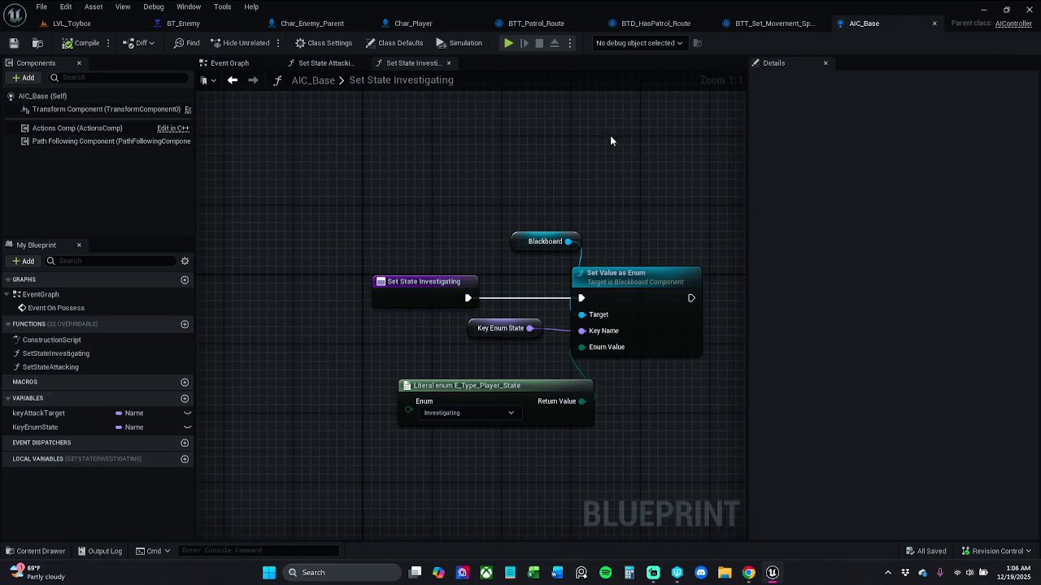
- In Char_Enemy_Parent, nudge the Do Once and Play Anim Montage nodes right and save the blueprint
click(759, 27)
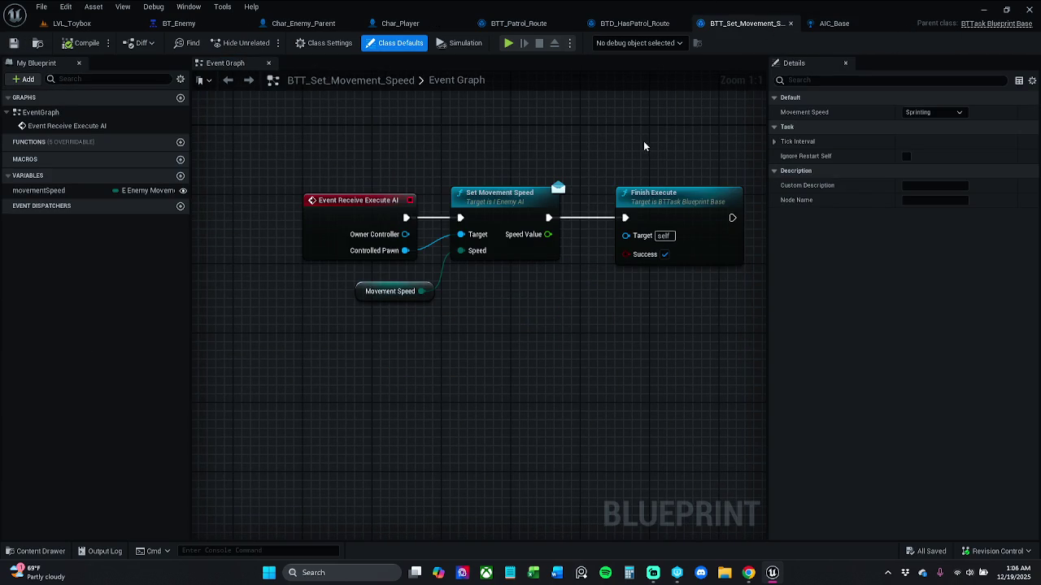
click(642, 24)
click(525, 24)
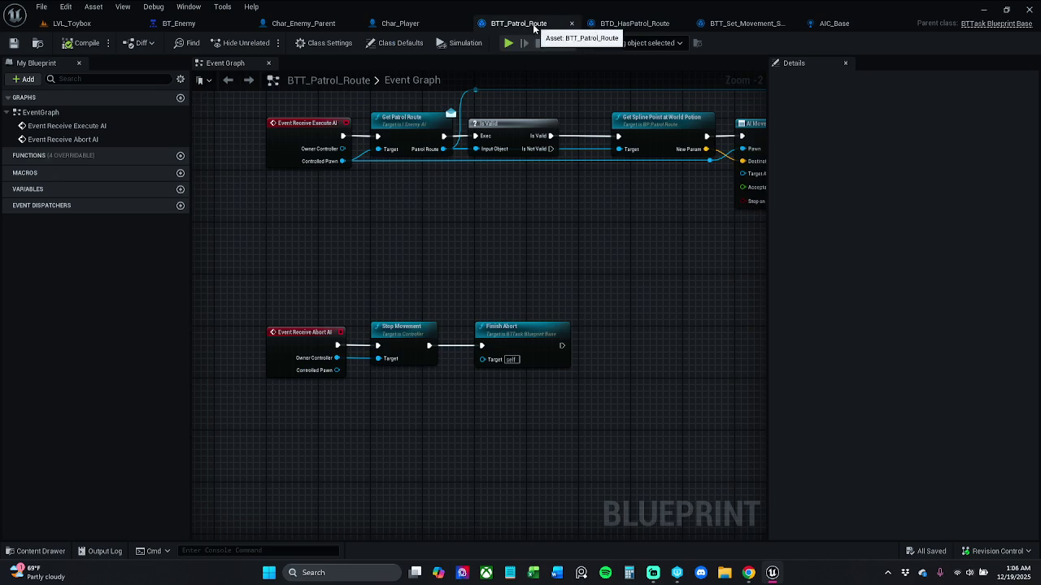
click(456, 24)
click(317, 24)
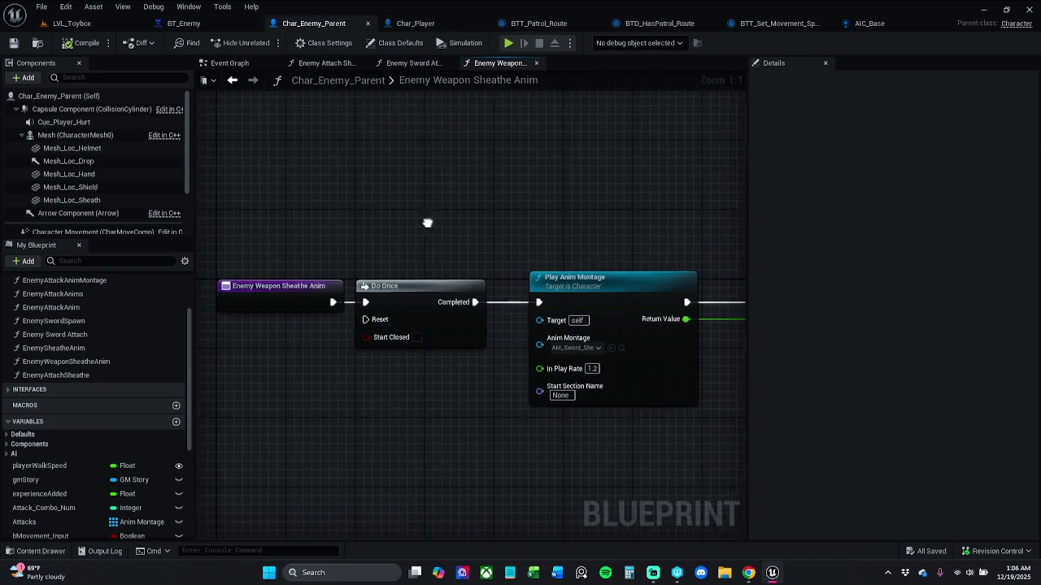
scroll(345, 211, down, 1)
scroll(346, 216, down, 1)
drag(345, 217, 577, 349)
drag(486, 266, 511, 262)
click(203, 125)
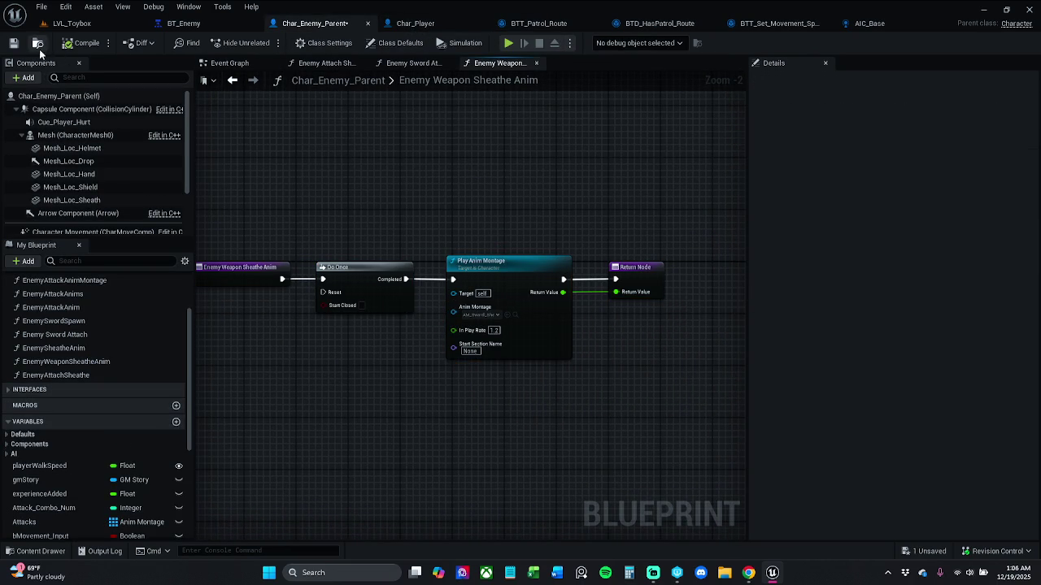
click(14, 43)
- Glance over the BT_Enemy behavior tree, then bring up the LVL_Toybox level
click(195, 24)
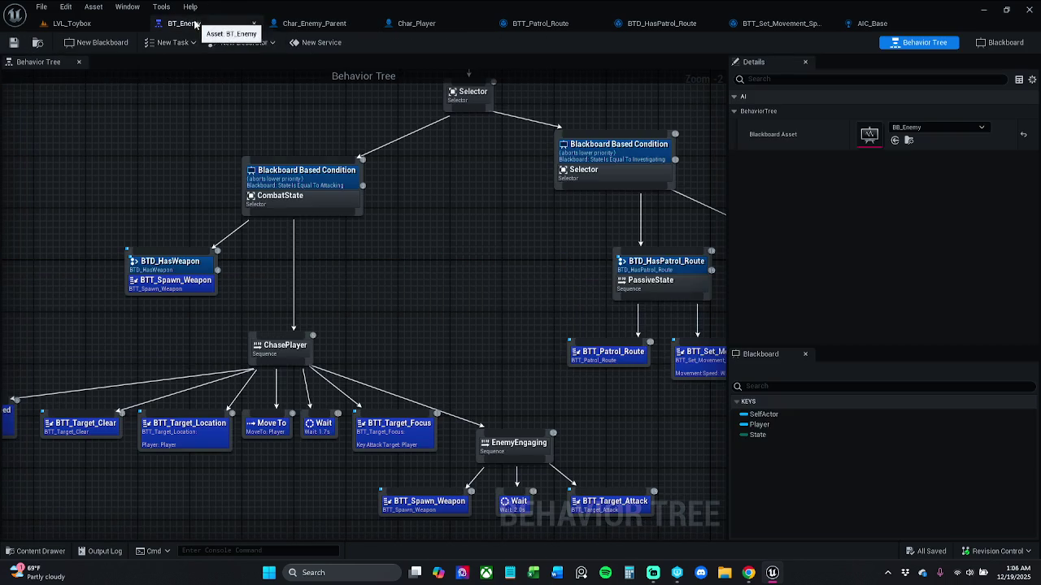
scroll(434, 238, down, 4)
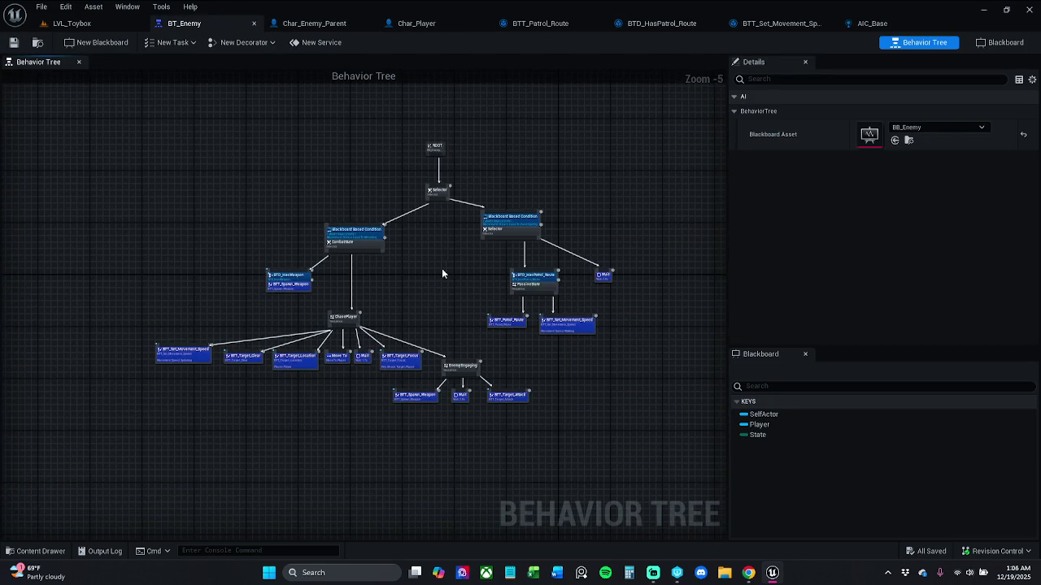
scroll(441, 275, up, 2)
click(69, 23)
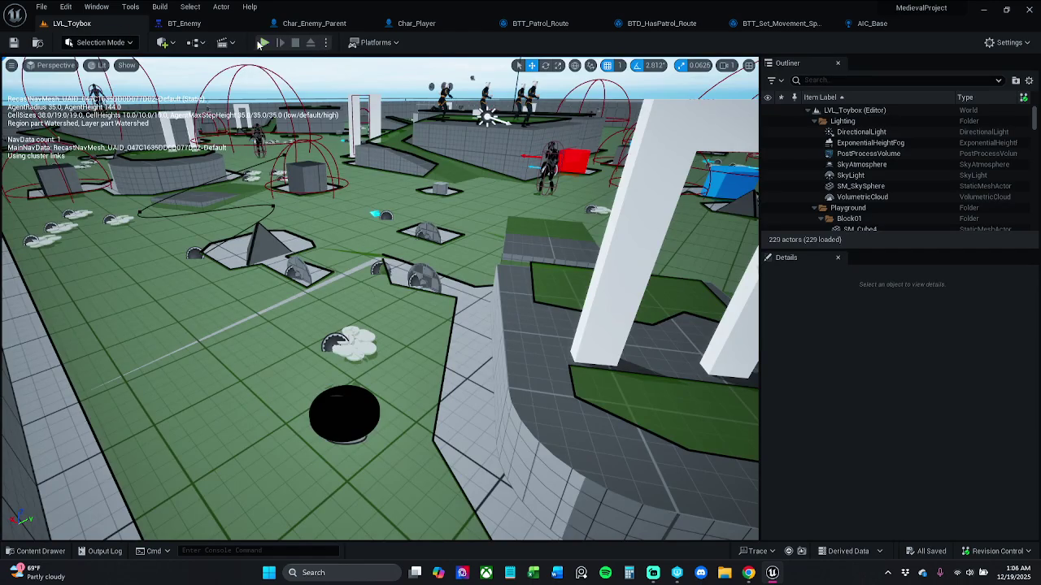
click(265, 42)
key(w)
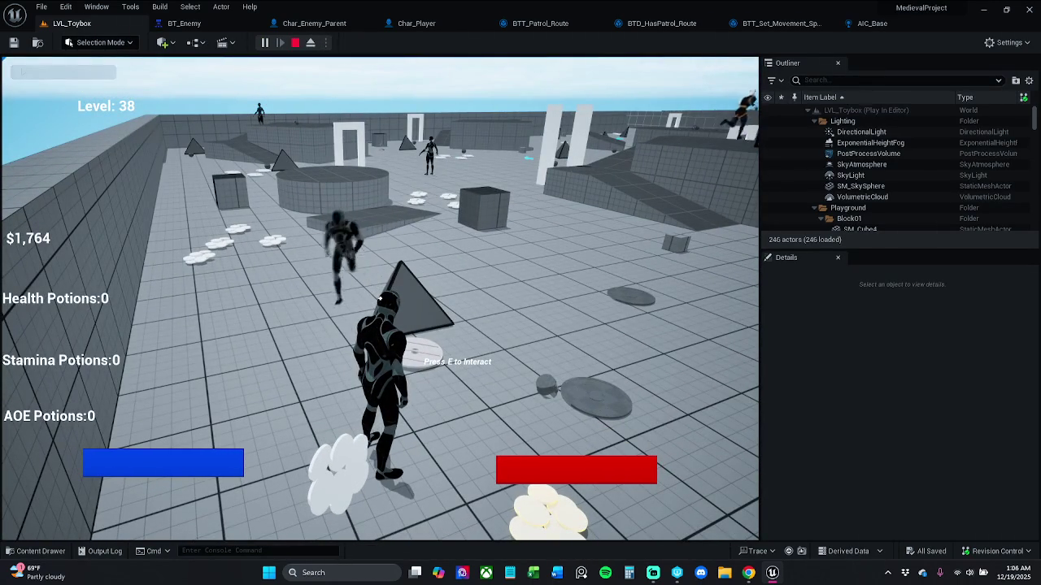
key(e)
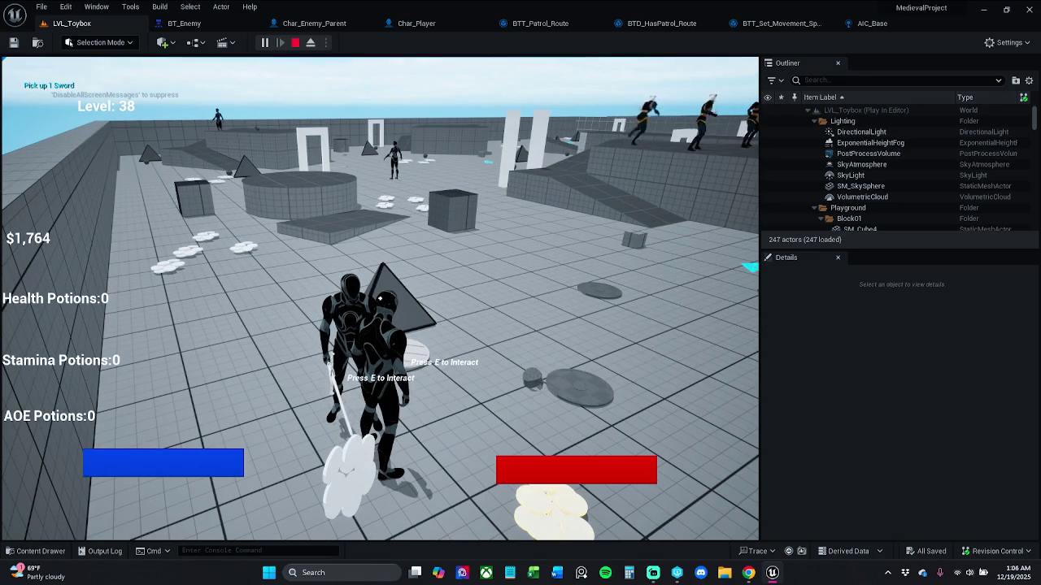
click(379, 300)
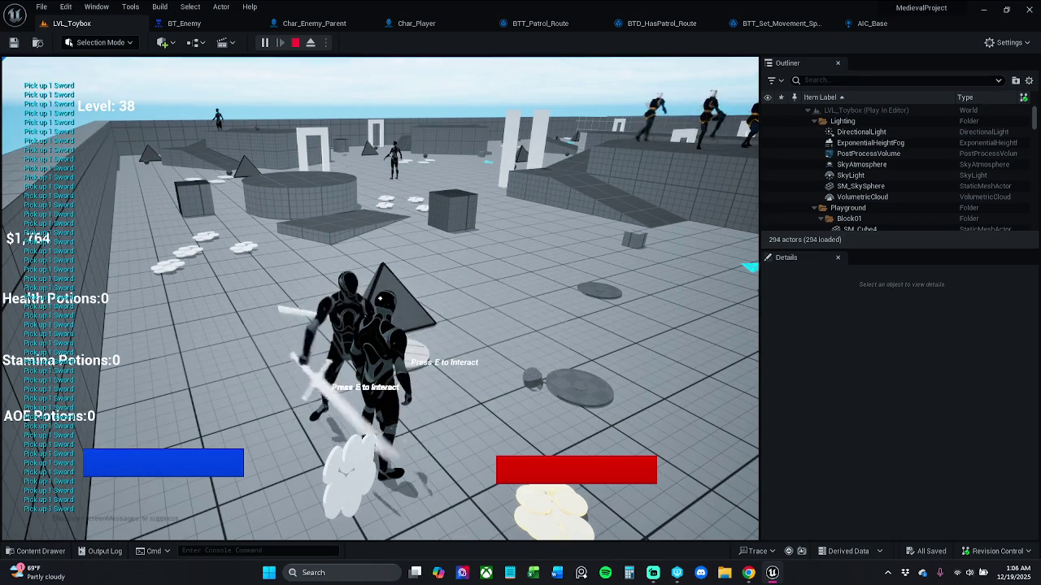
key(Escape)
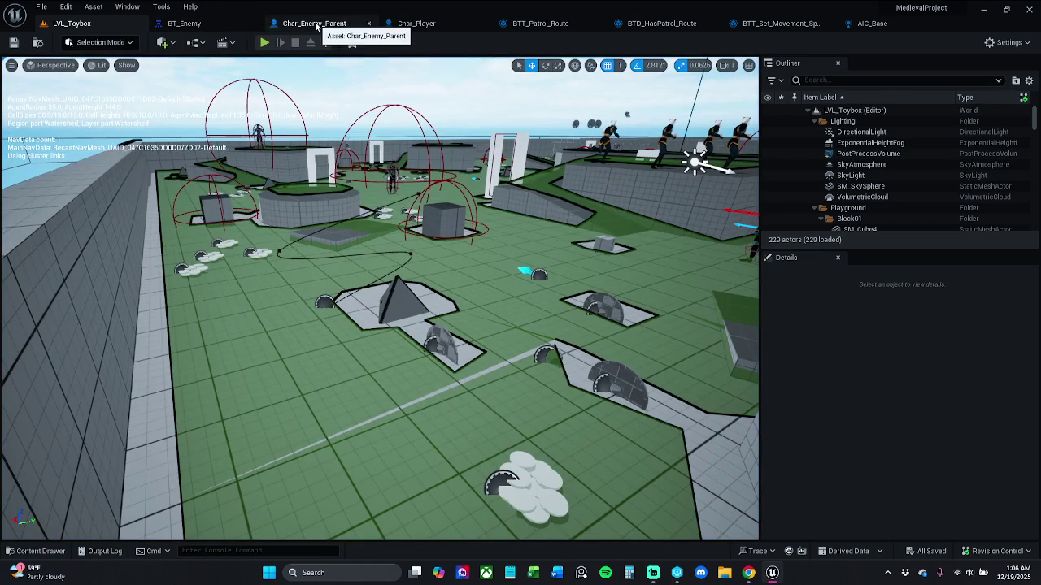
- In Char_Enemy_Parent, compare the Enemy Sword Attach and Enemy Attach Sheathe function graphs
click(316, 25)
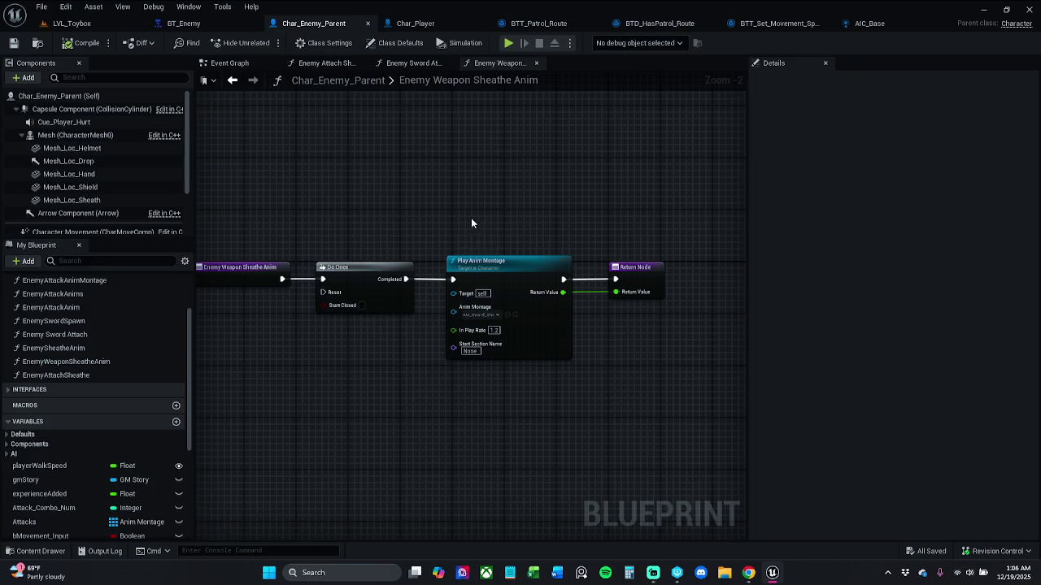
click(413, 64)
mouse_move(443, 251)
mouse_down()
mouse_move(513, 251)
mouse_move(349, 255)
mouse_move(444, 267)
mouse_move(429, 154)
mouse_up()
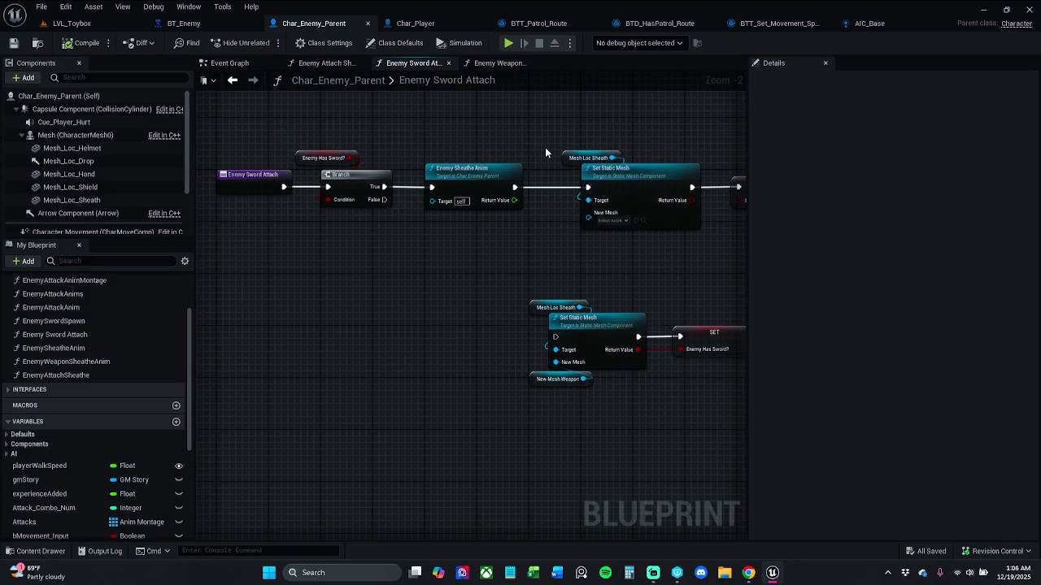
click(325, 63)
mouse_move(503, 159)
mouse_down()
mouse_move(598, 160)
mouse_move(476, 163)
mouse_up()
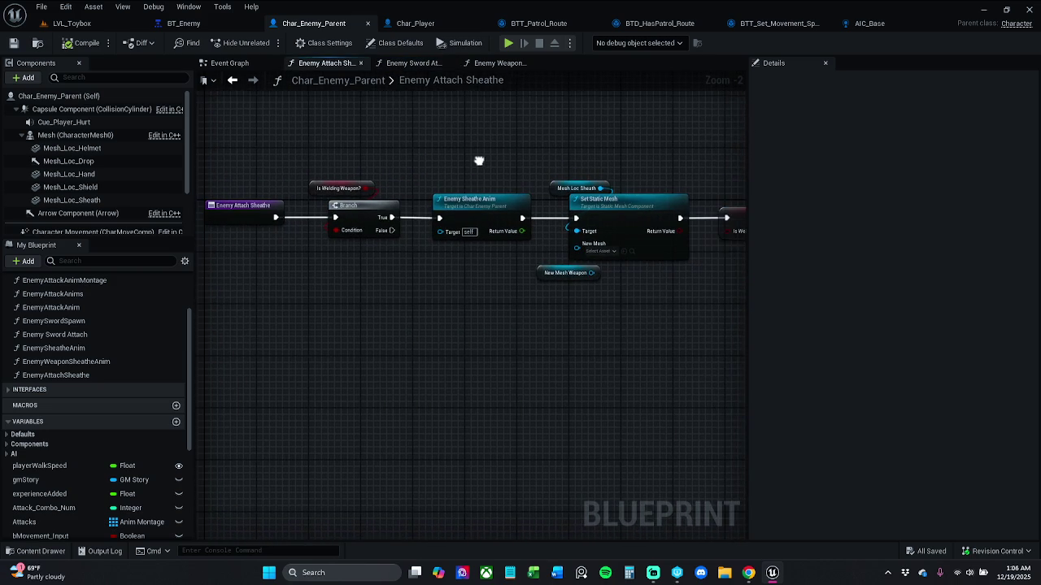
click(414, 63)
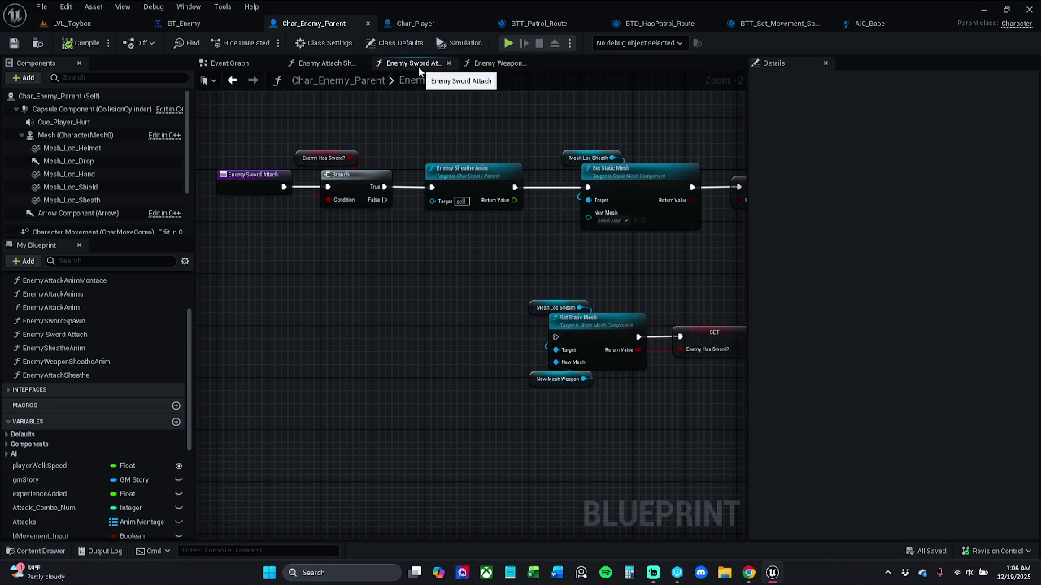
click(312, 68)
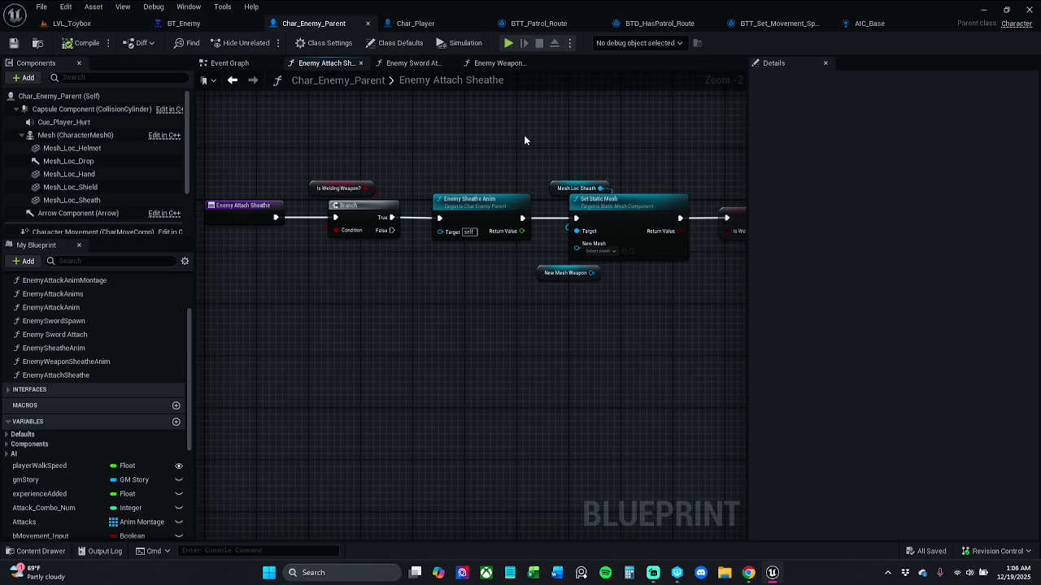
click(410, 65)
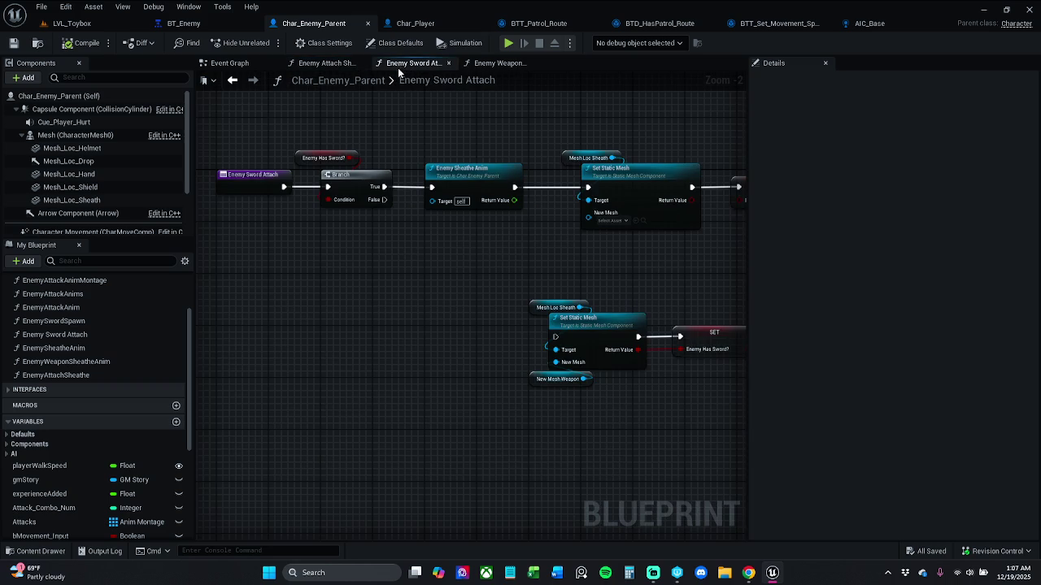
- Inspect the Enemy Sheathe Anim function's graph, then select its call node in Enemy Attach Sheathe
click(328, 69)
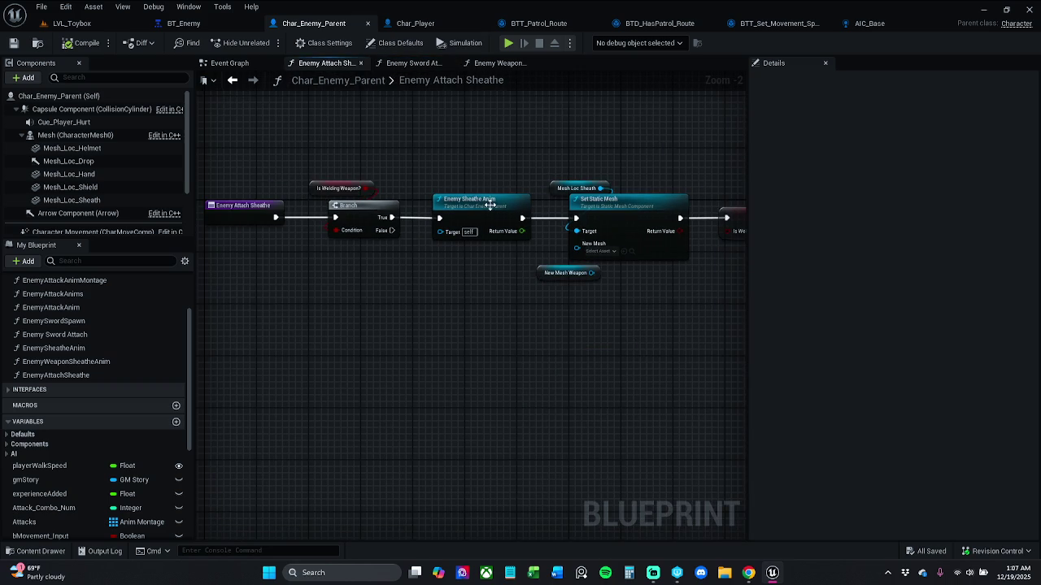
click(460, 203)
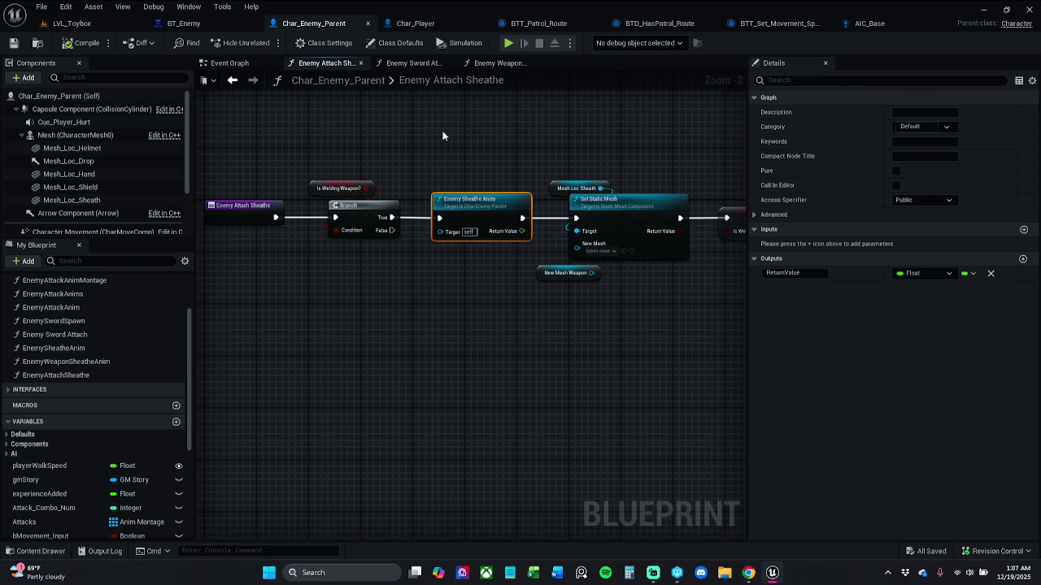
click(415, 65)
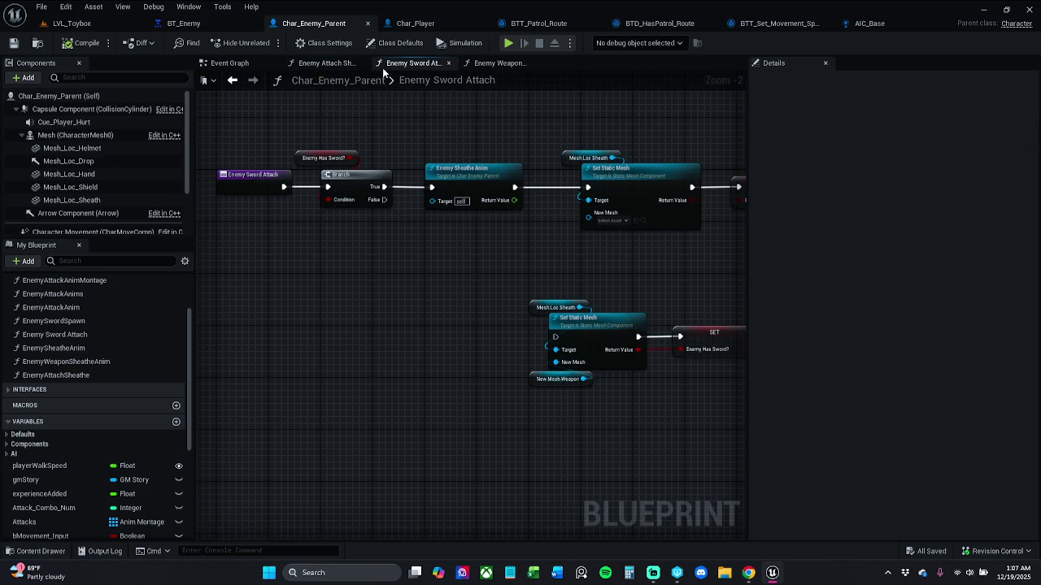
click(331, 68)
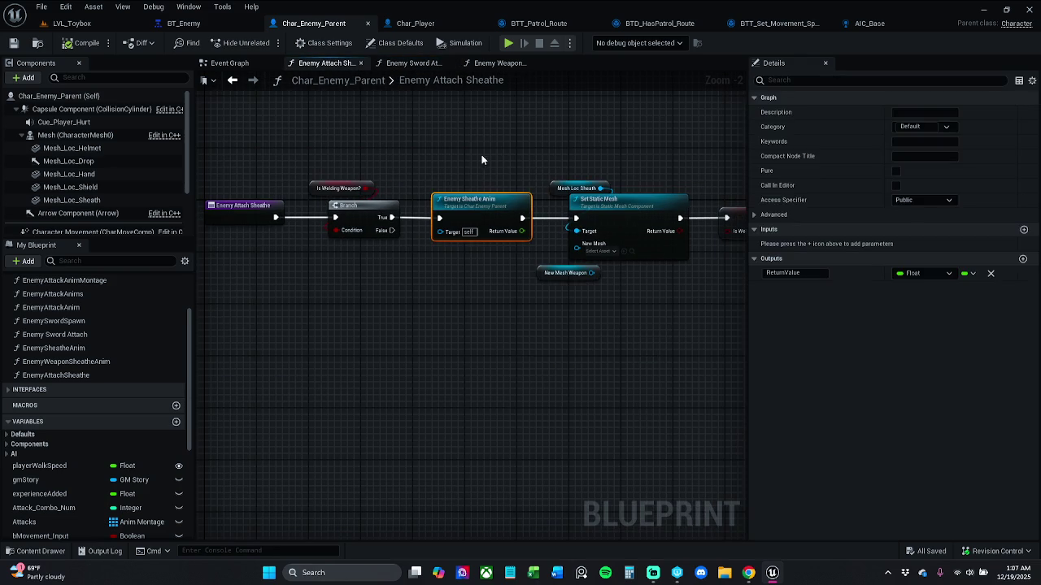
double_click(482, 227)
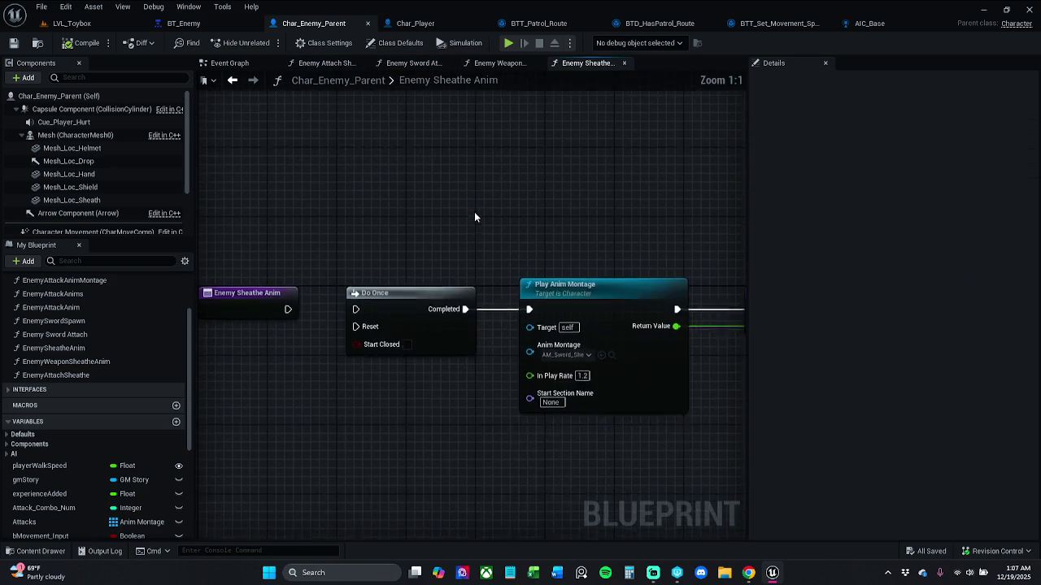
click(623, 64)
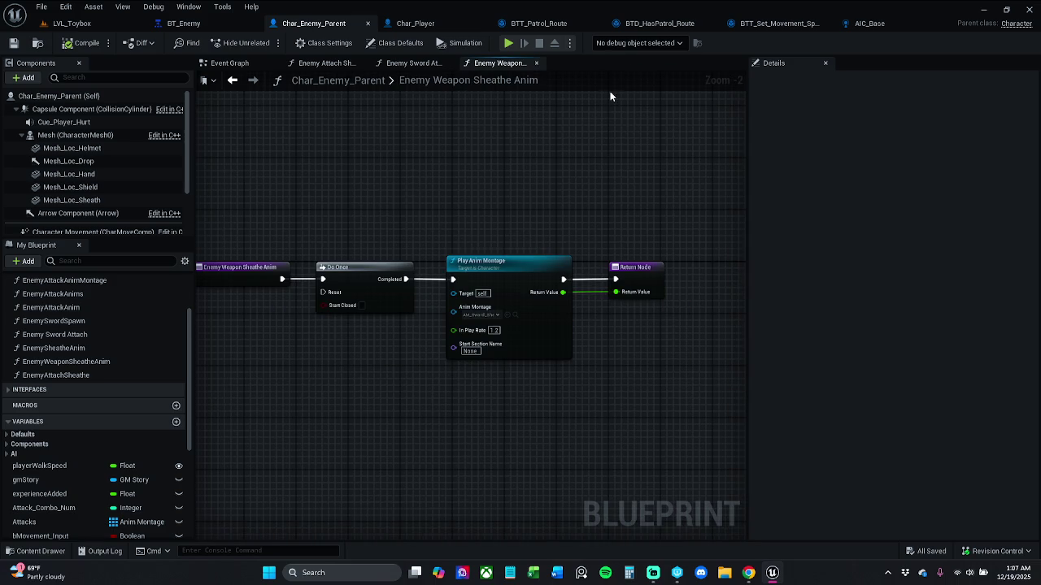
click(414, 62)
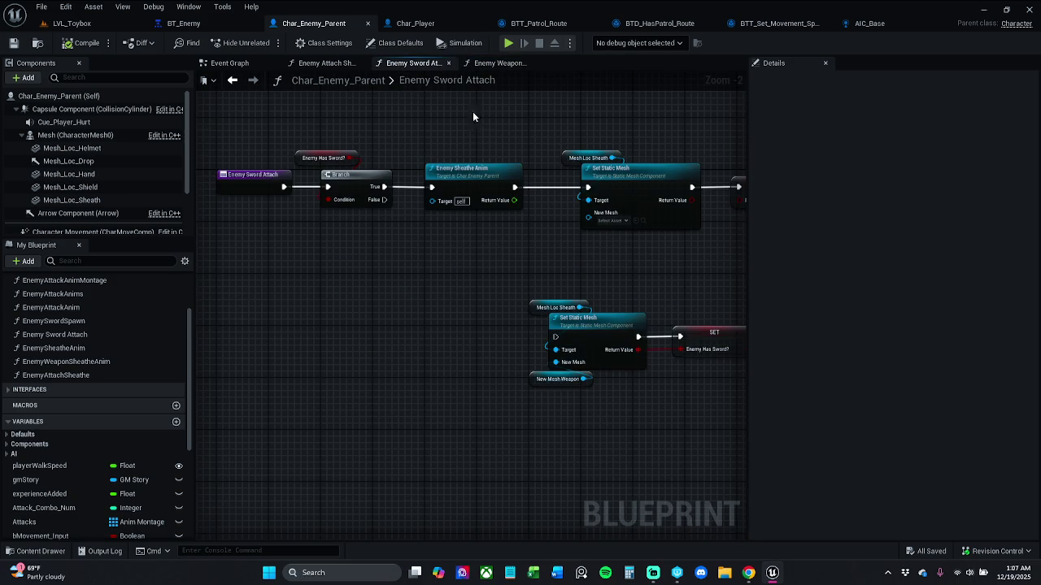
click(339, 68)
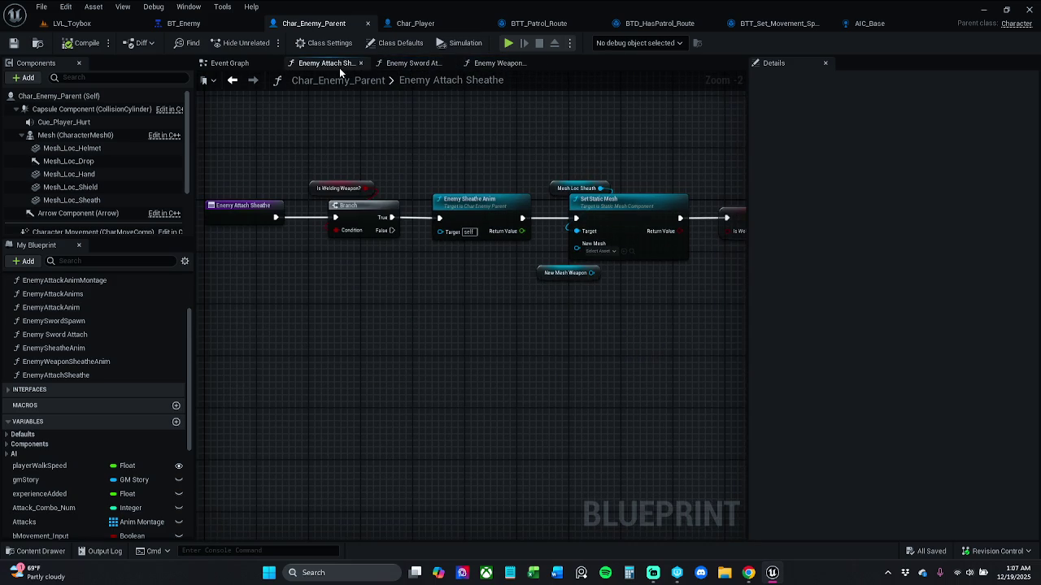
click(412, 63)
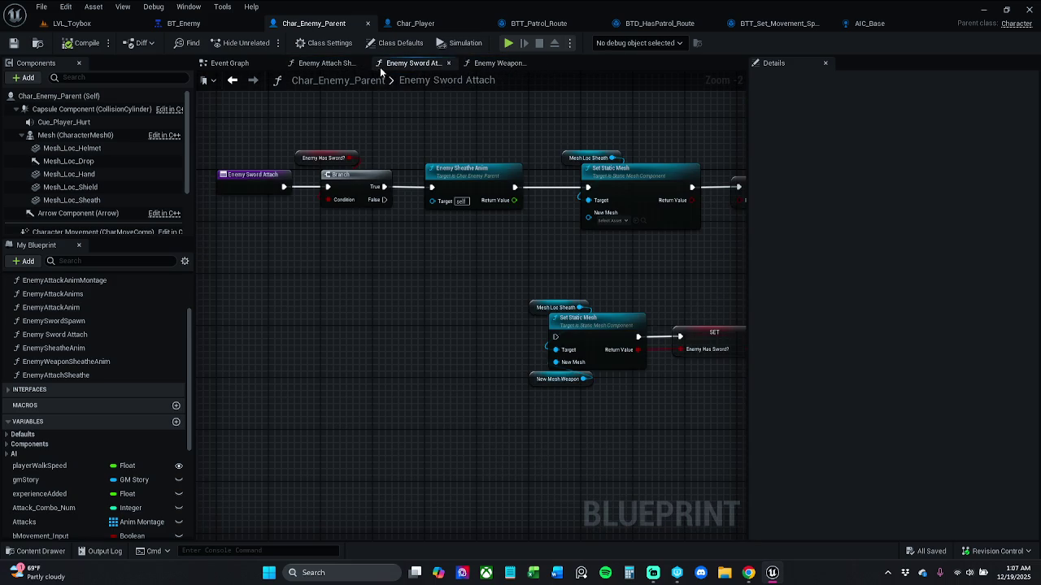
click(356, 65)
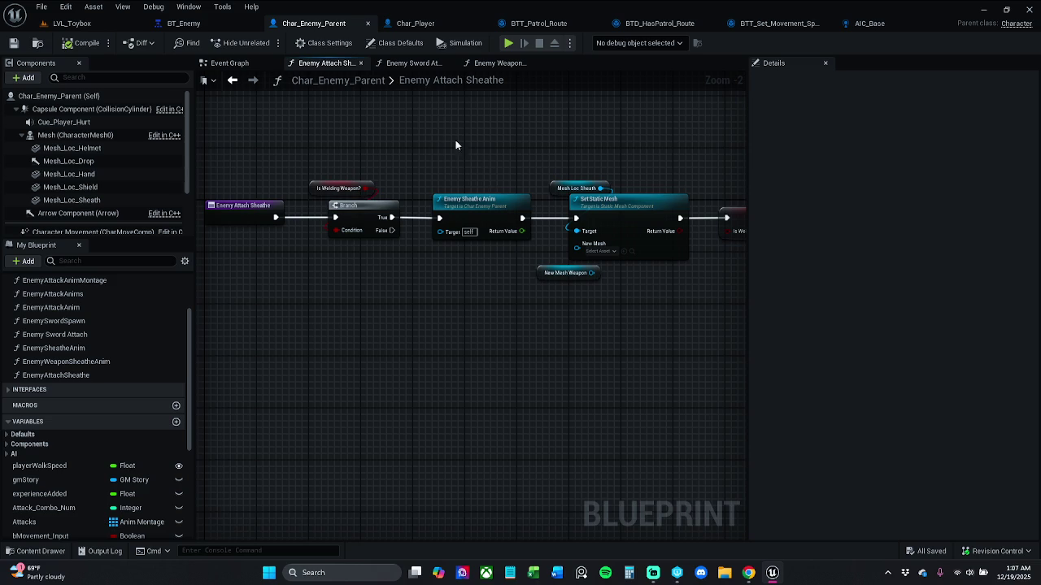
drag(488, 254, 488, 255)
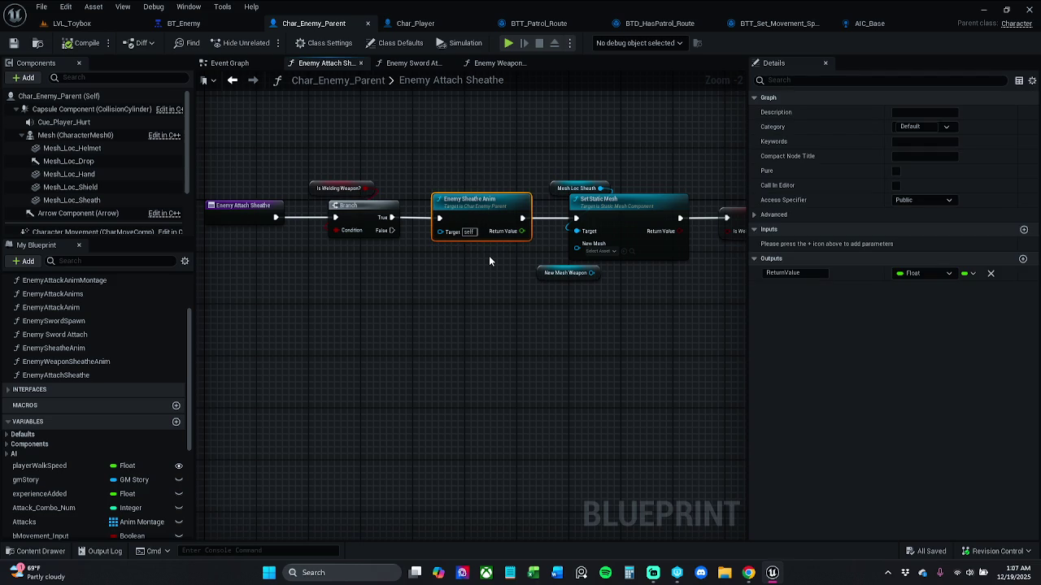
- Delete the Enemy Sheathe Anim call and review the EnemyWeaponSheatheAnim and Enemy Sword Attach graphs
key(Delete)
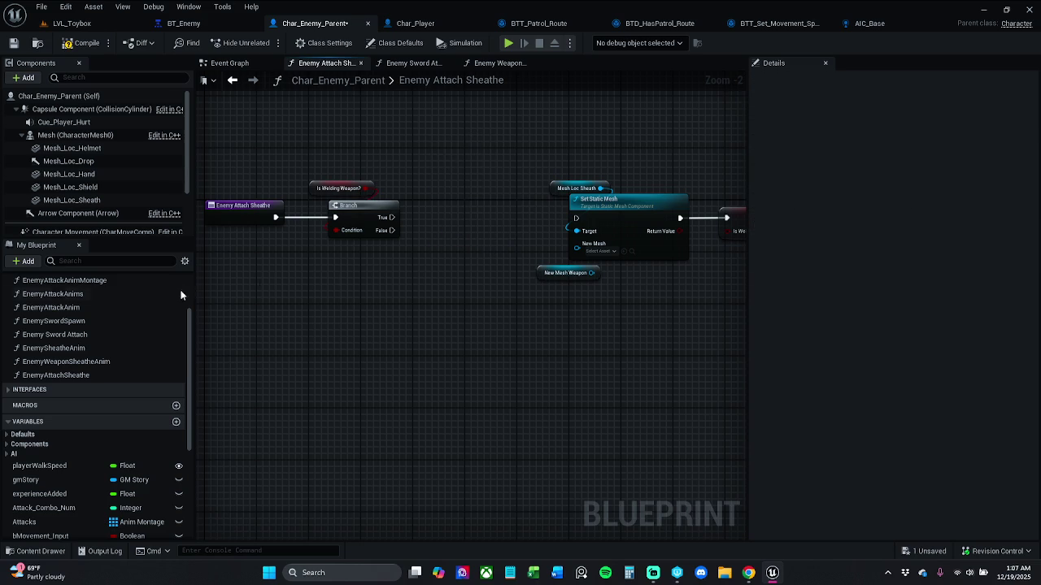
double_click(98, 362)
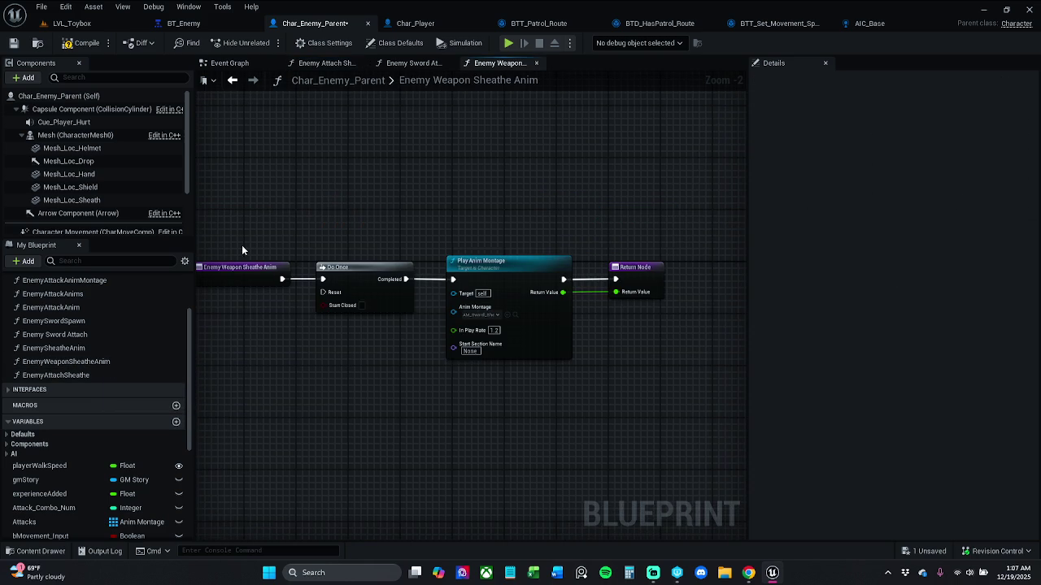
drag(255, 236, 274, 233)
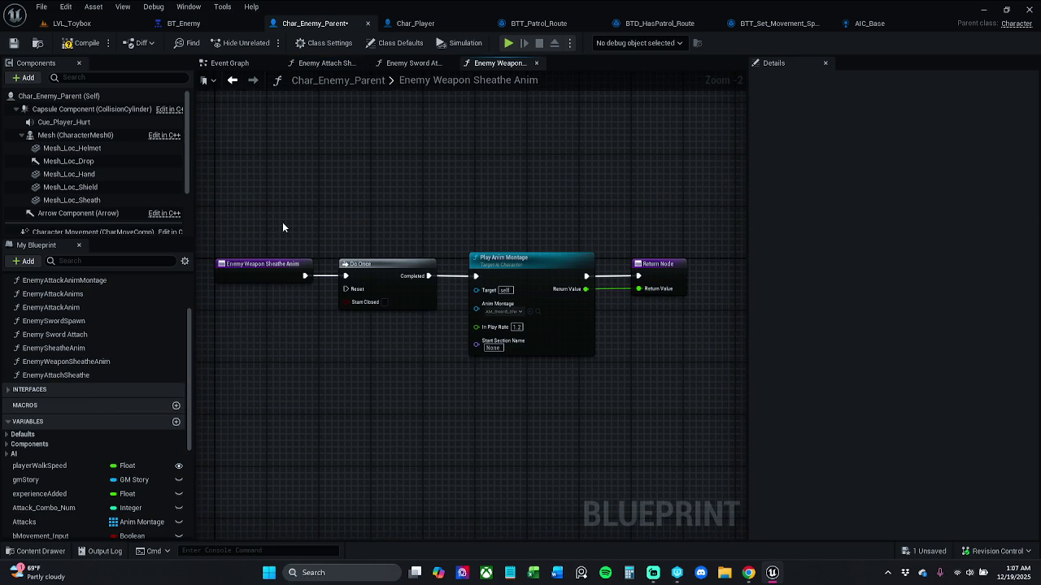
click(411, 64)
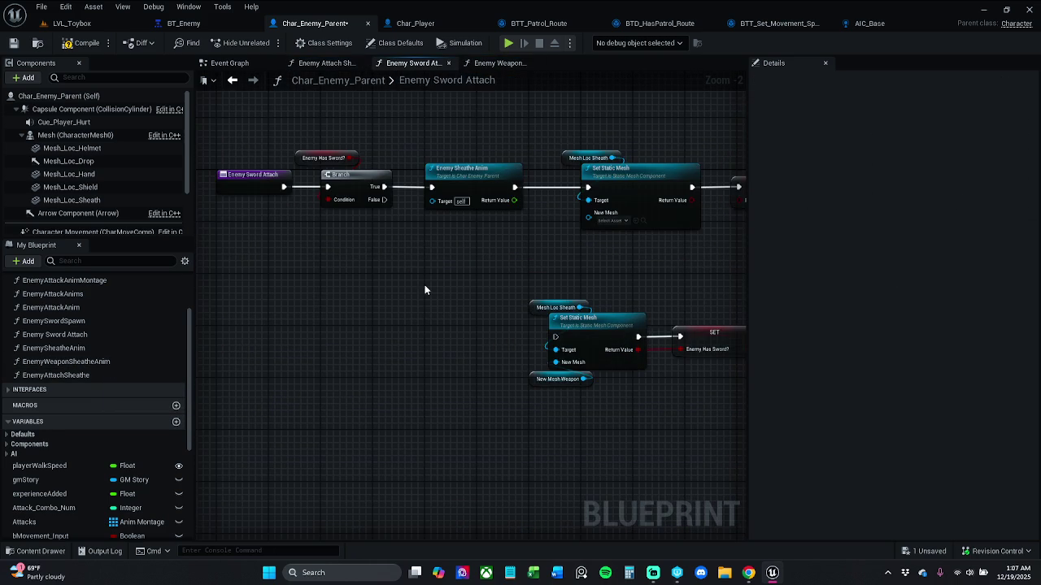
mouse_move(364, 144)
mouse_down()
mouse_move(179, 137)
mouse_move(404, 175)
mouse_up()
click(327, 64)
- From Branch True, add an Enemy Weapon Sheathe Anim call and wire it into Set Static Mesh
mouse_move(392, 223)
mouse_down()
mouse_move(448, 209)
mouse_move(453, 221)
mouse_up()
text(enemy)
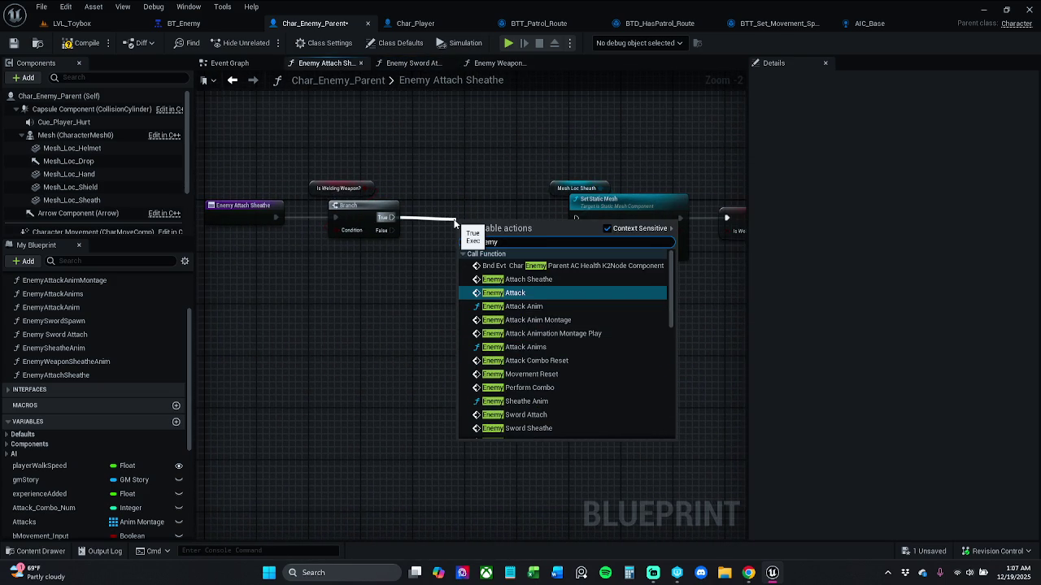
text(Weap)
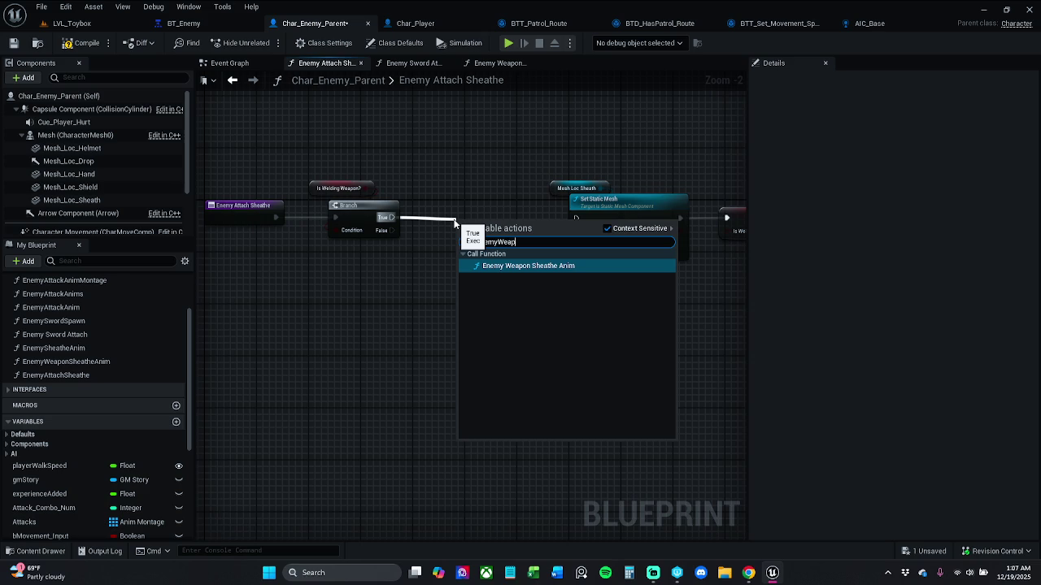
key(Return)
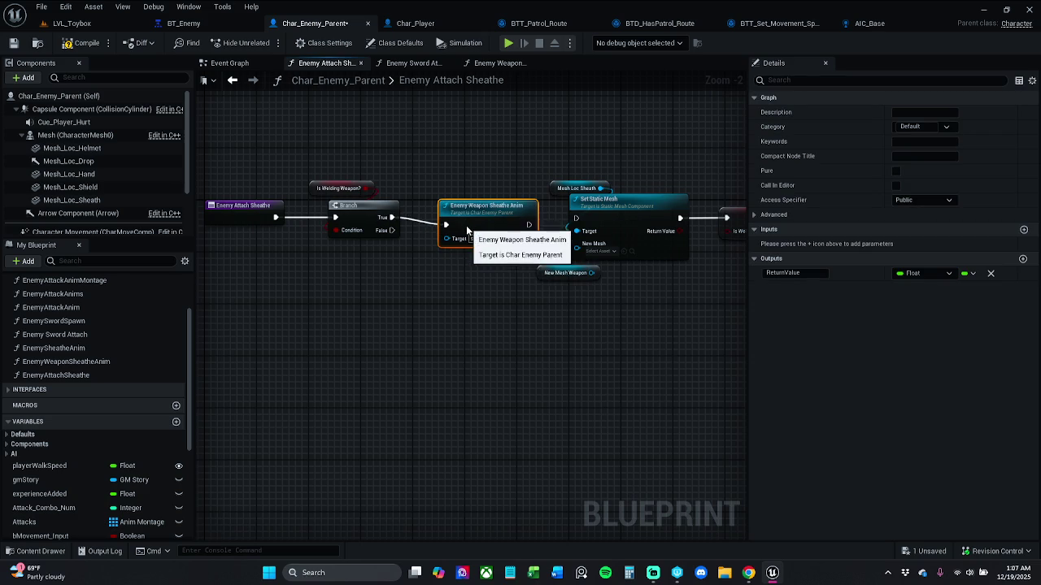
drag(466, 231, 446, 225)
drag(510, 219, 577, 224)
drag(488, 203, 501, 203)
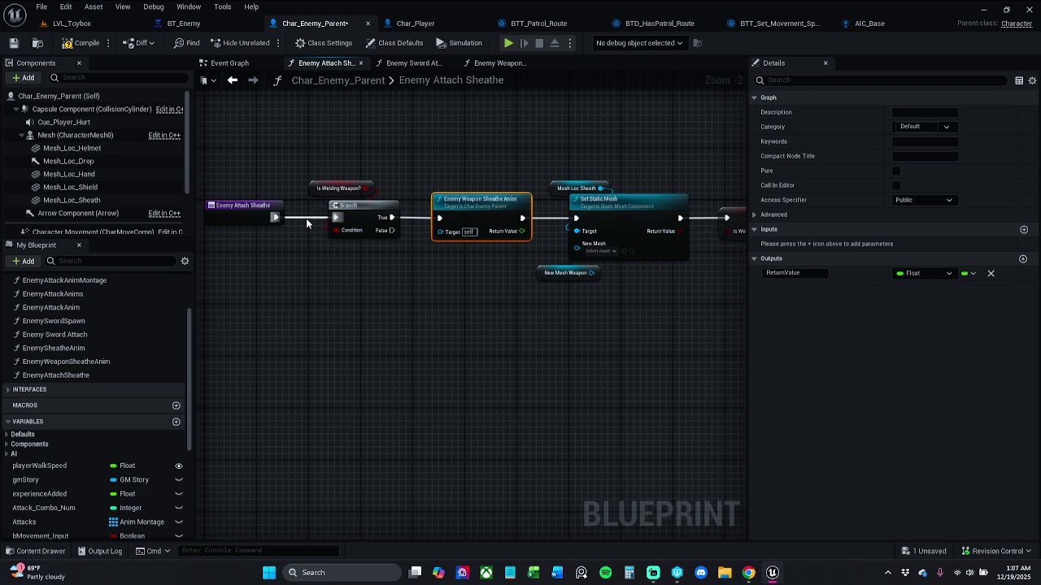
- In Enemy Weapon Sheathe Anim, add a Montage Play node after Do Once, then delete it
double_click(486, 202)
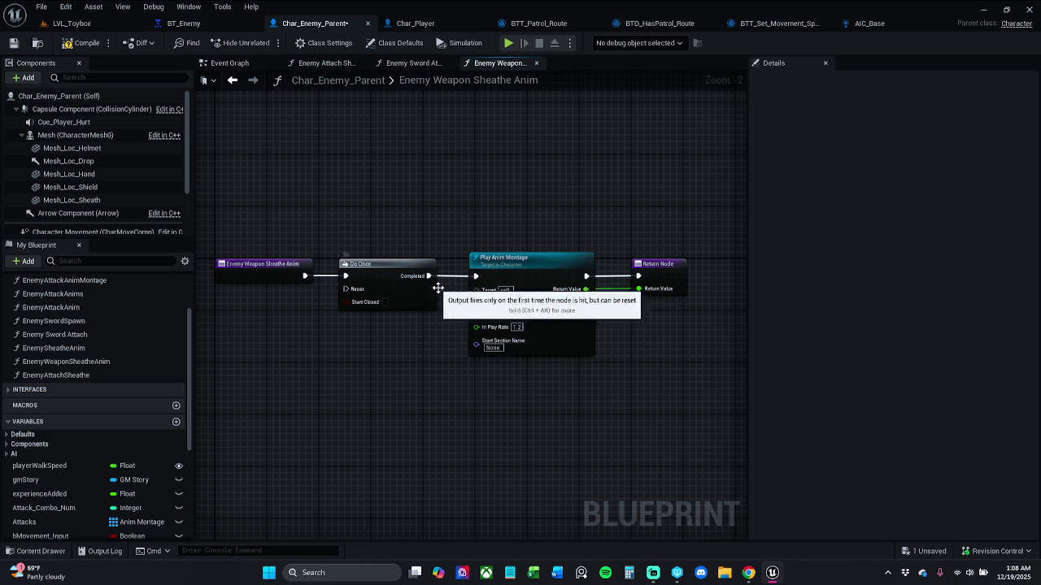
drag(569, 313, 491, 311)
drag(423, 307, 472, 307)
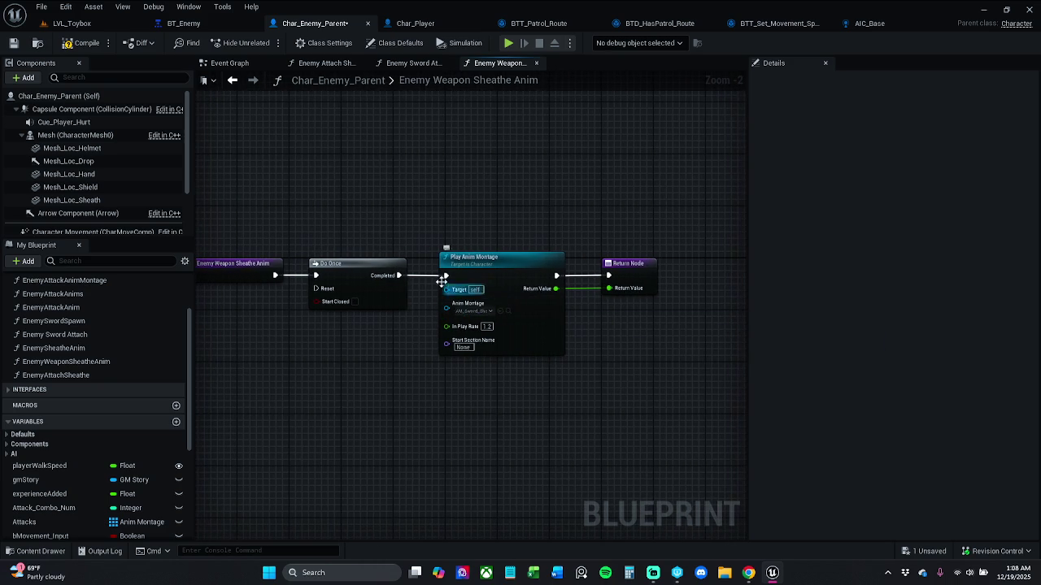
drag(399, 275, 422, 390)
text(play )
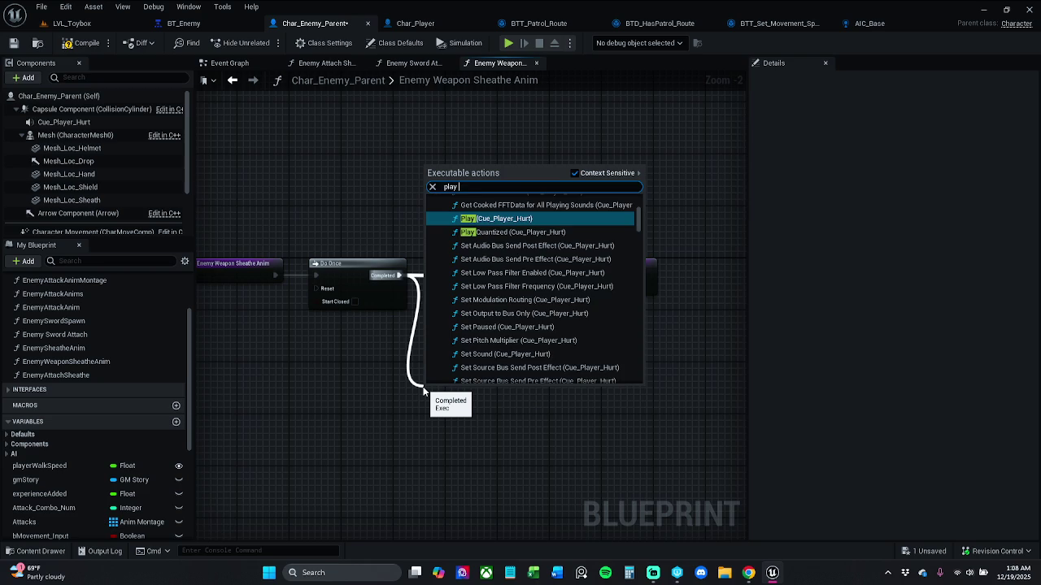
text(montag)
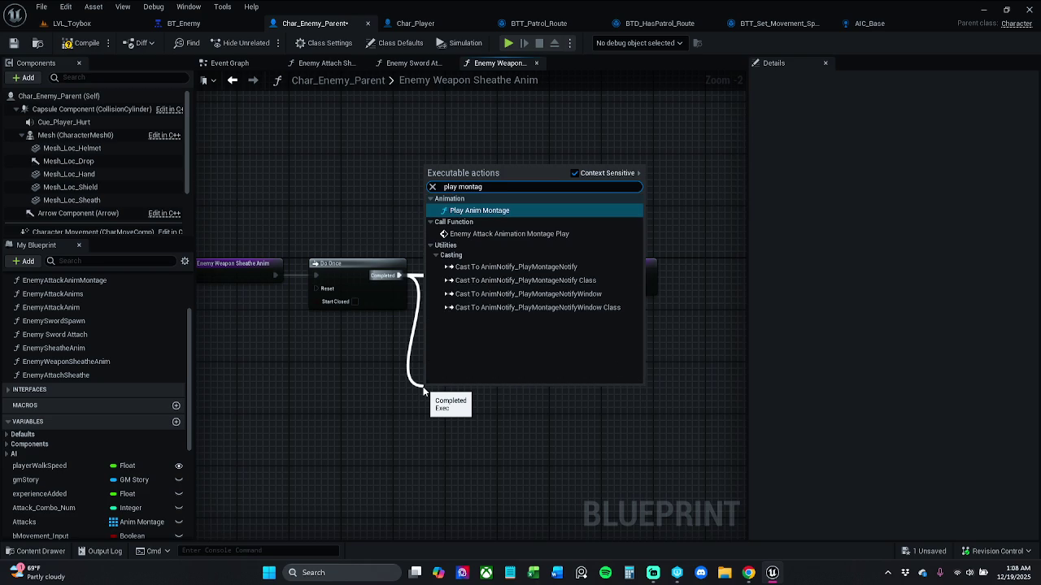
text(e)
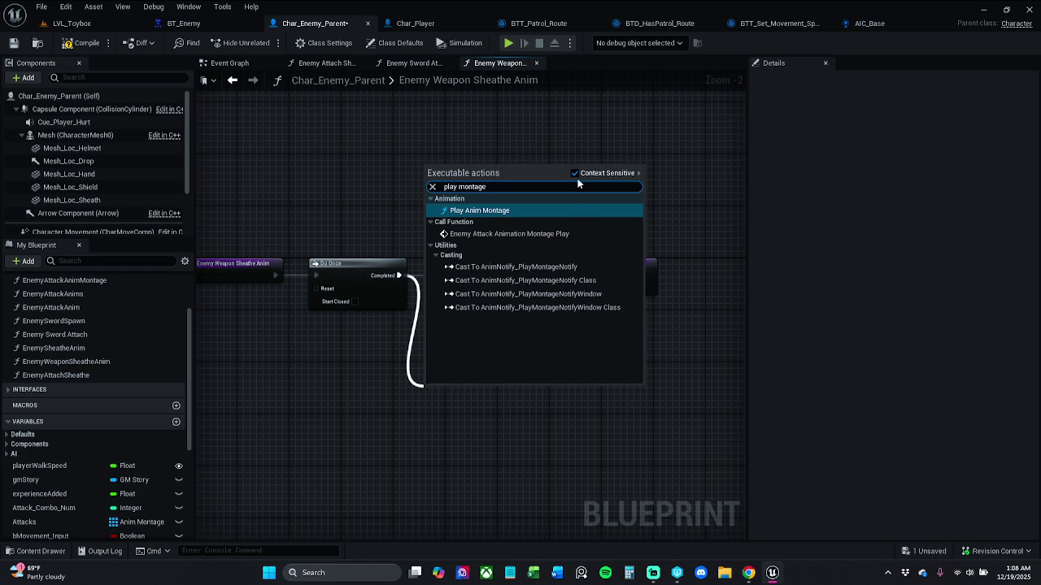
click(576, 174)
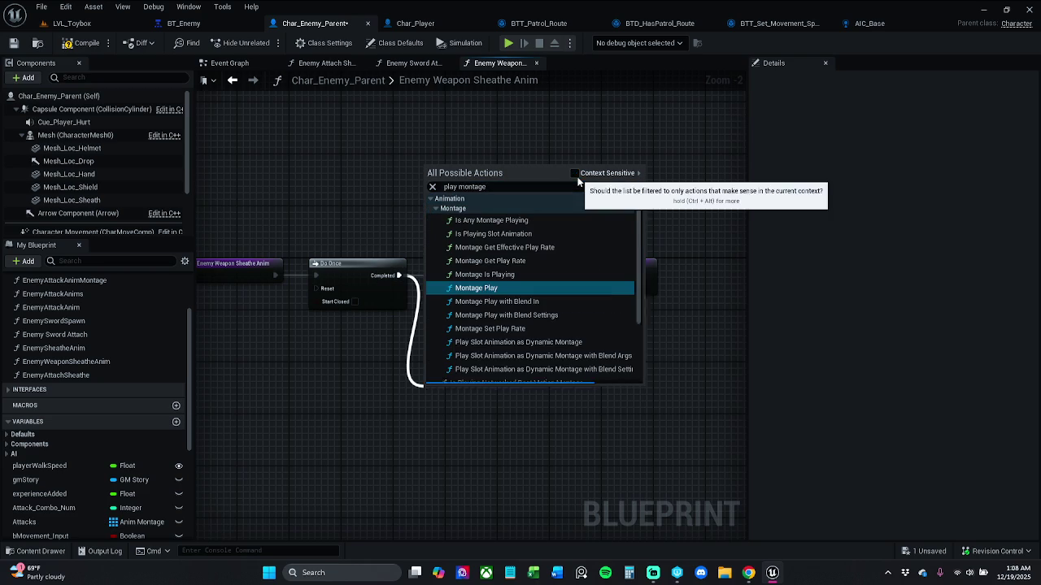
click(506, 273)
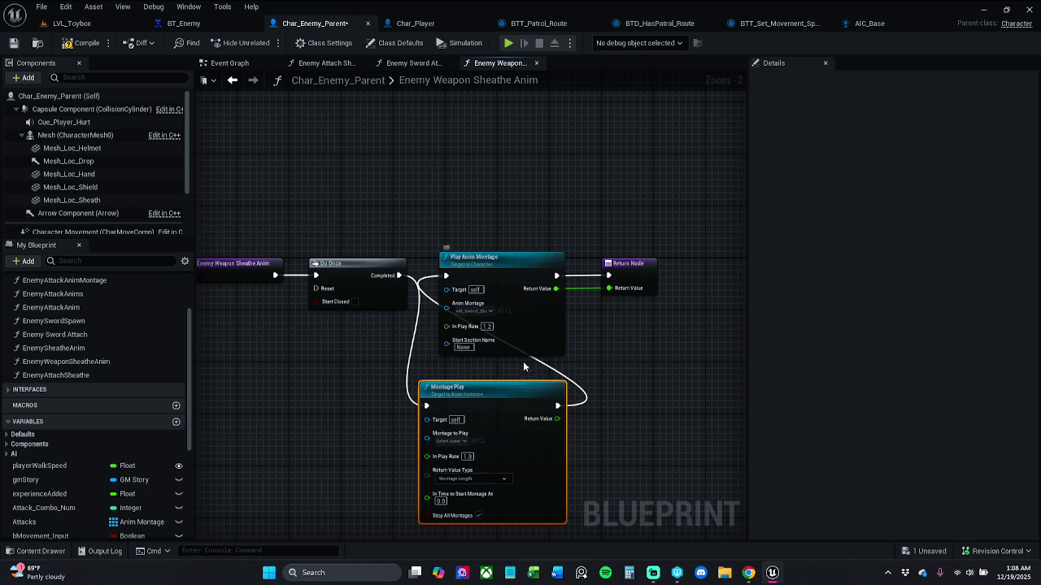
key(Delete)
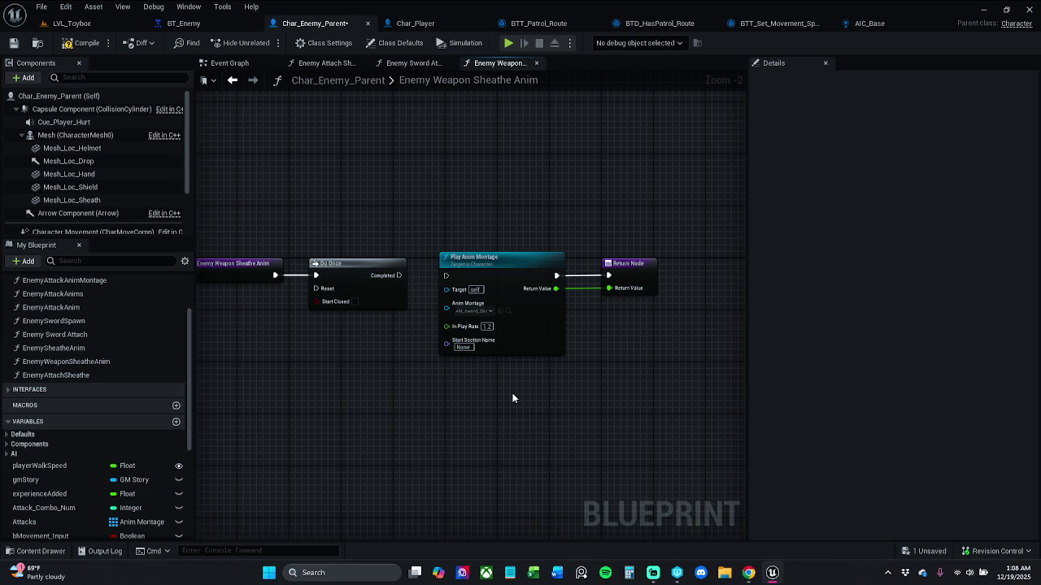
- Search all actions for 'play montage' without adding anything, and shift the Do Once node right
right_click(513, 397)
text(play)
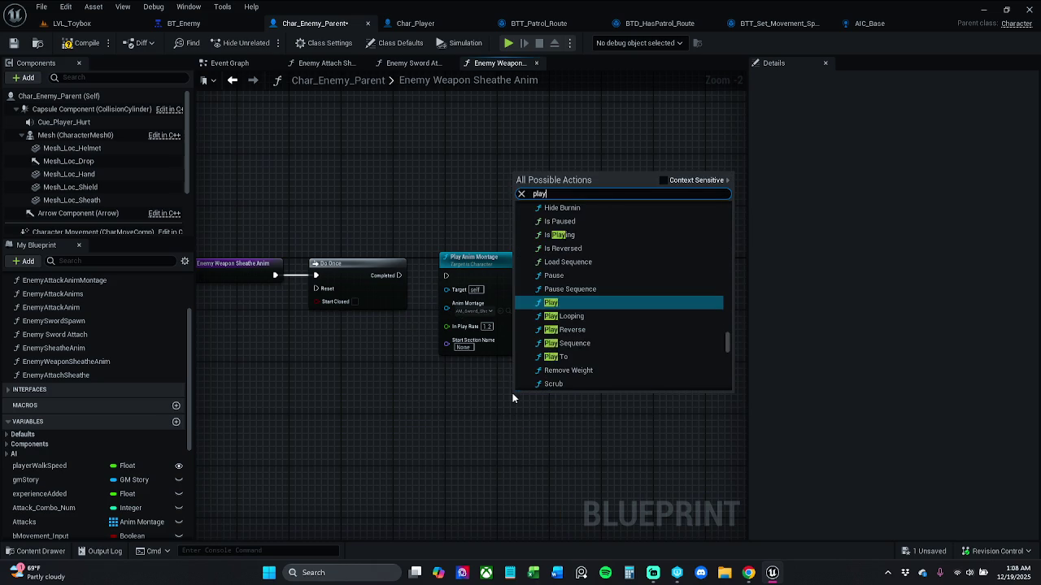
text( montage)
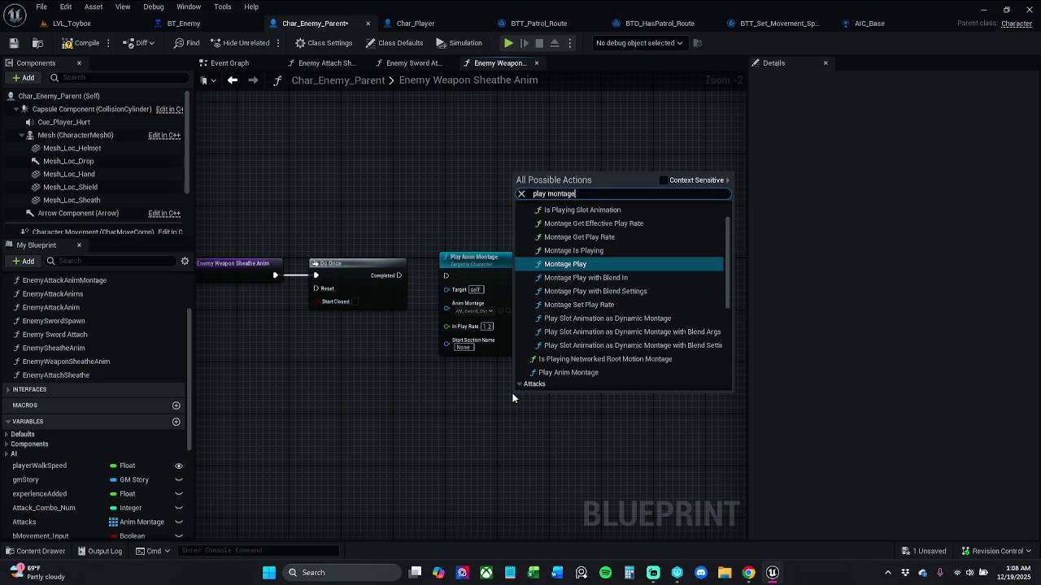
scroll(588, 356, down, 3)
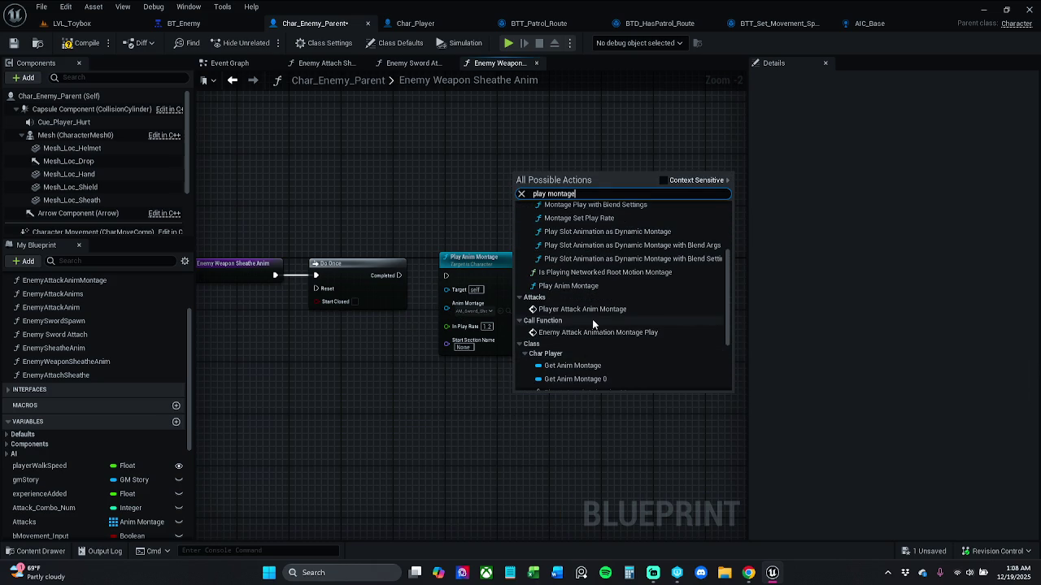
scroll(599, 321, down, 4)
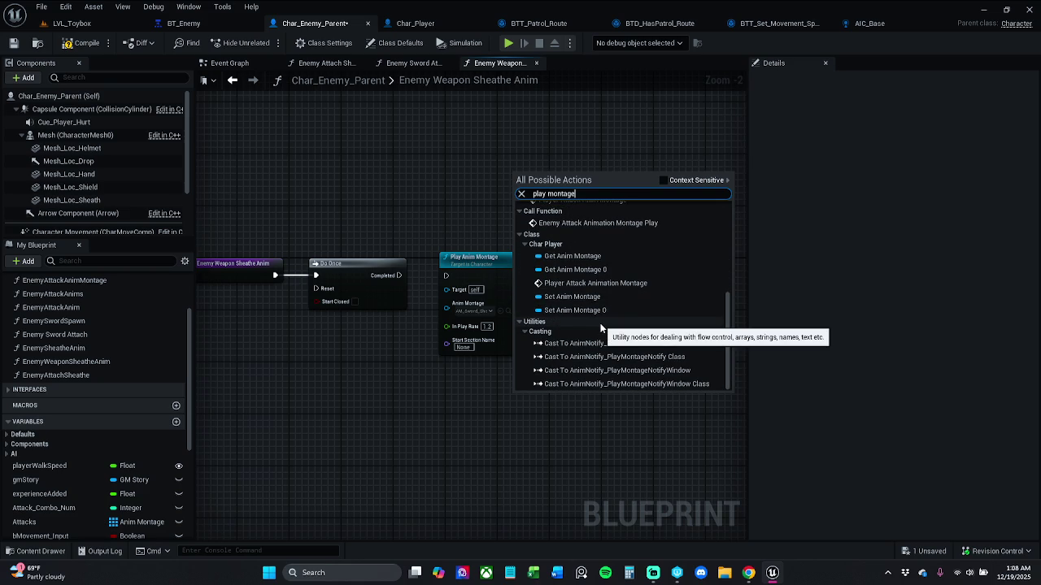
scroll(608, 307, up, 3)
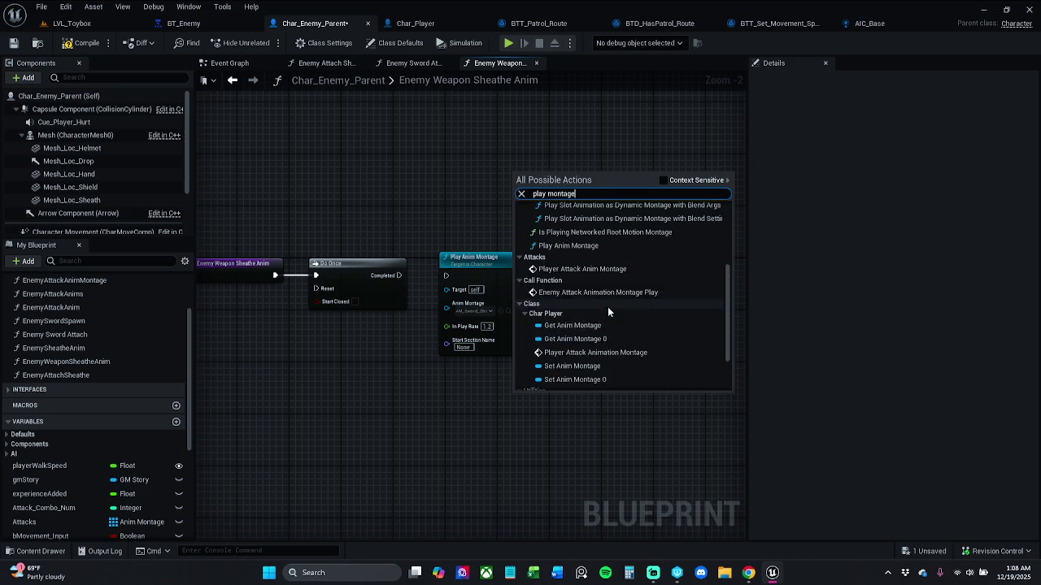
scroll(607, 307, up, 3)
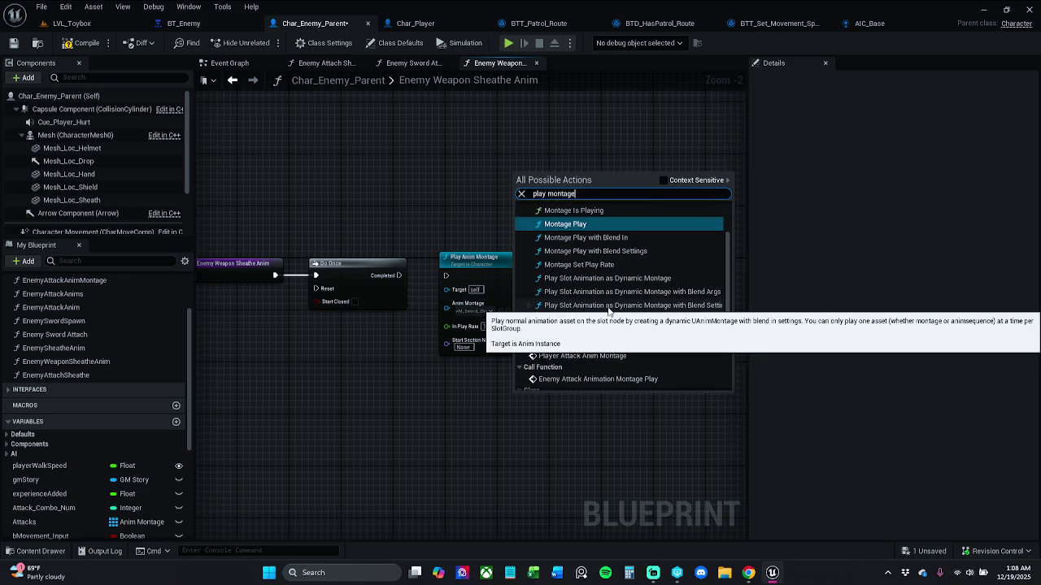
scroll(607, 307, up, 2)
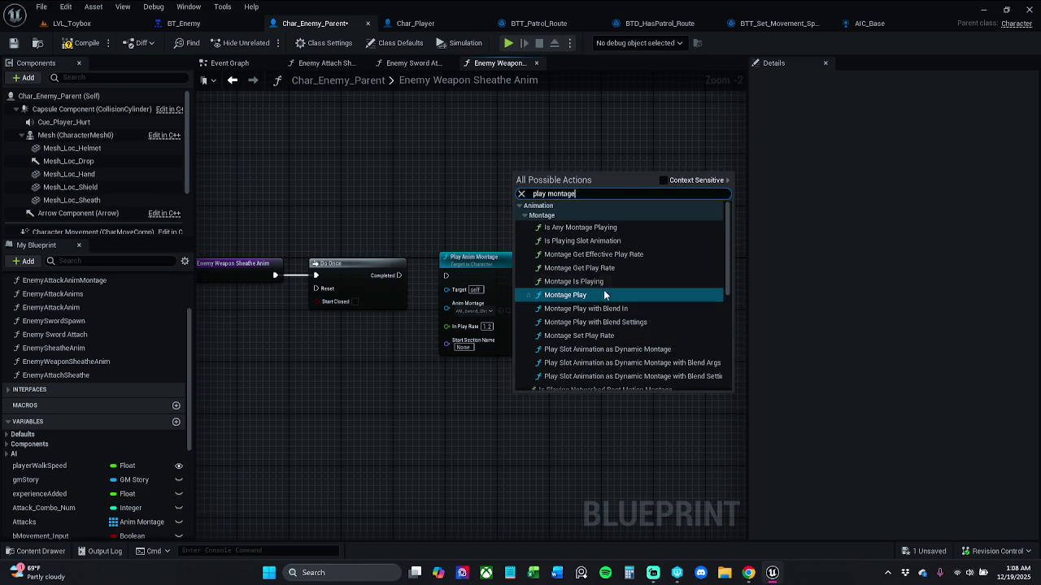
click(531, 132)
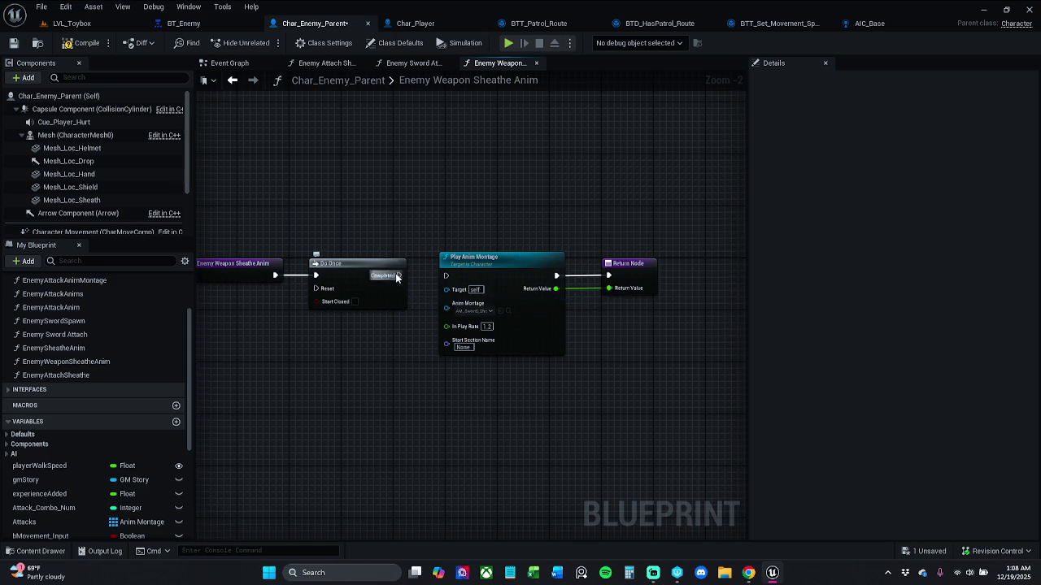
drag(395, 274, 449, 277)
key(ctrl+z)
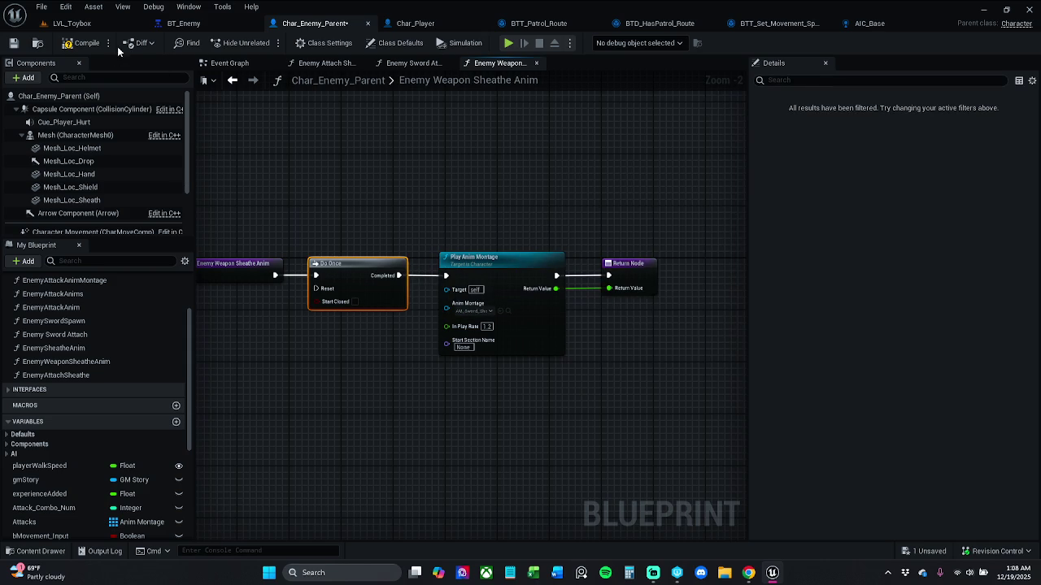
key(ctrl+s)
click(408, 61)
click(520, 62)
click(539, 63)
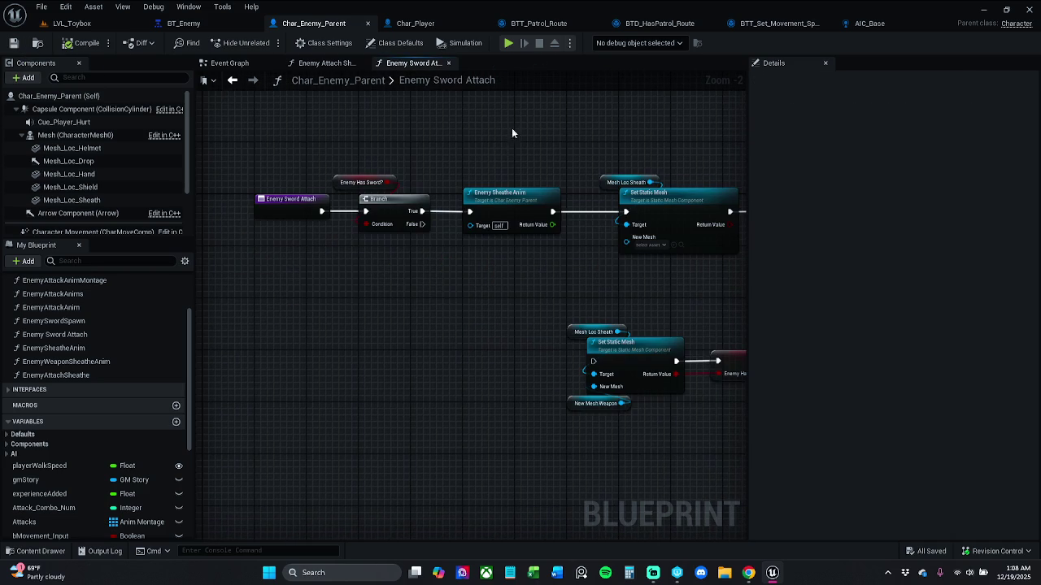
click(329, 63)
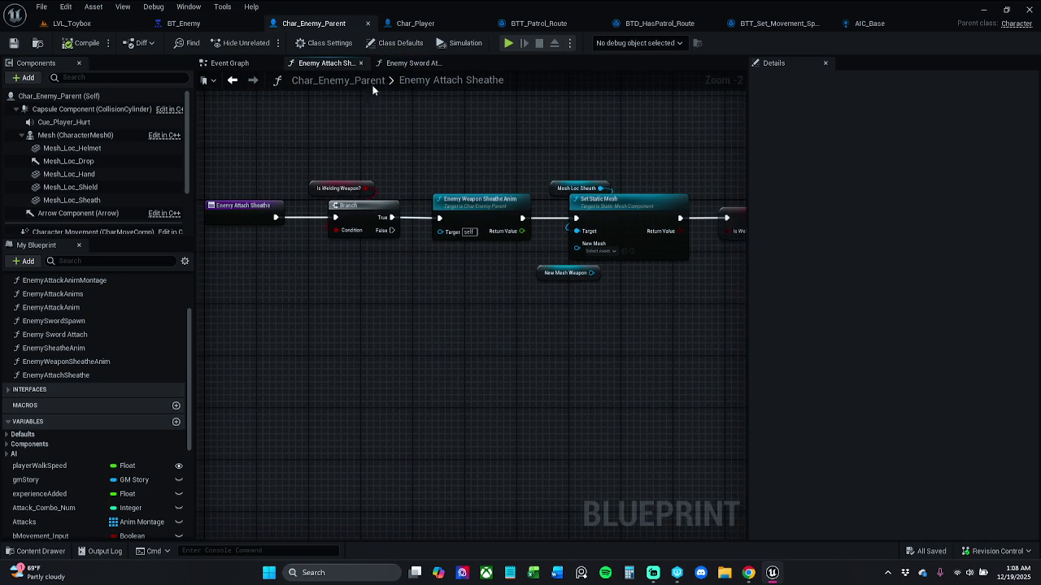
click(414, 64)
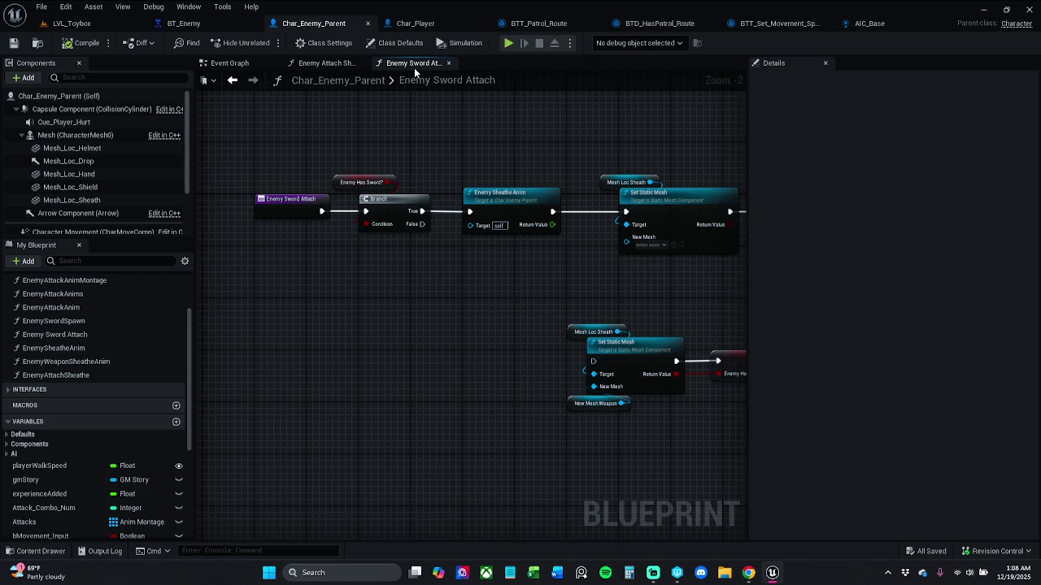
click(344, 65)
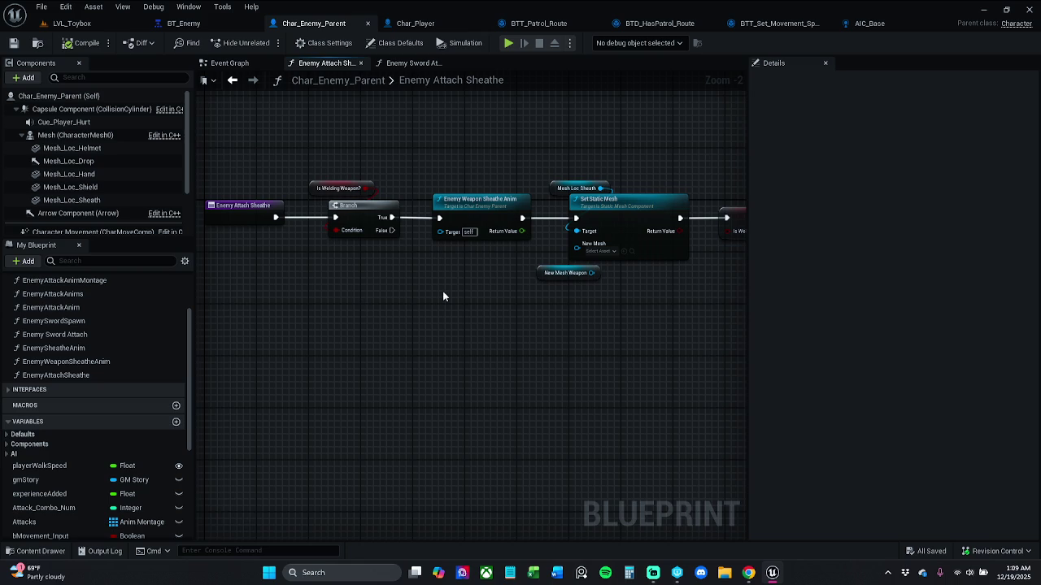
- Review the Enemy Attach Sheathe graph from Branch to the SET nodes, then select bEnemyHasSword?
drag(472, 271, 308, 255)
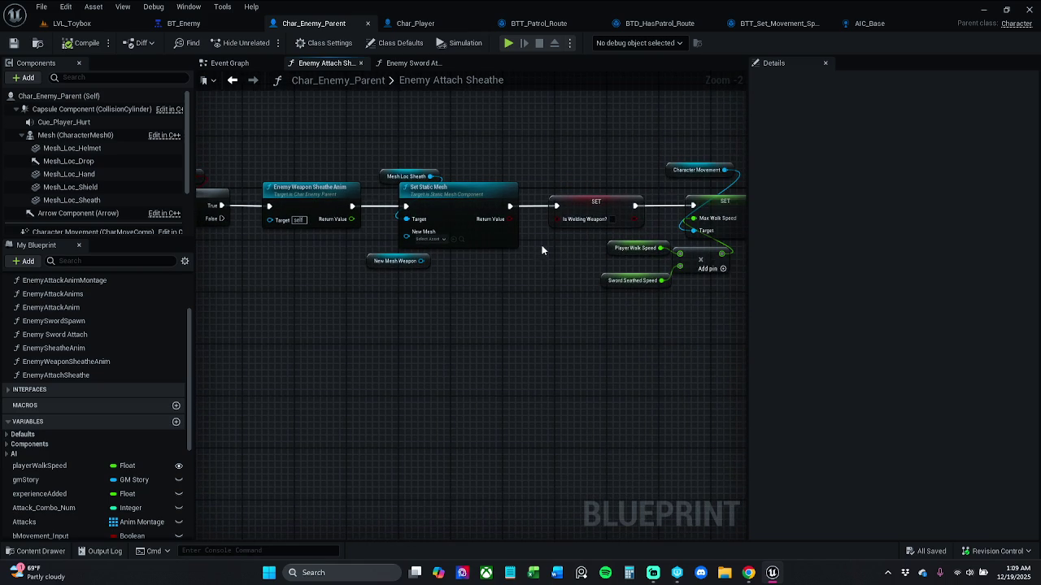
scroll(543, 253, up, 1)
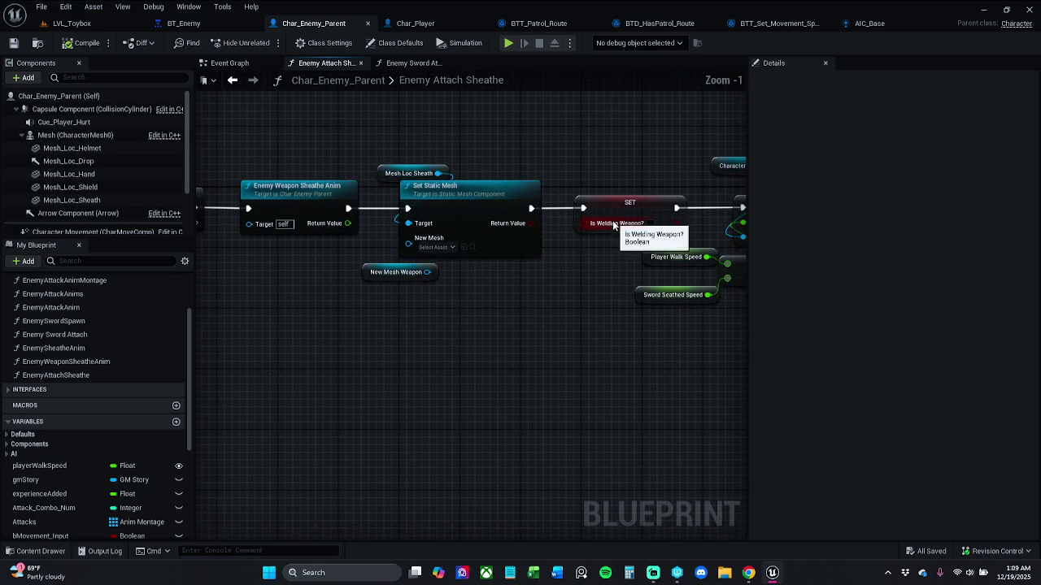
drag(395, 272, 447, 265)
scroll(378, 267, down, 1)
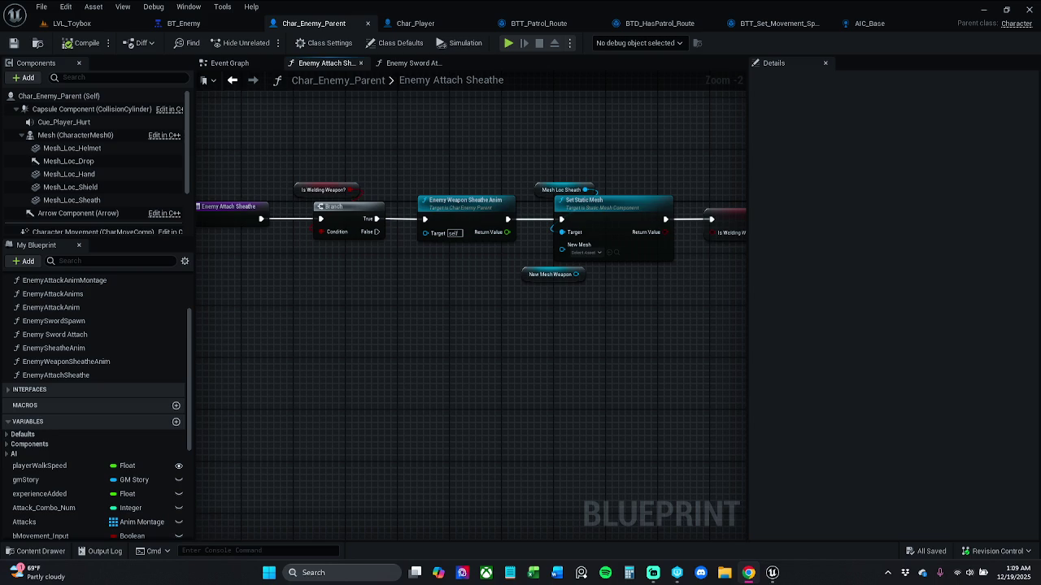
drag(360, 431, 311, 406)
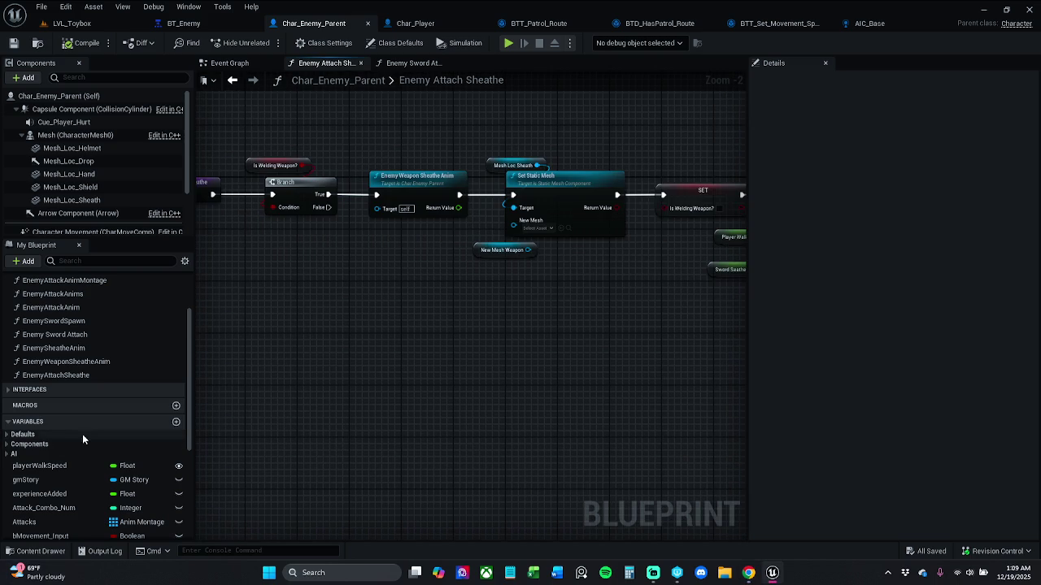
scroll(93, 480, down, 5)
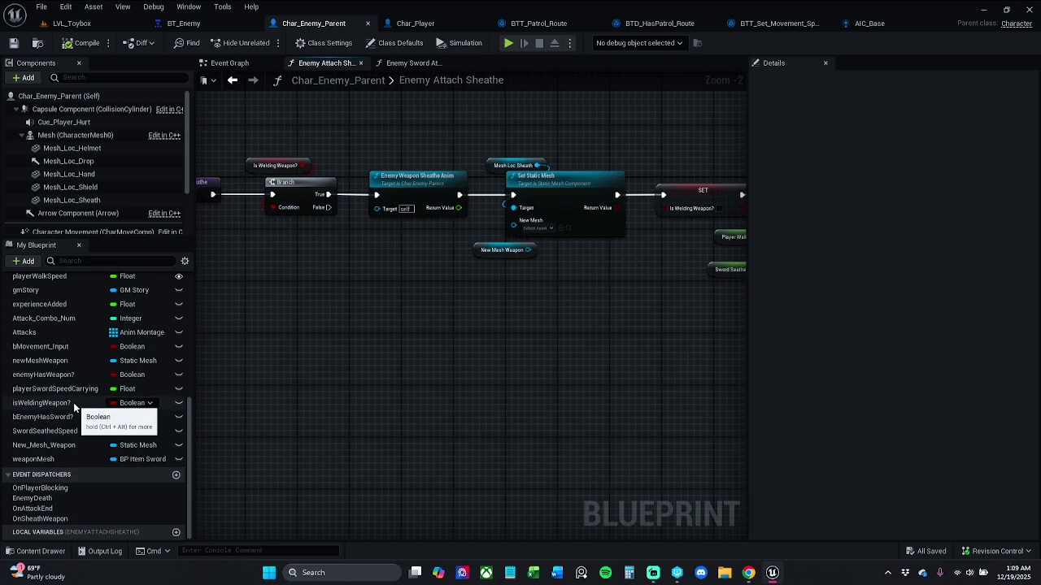
click(71, 417)
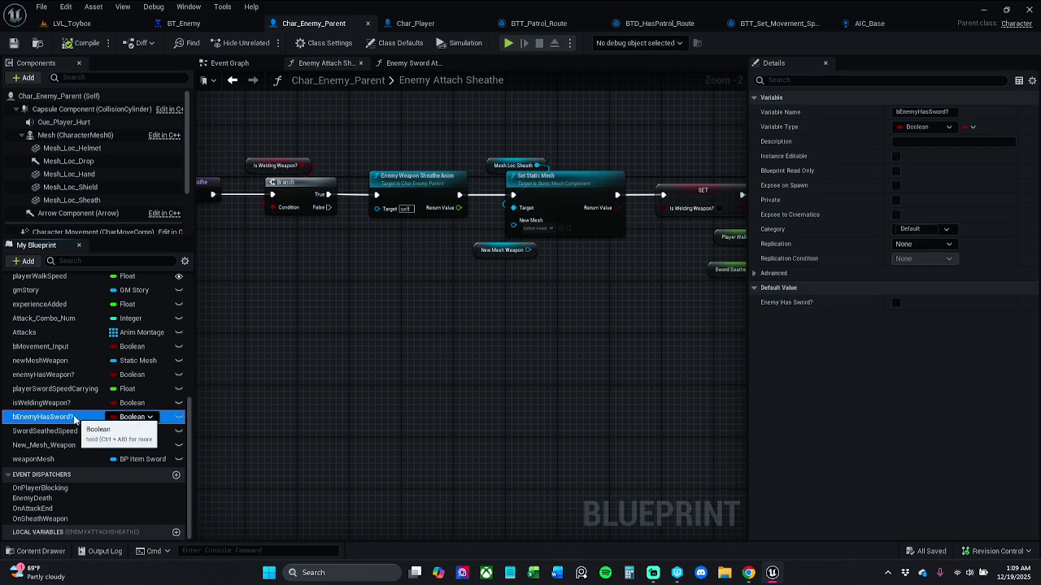
- Find references to bEnemyHasSword?, jump to its getter in Enemy Sword Attach, and swap the Branch condition to isWeldingWeapon?
right_click(75, 418)
click(118, 437)
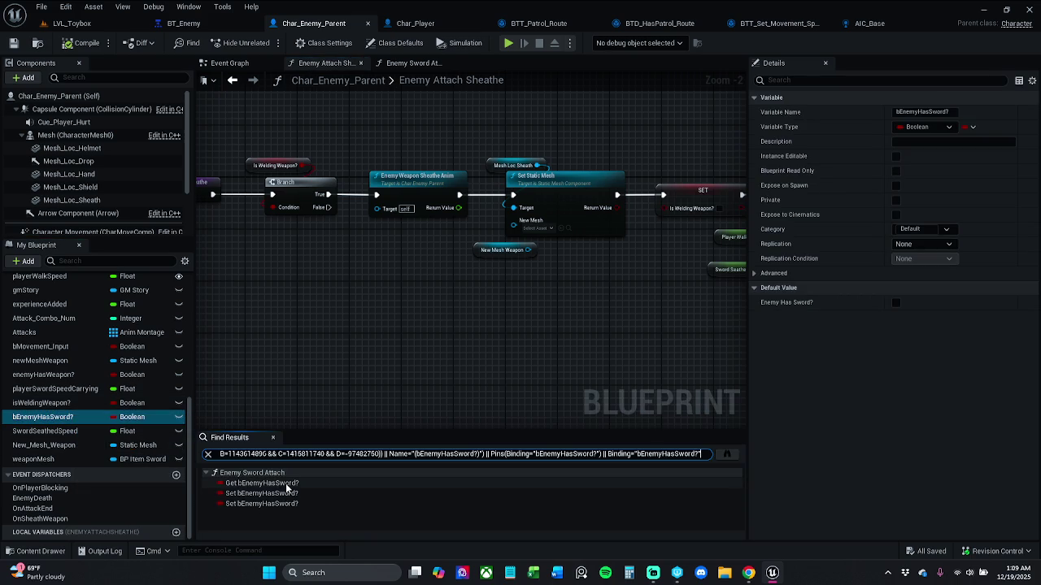
click(286, 485)
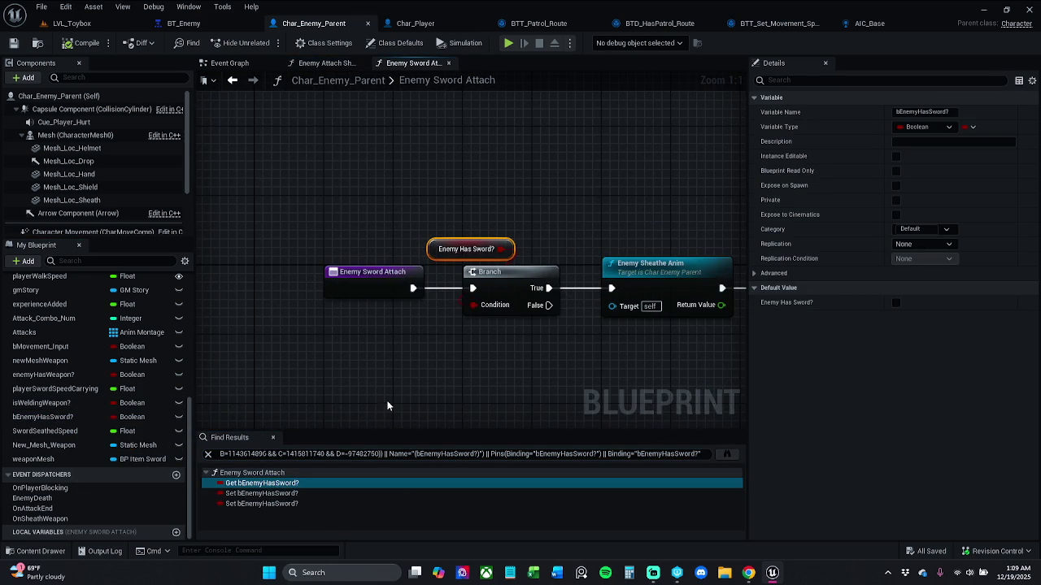
drag(440, 369, 407, 363)
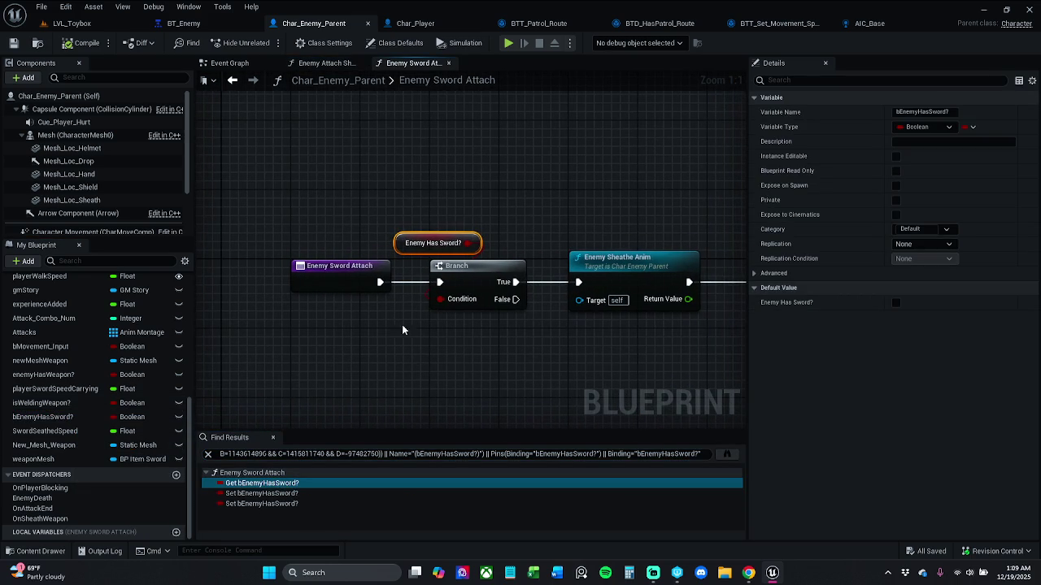
scroll(407, 295, down, 2)
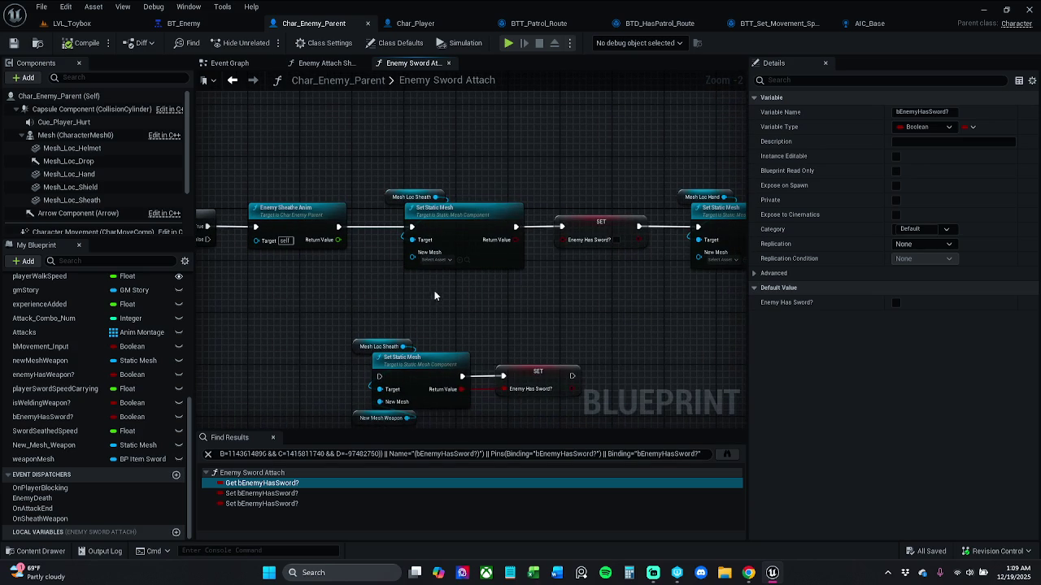
drag(420, 297, 620, 312)
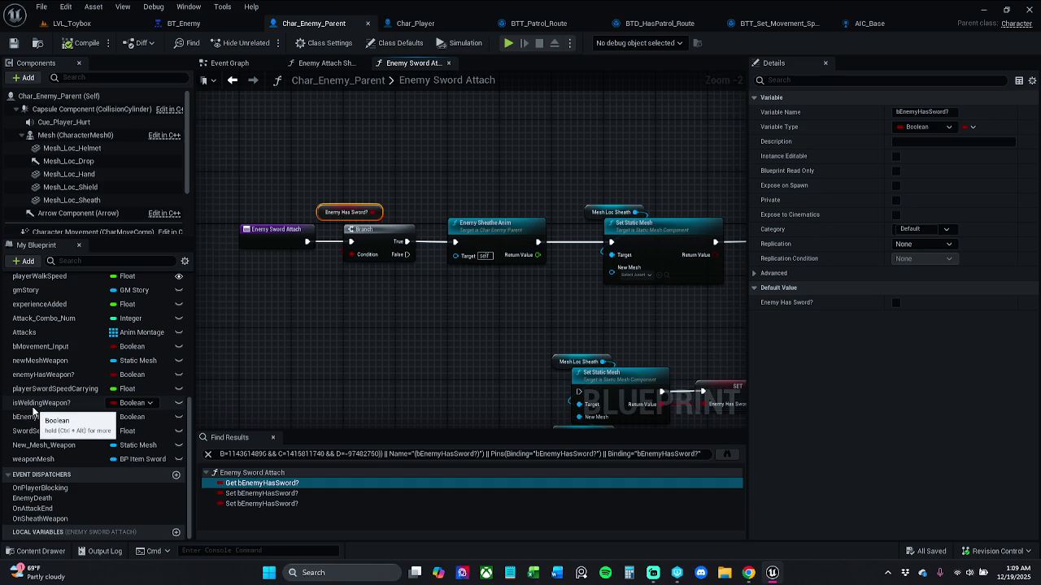
mouse_move(33, 406)
mouse_down()
mouse_move(284, 327)
mouse_move(320, 216)
mouse_move(325, 236)
mouse_up()
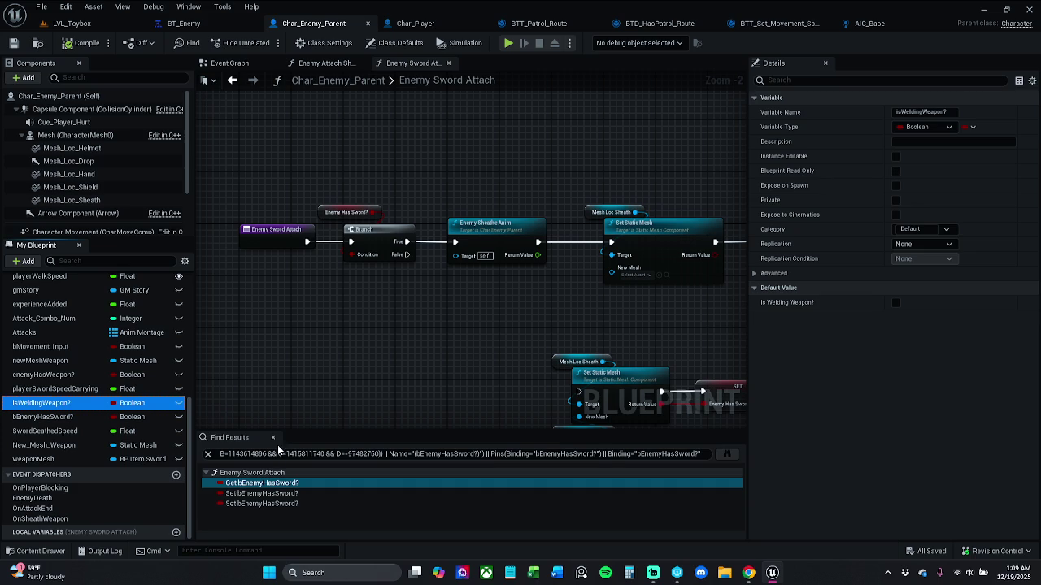
- Make both SET nodes in Enemy Sword Attach set isWeldingWeapon? instead of bEnemyHasSword?
mouse_move(377, 356)
mouse_down()
mouse_move(233, 328)
mouse_move(416, 311)
mouse_up()
drag(329, 319, 314, 325)
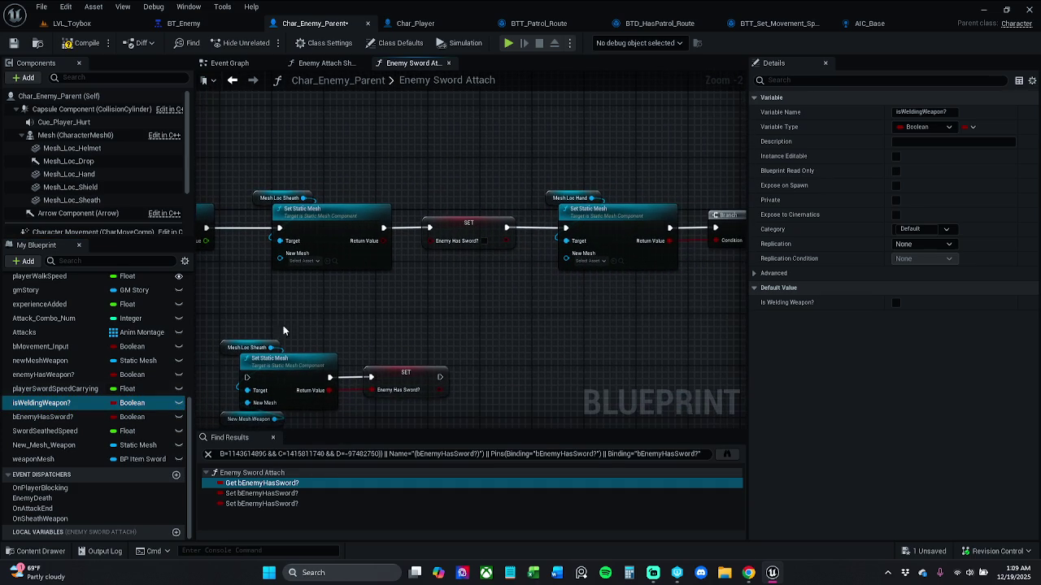
drag(84, 402, 450, 234)
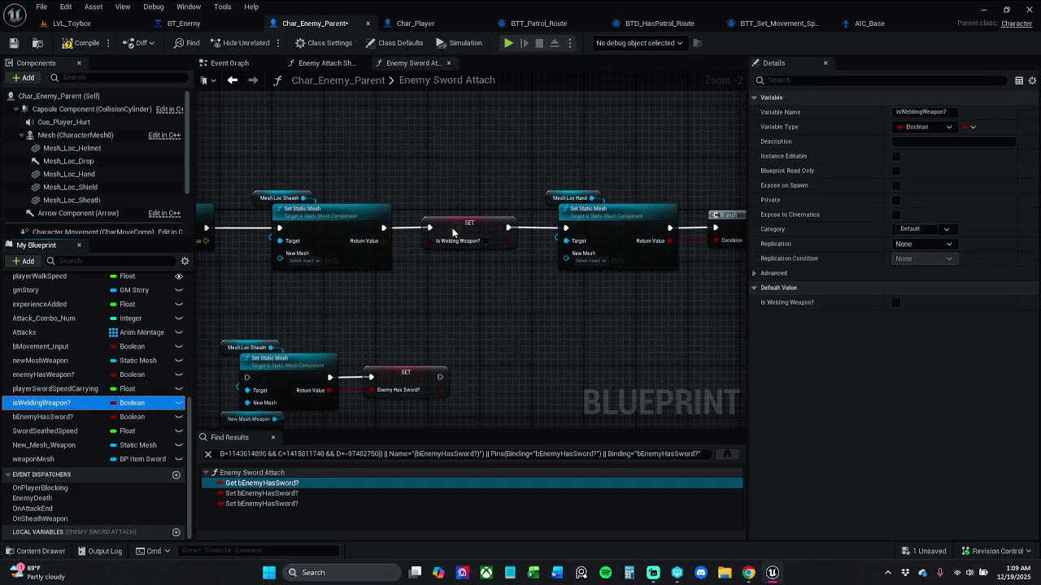
drag(70, 404, 413, 385)
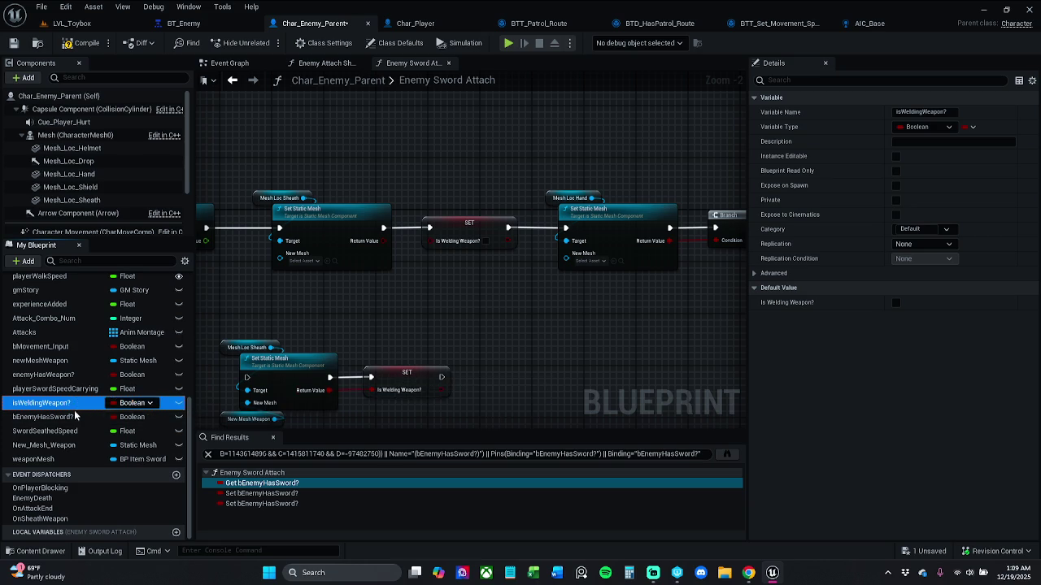
- Confirm no references remain, delete the bEnemyHasSword? variable, save, and return to the Event Graph
click(273, 437)
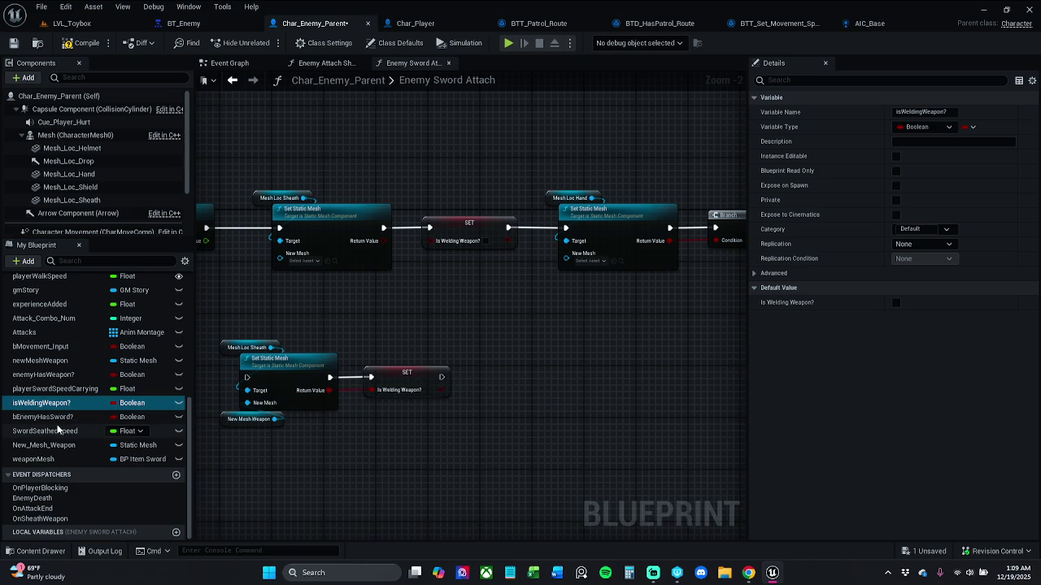
click(79, 418)
right_click(78, 422)
click(125, 444)
click(275, 438)
click(71, 422)
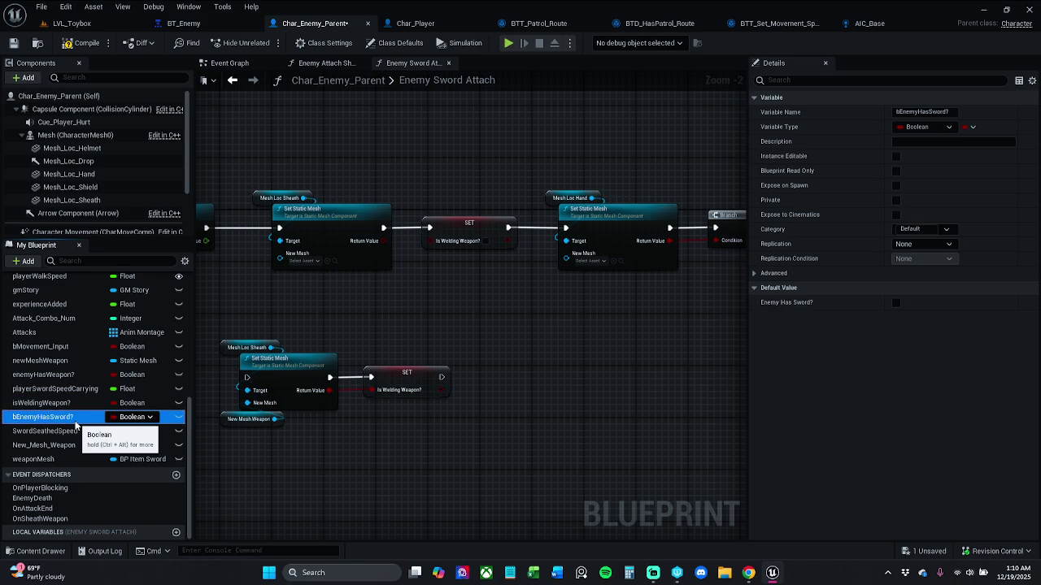
key(Delete)
click(14, 45)
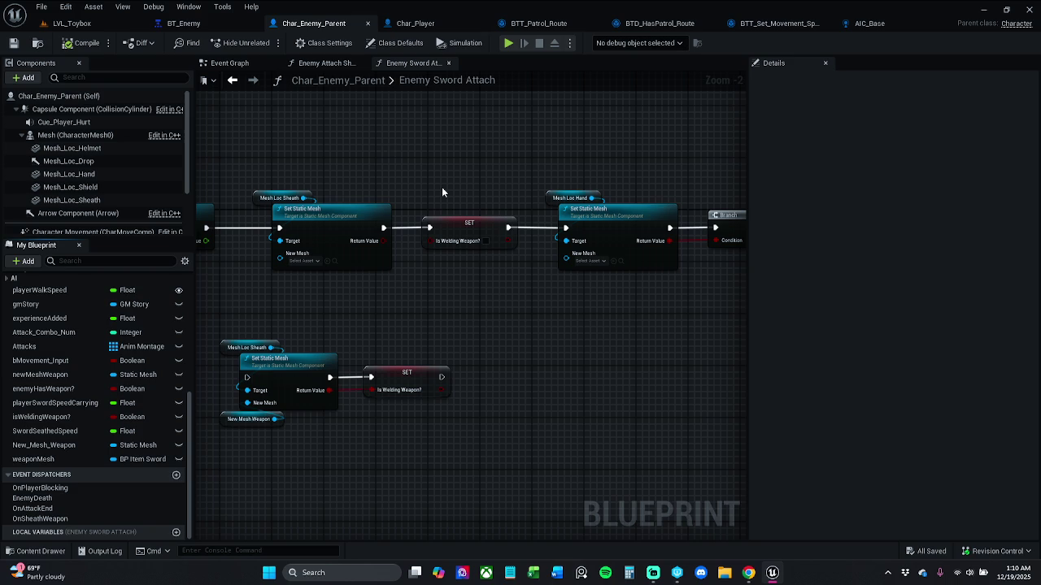
click(239, 65)
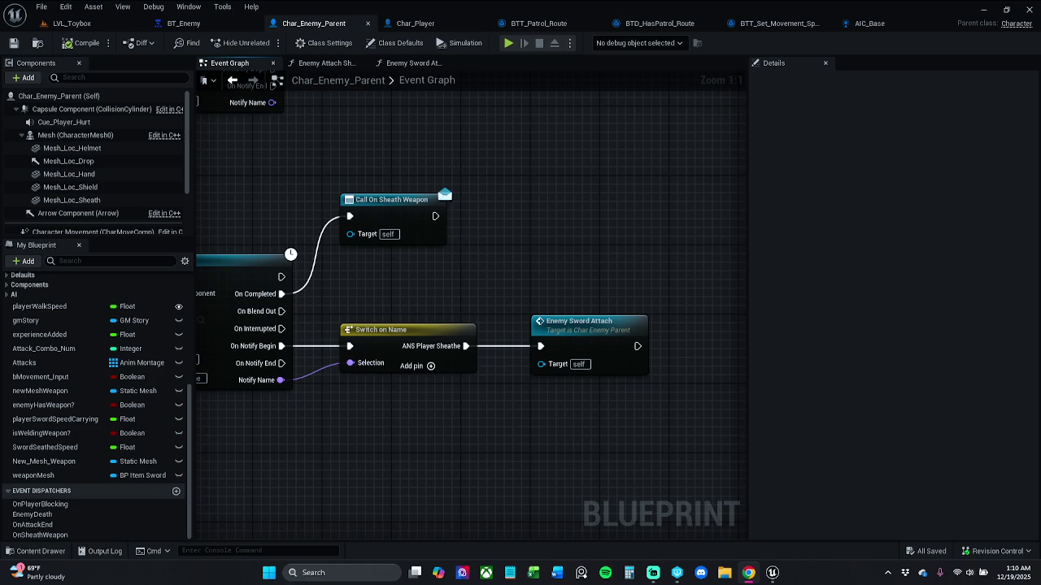
- Open the Enemy Sword Attach function from its call in the Event Graph
double_click(560, 334)
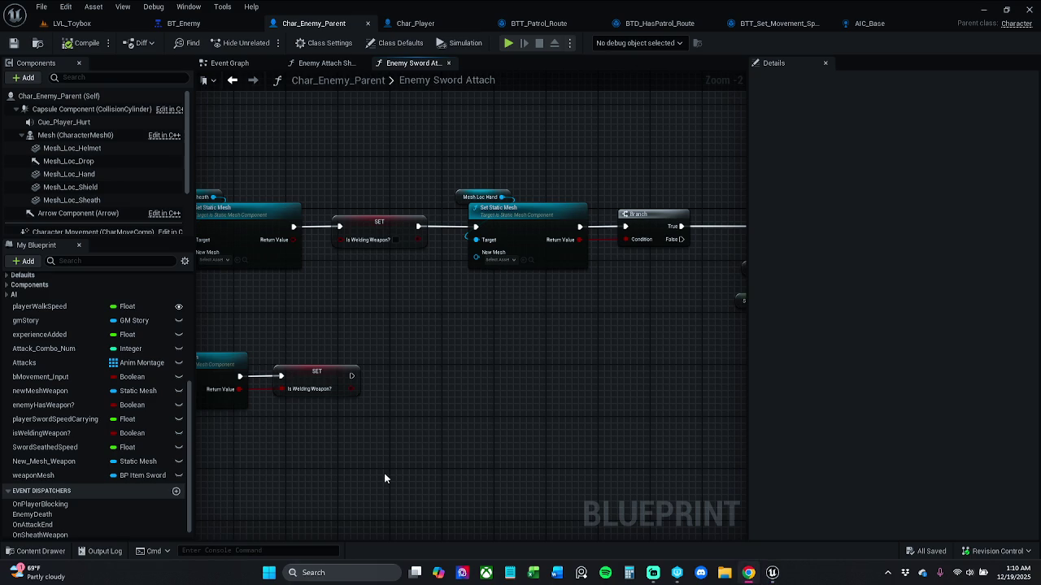
drag(374, 406, 520, 395)
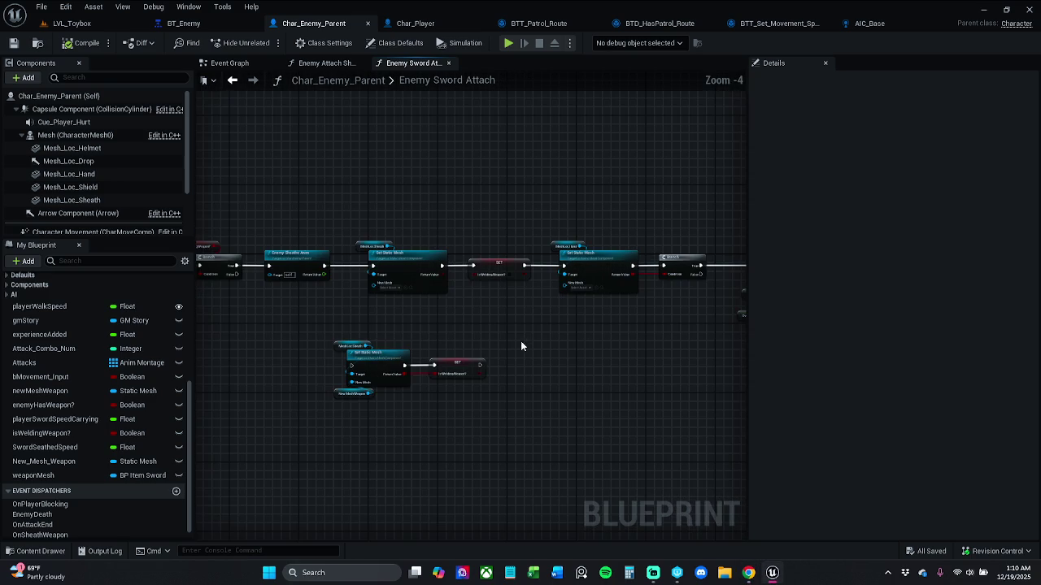
scroll(514, 318, down, 1)
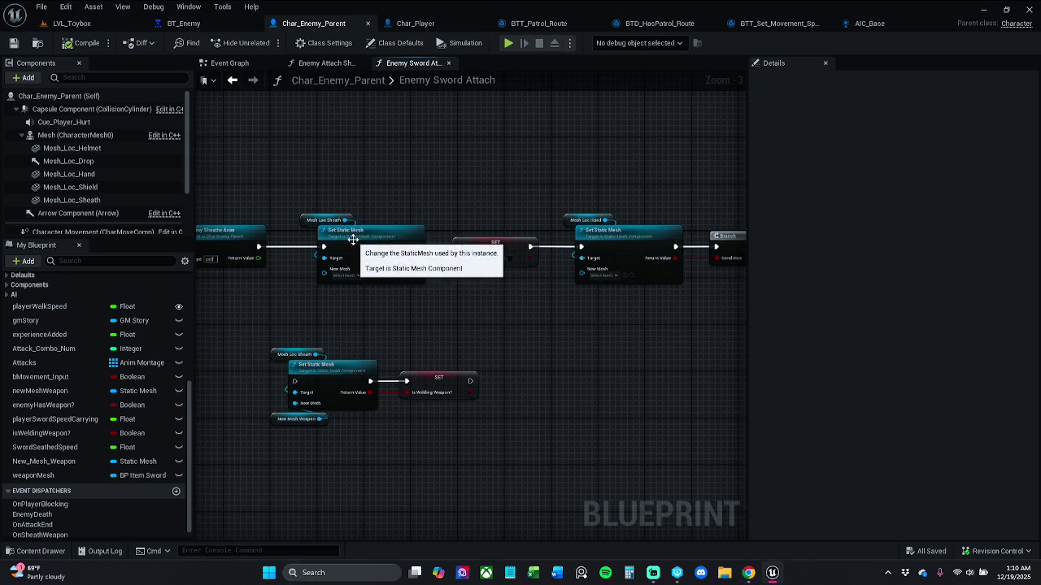
scroll(505, 316, up, 1)
scroll(505, 316, up, 1)
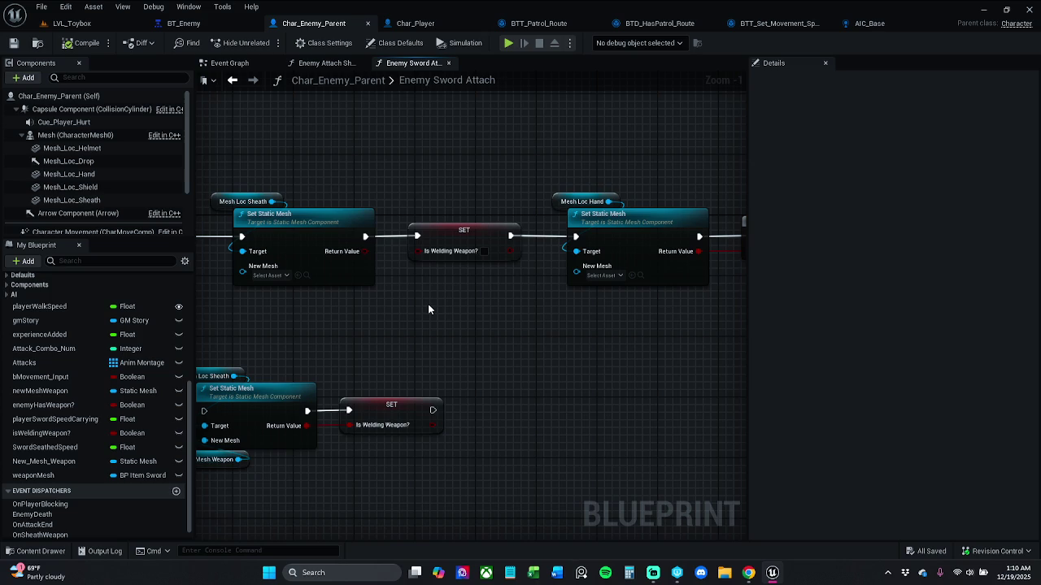
drag(428, 309, 520, 302)
drag(376, 322, 449, 323)
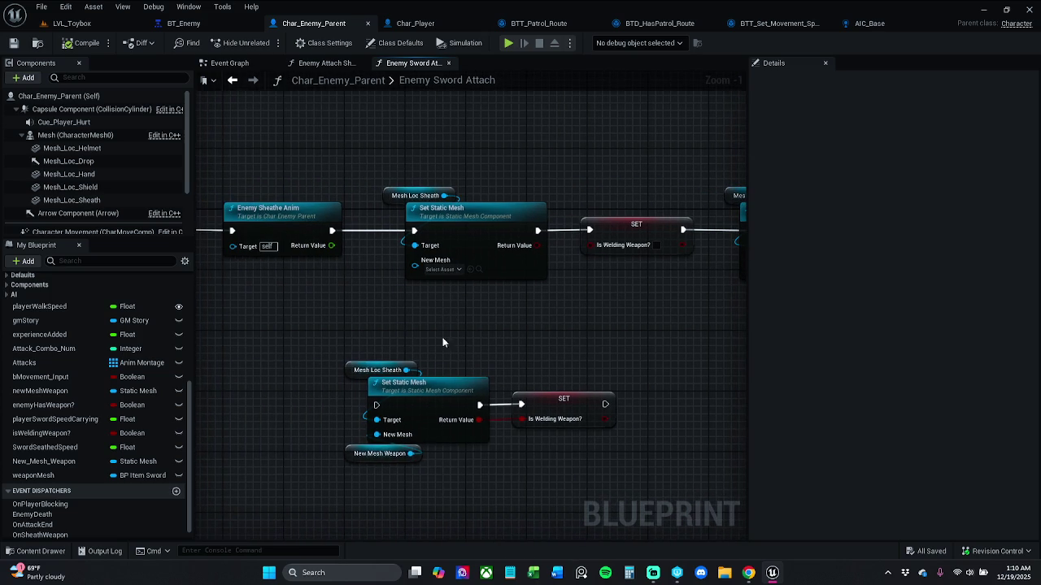
- Wire New Mesh Weapon into the upper Set Static Mesh's New Mesh and delete the duplicate chain below
click(413, 458)
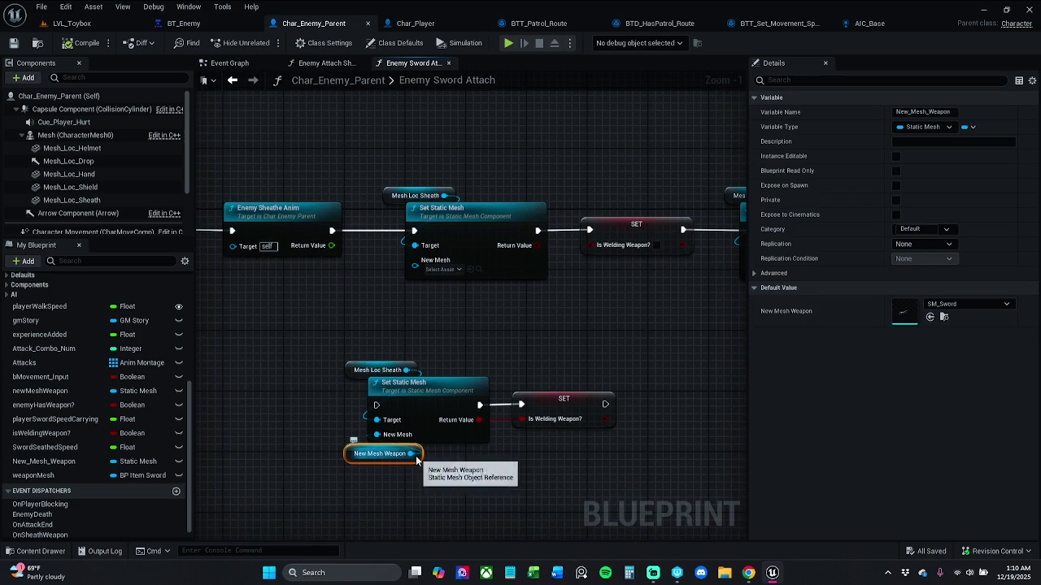
mouse_move(413, 453)
mouse_down()
mouse_move(436, 428)
mouse_move(425, 261)
mouse_move(416, 260)
mouse_up()
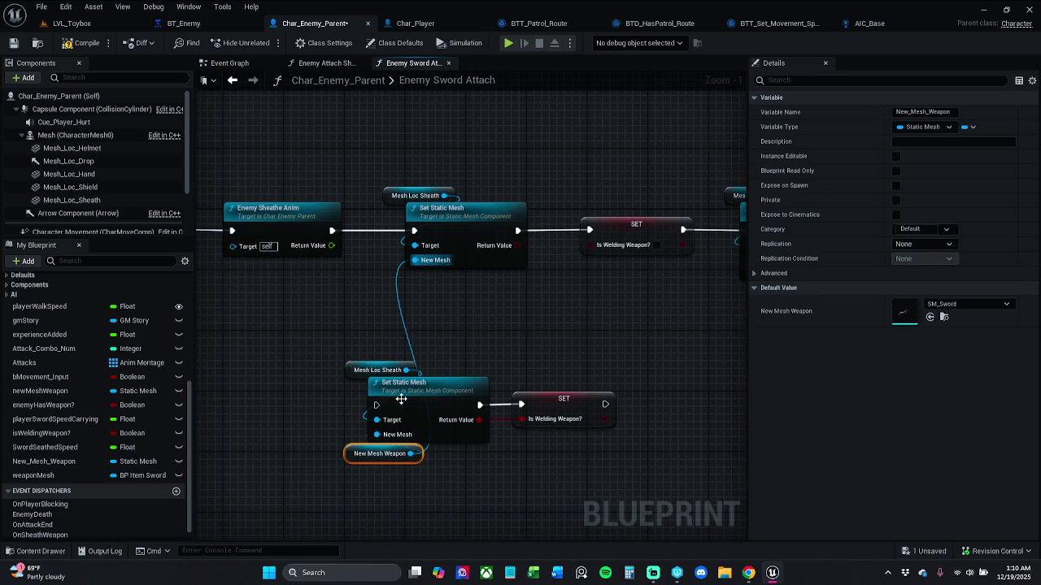
drag(411, 460, 412, 302)
click(460, 333)
drag(367, 333, 641, 443)
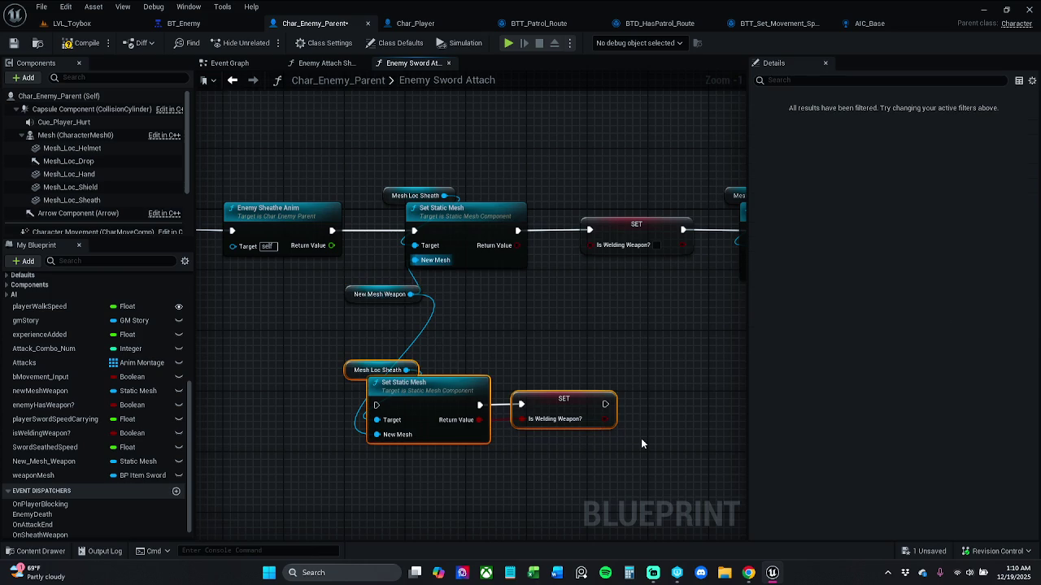
key(Delete)
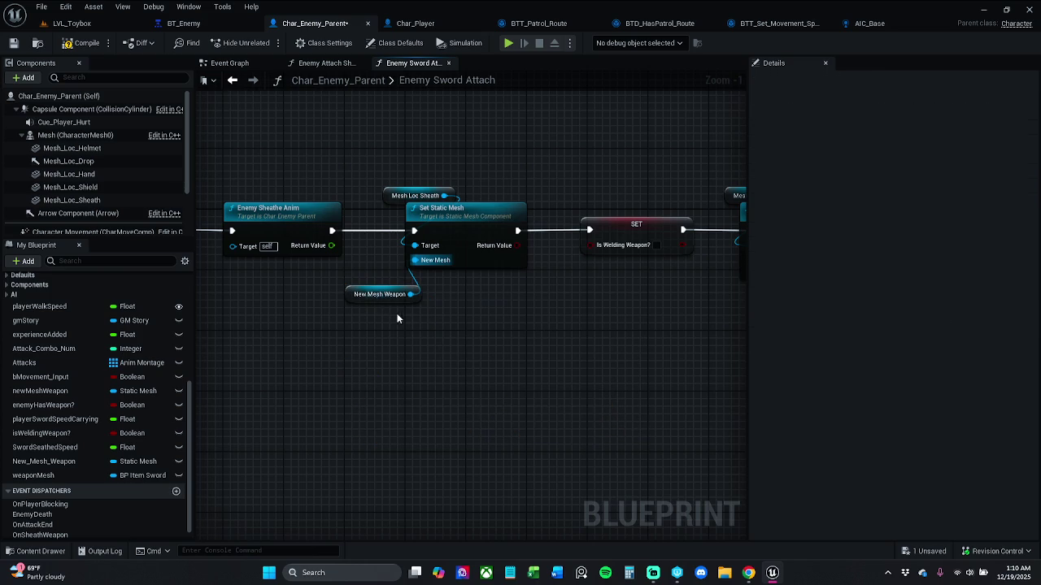
- Align the New Mesh Weapon getter beside New Mesh and shift the SET, Set Static Mesh and Branch nodes left
click(404, 301)
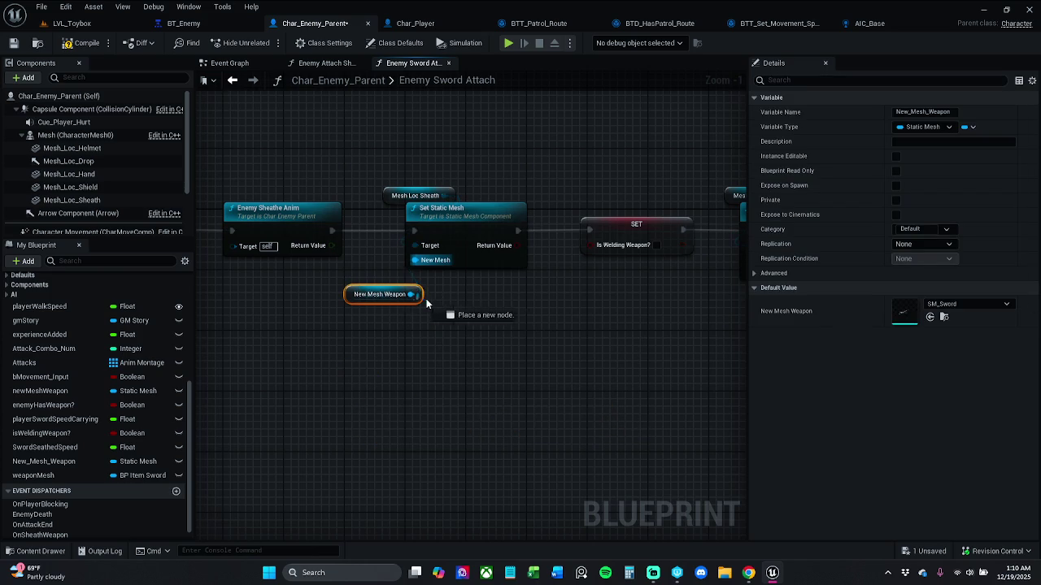
mouse_move(433, 311)
mouse_down()
mouse_move(412, 295)
mouse_move(460, 291)
mouse_move(436, 280)
mouse_up()
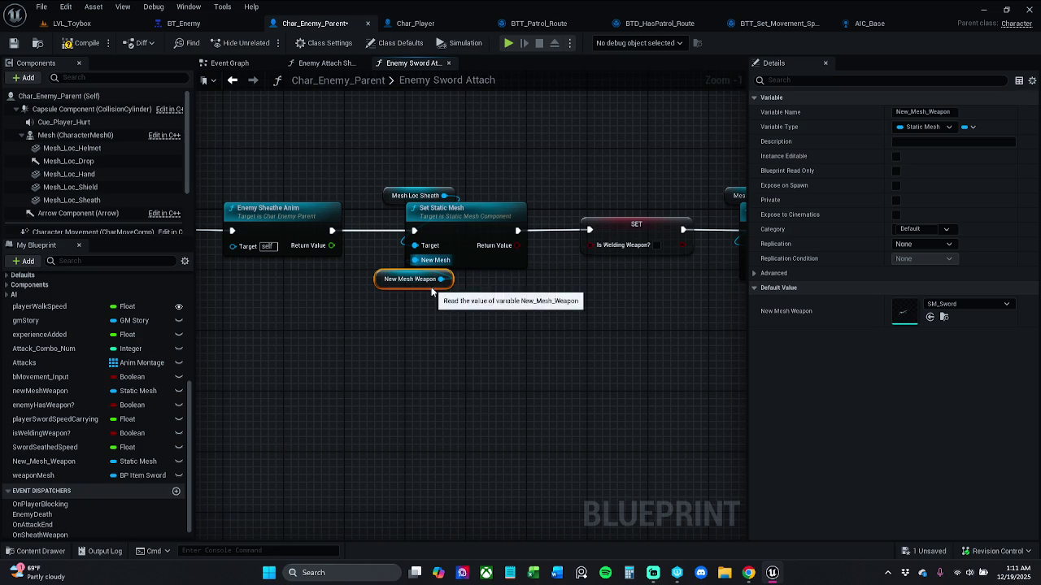
drag(428, 286, 437, 287)
click(457, 356)
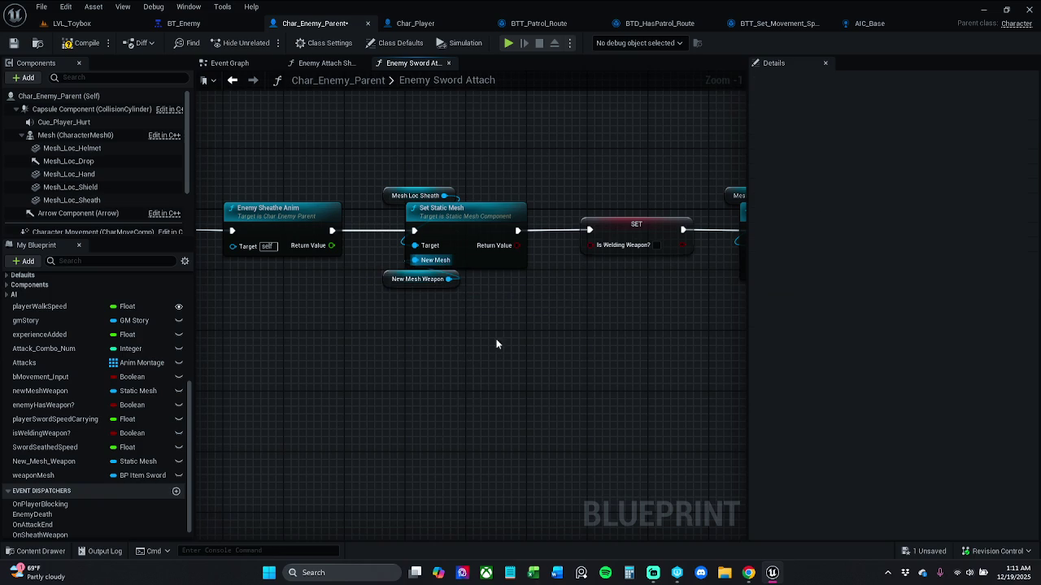
scroll(454, 332, down, 3)
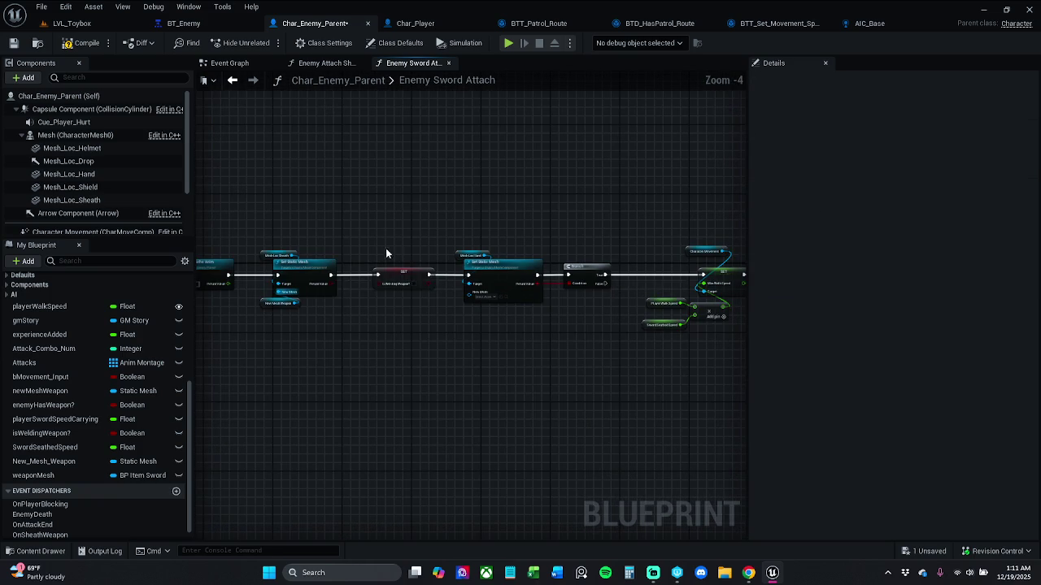
scroll(436, 278, up, 1)
mouse_move(379, 206)
mouse_down()
mouse_move(684, 349)
mouse_move(797, 427)
mouse_move(636, 431)
mouse_up()
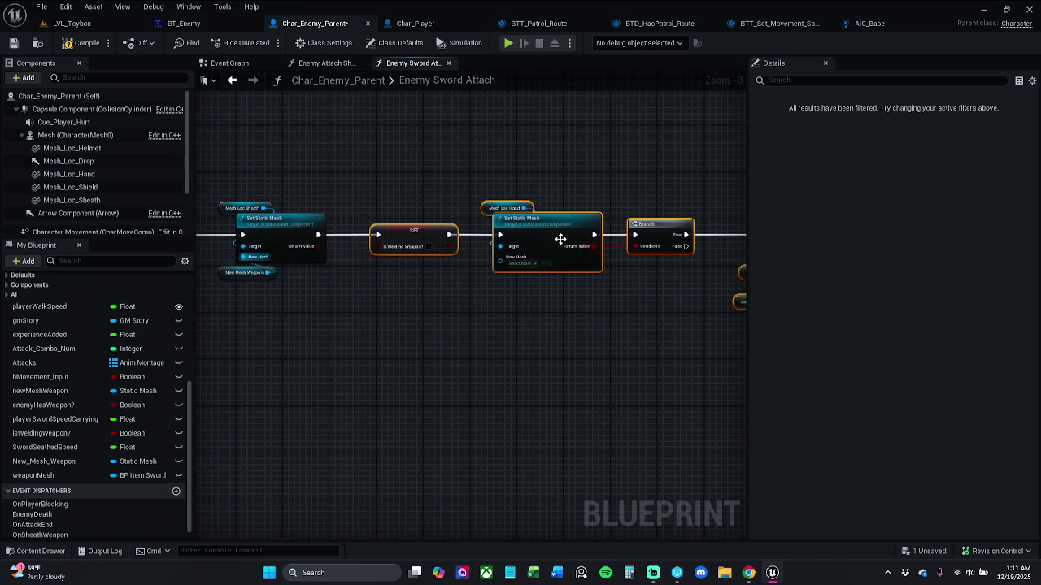
drag(553, 227, 542, 227)
click(479, 328)
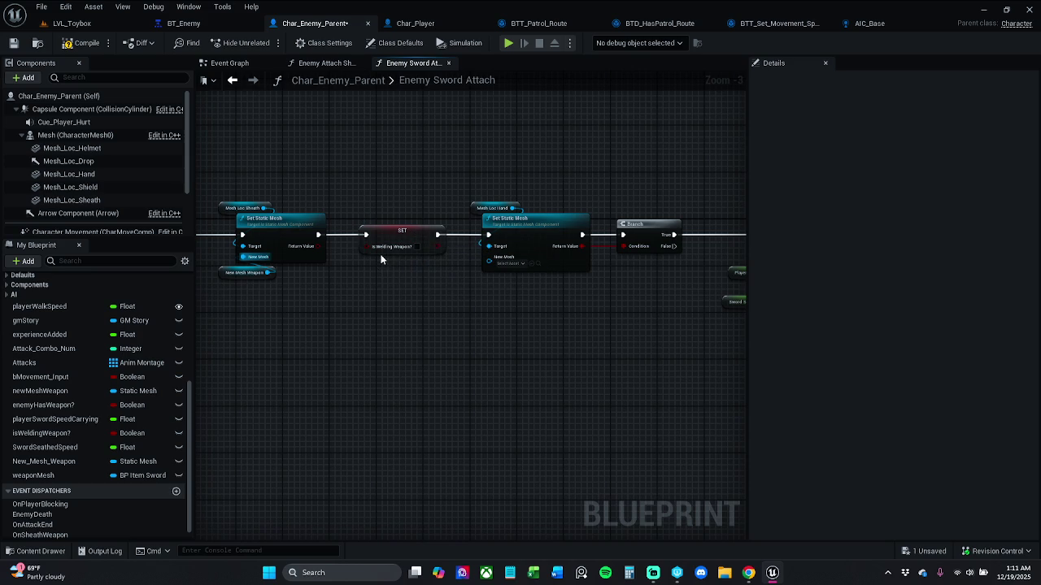
- Delete the Is Welding Weapon SET and connect the first Set Static Mesh directly to the second
click(407, 241)
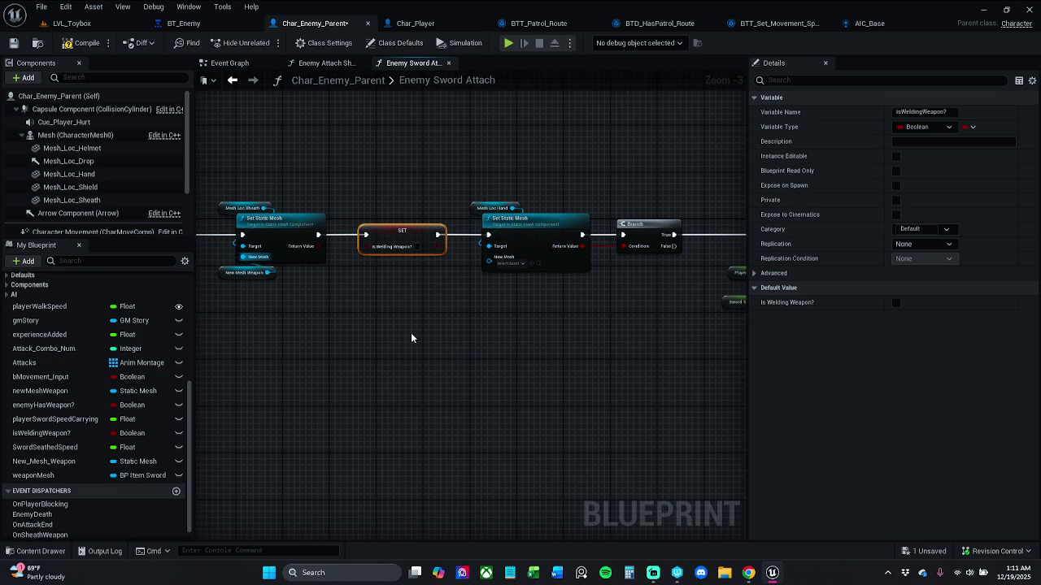
key(Delete)
drag(491, 238, 318, 235)
mouse_move(457, 174)
mouse_down()
mouse_move(504, 250)
mouse_move(655, 263)
mouse_move(597, 237)
mouse_move(528, 237)
mouse_up()
click(569, 196)
mouse_move(426, 173)
mouse_down()
mouse_move(486, 249)
mouse_move(547, 244)
mouse_move(538, 224)
mouse_move(509, 212)
mouse_move(406, 232)
mouse_move(520, 238)
mouse_up()
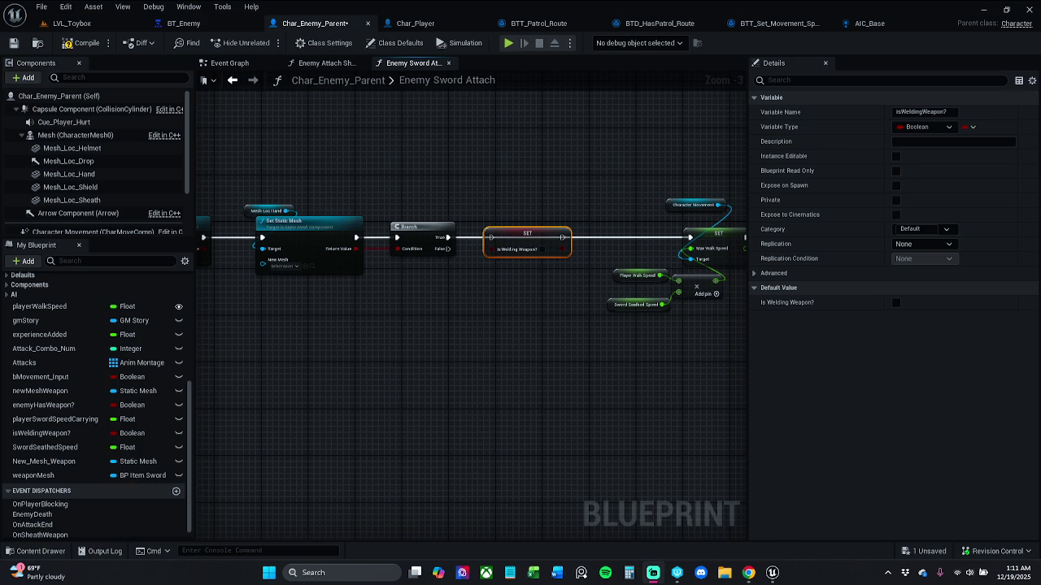
- Run the Is Welding Weapon SET from Branch True into the Max Walk Speed set, then save
drag(491, 237, 449, 238)
drag(564, 237, 690, 242)
drag(538, 238, 544, 238)
click(511, 206)
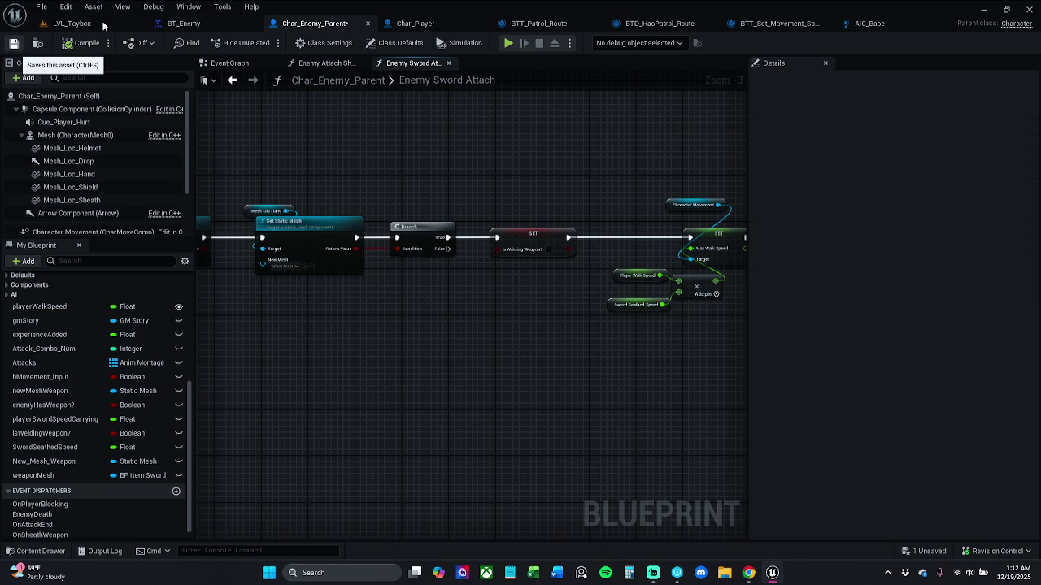
key(ctrl+s)
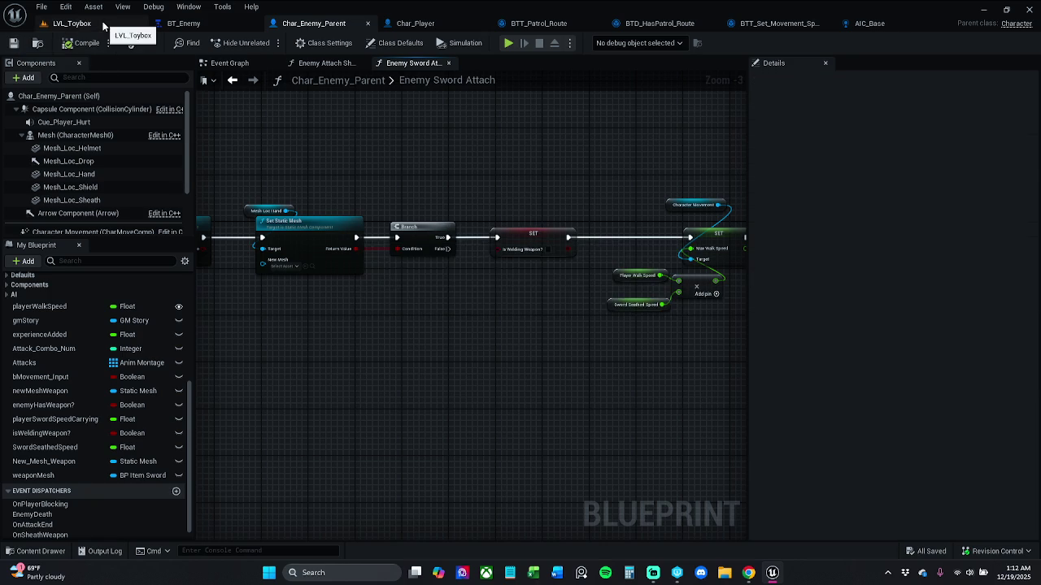
- Play-test LVL_Toybox, running forward collecting coins, shields, helmets and an AOE potion, then stop
click(78, 24)
click(264, 42)
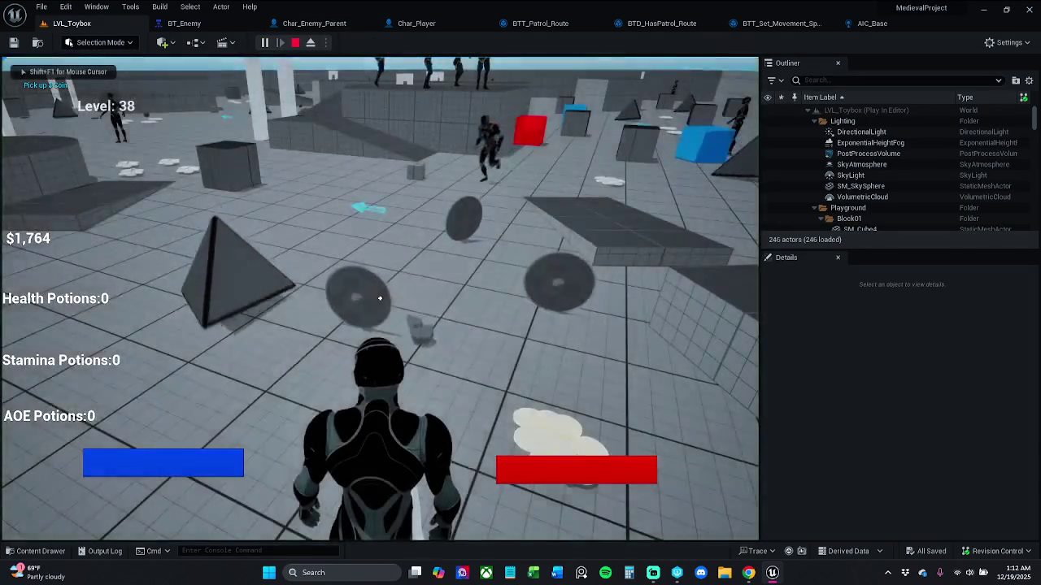
key(w)
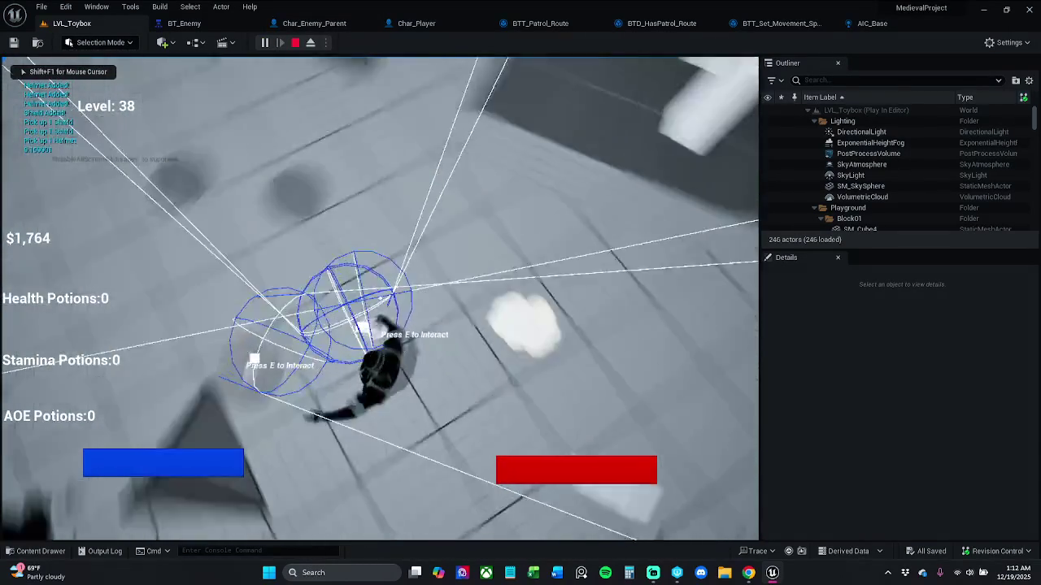
key(w)
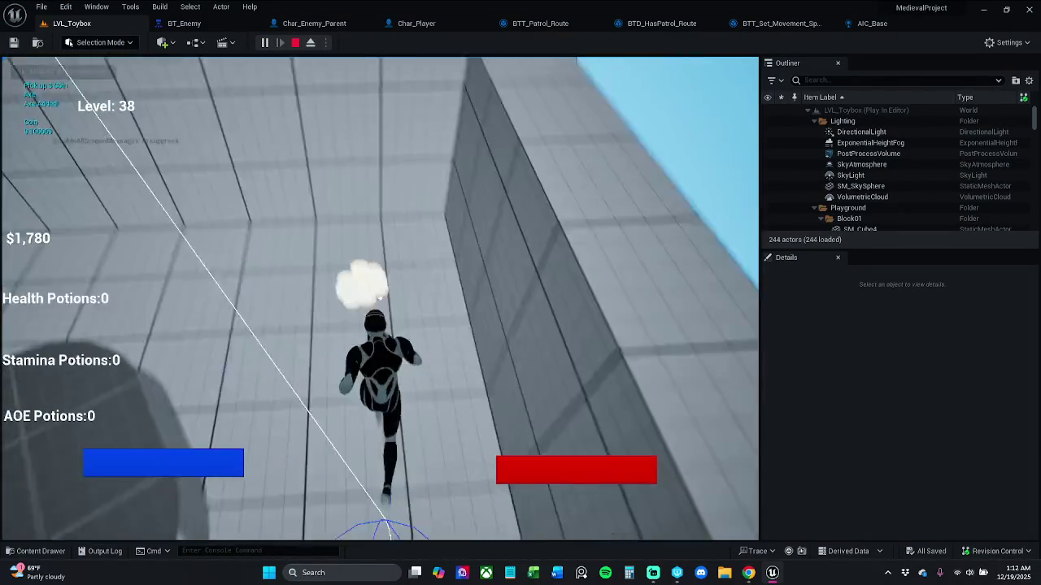
key(w)
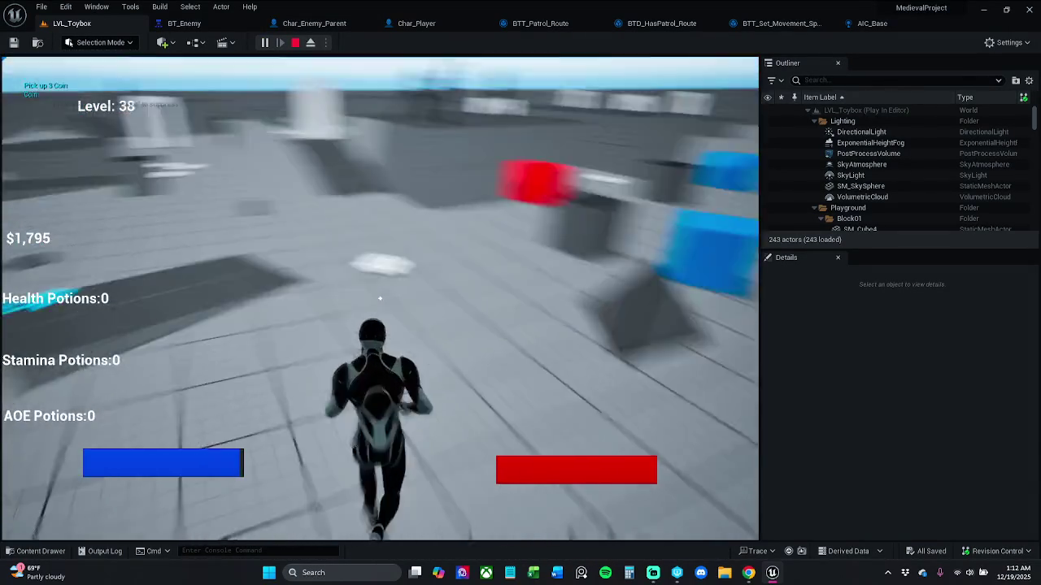
key(w)
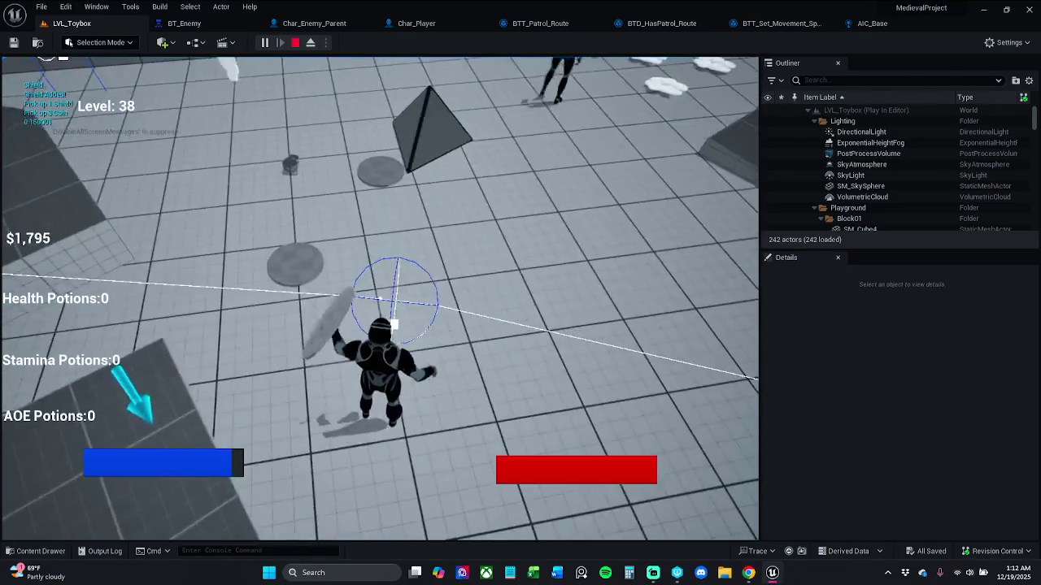
key(w)
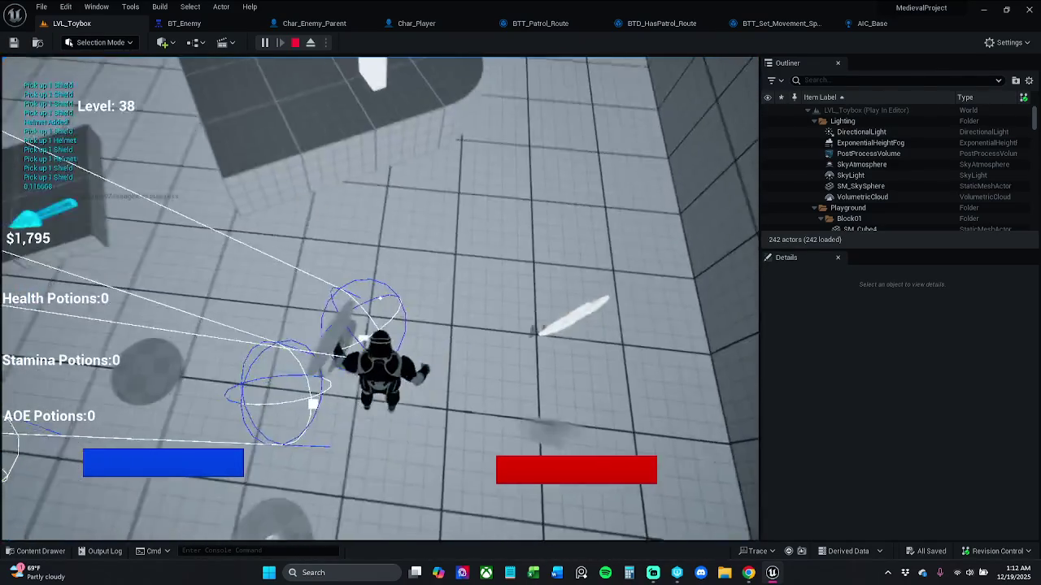
key(w)
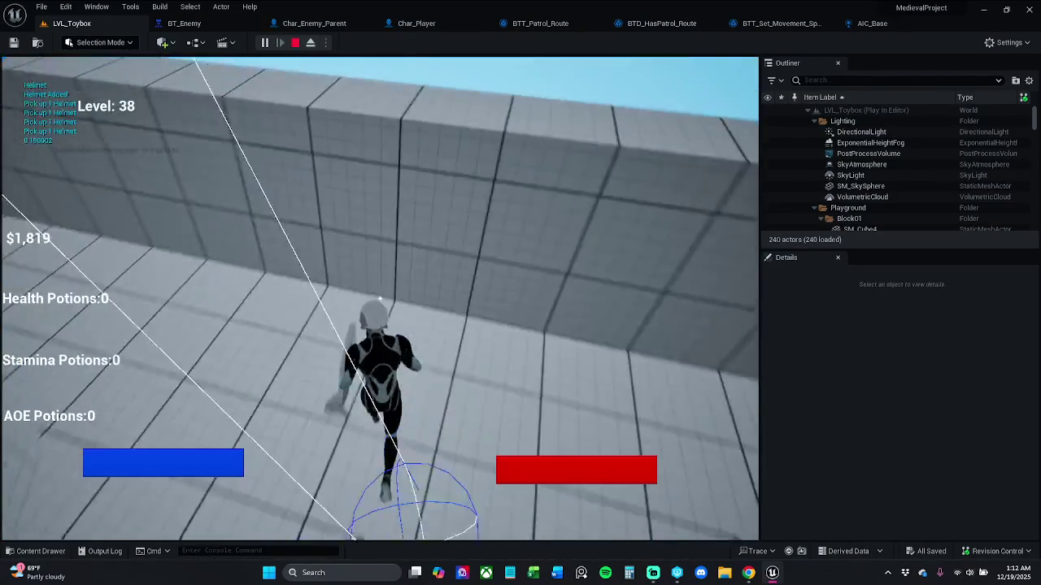
key(w)
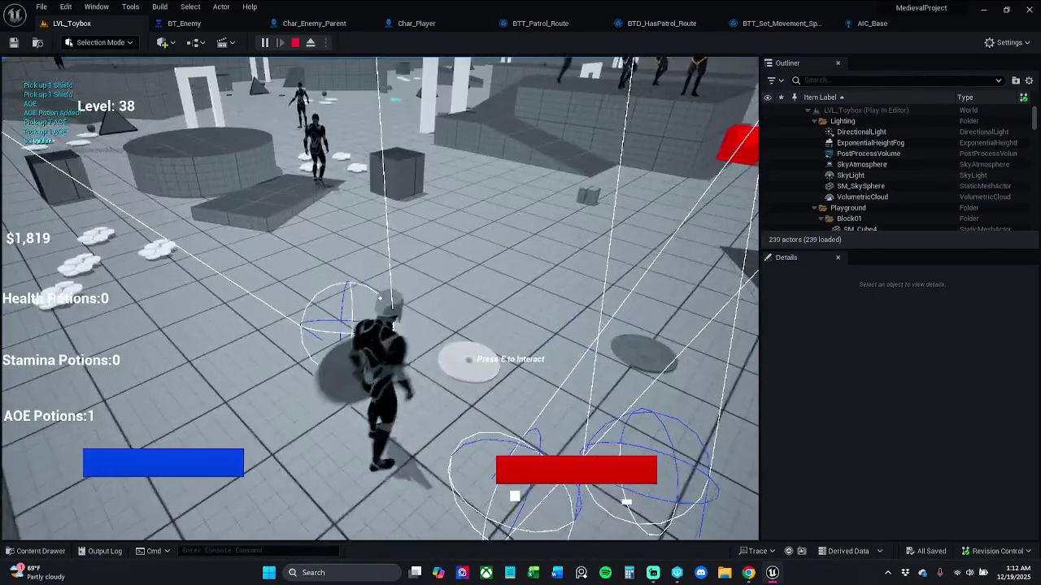
key(Escape)
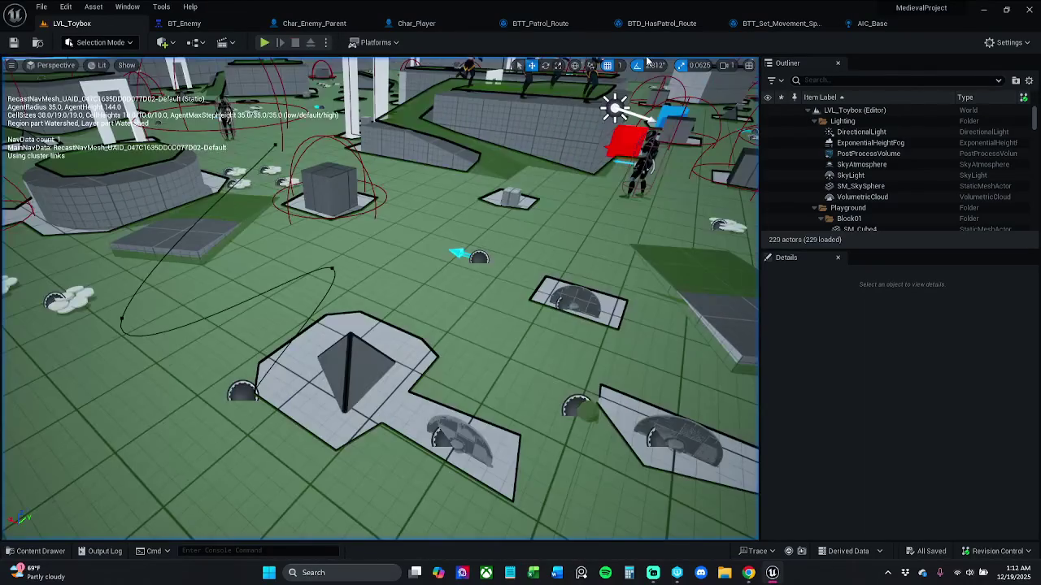
- Bring up the AIC_Base controller blueprint showing its Set State Investigating function graph
click(843, 32)
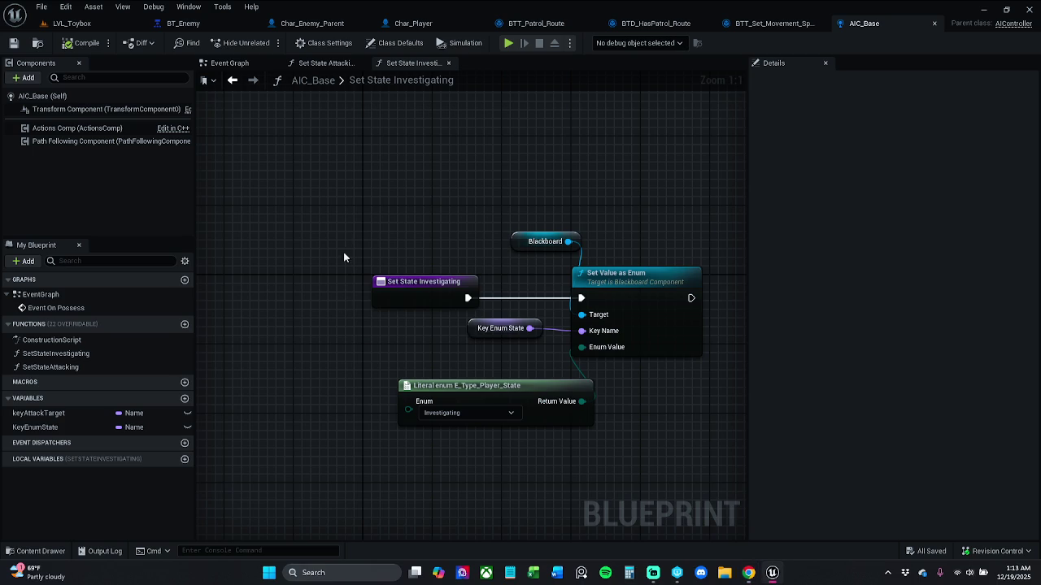
- Nudge the Key Enum State getter down slightly, then check the BTT_Set_Movement_Speed and AIC_Base tabs
drag(471, 330, 474, 344)
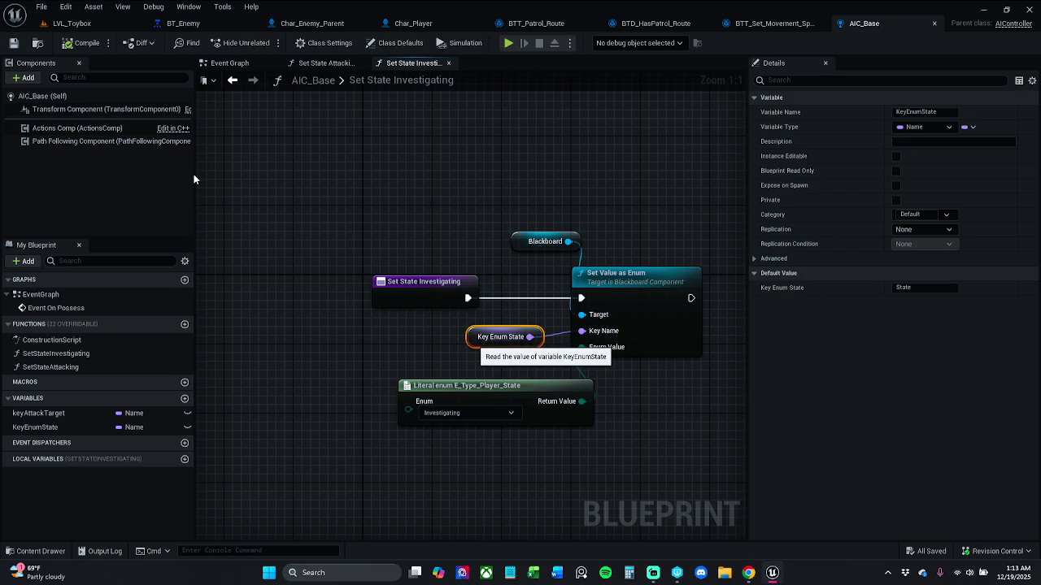
click(288, 163)
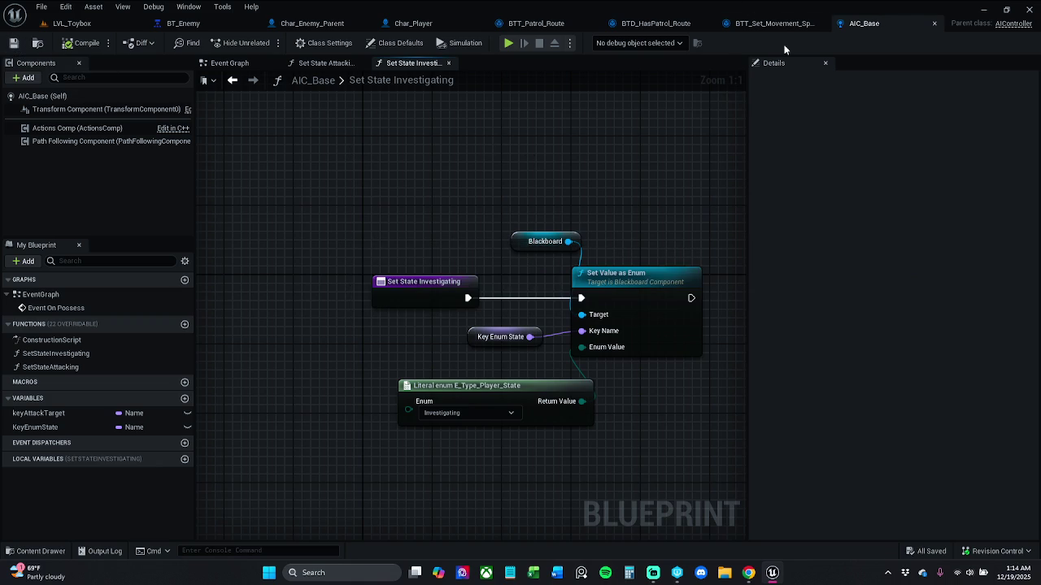
click(772, 24)
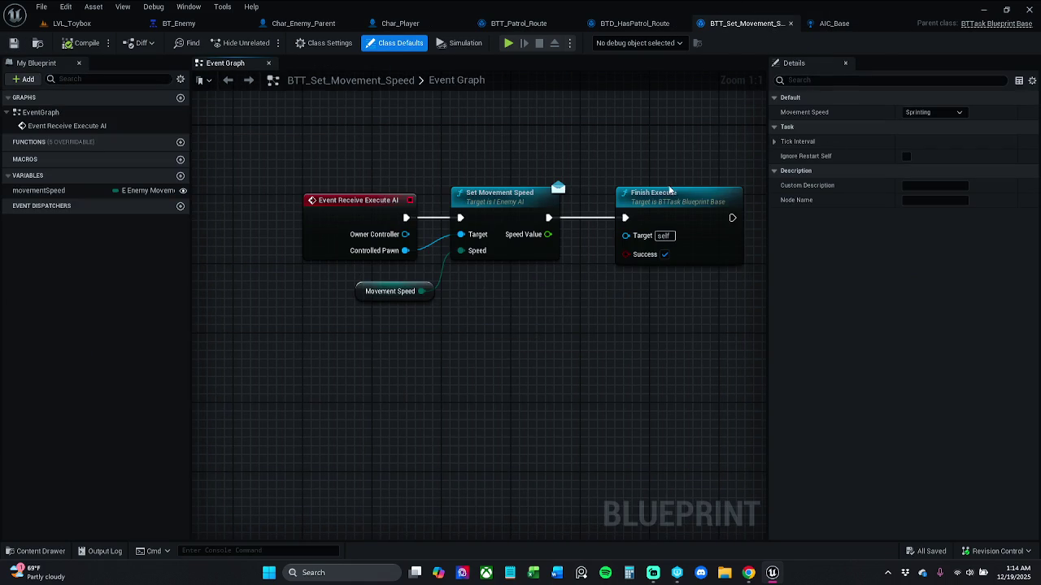
click(842, 29)
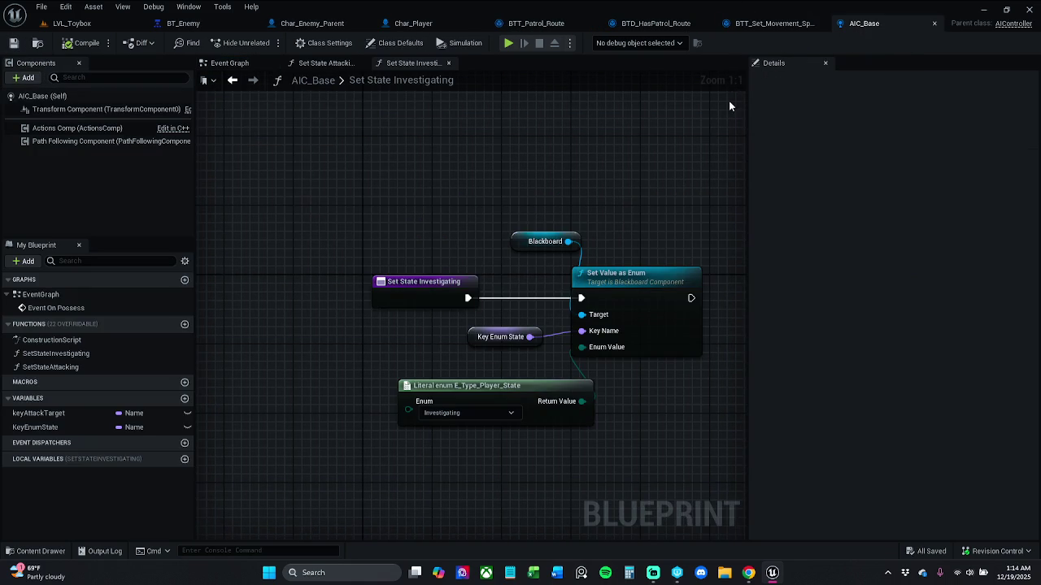
- Close the Char_Player blueprint tab and switch back to the LVL_Toybox level
click(424, 29)
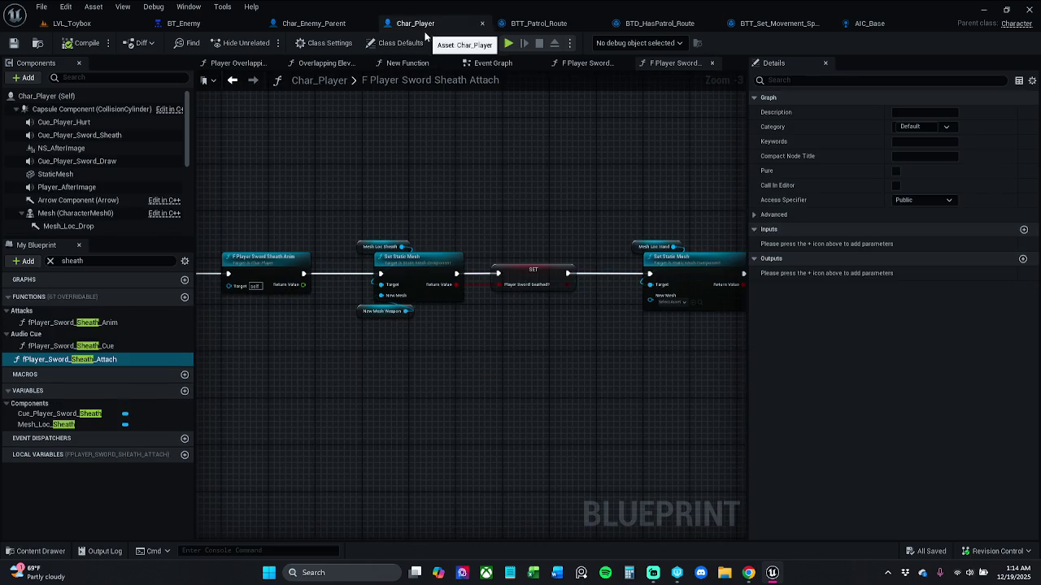
click(316, 25)
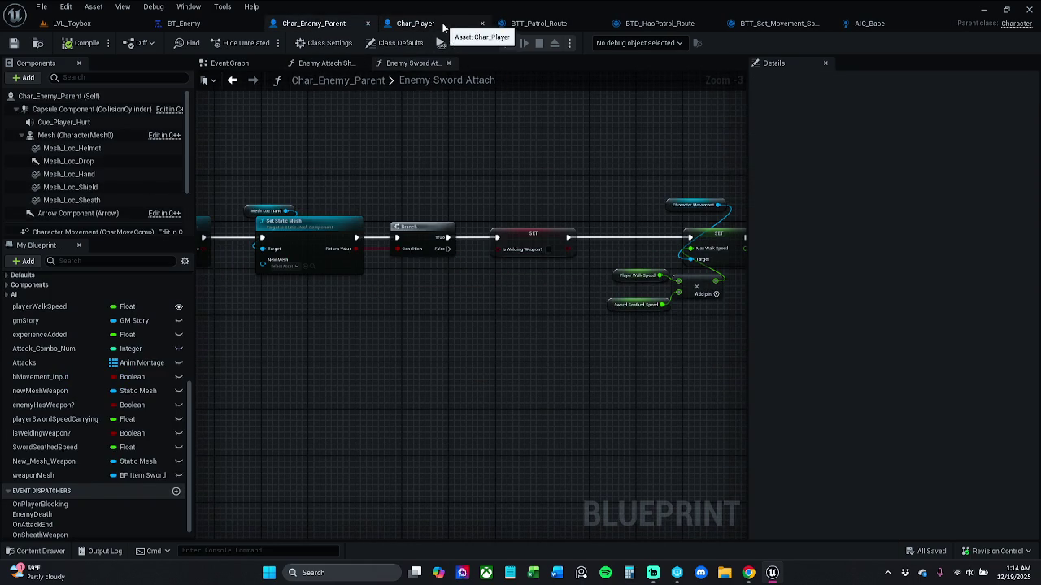
click(444, 28)
click(482, 23)
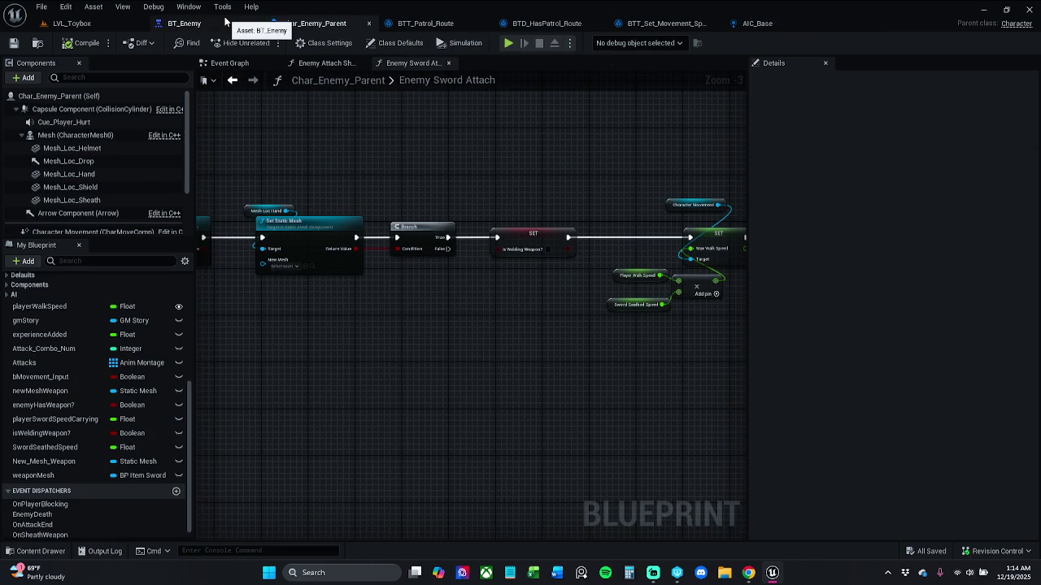
click(73, 23)
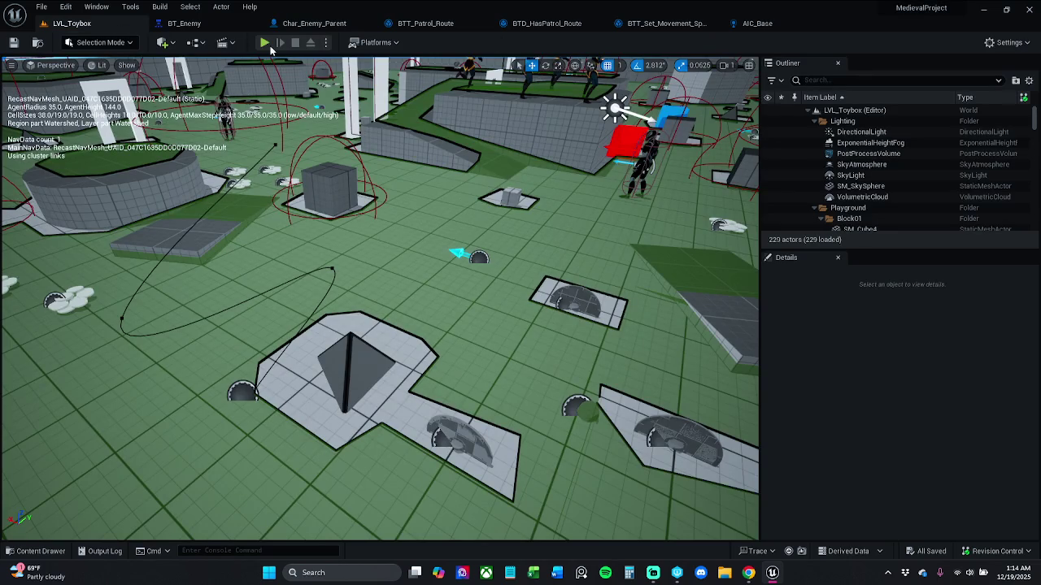